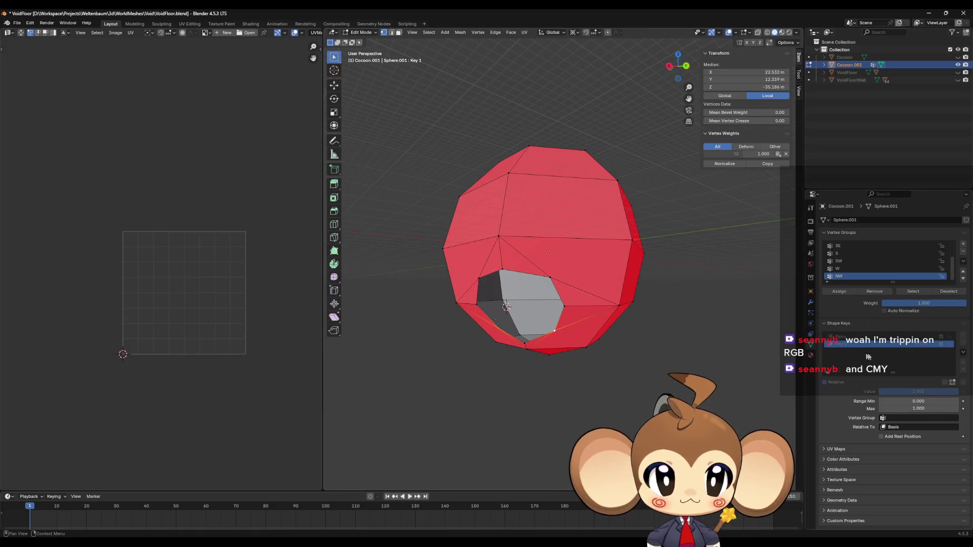
Export the cocoon in its Basis shape, in Object Mode, as IntroCocoon2.fbx with the unreal preset.
left_click(861, 336)
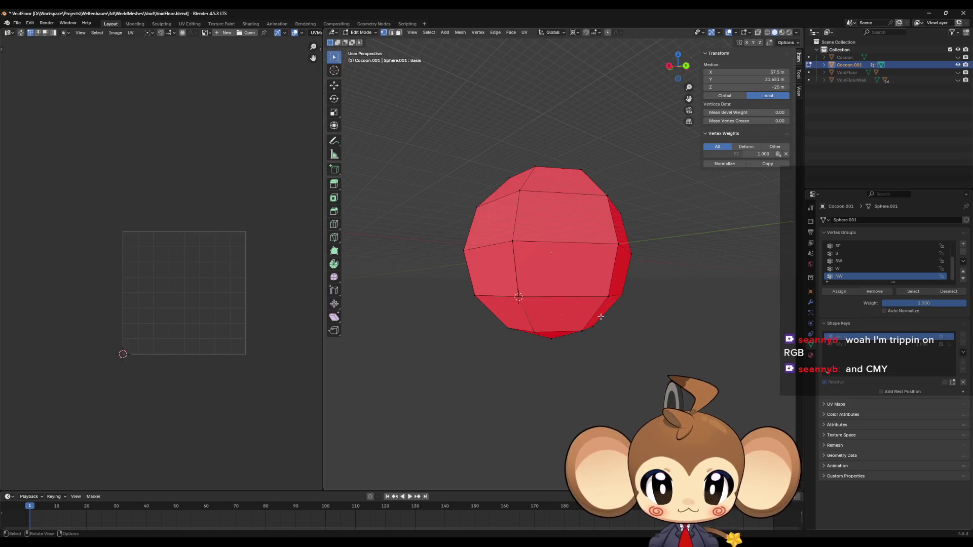
key("Tab")
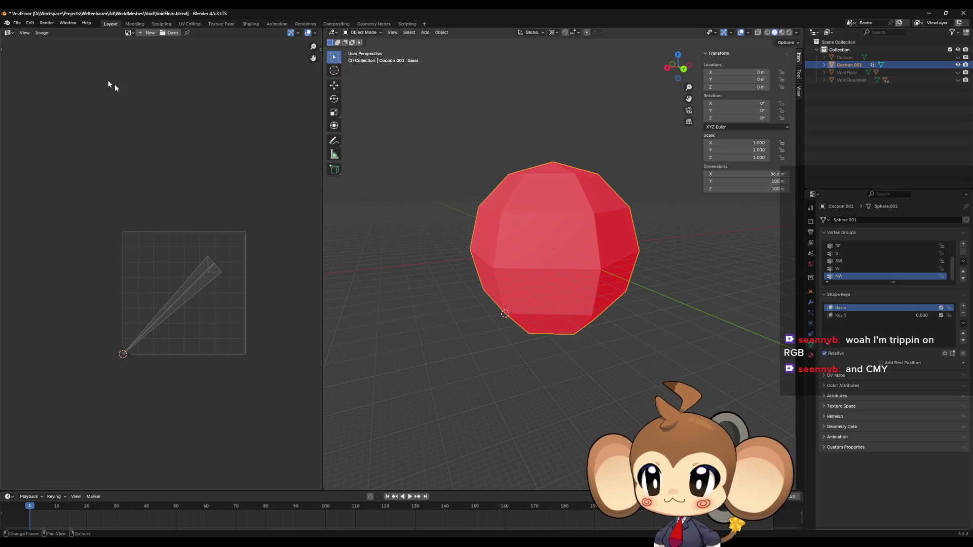
left_click(18, 24)
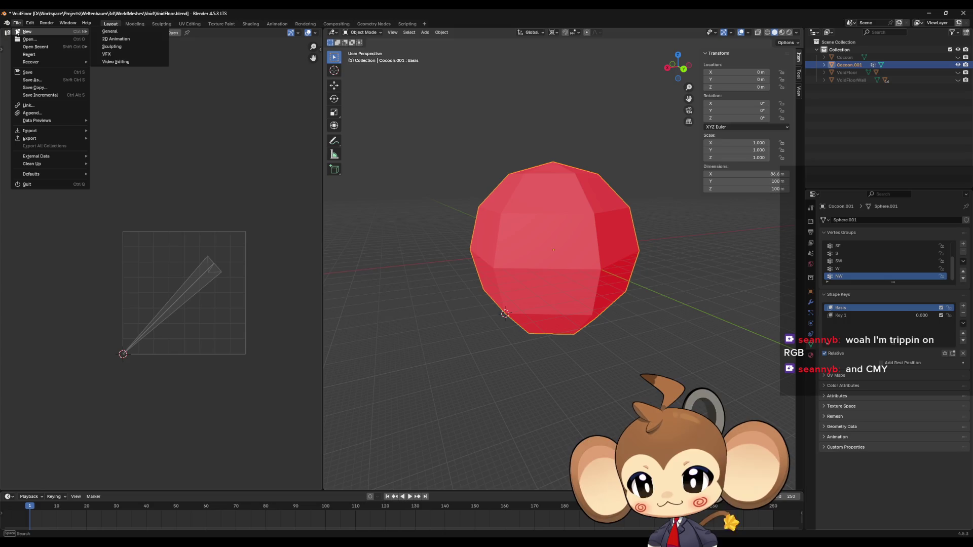
mouse_move(38, 138)
left_click(113, 207)
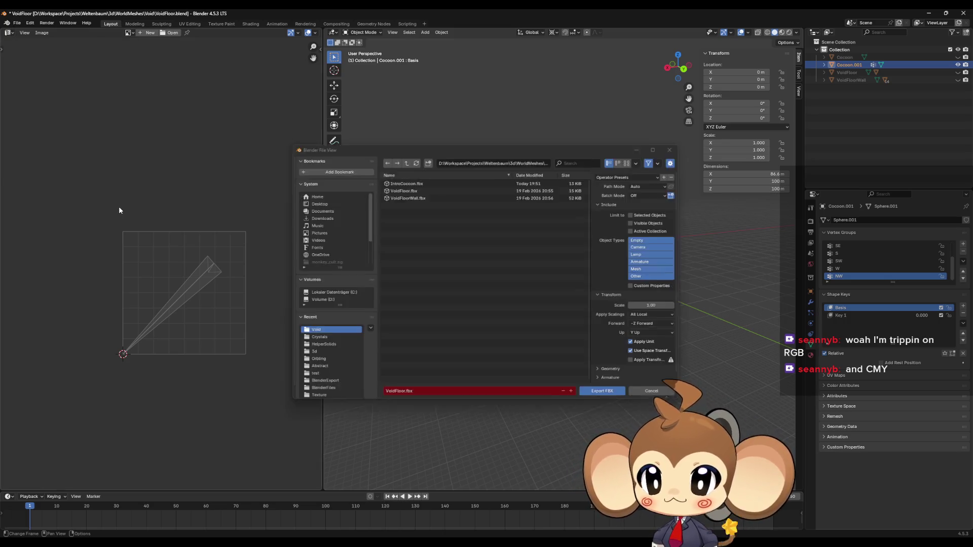
left_click(405, 180)
type("IntroCocoon2")
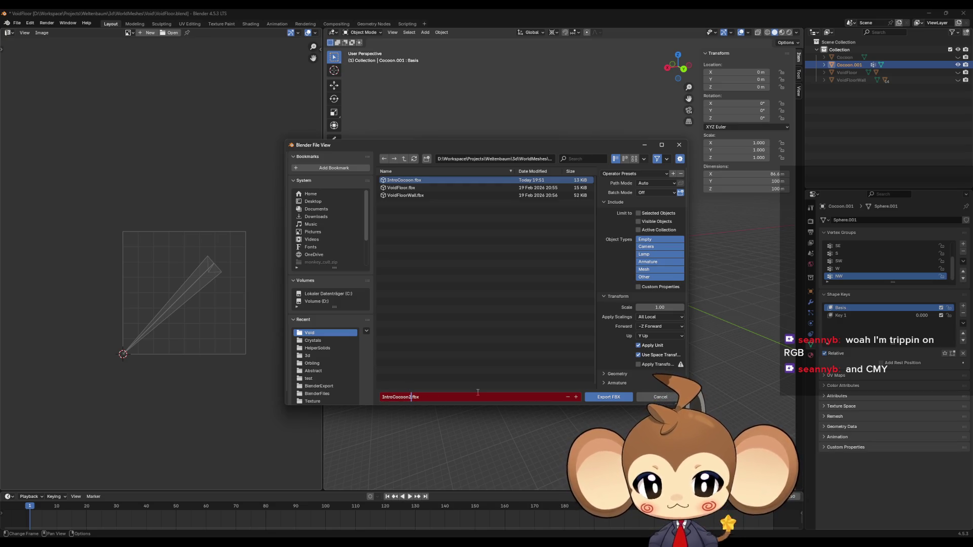
left_click(622, 174)
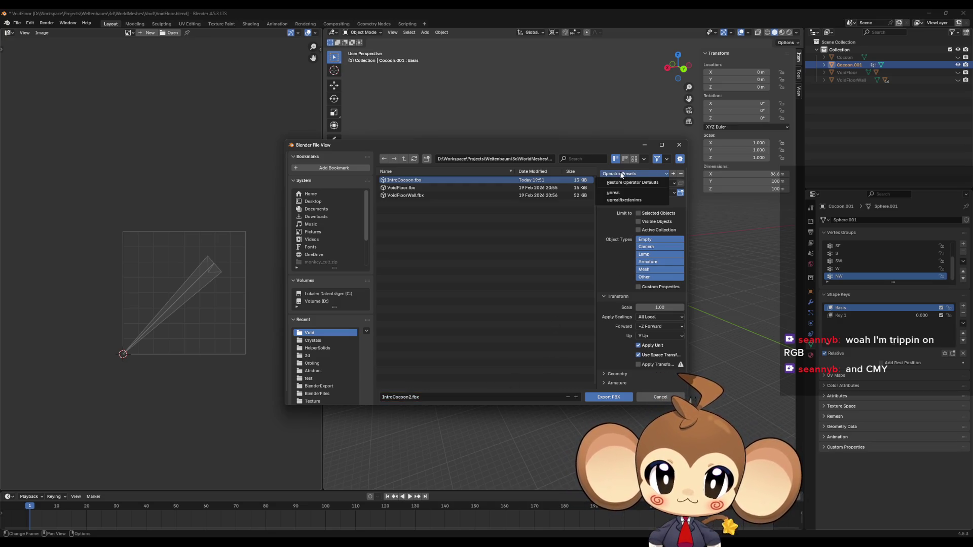
left_click(619, 199)
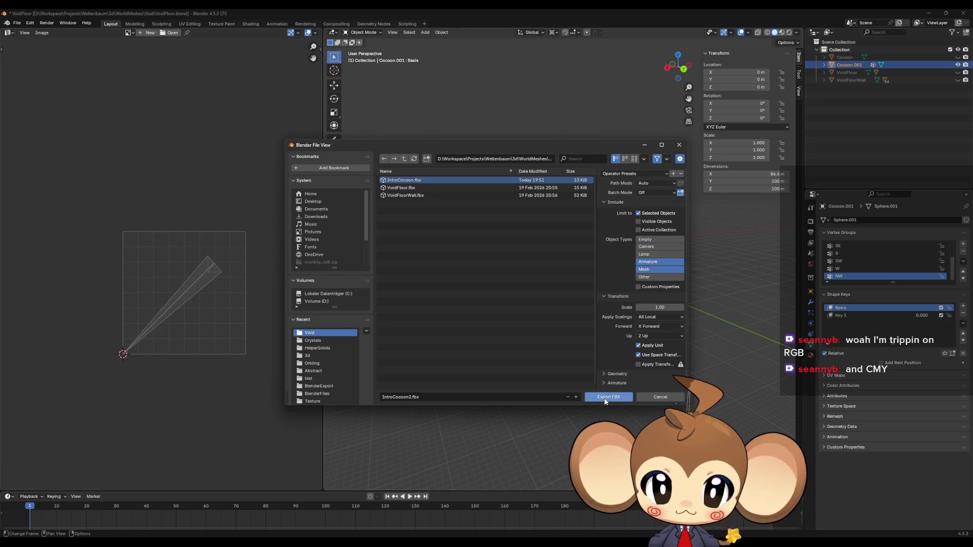
left_click(605, 397)
left_click(929, 13)
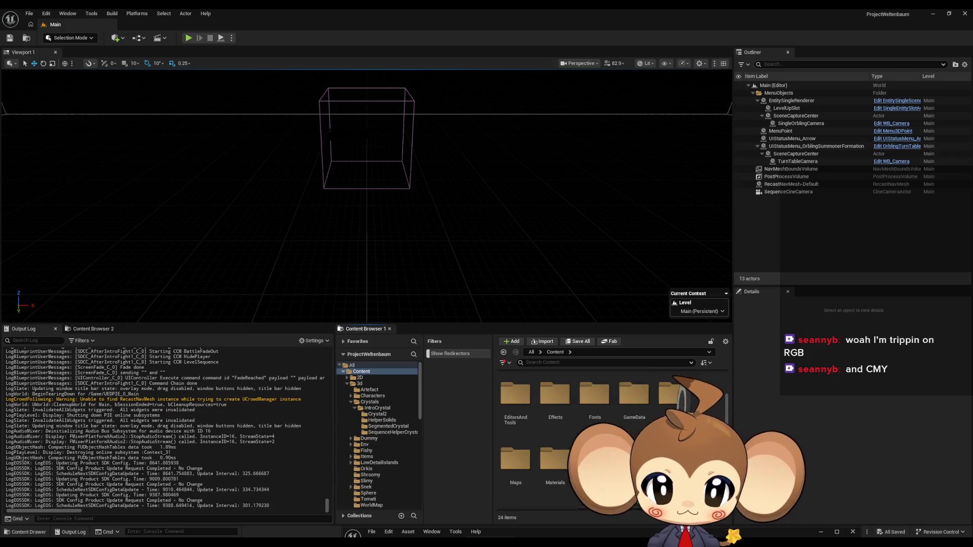
Navigate the Content Browser into the Maps > Intro folder.
scroll(538, 445, "up", 2)
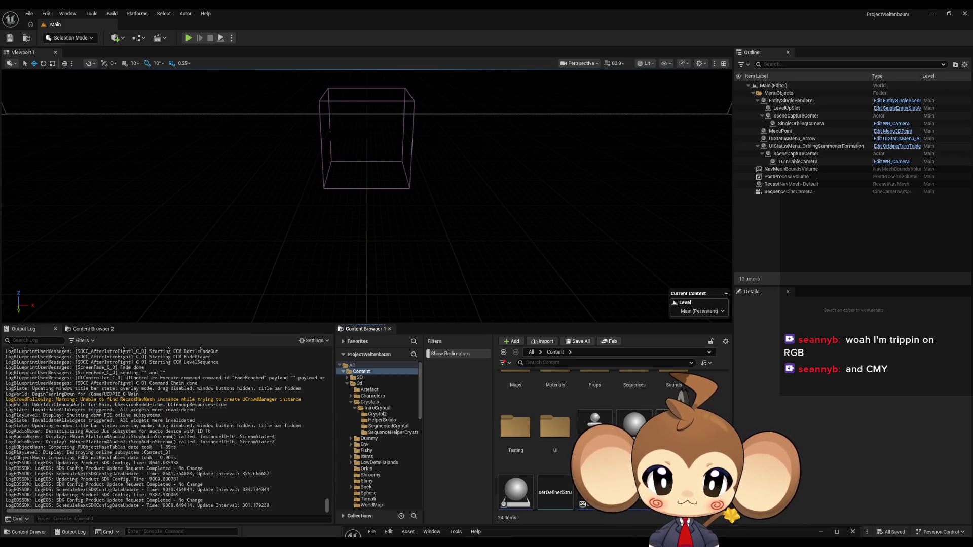
double_click(516, 423)
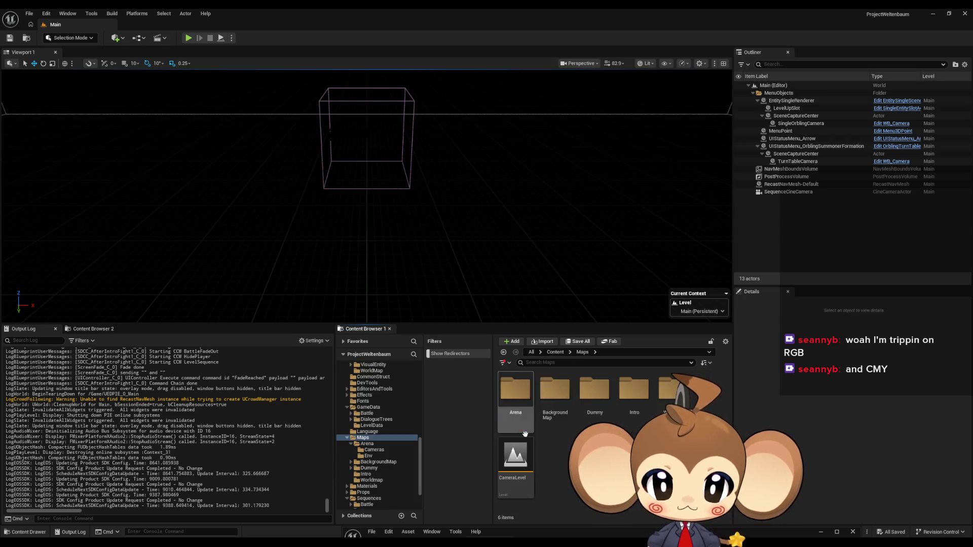
double_click(634, 421)
Review the Import Content options for IntroCocoon2.fbx.
scroll(613, 436, "down", 2)
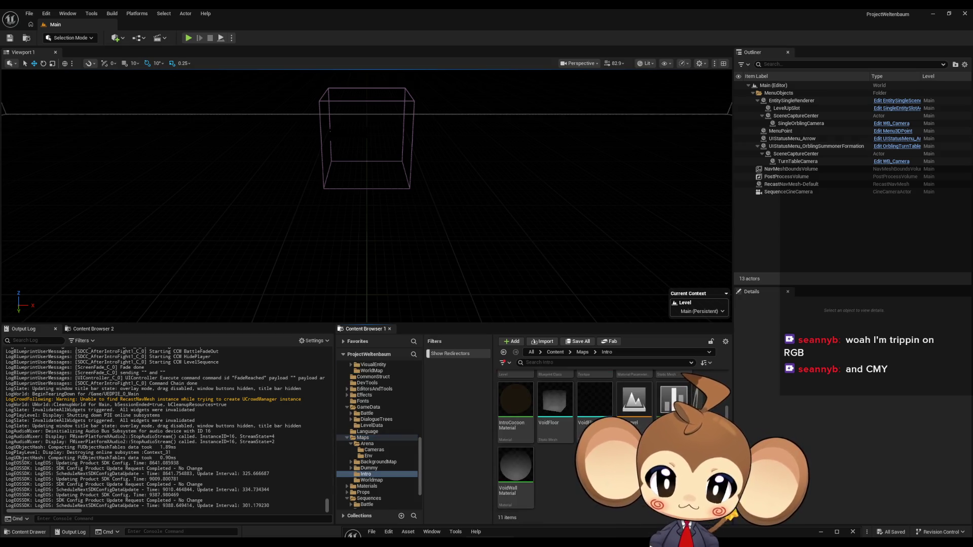
scroll(612, 436, "up", 2)
scroll(612, 435, "down", 2)
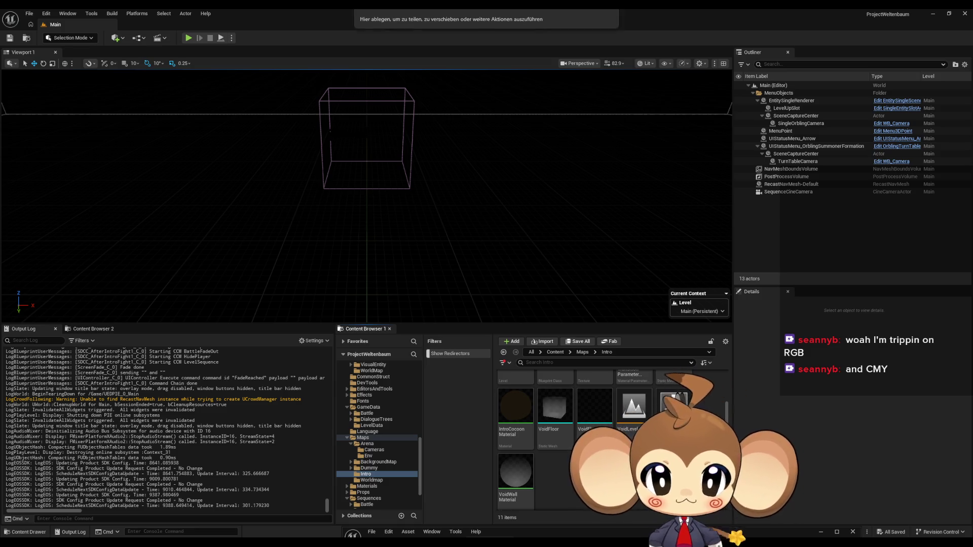
scroll(484, 306, "down", 3)
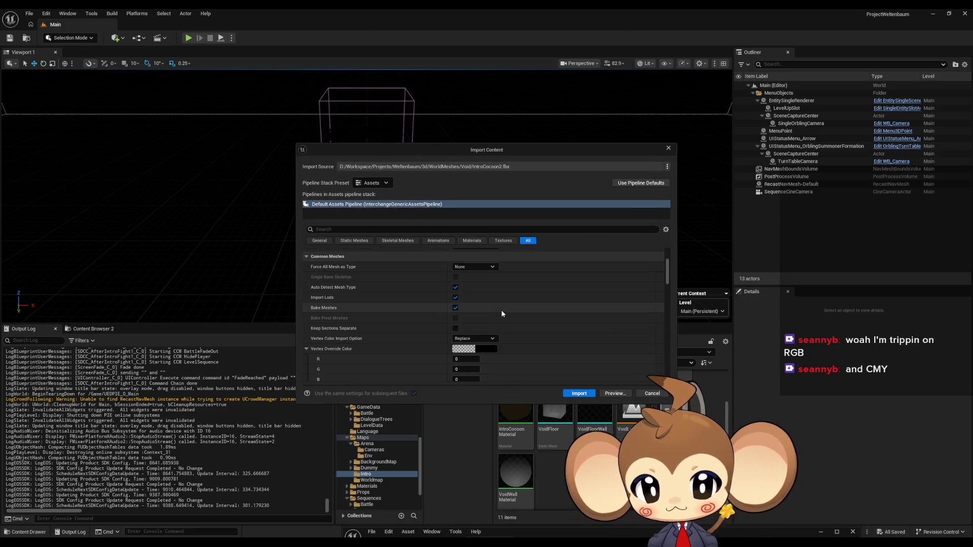
scroll(502, 311, "down", 5)
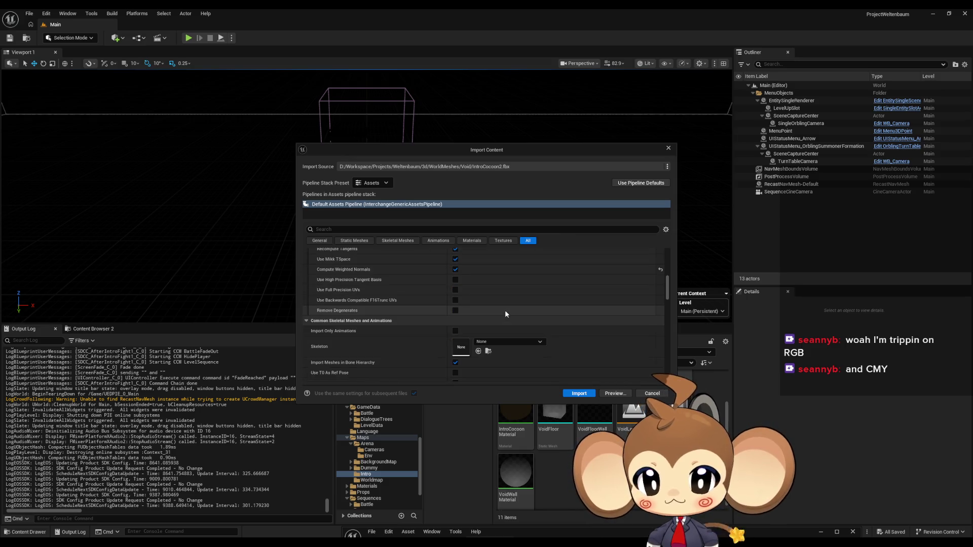
scroll(505, 312, "up", 3)
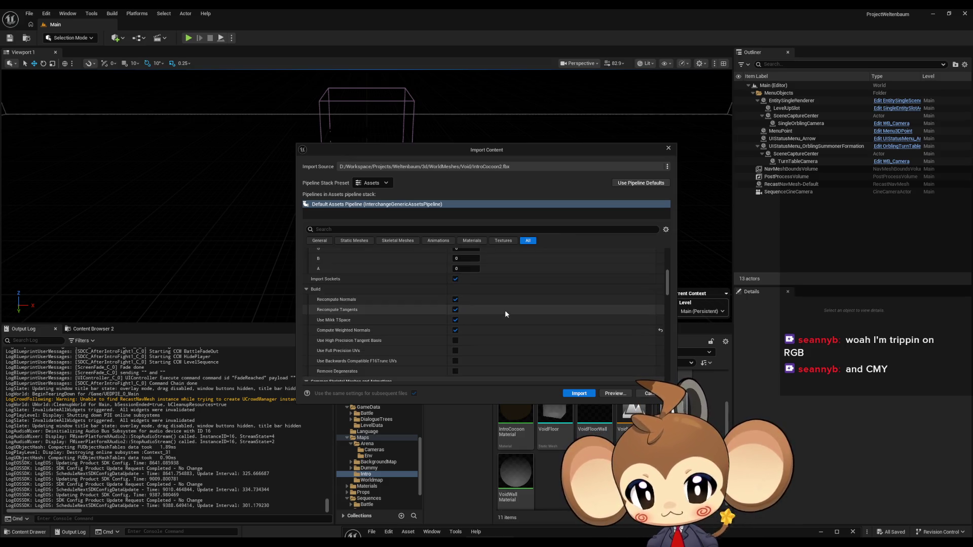
scroll(502, 312, "up", 5)
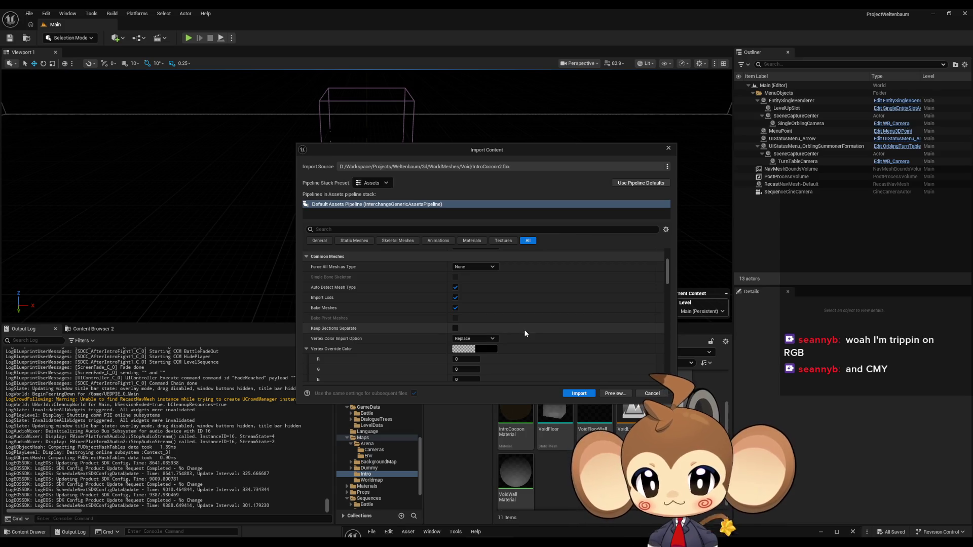
scroll(515, 328, "down", 8)
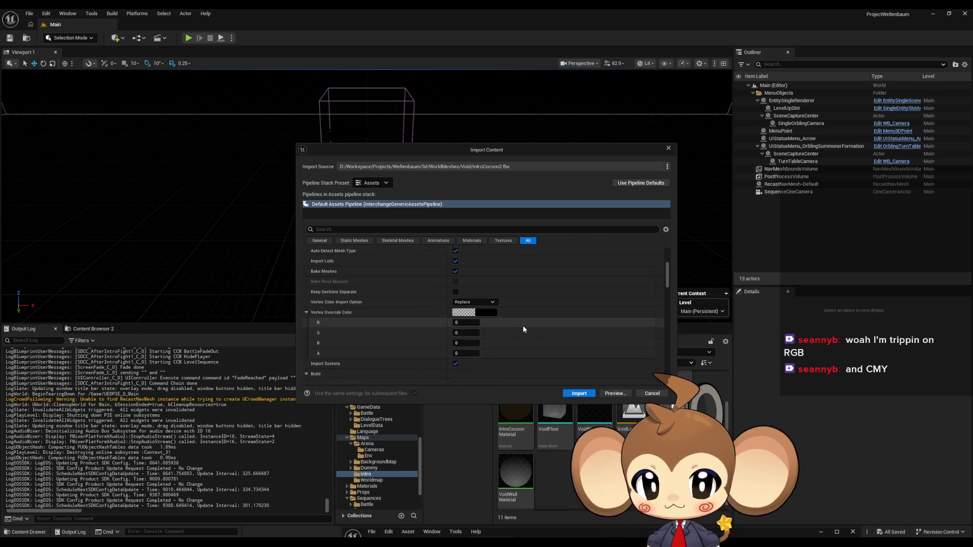
scroll(527, 325, "down", 1)
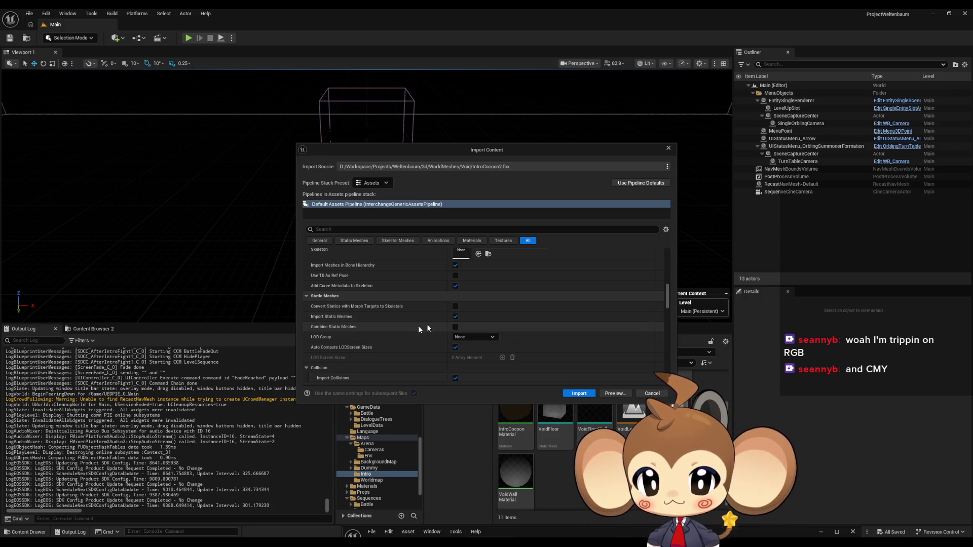
scroll(348, 306, "down", 1)
scroll(348, 308, "down", 1)
Collapse the Collision and Build groups, import IntroCocoon2 as a static mesh, and open it.
left_click(307, 295)
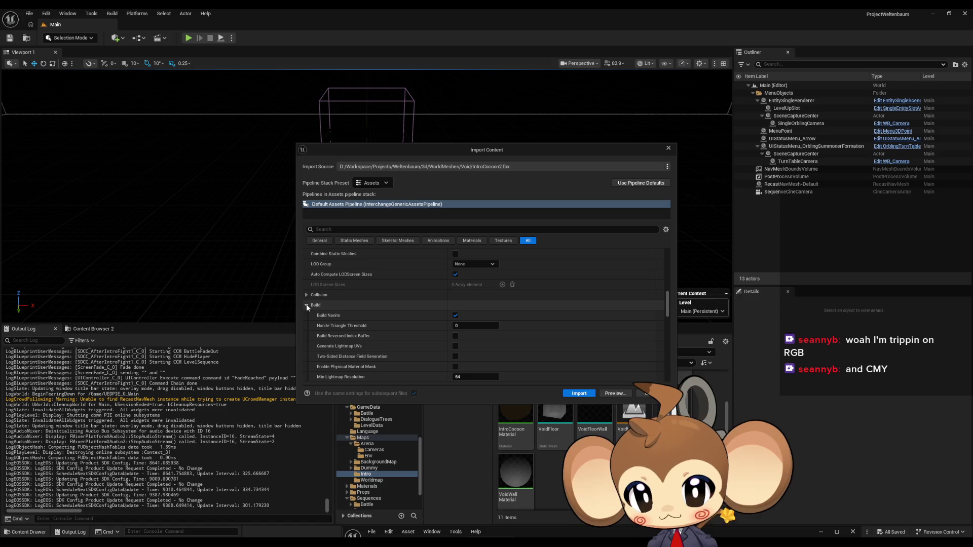
left_click(307, 305)
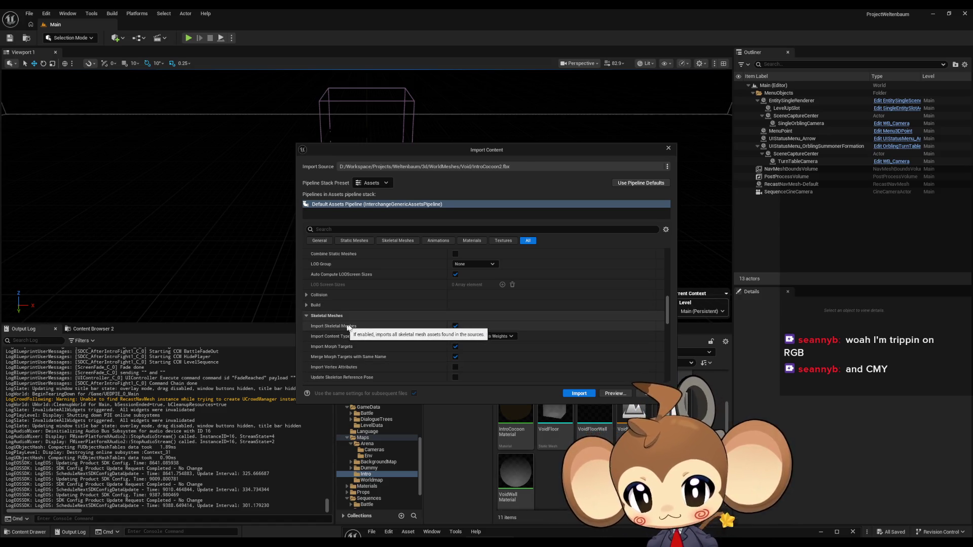
scroll(339, 341, "down", 1)
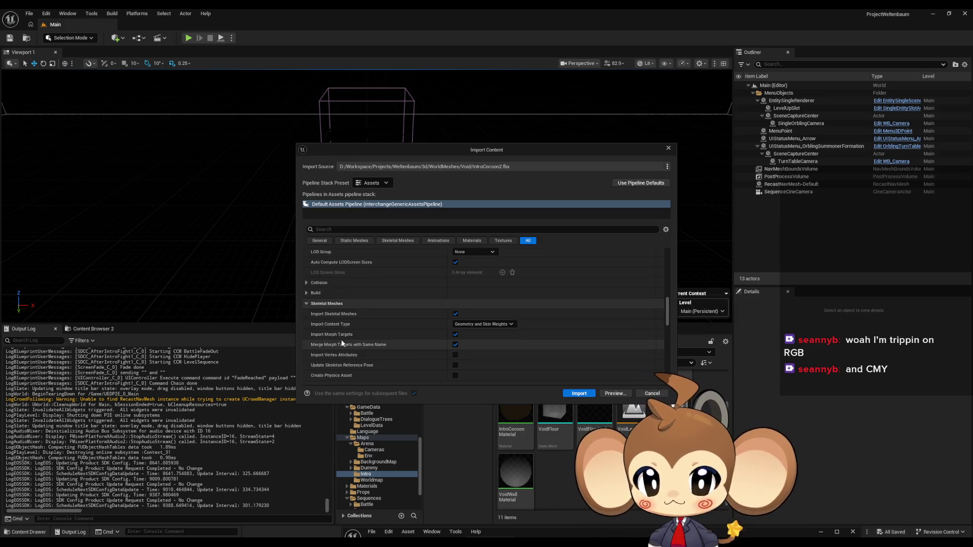
left_click(579, 393)
double_click(513, 412)
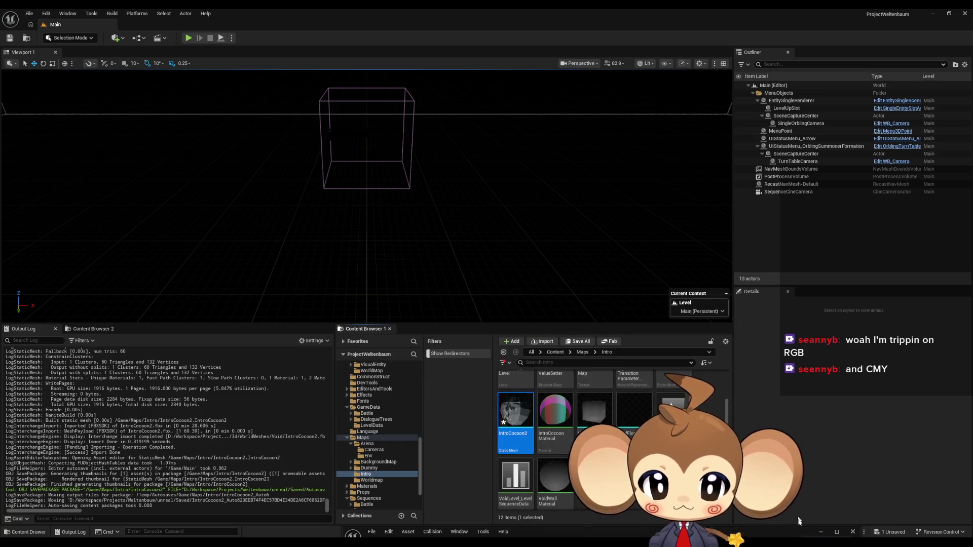
Set the IntroCocoon2 mesh's collision preset to NoCollision.
left_click_drag(607, 168, 449, 100)
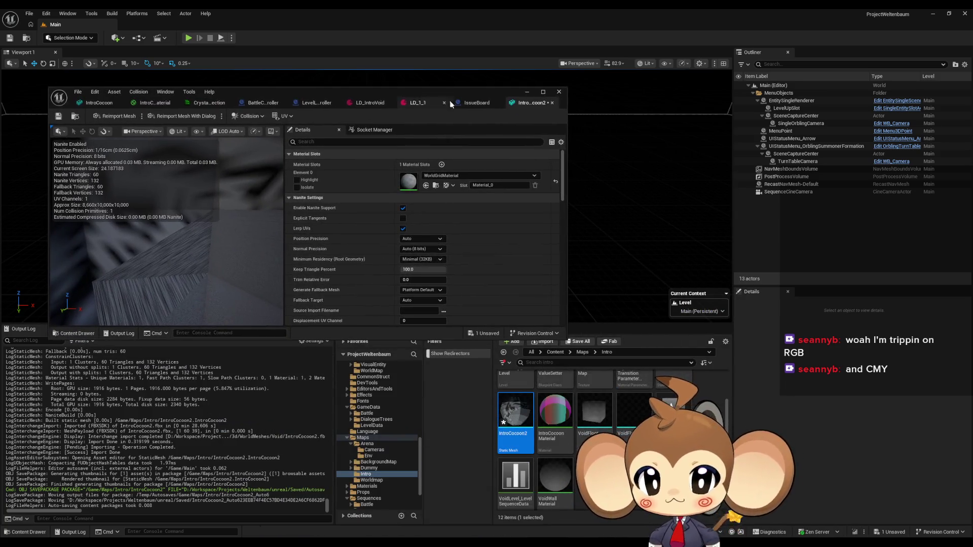
scroll(439, 208, "down", 15)
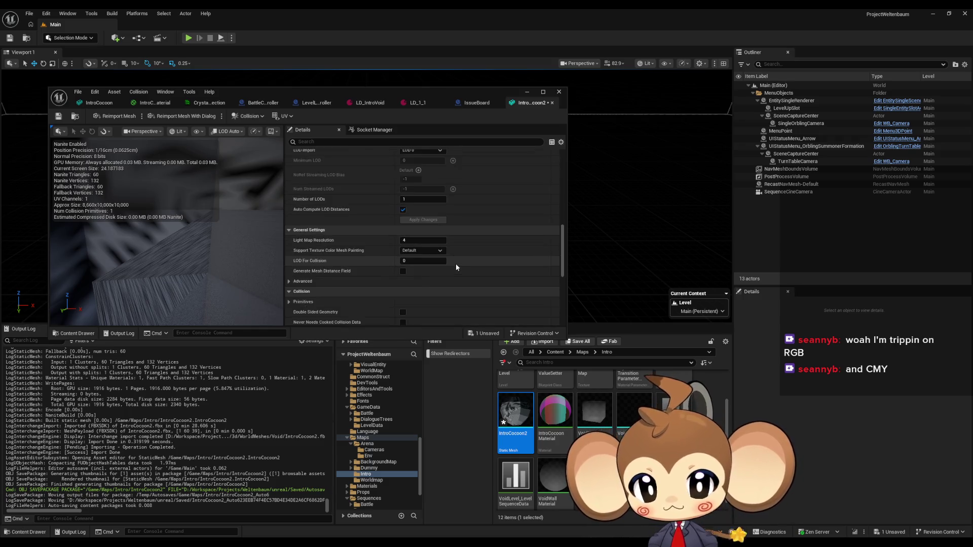
scroll(455, 264, "down", 3)
left_click(422, 171)
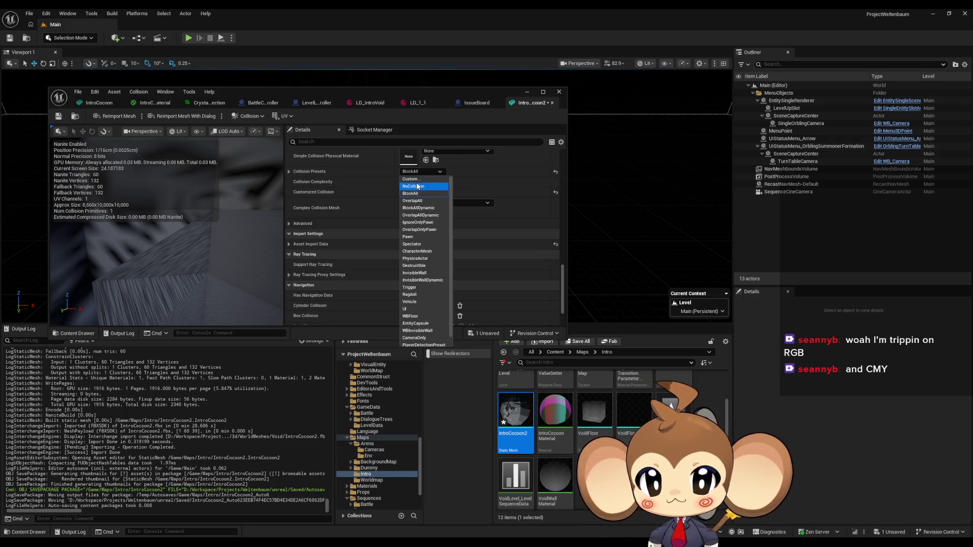
left_click(417, 186)
scroll(441, 248, "up", 8)
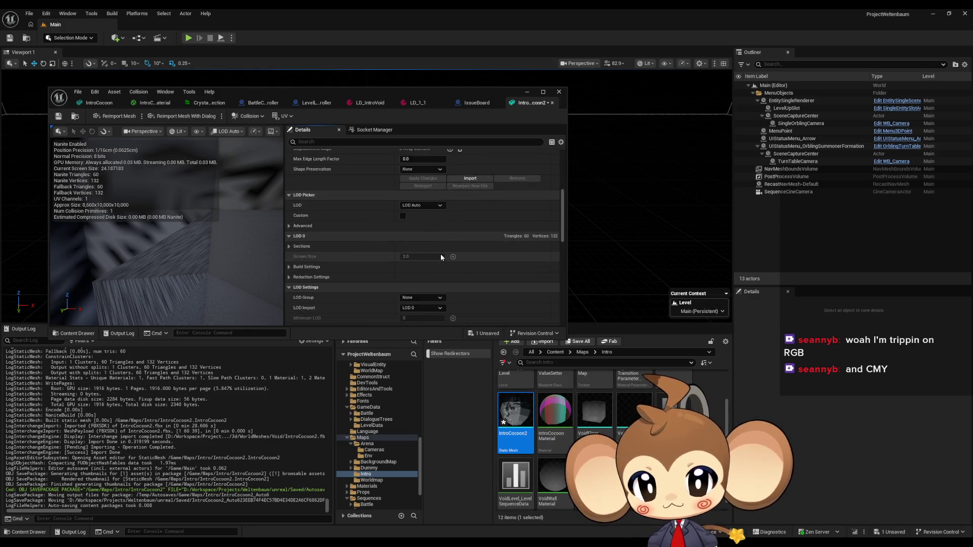
scroll(441, 256, "up", 4)
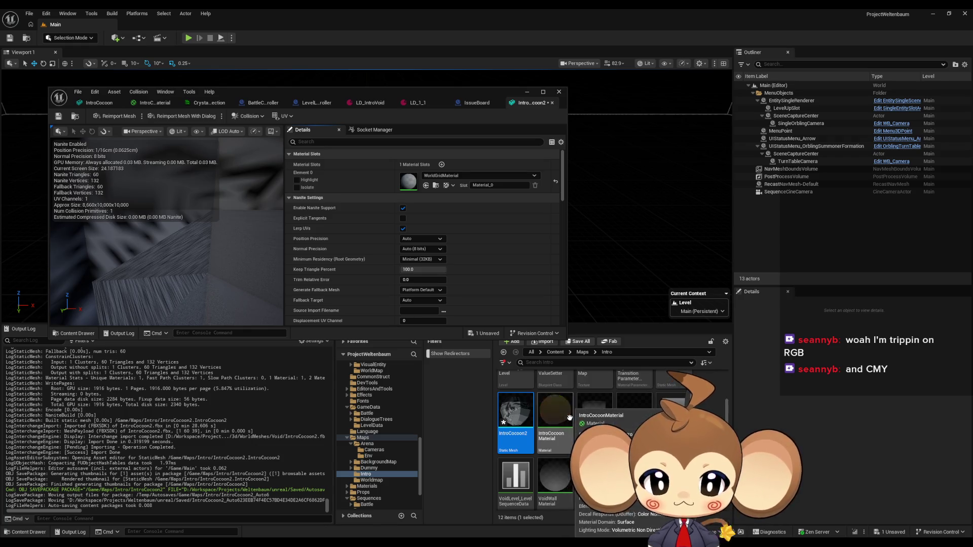
Assign IntroCocoonMaterial to the mesh's material slot.
left_click_drag(555, 421, 416, 182)
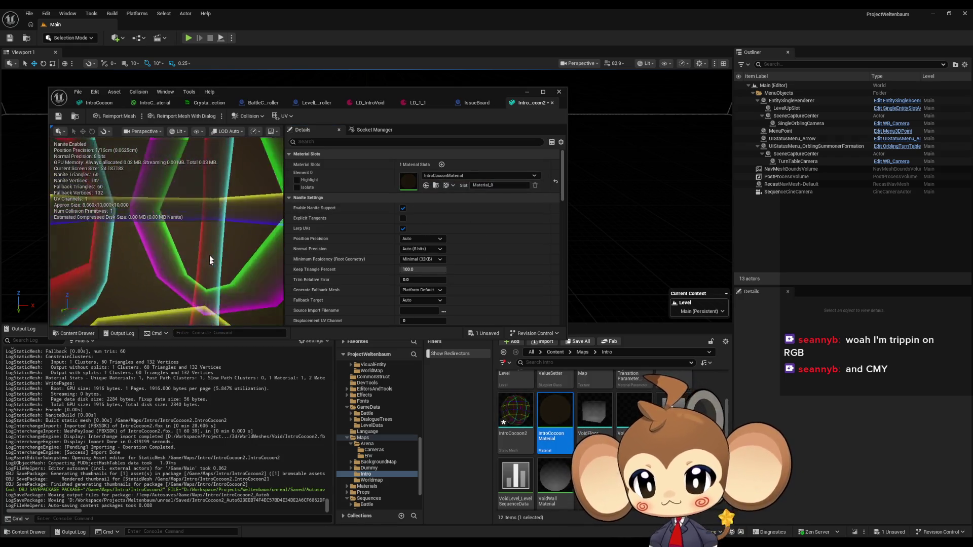
scroll(201, 226, "down", 2)
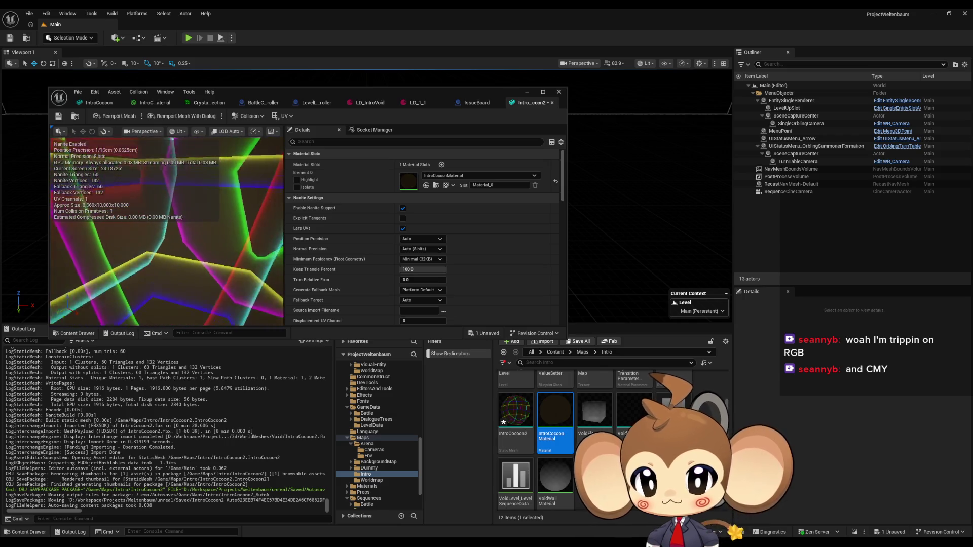
scroll(201, 226, "down", 5)
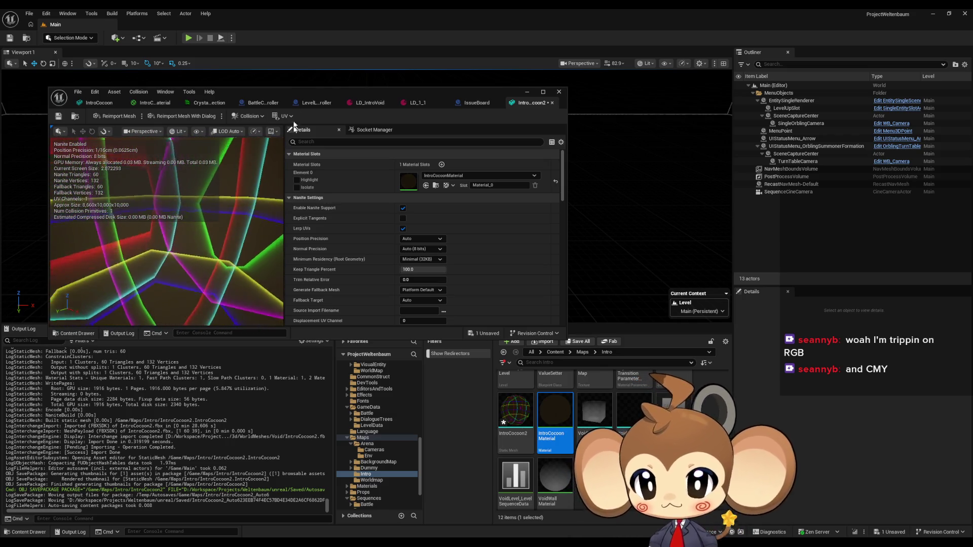
Browse the Intro folder and select the IntroCocoon2 mesh asset.
left_click_drag(279, 93, 339, 61)
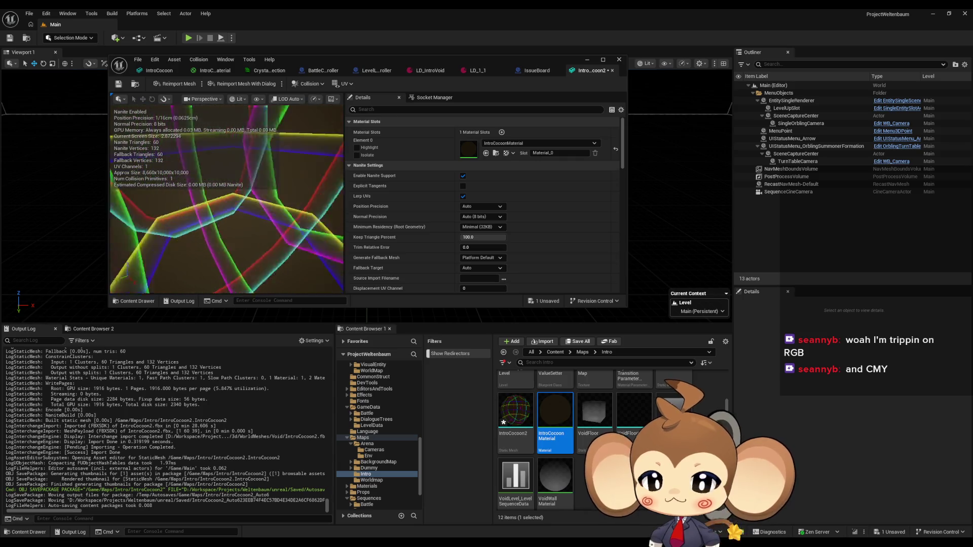
scroll(227, 199, "down", 1)
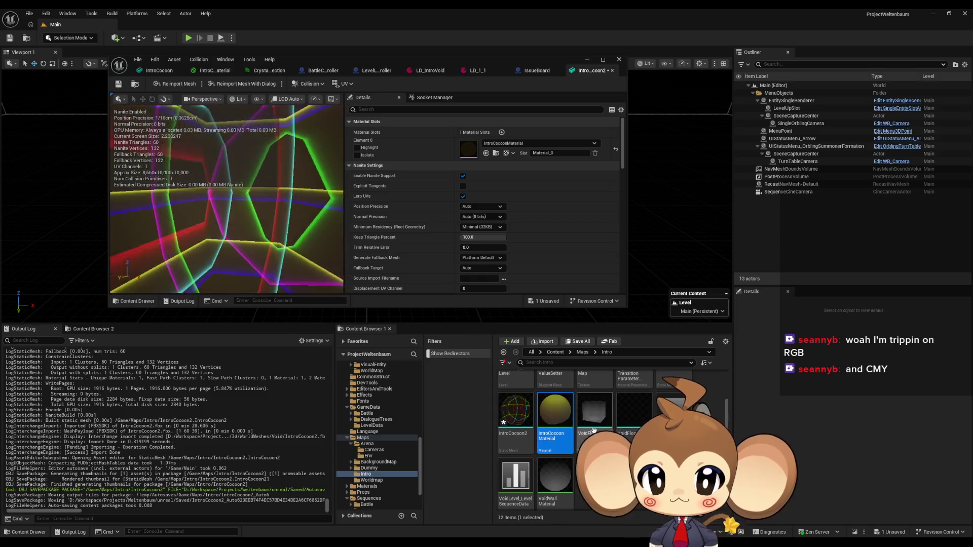
scroll(555, 479, "up", 1)
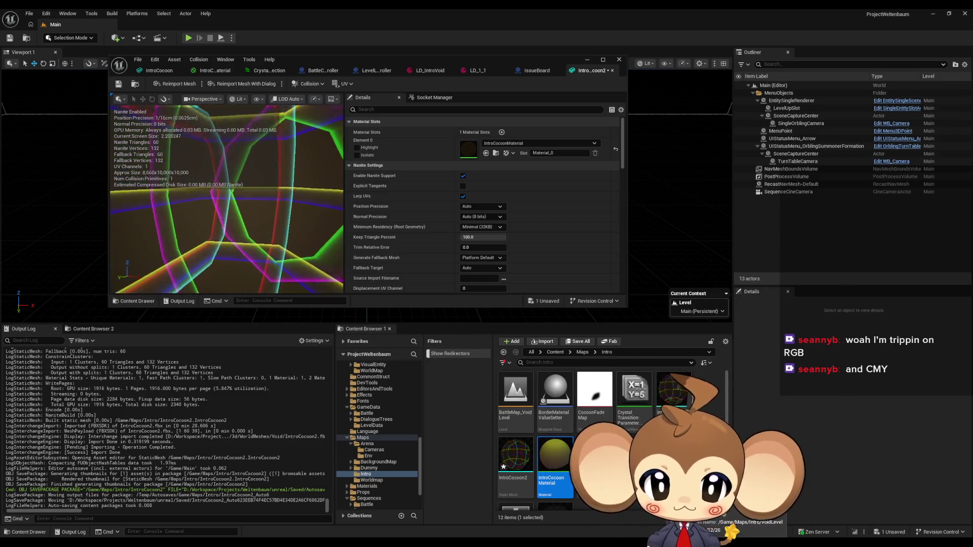
scroll(555, 479, "down", 1)
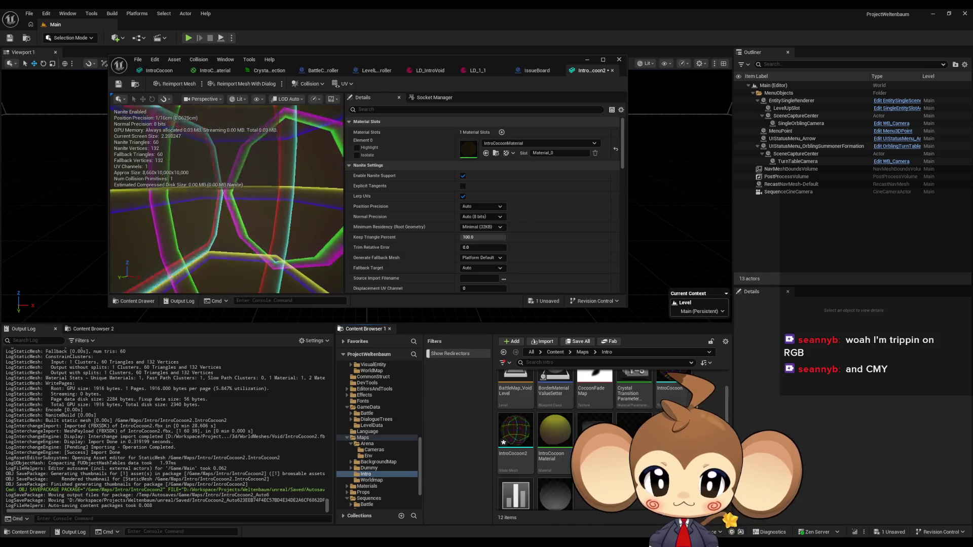
scroll(677, 392, "up", 1)
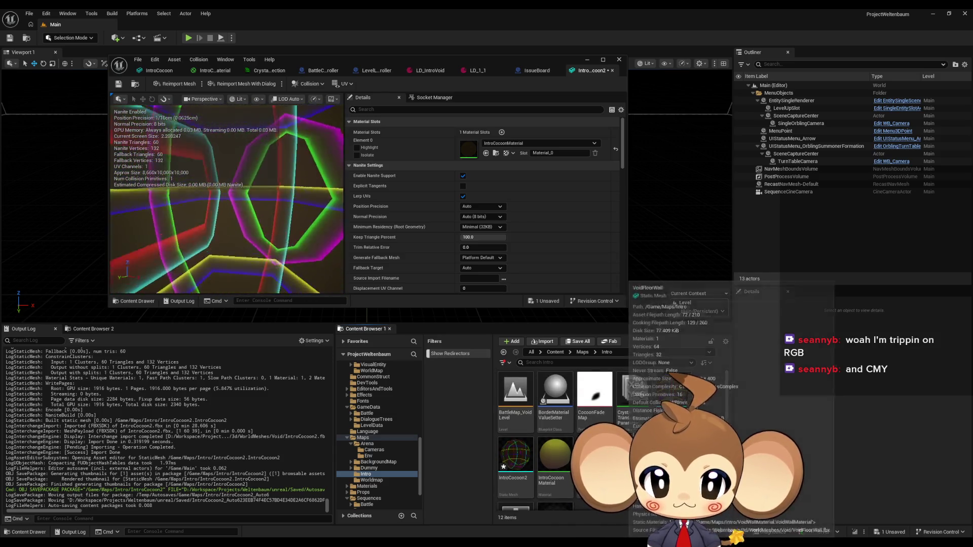
scroll(676, 392, "down", 1)
scroll(676, 392, "up", 1)
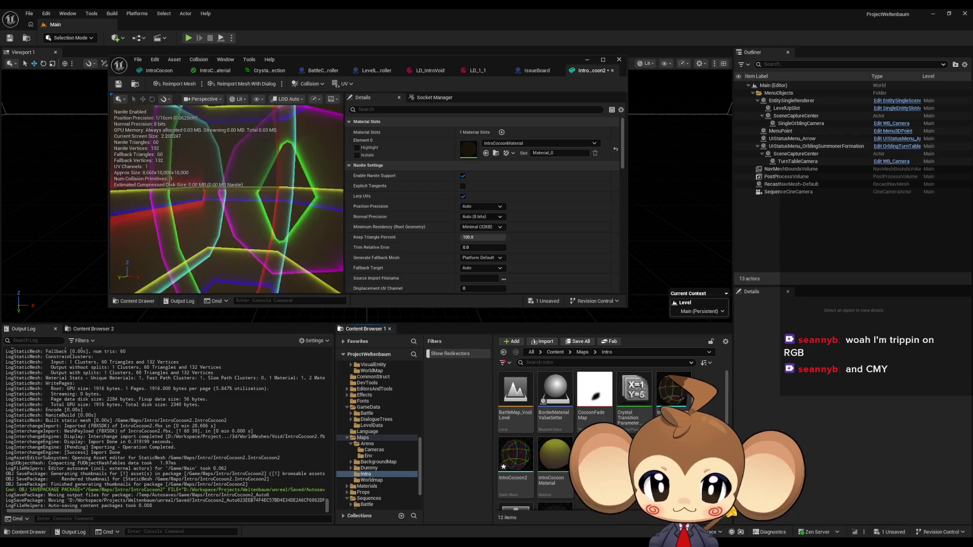
left_click(524, 453)
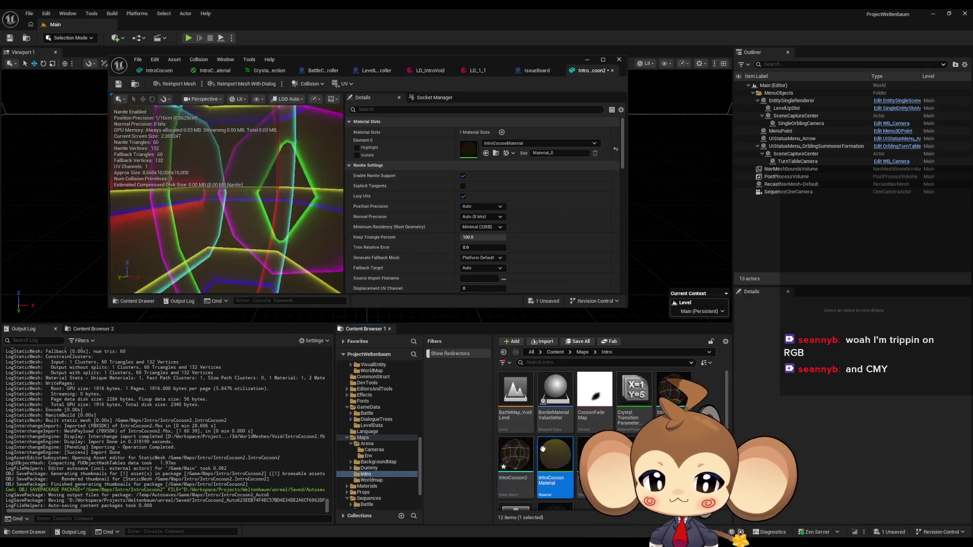
Force-delete the IntroCocoon2 mesh asset despite its remaining references.
mouse_move(593, 459)
key("Delete")
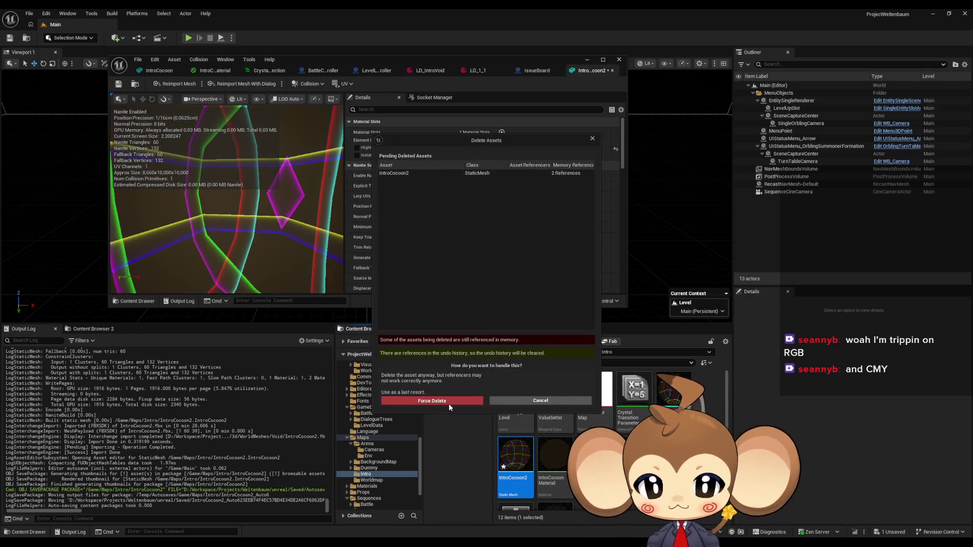
left_click(449, 403)
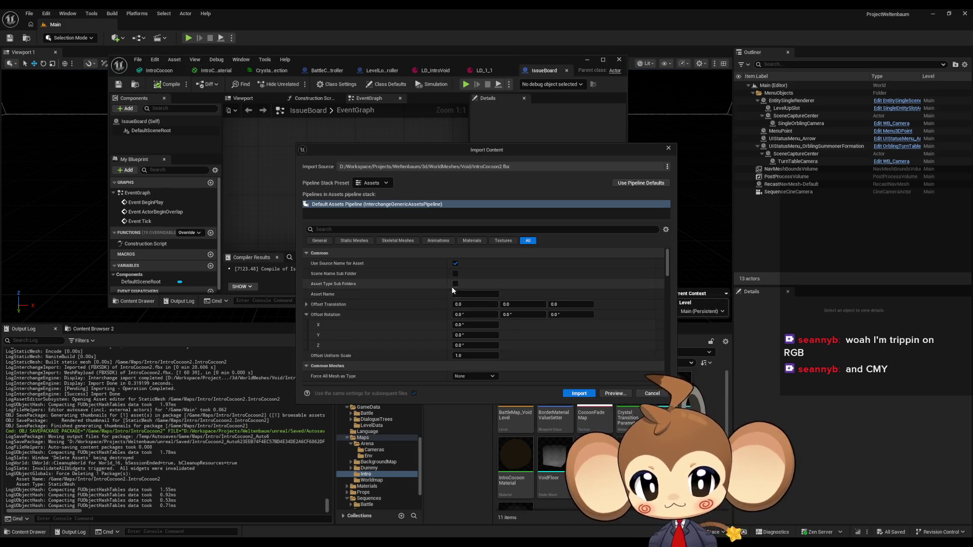
Retry importing IntroCocoon2.fbx into Intro, which fails, then return to Blender.
scroll(453, 289, "down", 4)
scroll(460, 287, "down", 8)
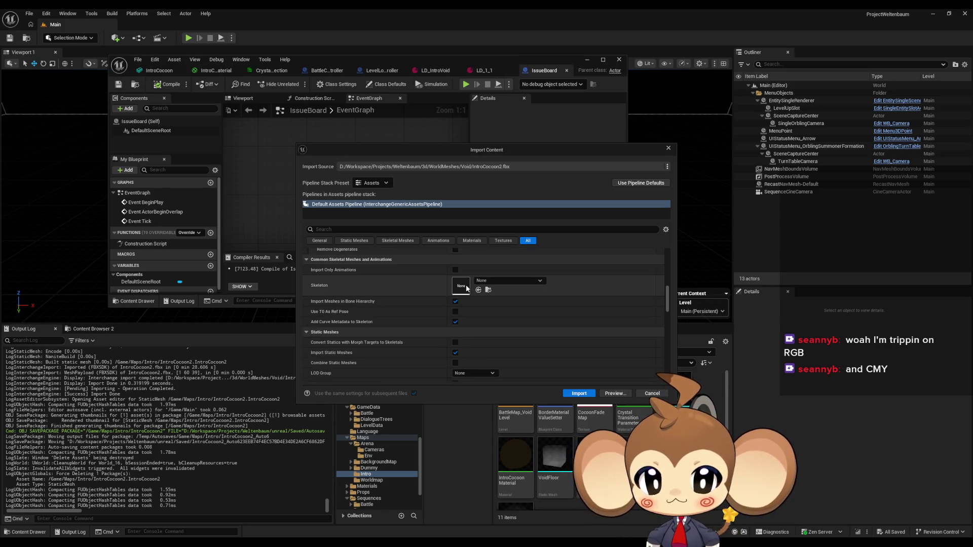
scroll(402, 341, "down", 4)
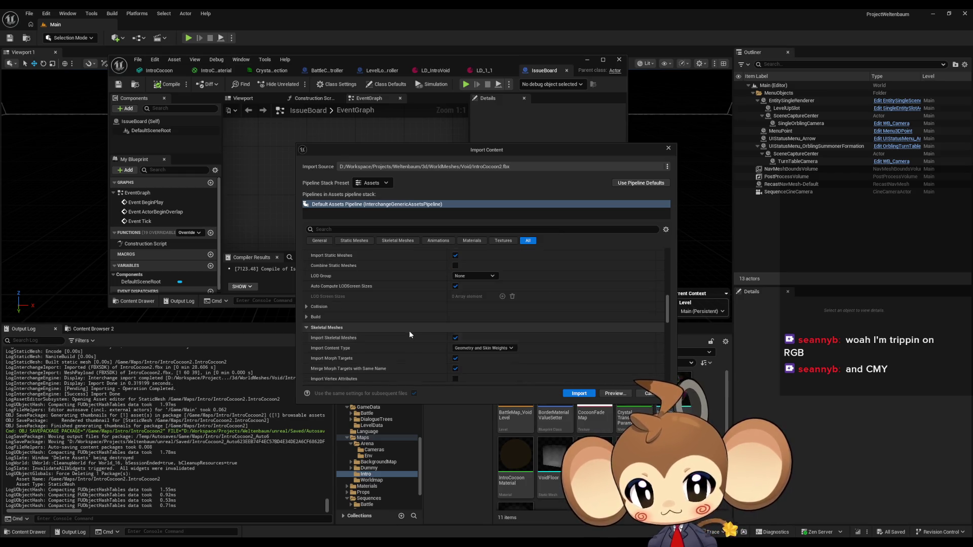
scroll(373, 291, "down", 1)
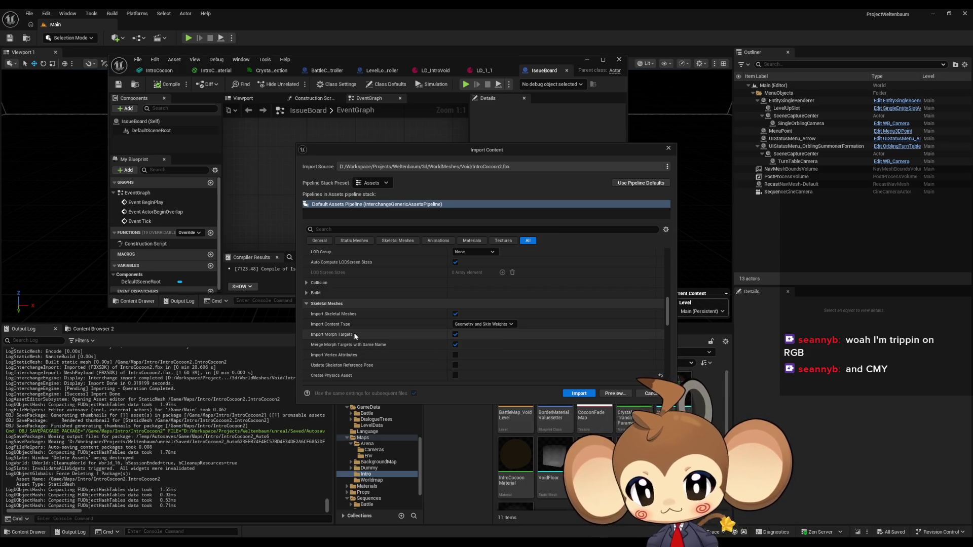
left_click(579, 393)
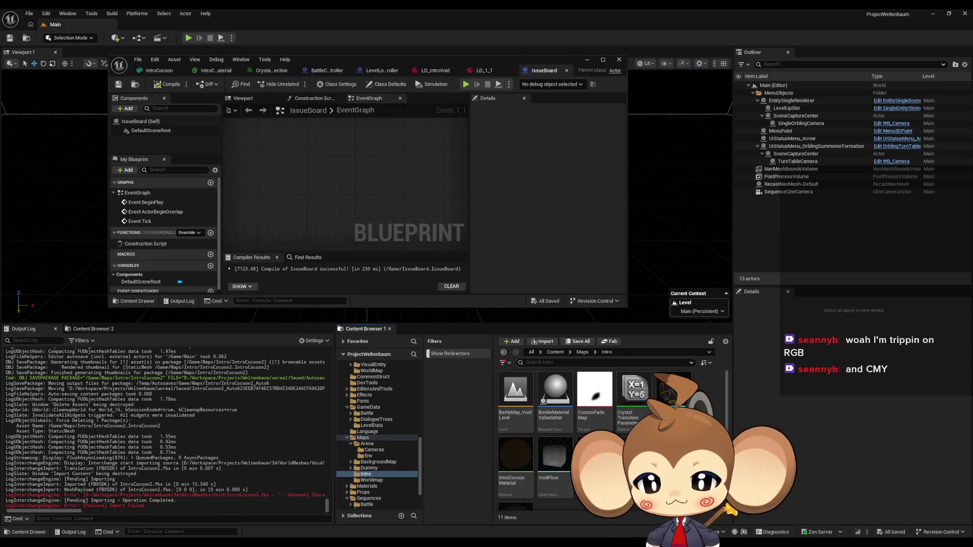
key("alt+Tab")
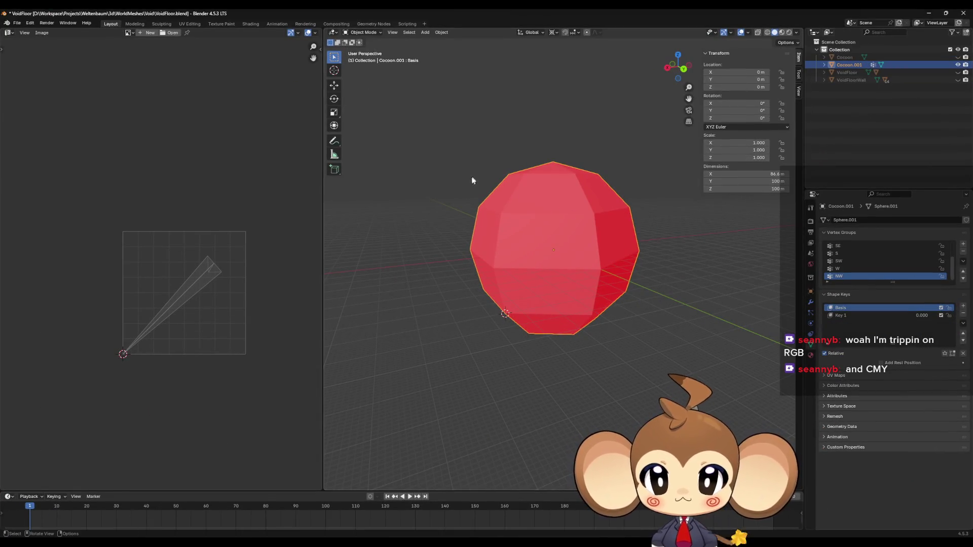
Re-export IntroCocoon2.fbx with the unrealfixedanims preset, overwriting the old file.
left_click(17, 24)
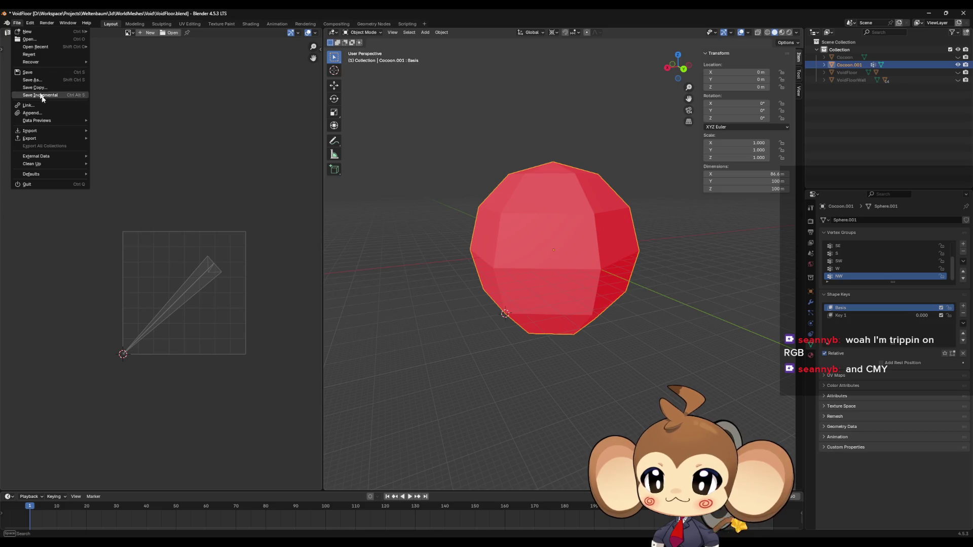
mouse_move(45, 137)
left_click(131, 209)
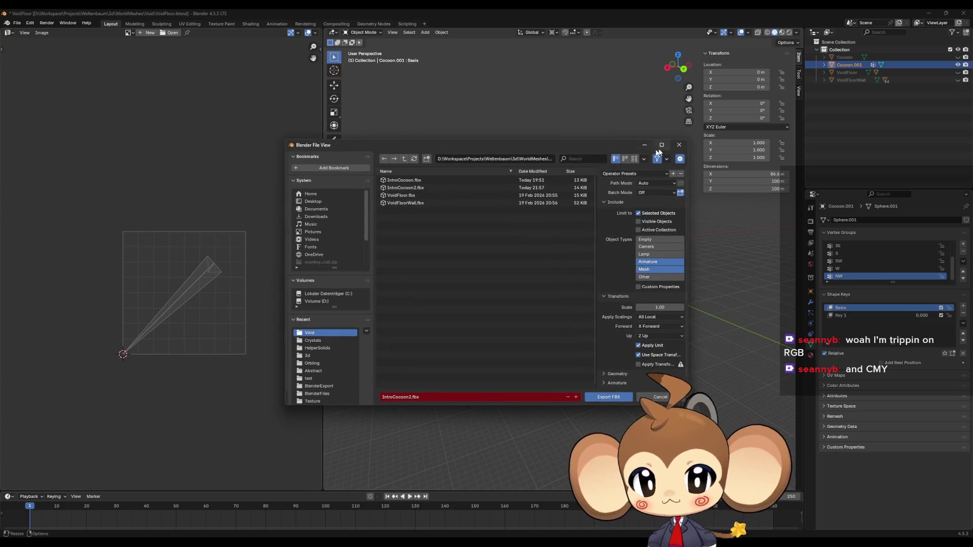
left_click(637, 174)
left_click(619, 201)
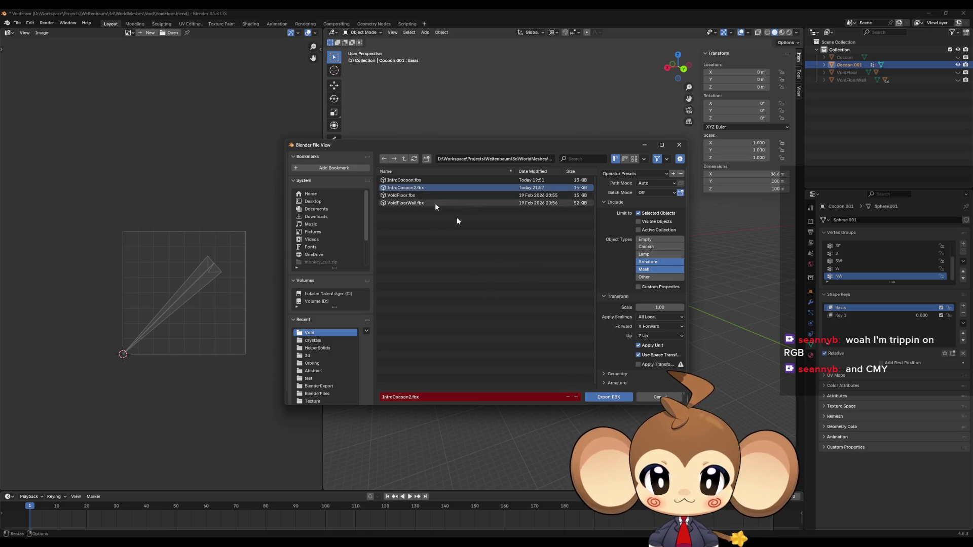
left_click(628, 398)
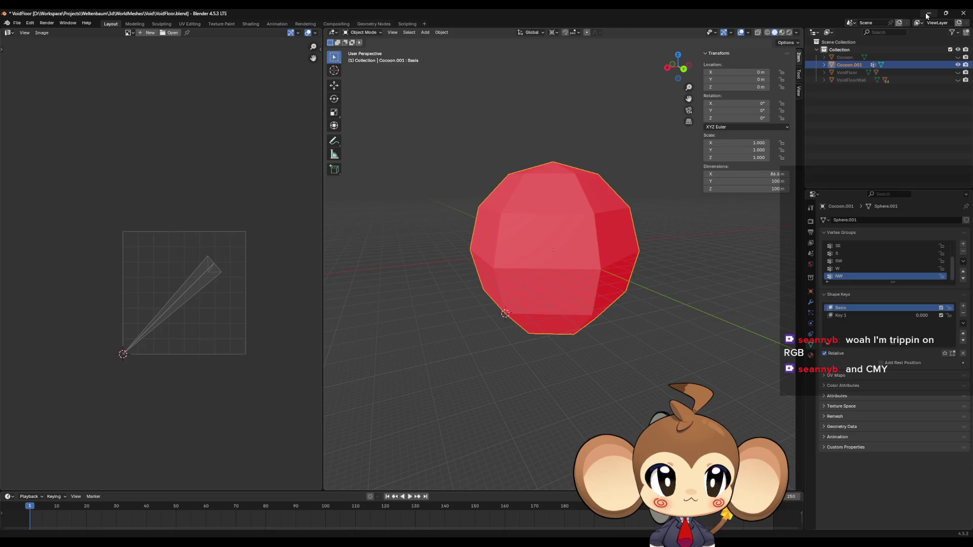
key("alt+Tab")
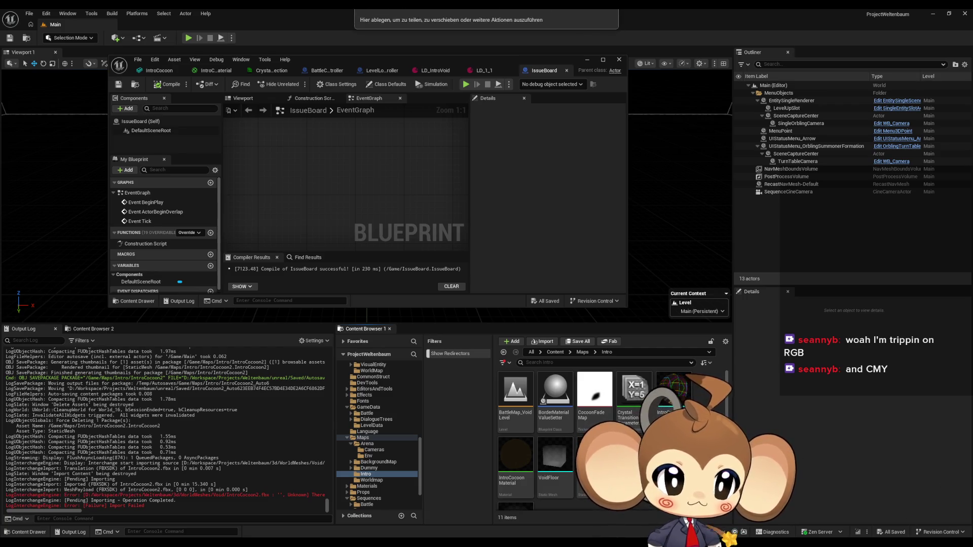
Import IntroCocoon2.fbx with Convert Statics with Morph Targets to Skeletals enabled.
left_click_drag(583, 391, 582, 391)
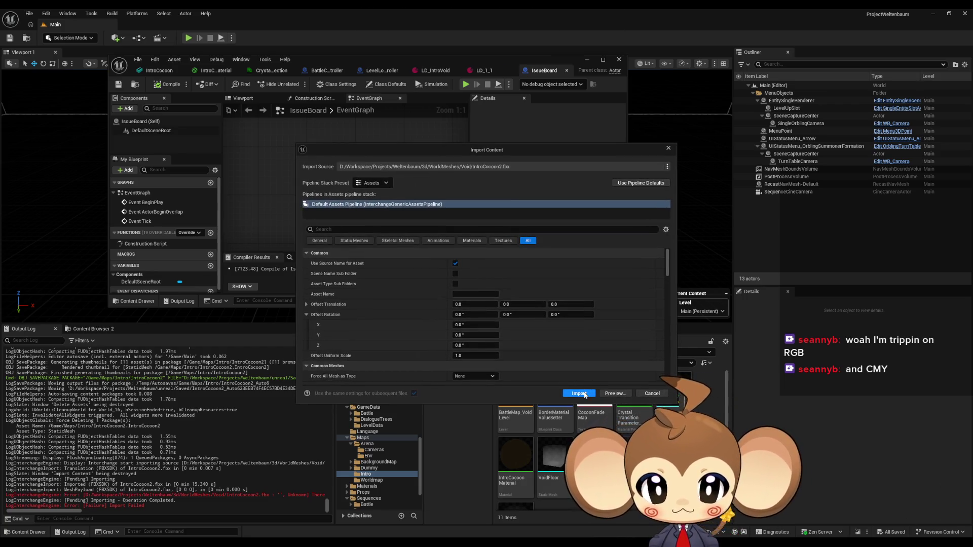
left_click(583, 392)
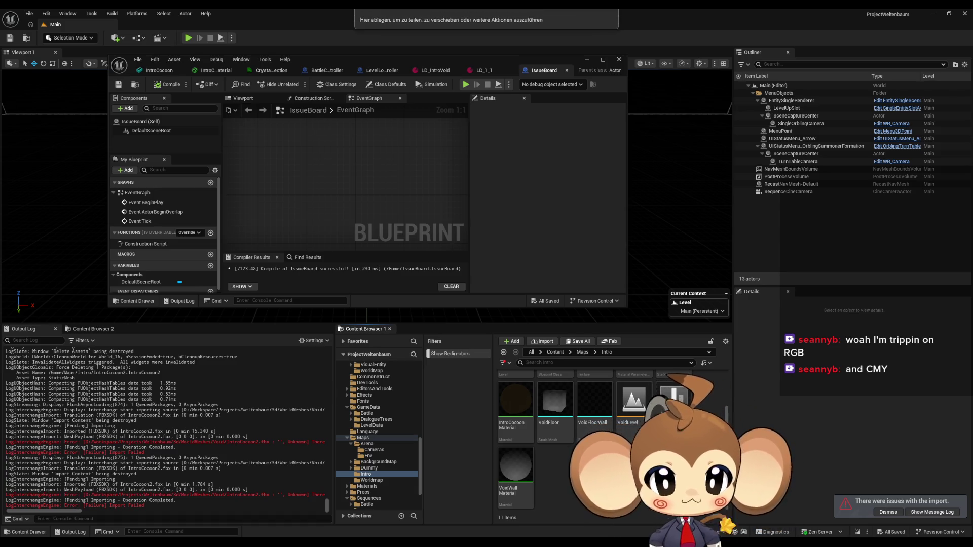
scroll(502, 355, "down", 10)
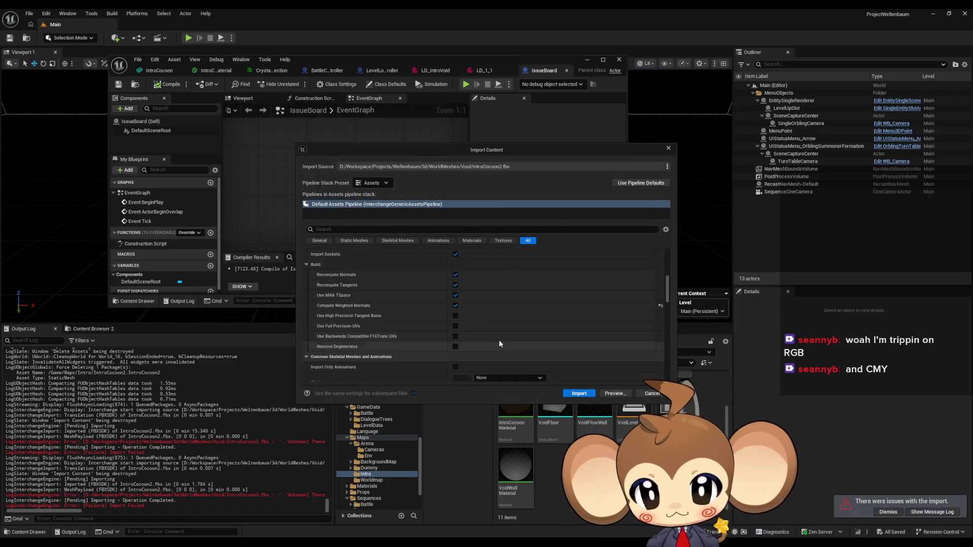
scroll(500, 340, "down", 1)
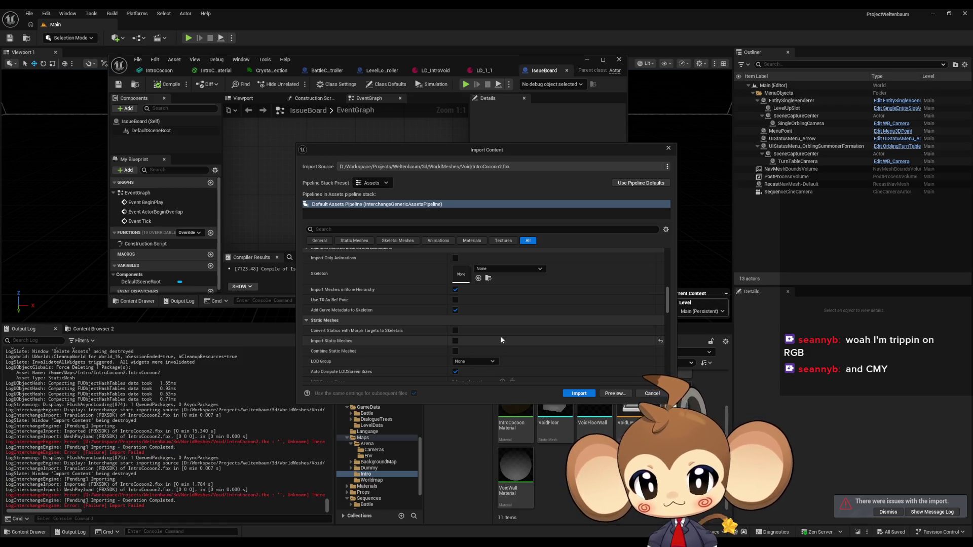
scroll(500, 339, "down", 1)
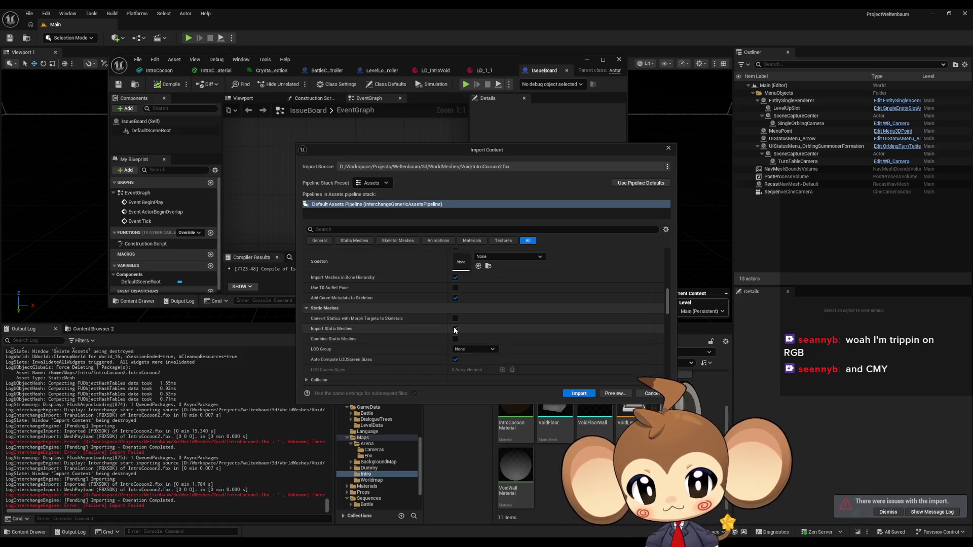
scroll(374, 323, "down", 2)
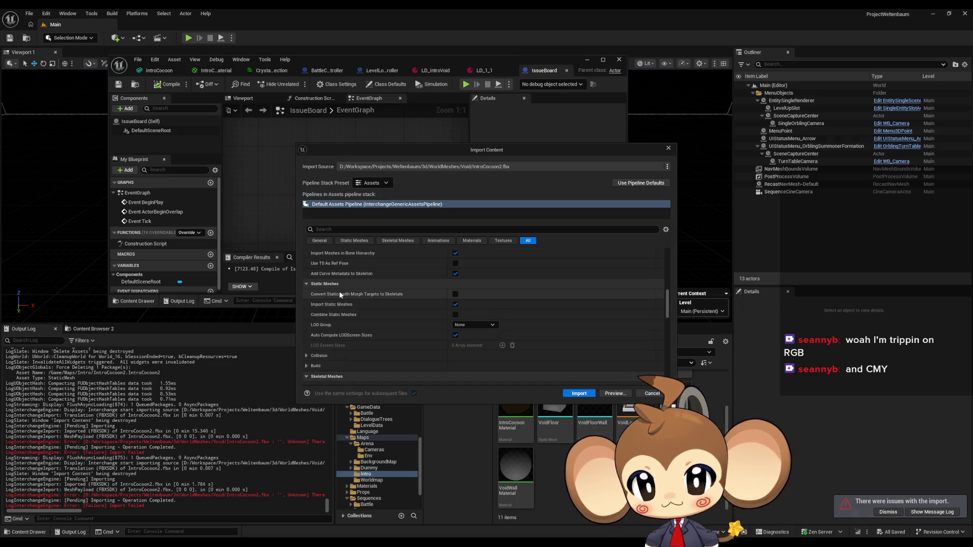
mouse_move(320, 299)
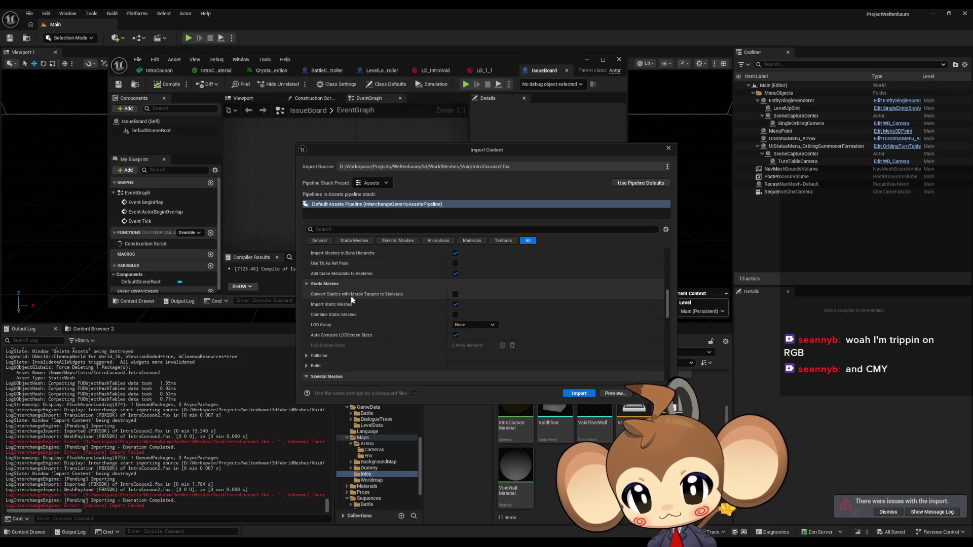
left_click(455, 294)
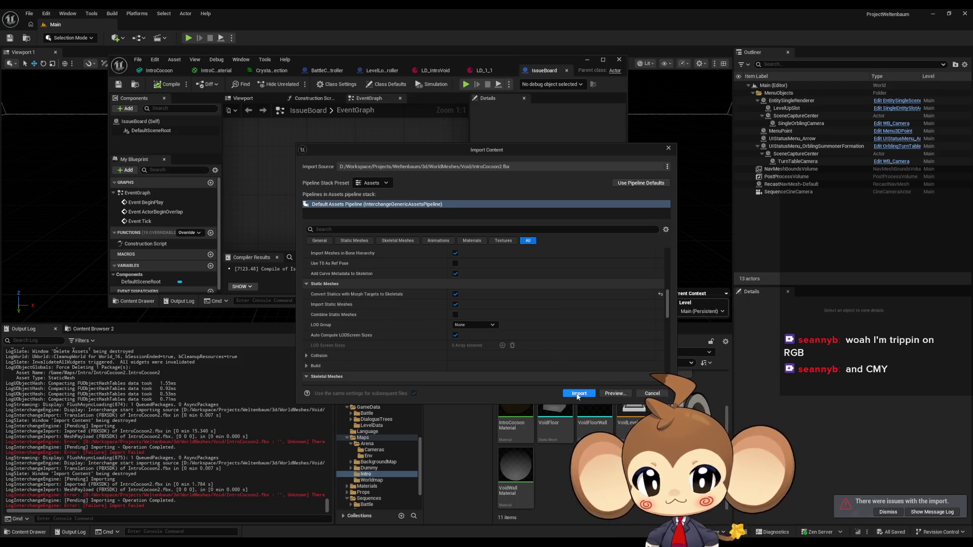
left_click(578, 394)
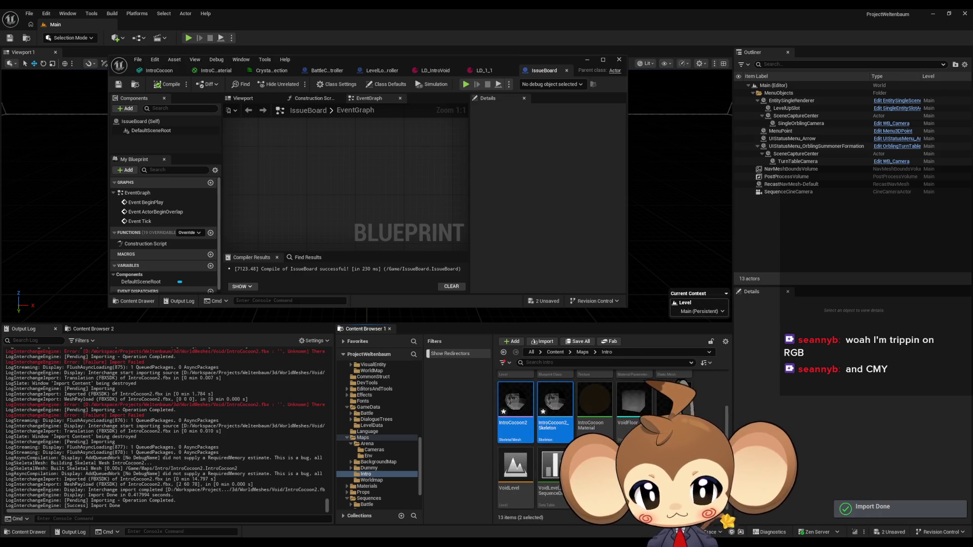
Open IntroCocoon2 in the skeletal mesh editor, browse its Asset Details, and un-maximize the window.
scroll(608, 435, "up", 1)
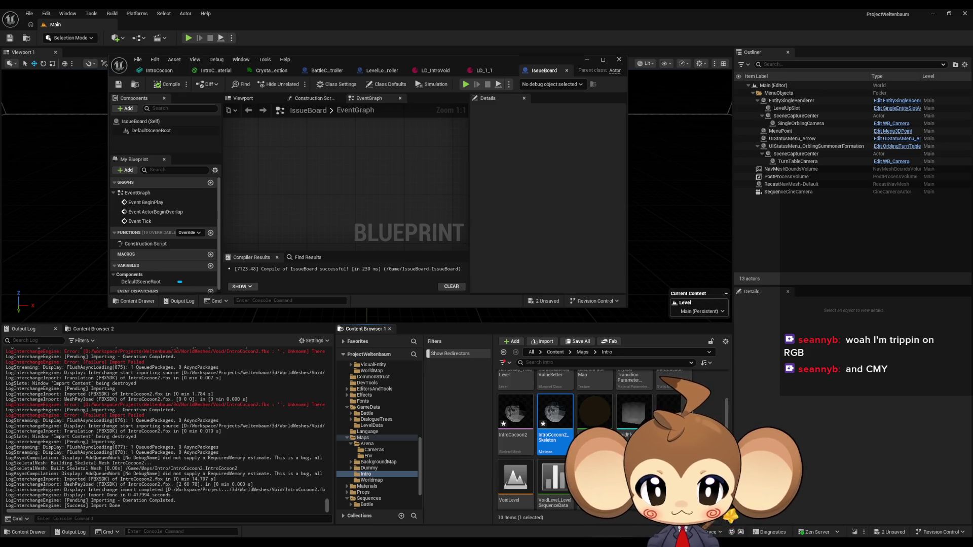
left_click(513, 422)
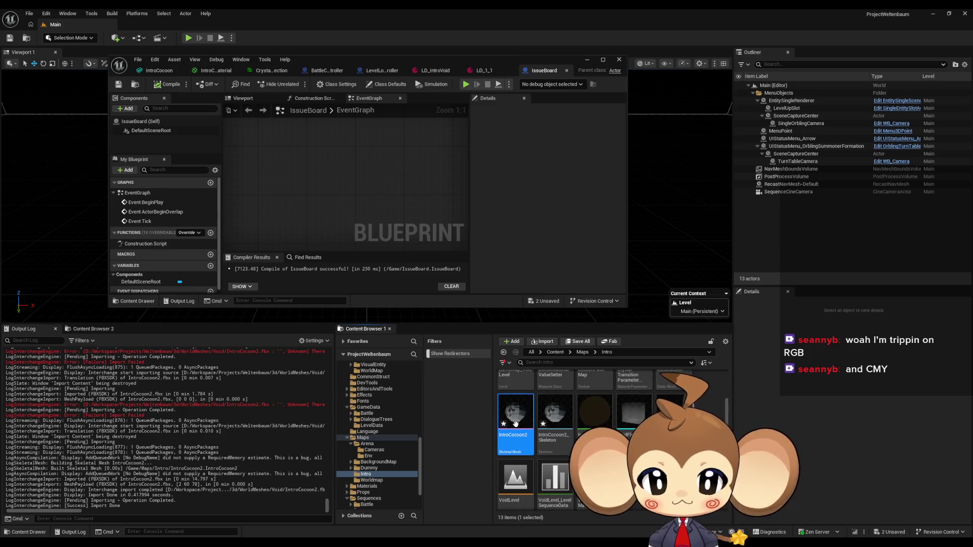
double_click(515, 423)
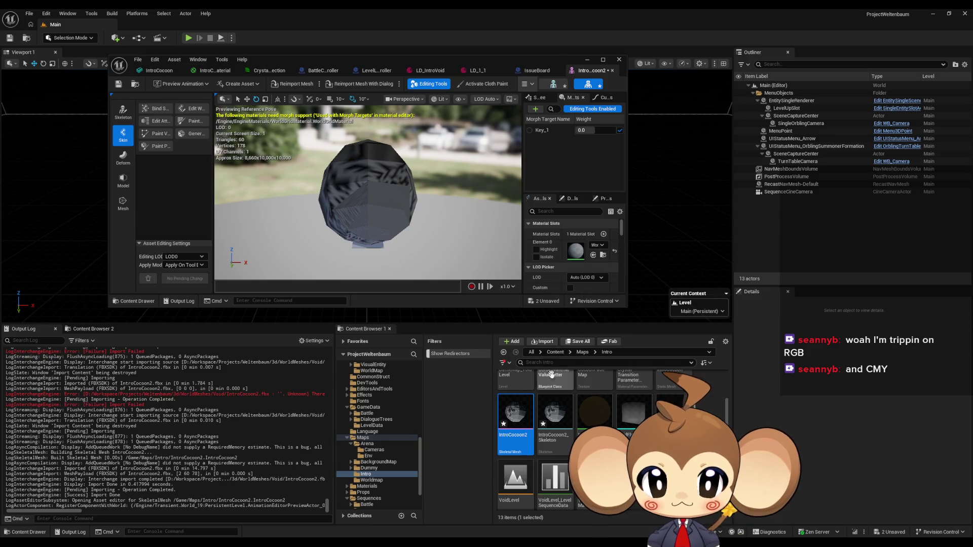
double_click(484, 61)
scroll(948, 378, "down", 5)
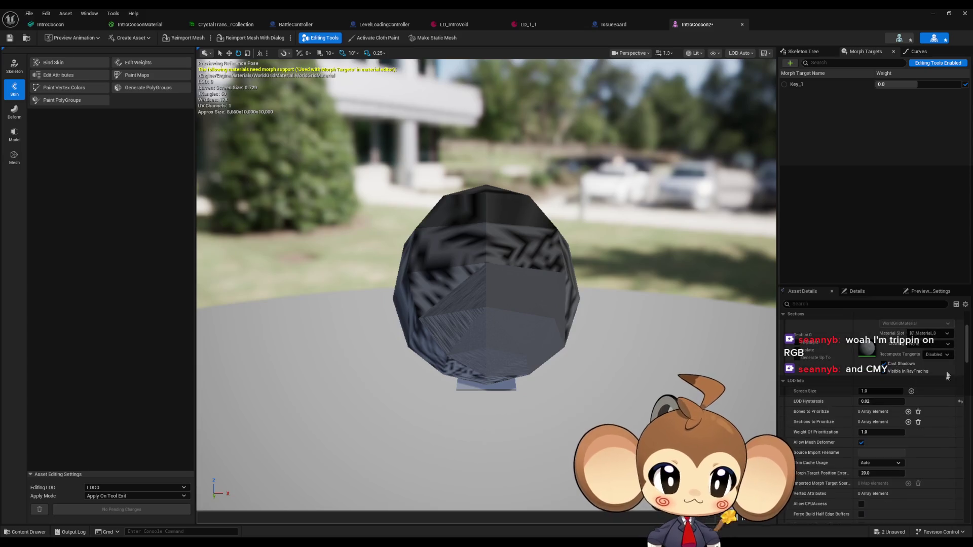
left_click_drag(968, 343, 966, 431)
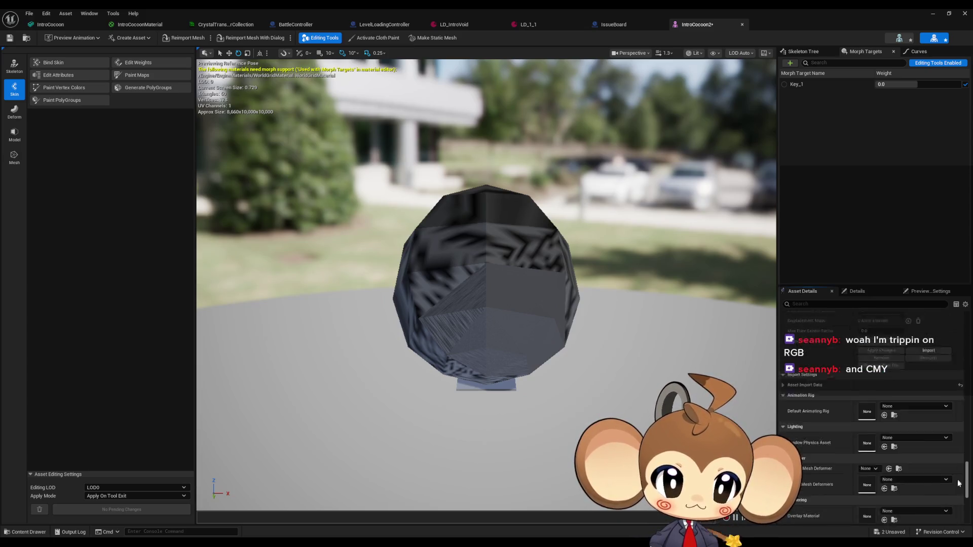
scroll(957, 502, "up", 2)
scroll(957, 494, "up", 10)
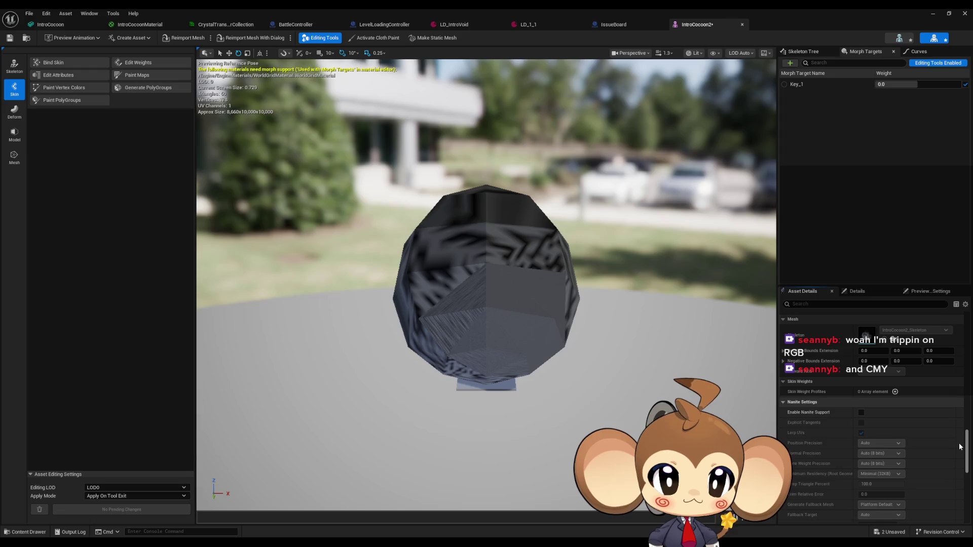
scroll(960, 447, "up", 2)
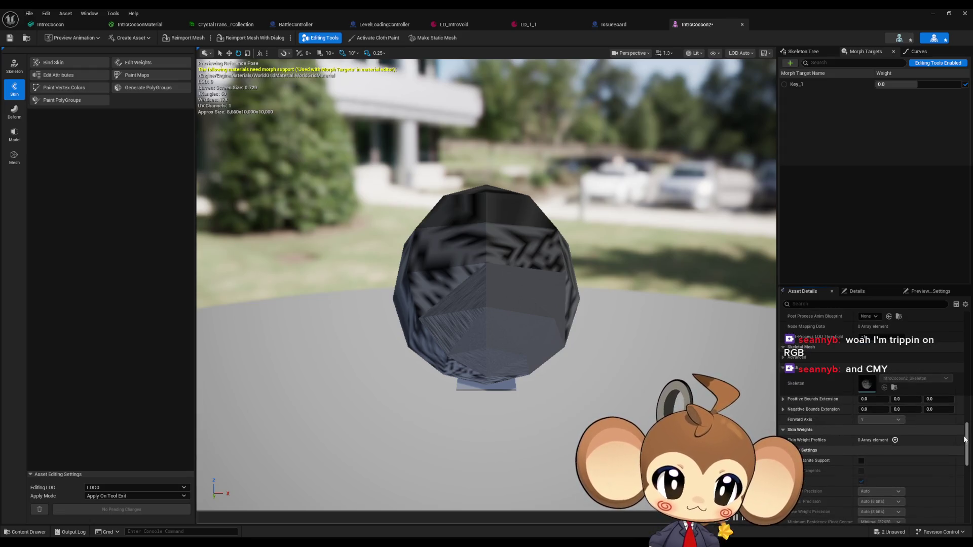
left_click_drag(965, 439, 969, 322)
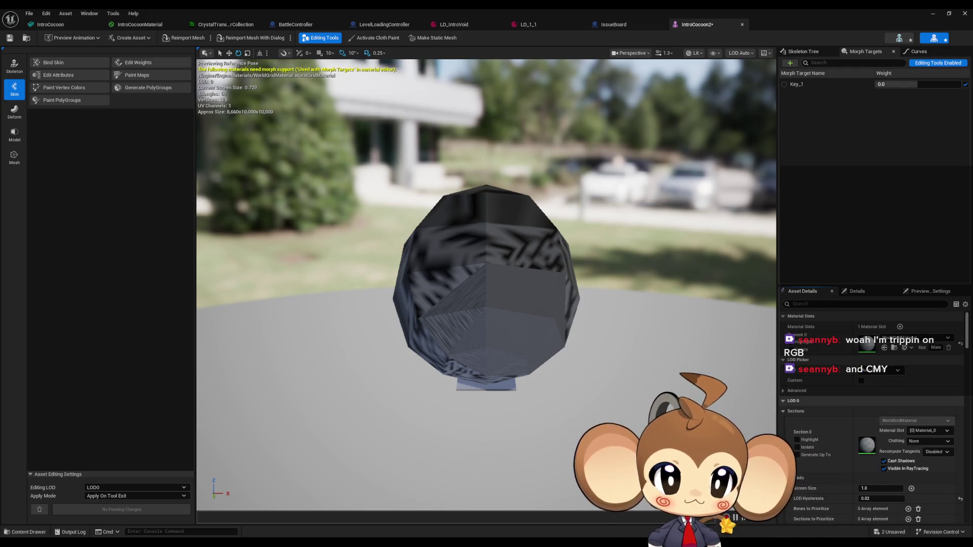
double_click(455, 8)
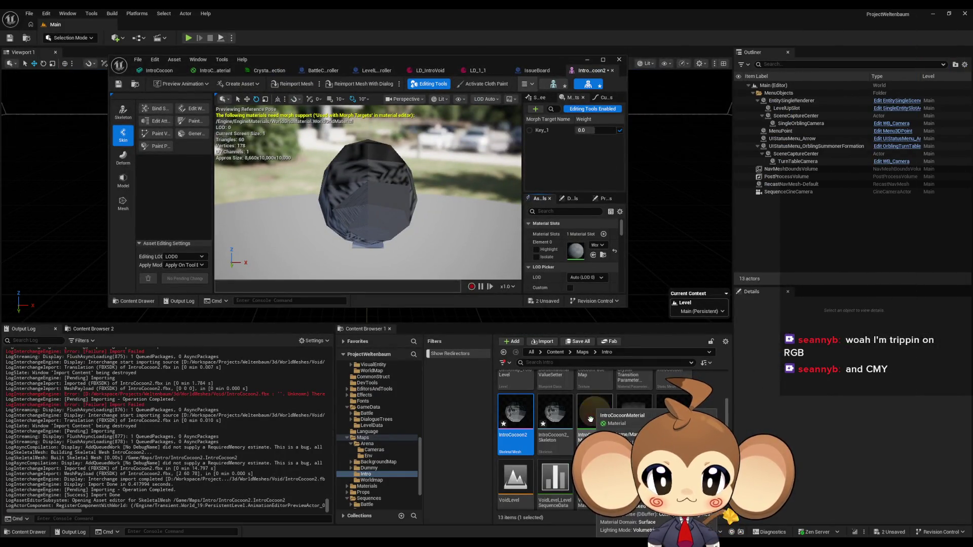
Apply IntroCocoonMaterial to Element 0, save, and set the Key_1 morph weight to 0.658228.
left_click_drag(578, 250, 578, 251)
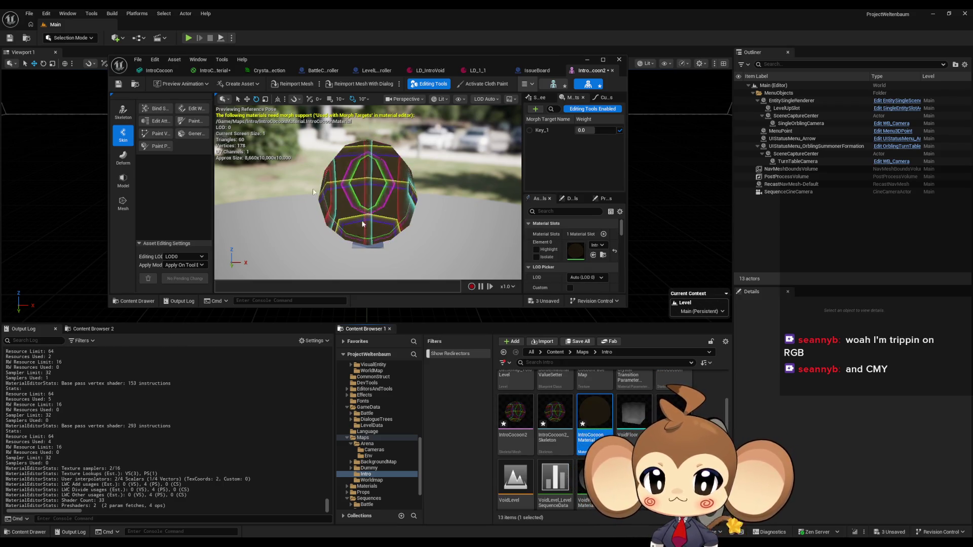
left_click(117, 86)
mouse_move(583, 131)
left_mouse_down()
mouse_move(611, 130)
mouse_move(602, 131)
left_mouse_up()
mouse_move(260, 166)
left_mouse_down()
mouse_move(304, 183)
mouse_move(320, 141)
left_mouse_up()
mouse_move(595, 130)
left_mouse_down()
mouse_move(551, 131)
mouse_move(583, 131)
left_mouse_up()
mouse_move(509, 145)
left_mouse_down()
mouse_move(406, 162)
mouse_move(375, 192)
left_mouse_up()
mouse_move(451, 164)
left_mouse_down()
mouse_move(441, 166)
mouse_move(451, 165)
left_mouse_up()
key("super+Up")
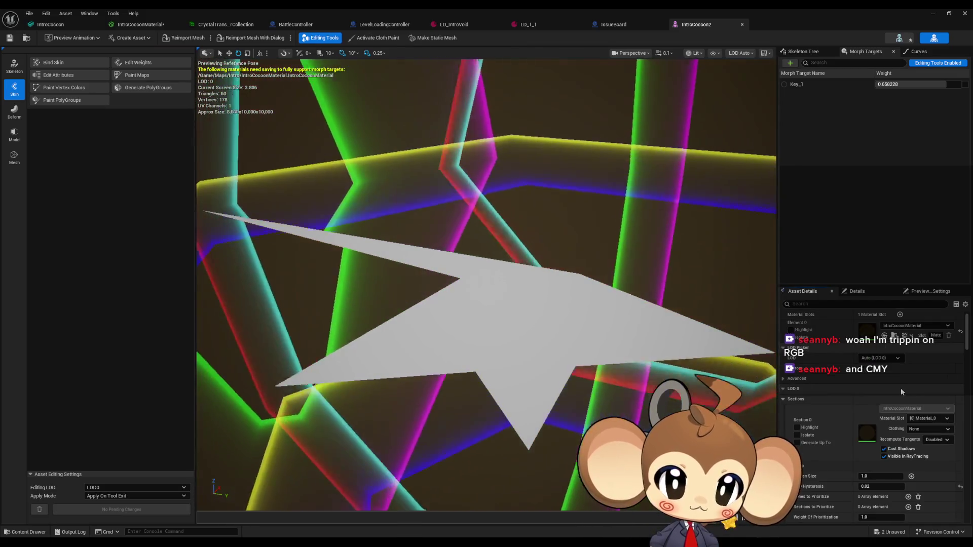
Filter Asset Details by 'lod' and toggle the LOD 0 and Sections groups.
scroll(838, 328, "down", 1)
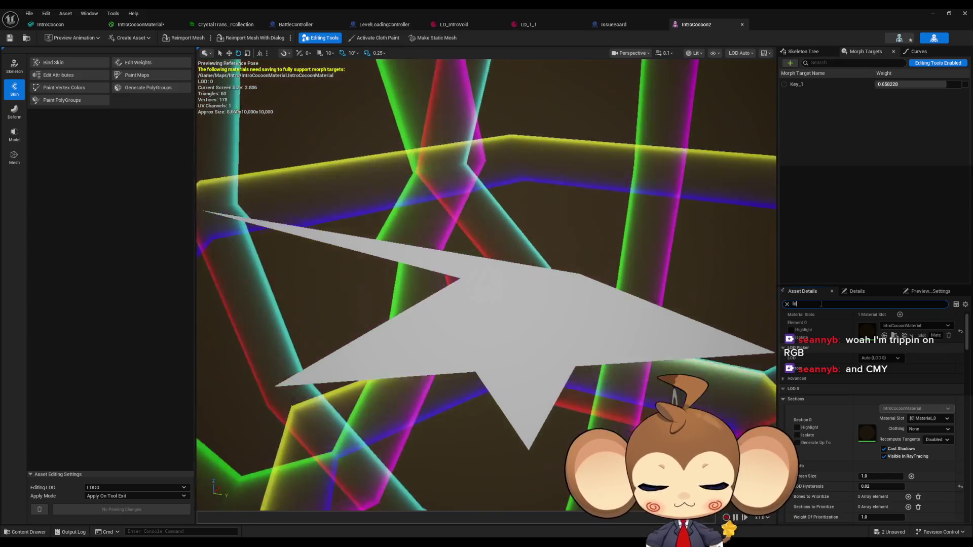
left_click(817, 304)
type("lod")
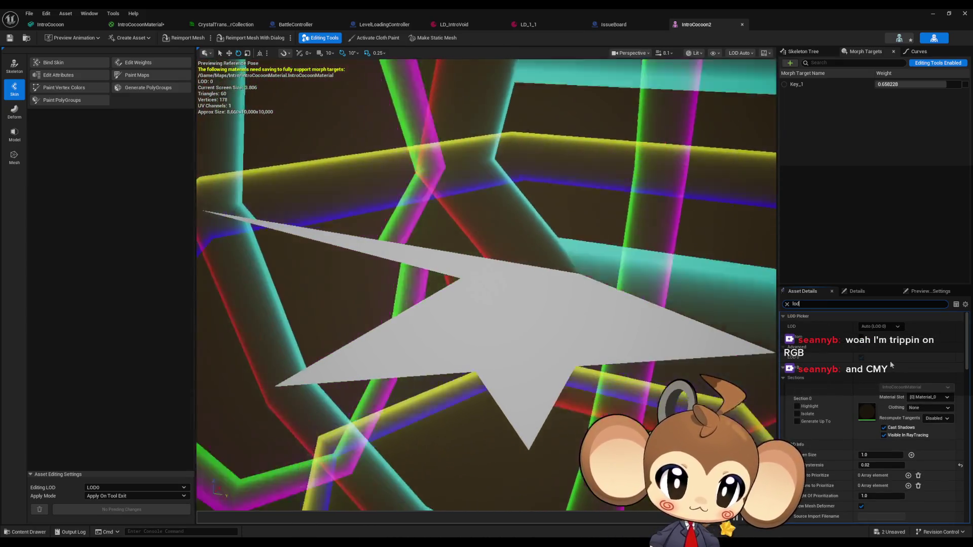
scroll(871, 355, "up", 1)
left_click(783, 368)
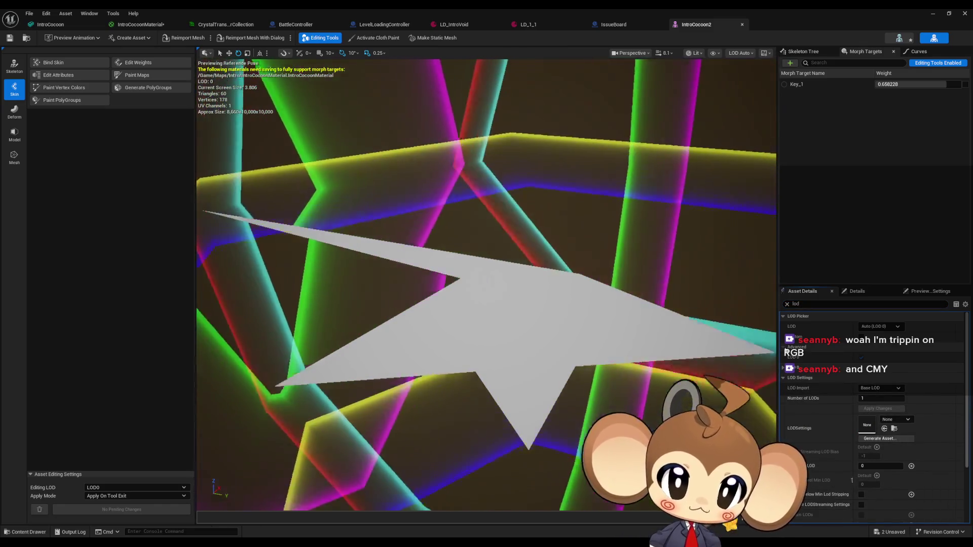
left_click(784, 369)
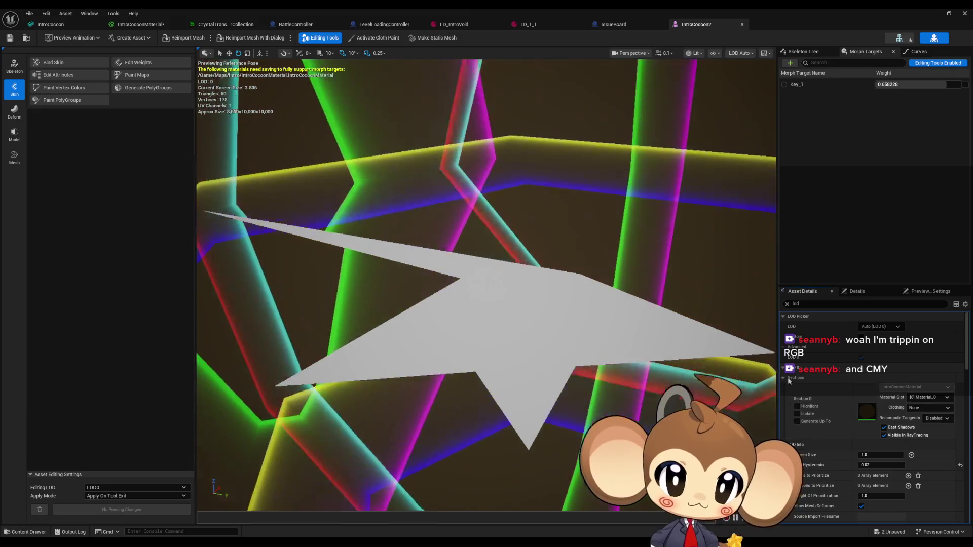
left_click(784, 378)
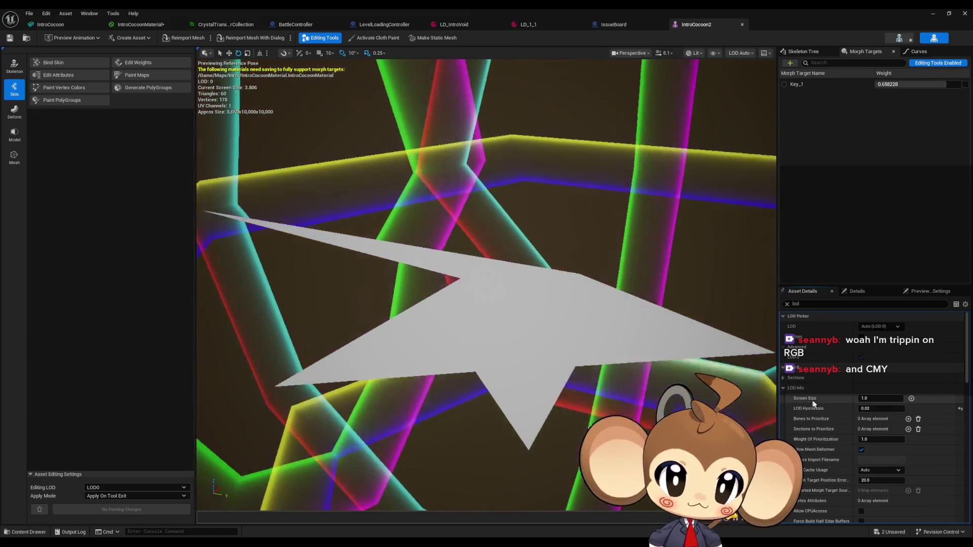
Inspect the LOD Settings, including LOD import and number of LODs, then return to Blender.
scroll(817, 396, "down", 1)
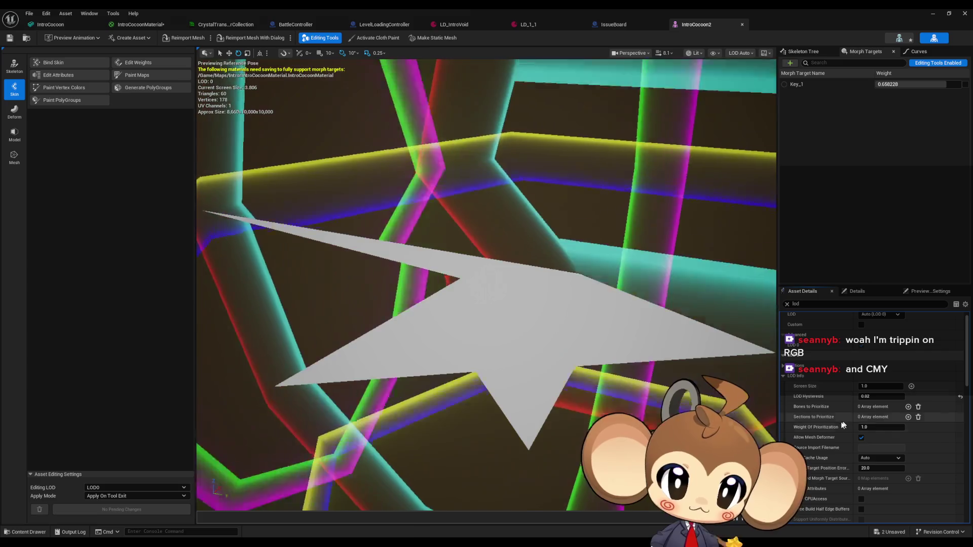
scroll(841, 426, "down", 5)
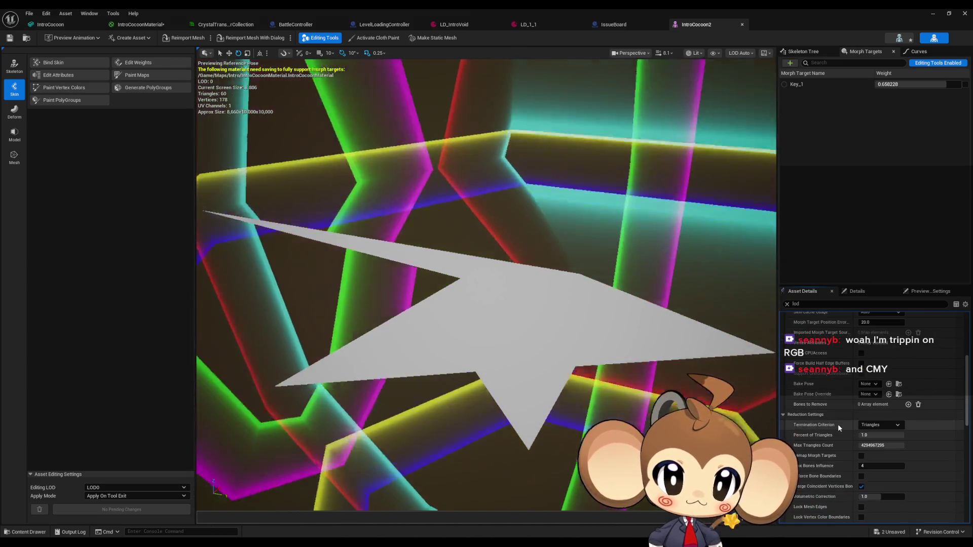
scroll(838, 427, "down", 5)
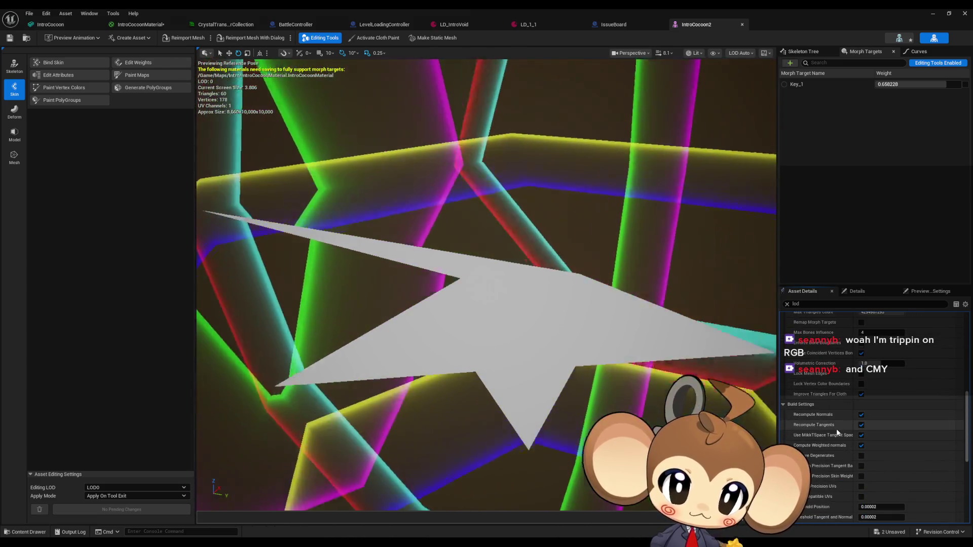
scroll(837, 429, "down", 5)
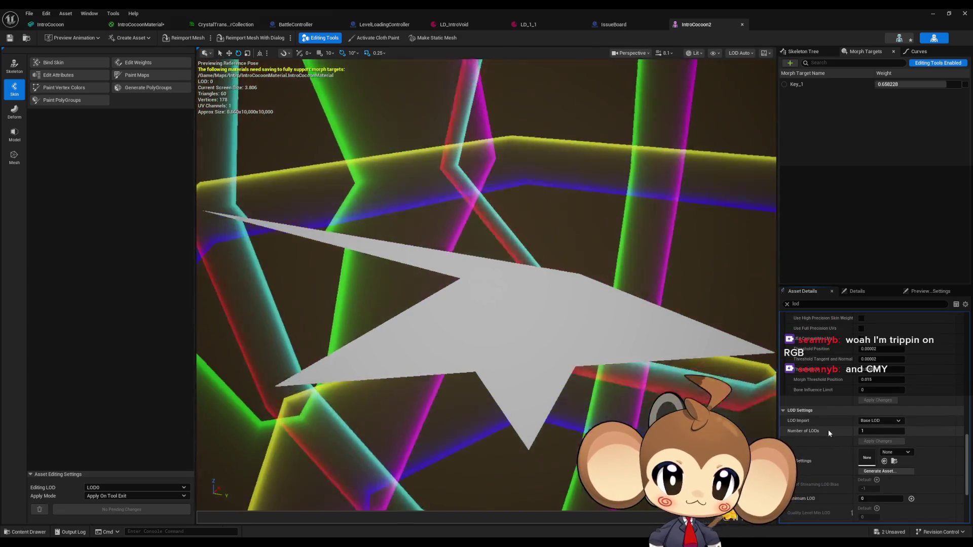
scroll(831, 429, "down", 2)
left_click(881, 373)
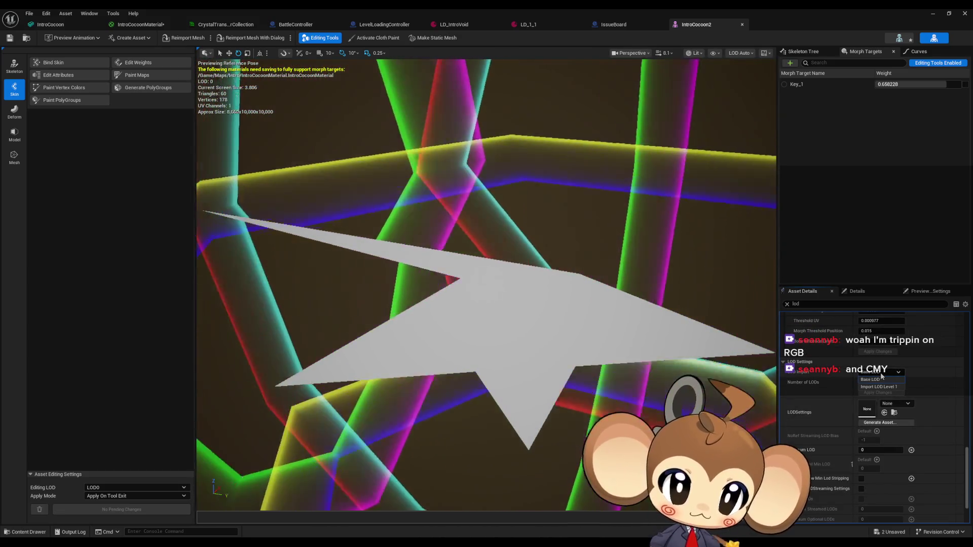
left_click(892, 383)
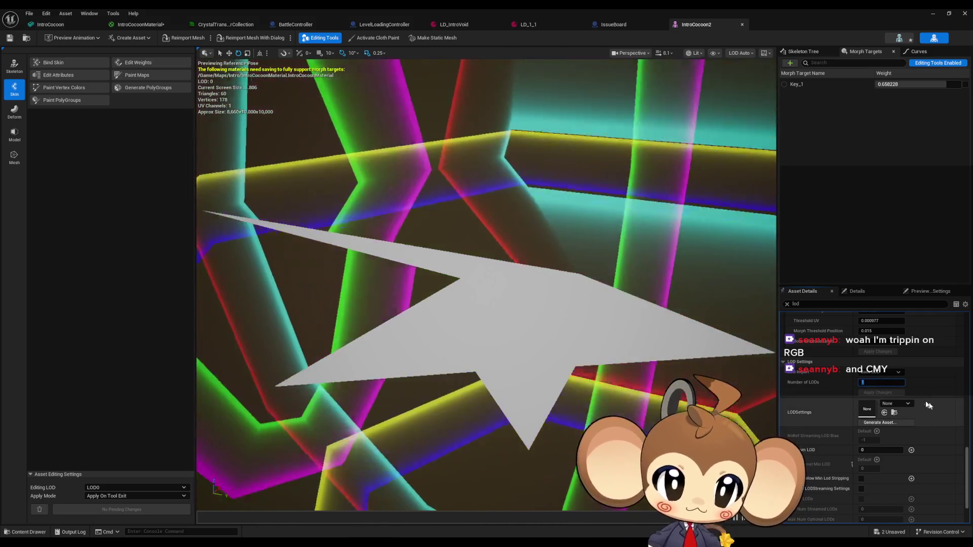
scroll(795, 387, "down", 1)
scroll(795, 388, "down", 1)
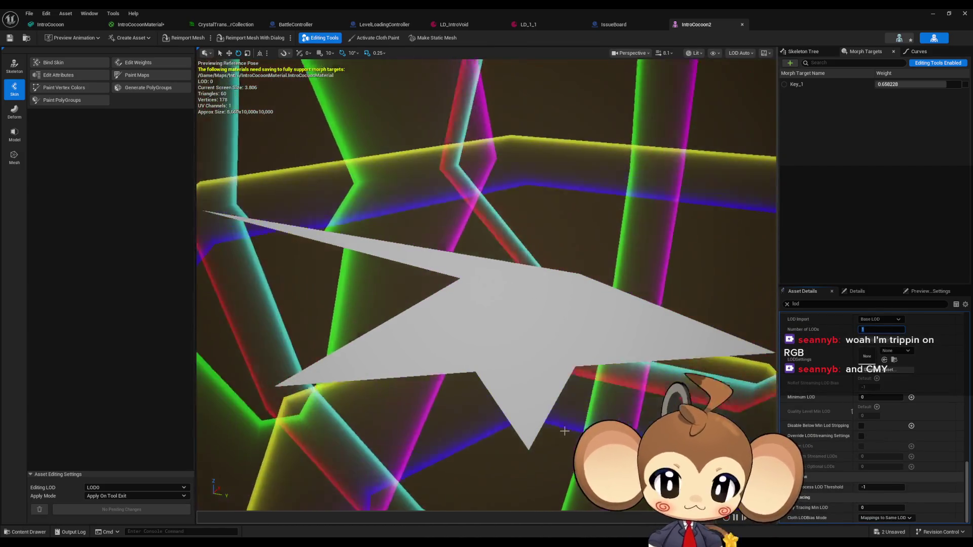
key("alt+Tab")
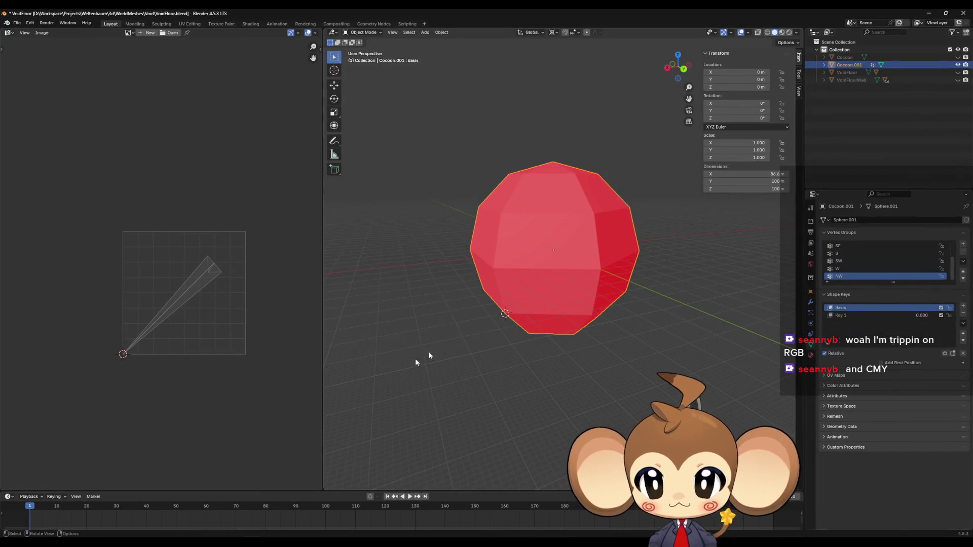
Put Cocoon.001 into Edit Mode with Key 1 as the active shape key.
scroll(588, 372, "up", 5)
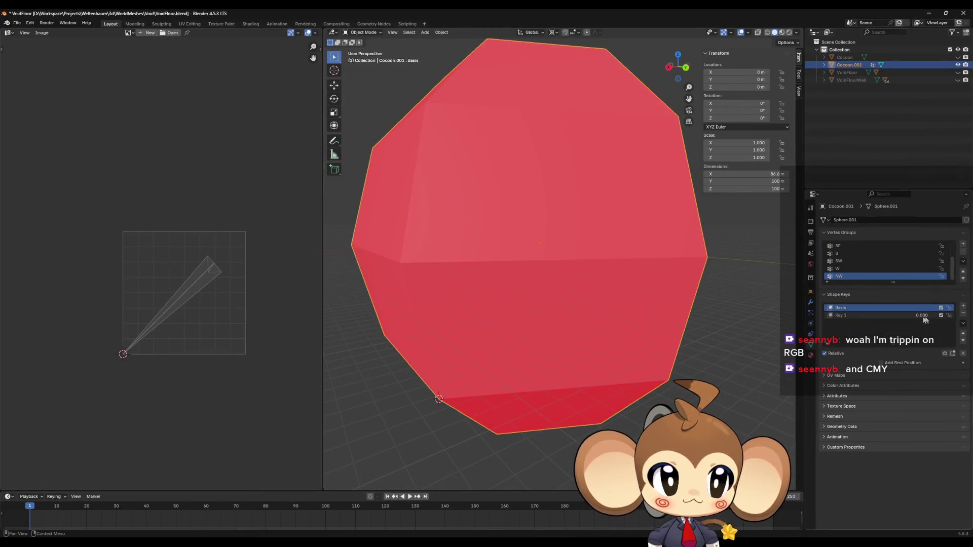
key("Tab")
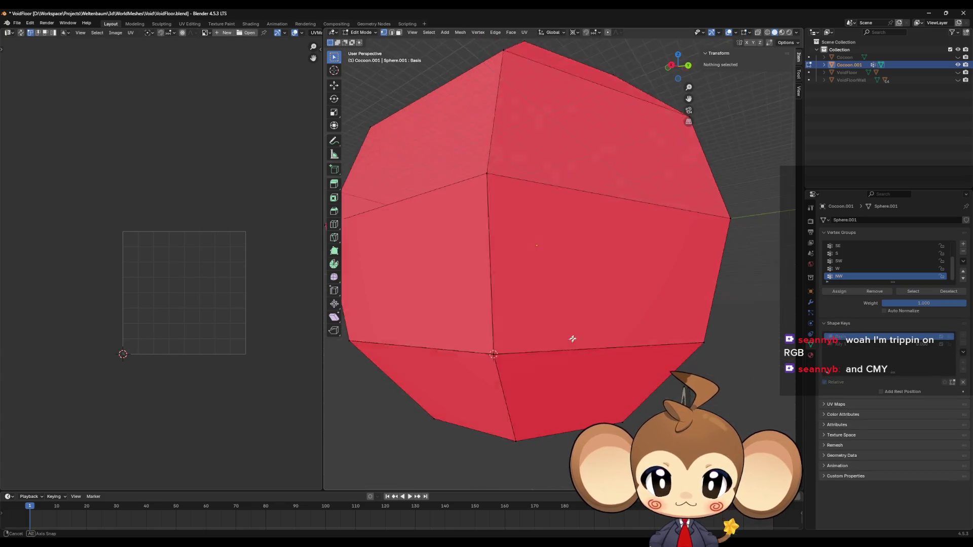
left_click(900, 344)
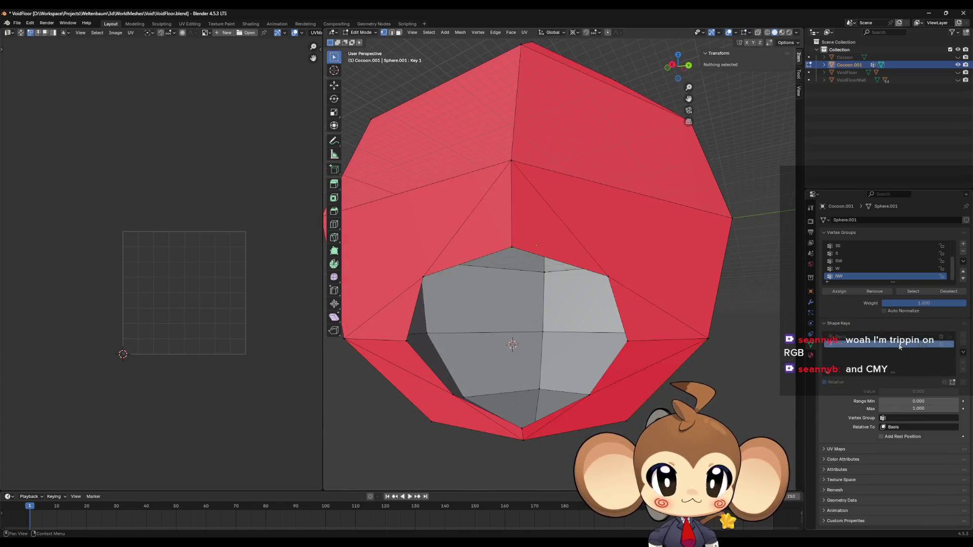
Orbit around the sphere and select vertices near its opening to inspect it.
mouse_move(594, 306)
left_mouse_down()
mouse_move(576, 319)
mouse_move(582, 302)
left_mouse_up()
left_click(558, 259)
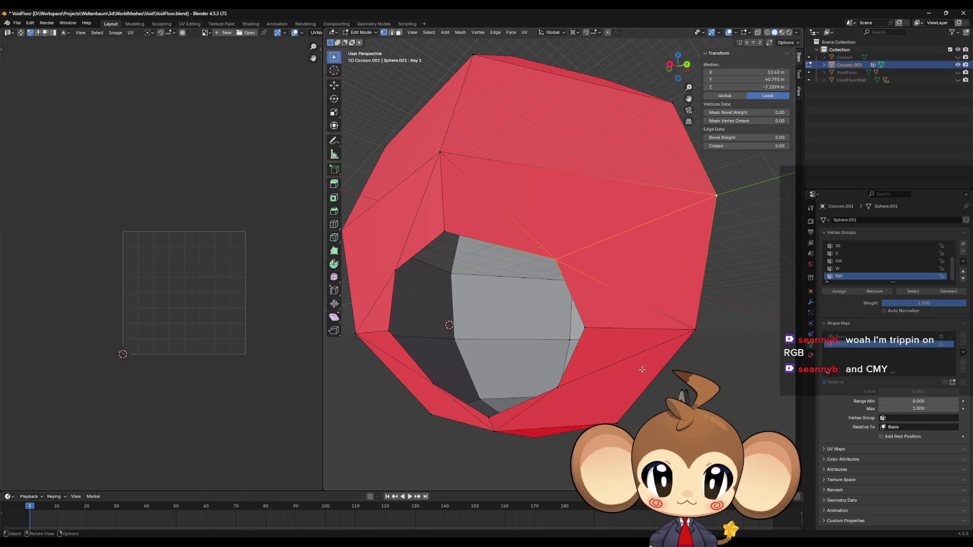
left_click_drag(642, 370, 647, 338)
left_click(566, 299)
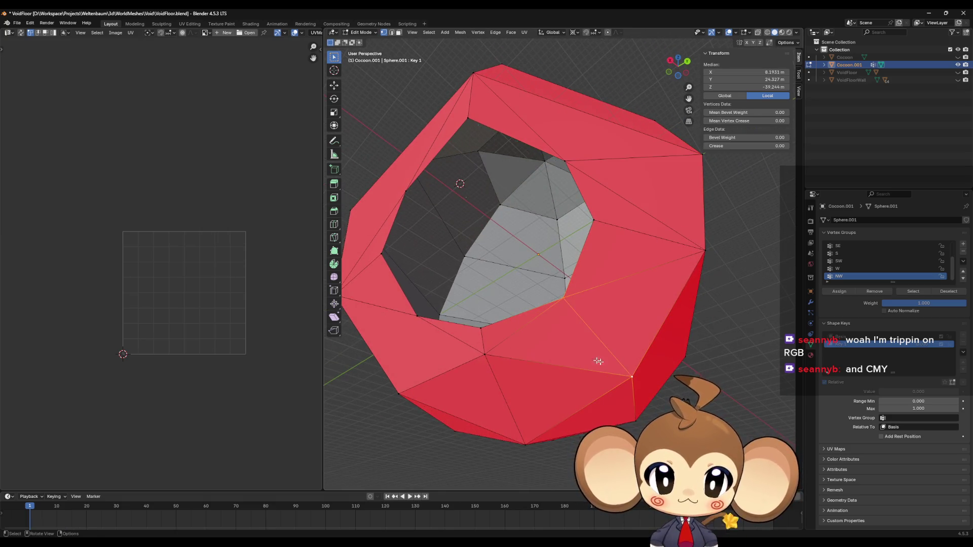
left_click_drag(604, 363, 641, 174)
mouse_move(417, 346)
left_mouse_down()
mouse_move(469, 284)
mouse_move(554, 226)
left_mouse_up()
left_click(563, 248)
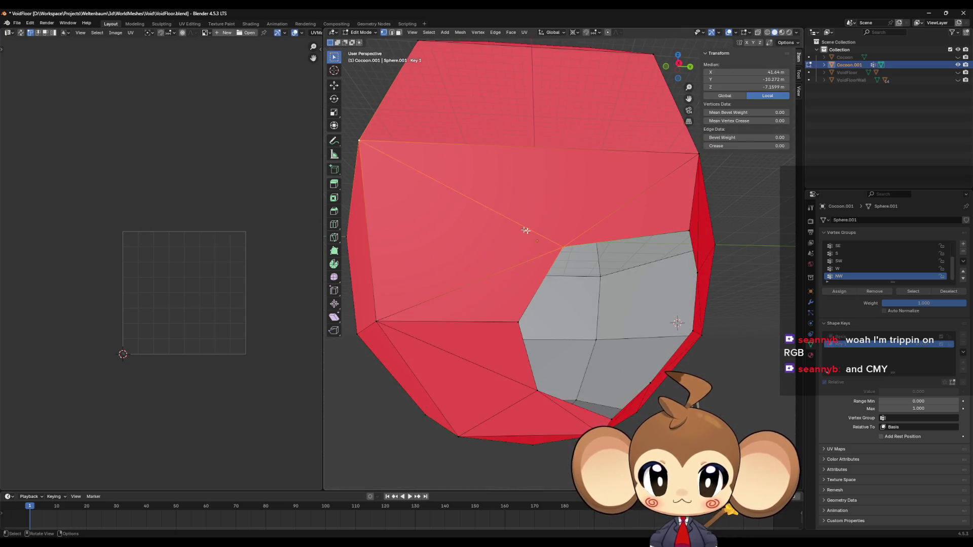
scroll(519, 234, "down", 5)
left_click_drag(529, 252, 588, 236)
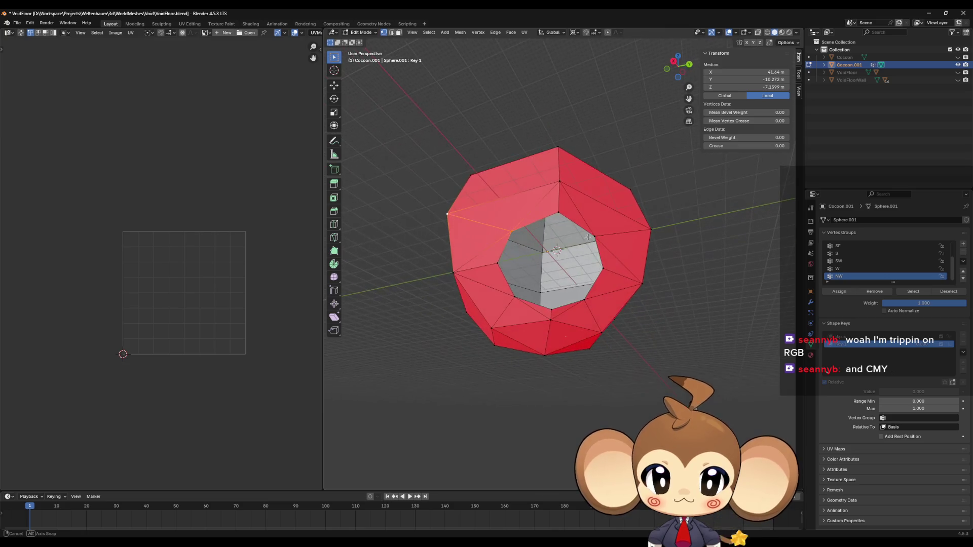
left_click(16, 23)
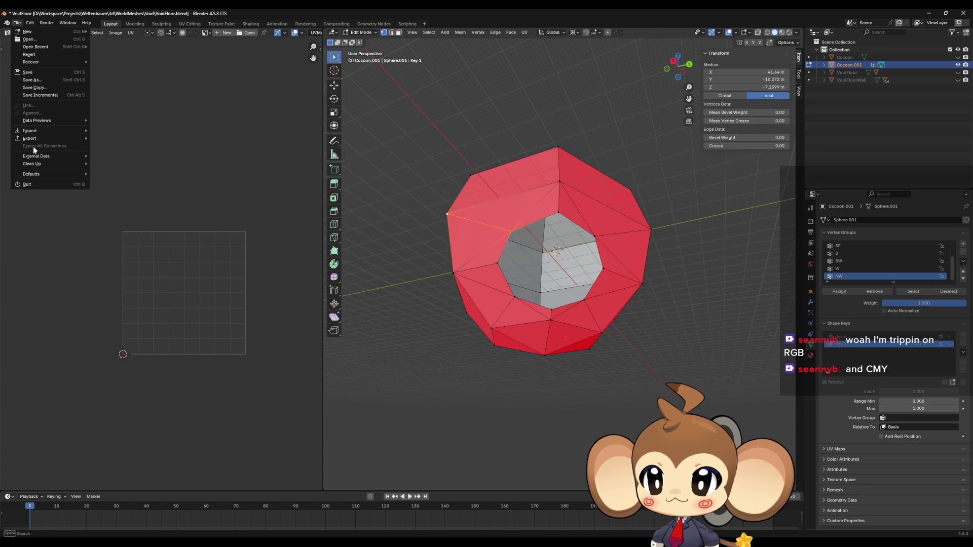
Export the cocoon to FBX as IntroCocoon2.fbx, overwriting the existing file, then return to Unreal.
mouse_move(39, 142)
left_click(112, 206)
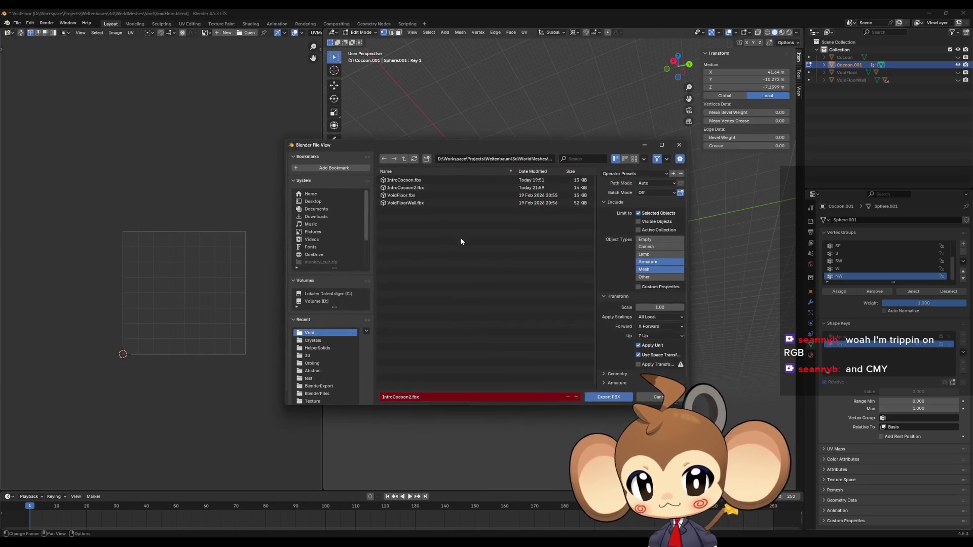
left_click(609, 397)
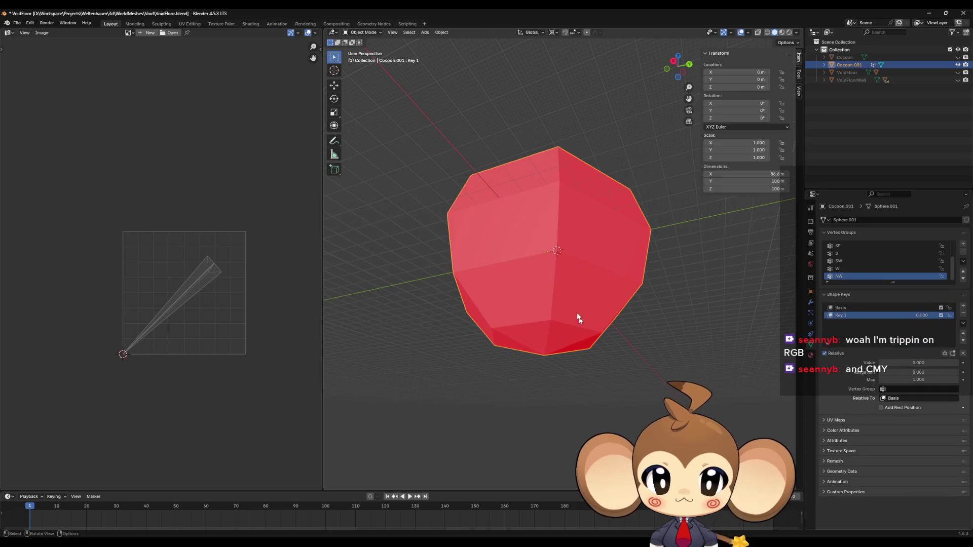
left_click(16, 24)
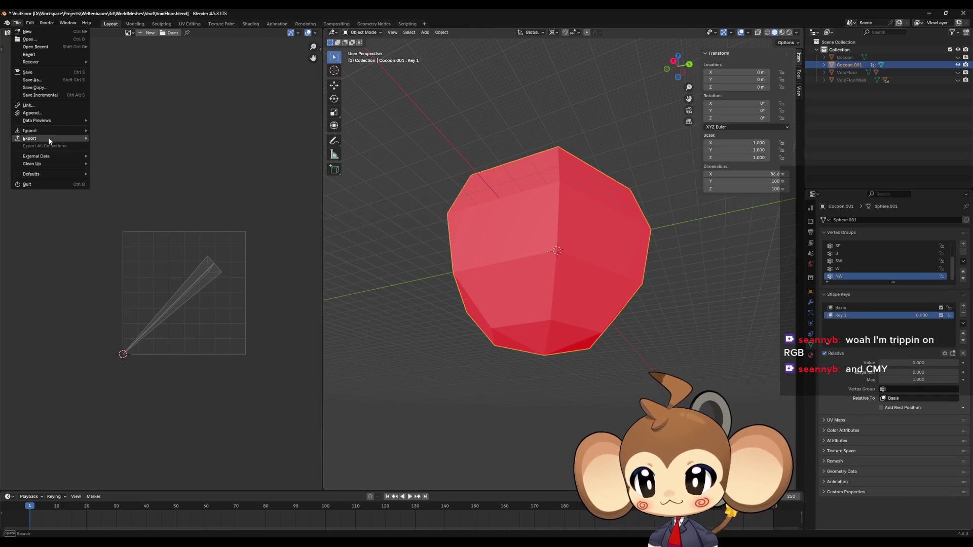
mouse_move(49, 140)
left_click(112, 206)
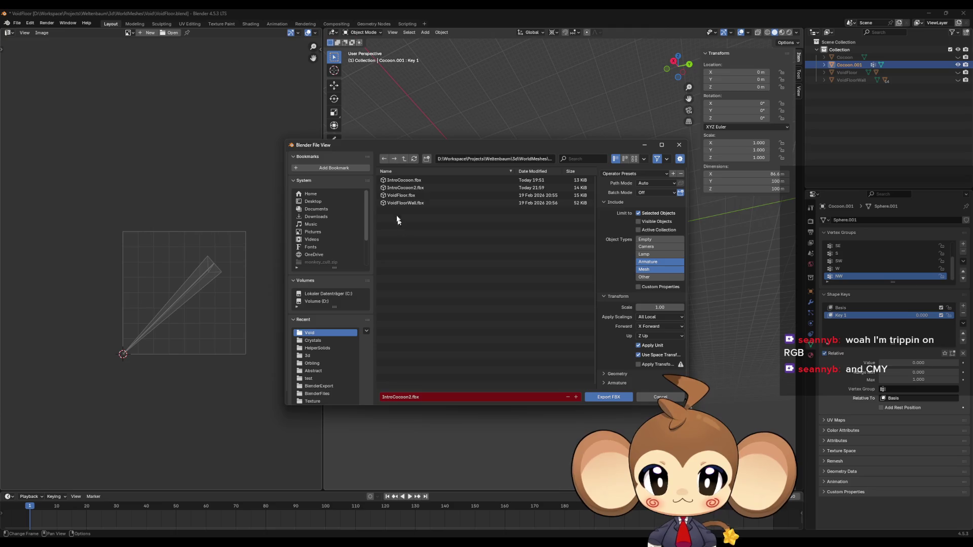
left_click(628, 398)
key("alt+Tab")
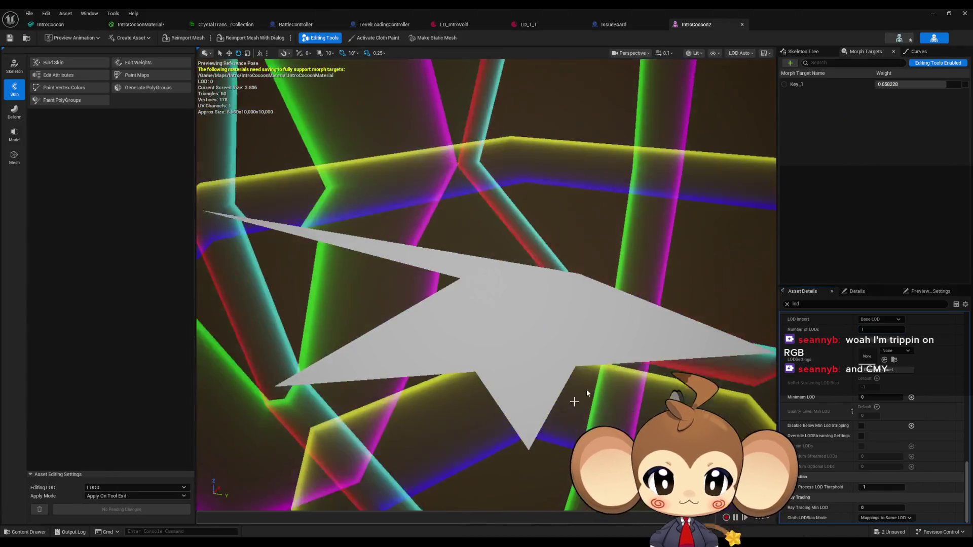
Reimport the IntroCocoon2 mesh asset with a new file, IntroCocoon2.fbx.
double_click(342, 20)
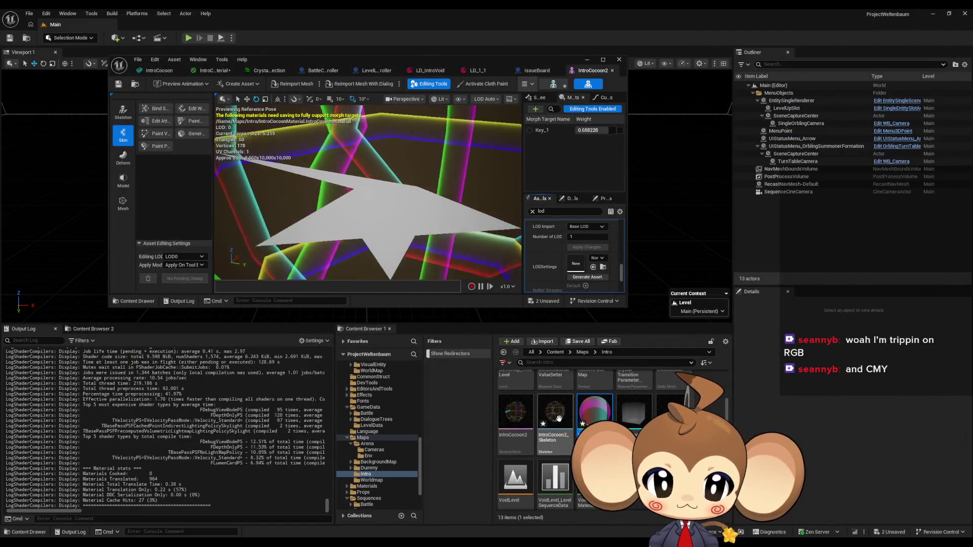
right_click(518, 415)
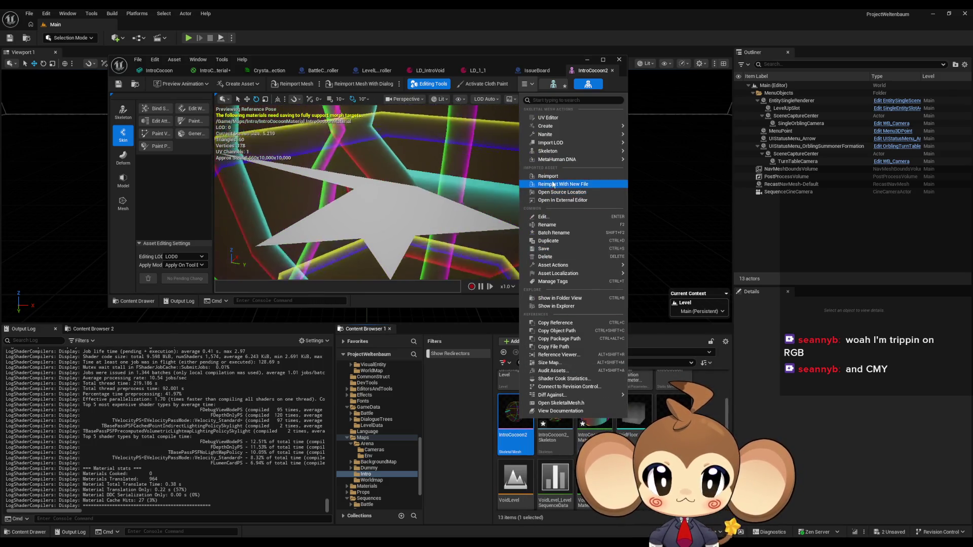
left_click(552, 177)
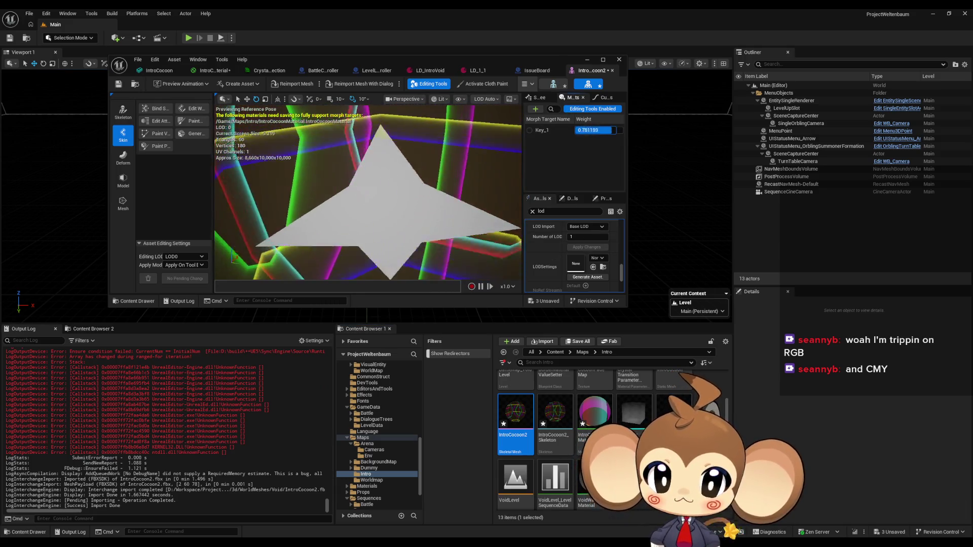
Set the Key_1 morph target weight to 1.0 and orbit to view the flattened mesh.
mouse_move(595, 130)
left_mouse_down()
mouse_move(620, 131)
mouse_move(592, 130)
mouse_move(604, 130)
left_mouse_up()
type("1")
key("Return")
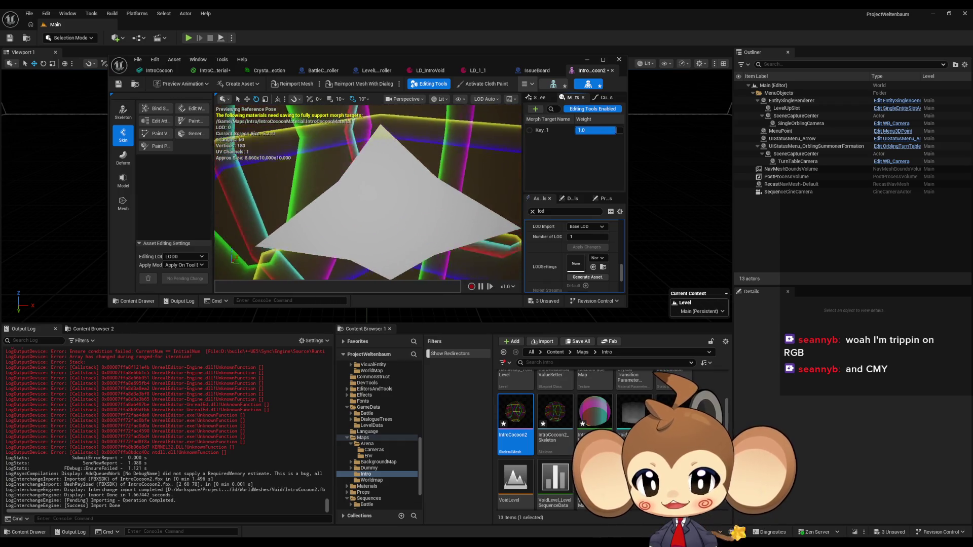
mouse_move(368, 193)
left_mouse_down()
mouse_move(431, 173)
mouse_move(396, 228)
left_mouse_up()
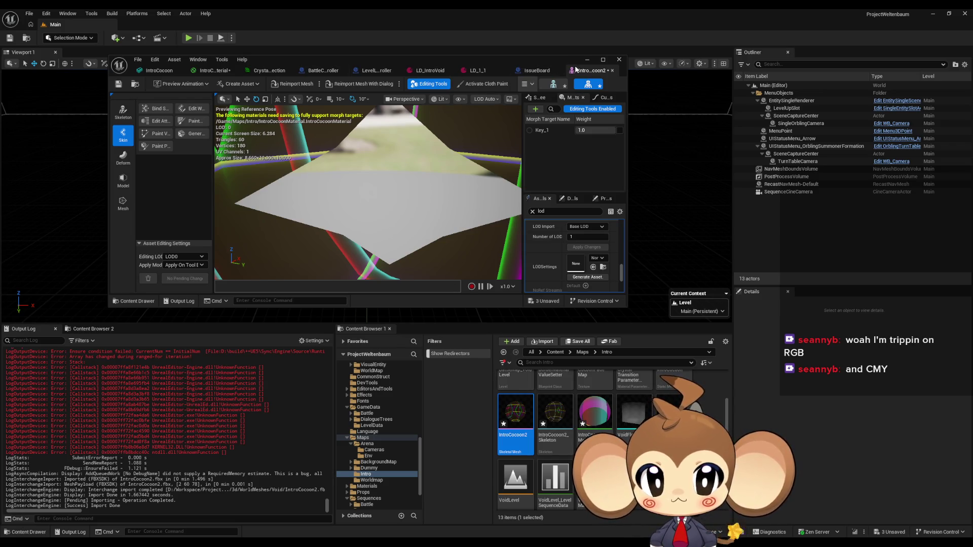
Close the mesh editor and force-delete IntroCocoon2 and IntroCocoon2_Skeleton from the Intro folder.
middle_click(576, 69)
left_click(554, 416)
key("Delete")
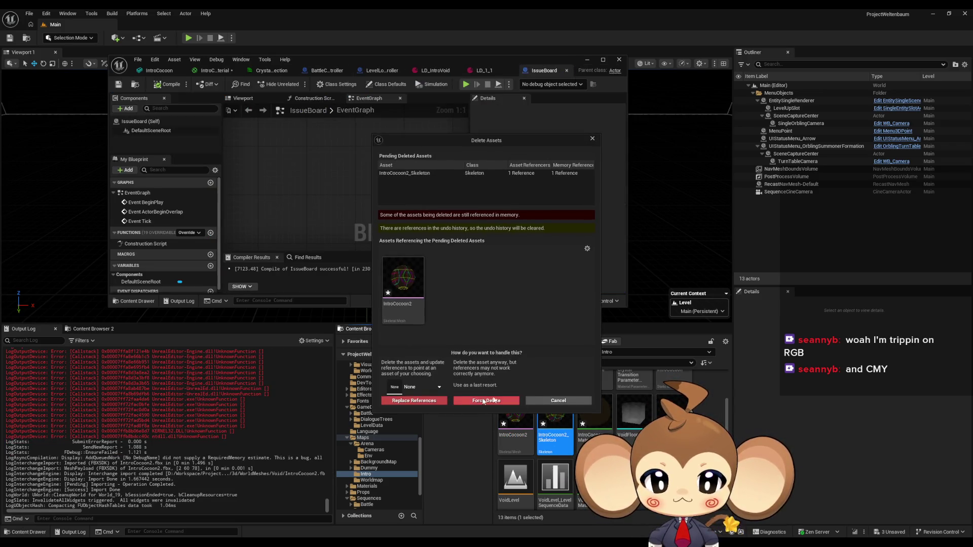
left_click(558, 401)
left_click(516, 413, "ctrl")
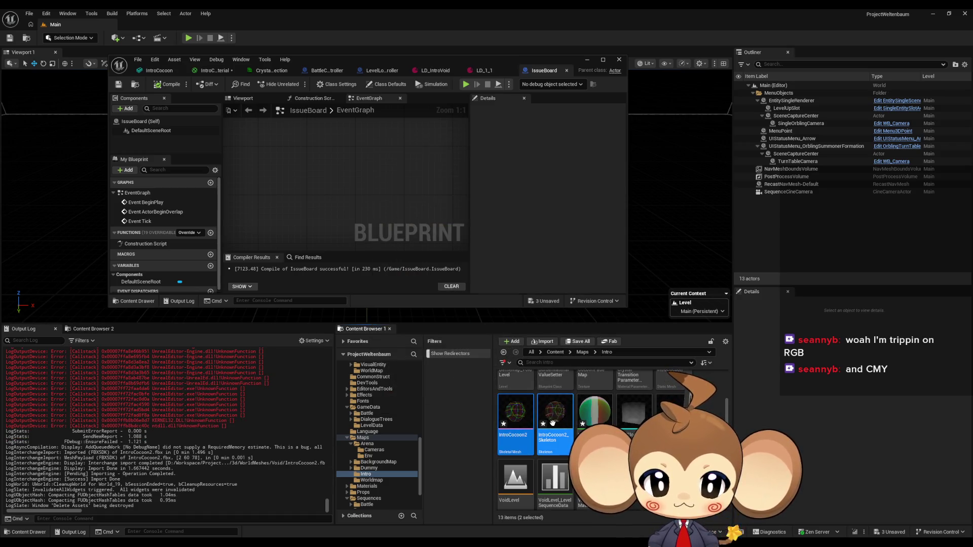
key("Delete")
left_click(435, 400)
Open the IntroCocoon Material and save it.
left_click(505, 418)
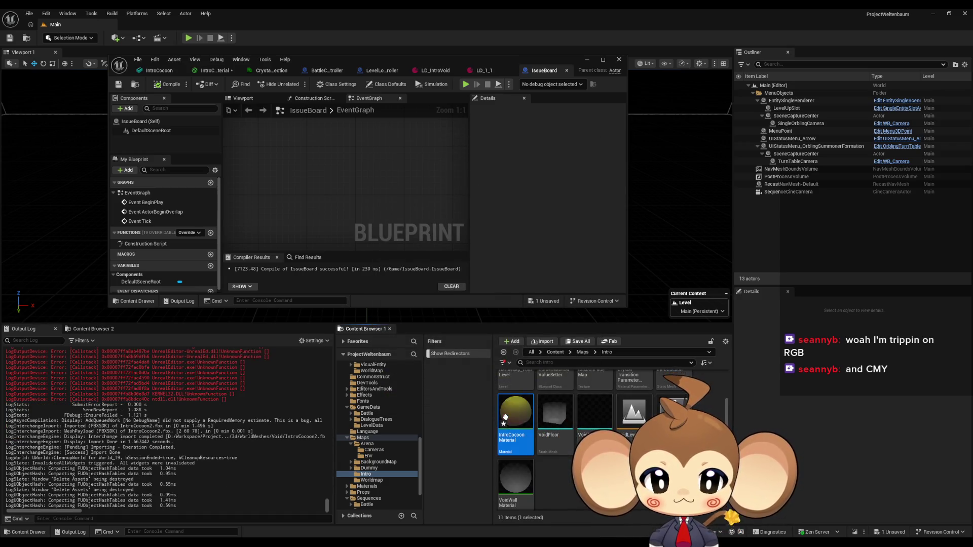
double_click(505, 418)
left_click(118, 84)
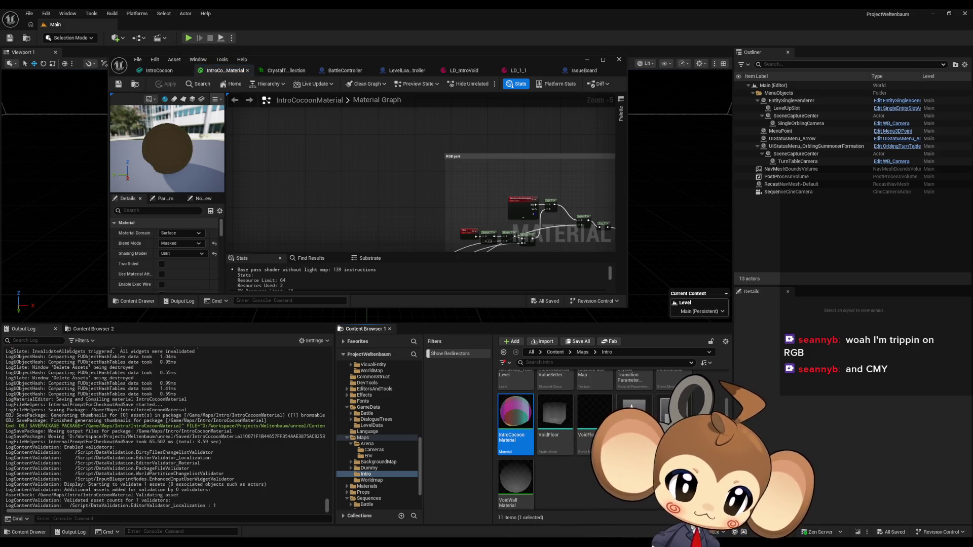
Drop IntroCocoon2.fbx into the Intro folder and turn off Recompute Normals and Recompute Tangents.
left_click_drag(487, 20, 557, 456)
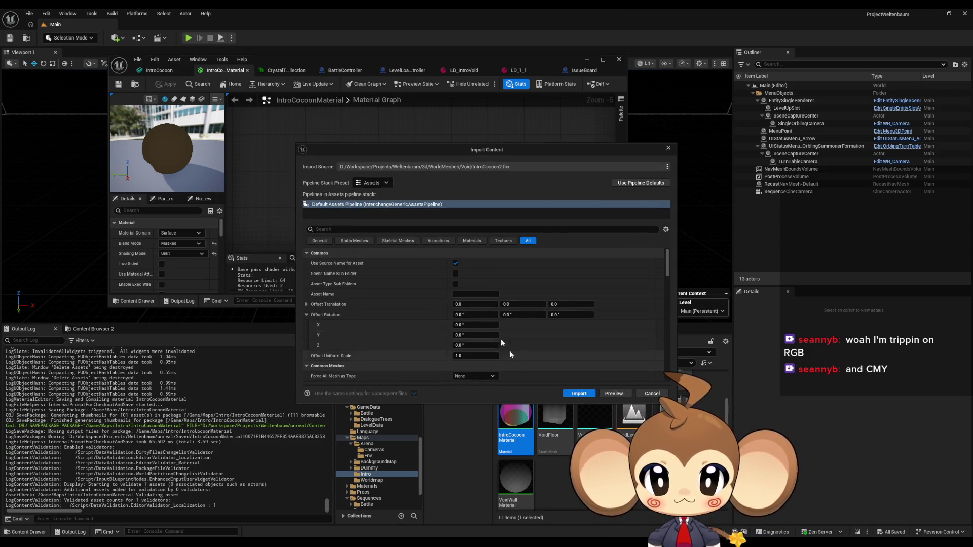
type("deg")
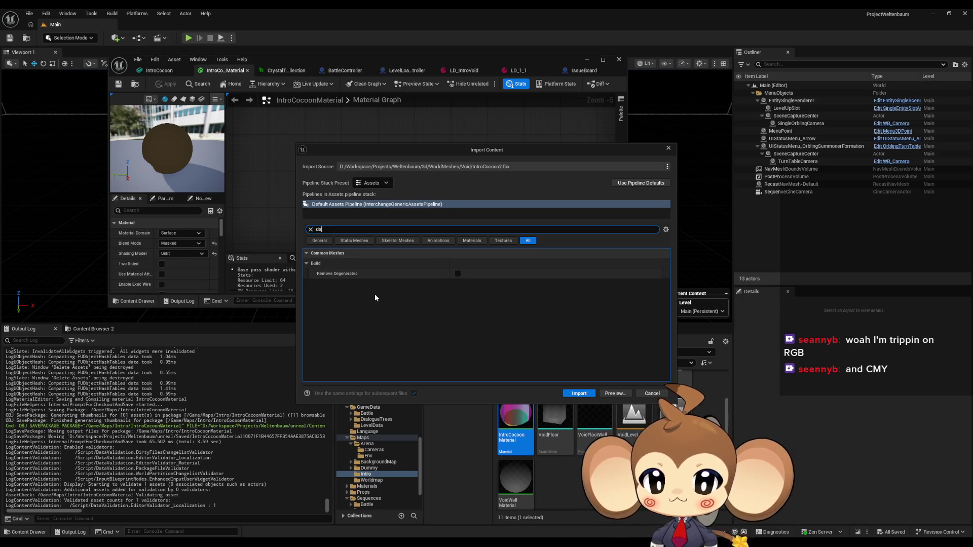
key("BackSpace")
key("BackSpace")
key("BackSpace")
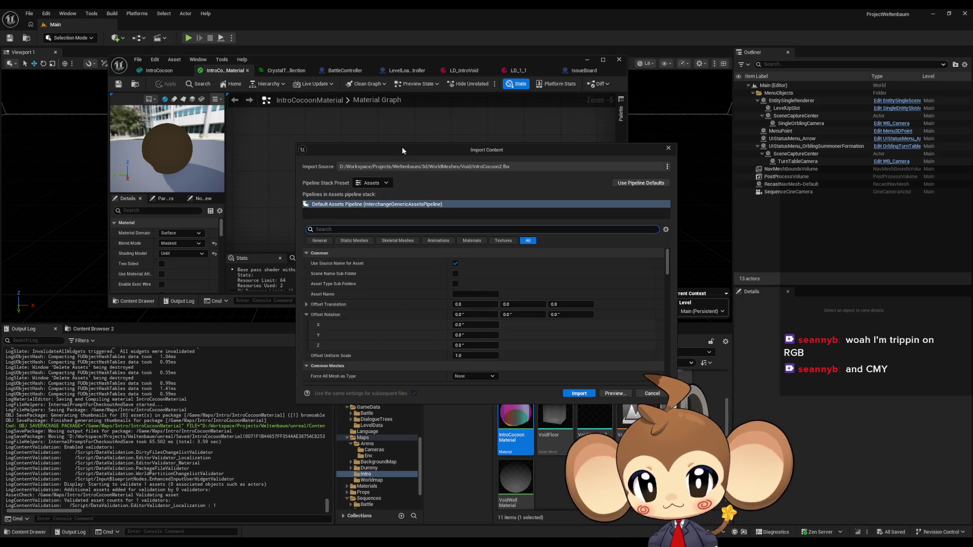
scroll(385, 321, "down", 8)
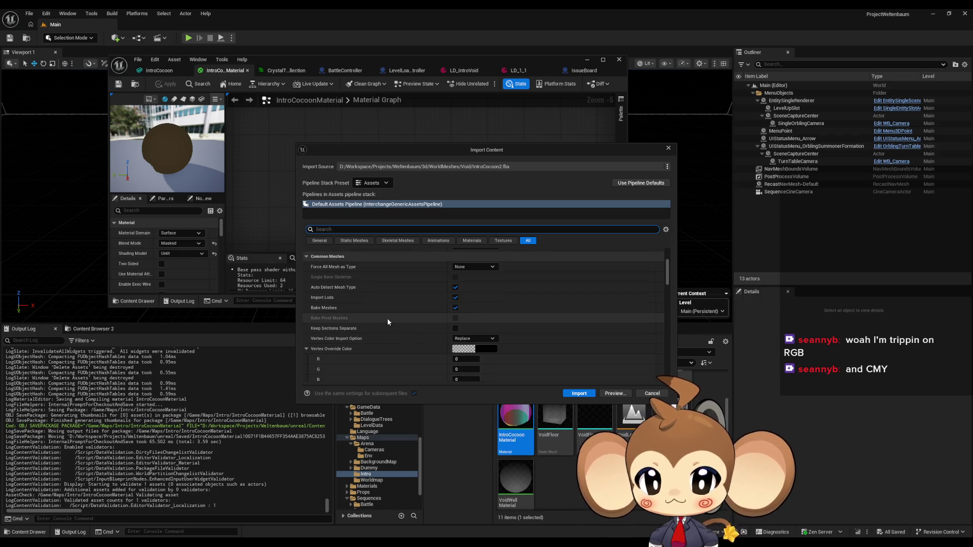
scroll(387, 318, "down", 3)
scroll(387, 317, "up", 10)
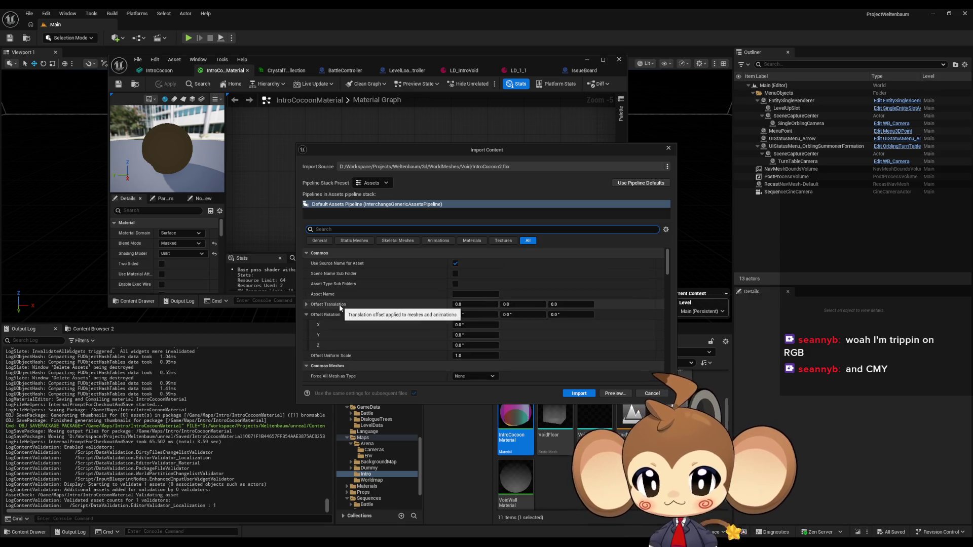
scroll(361, 319, "down", 2)
scroll(361, 318, "down", 8)
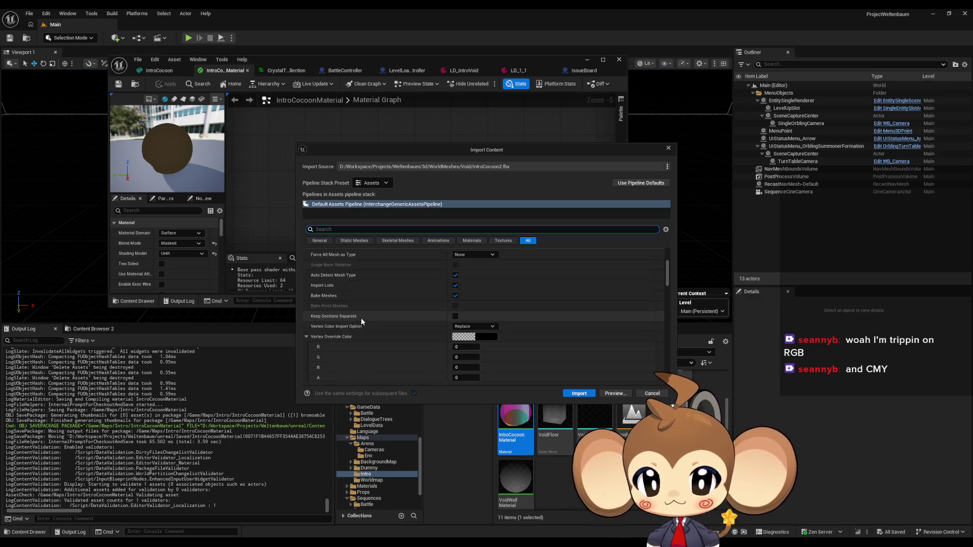
scroll(335, 303, "down", 2)
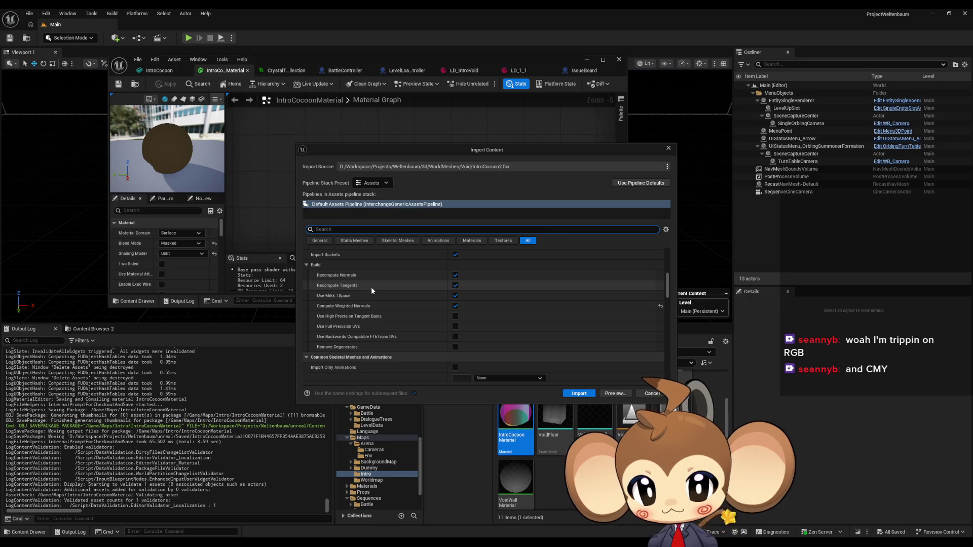
left_click(455, 285)
left_click(455, 275)
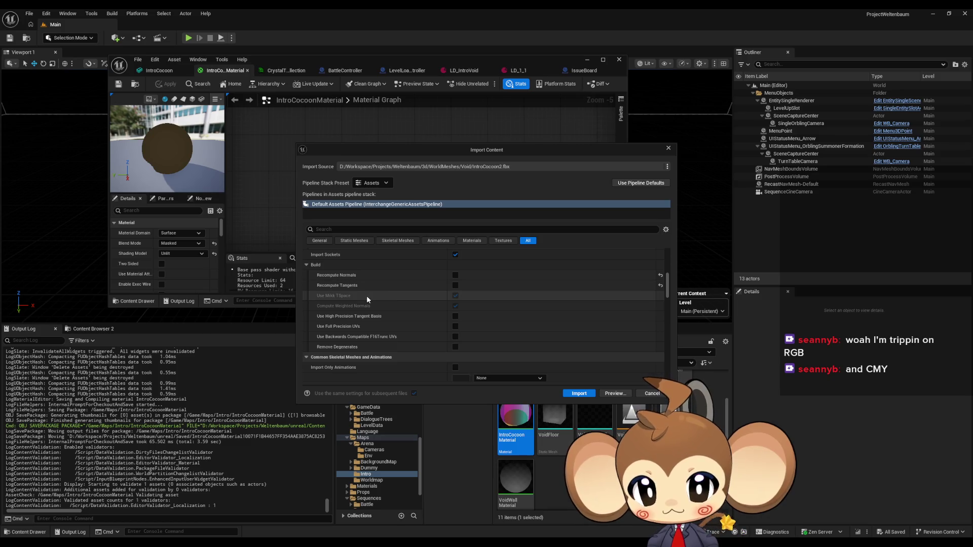
Disable Build Nanite, import the mesh, and open the new IntroCocoon2 asset.
scroll(350, 322, "down", 1)
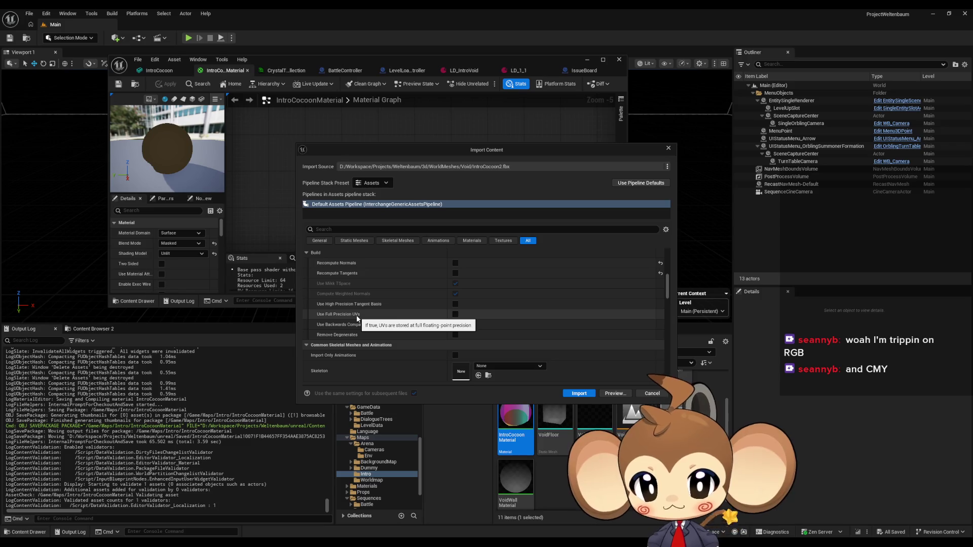
scroll(358, 318, "down", 1)
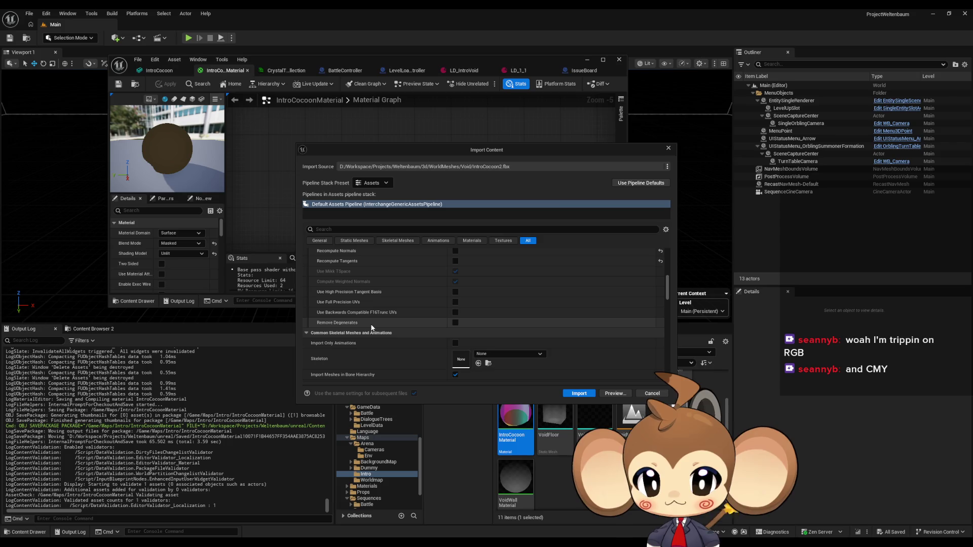
scroll(370, 326, "down", 3)
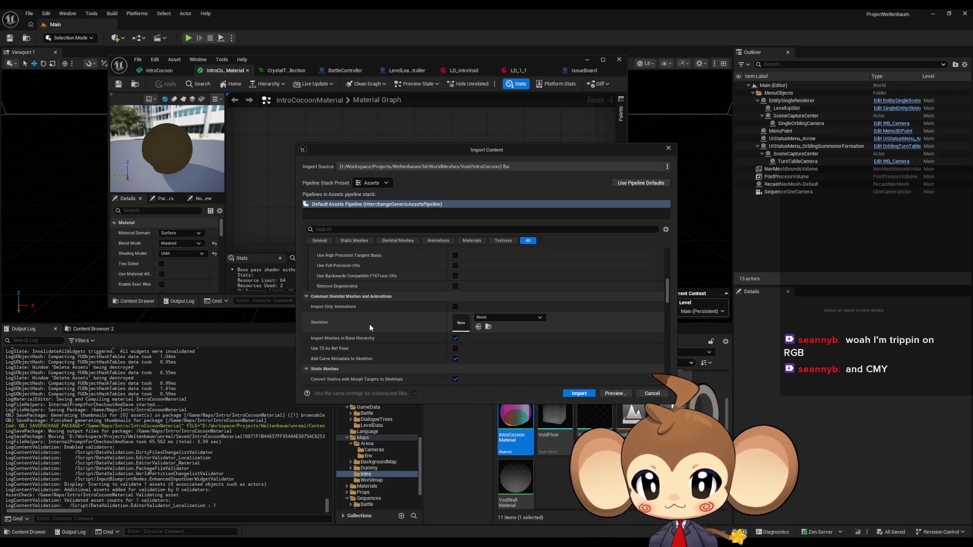
scroll(367, 332, "down", 3)
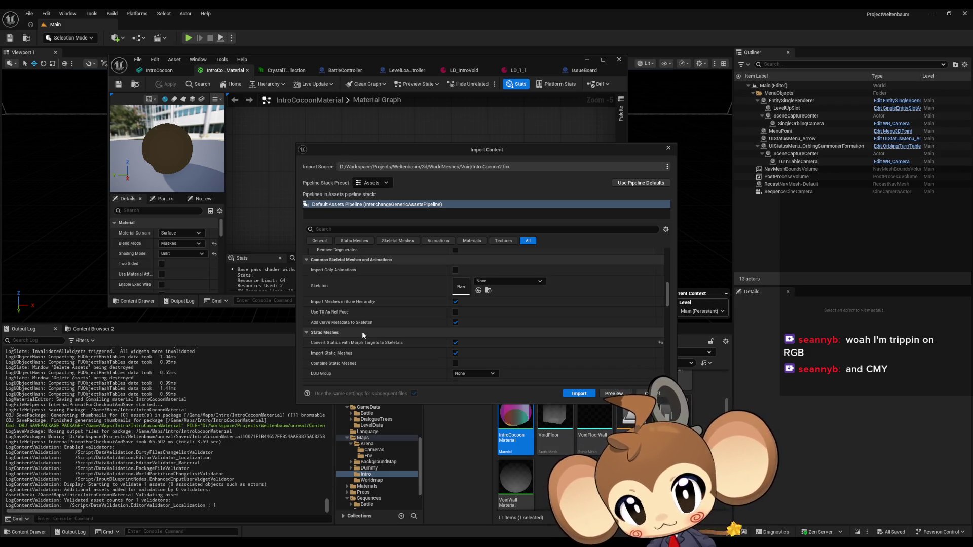
scroll(362, 331, "down", 1)
scroll(363, 332, "down", 2)
scroll(365, 332, "down", 2)
scroll(366, 333, "down", 5)
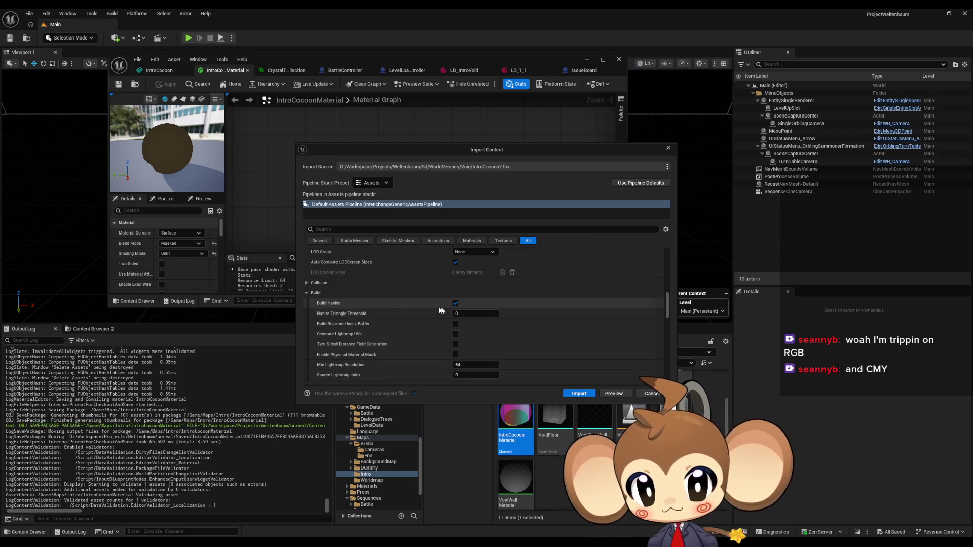
left_click(455, 304)
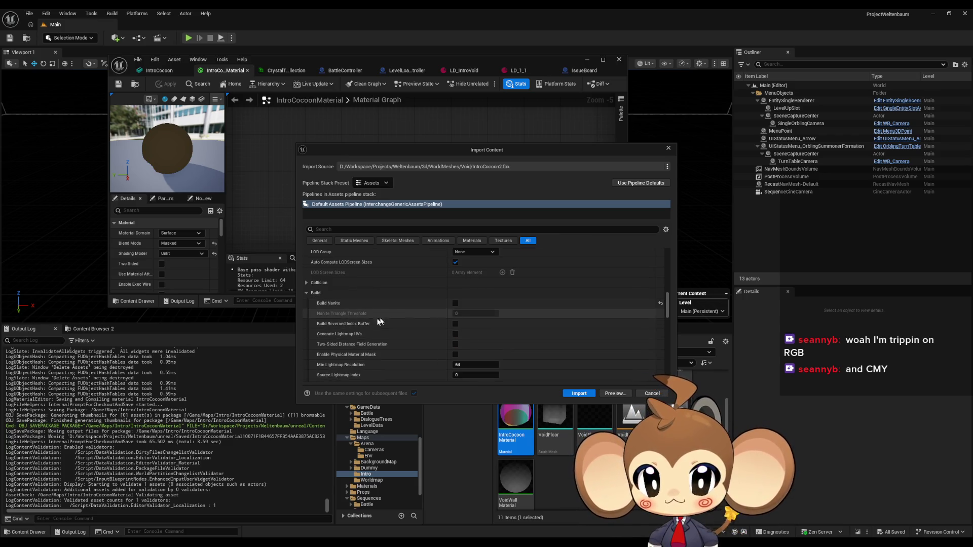
scroll(378, 330, "down", 2)
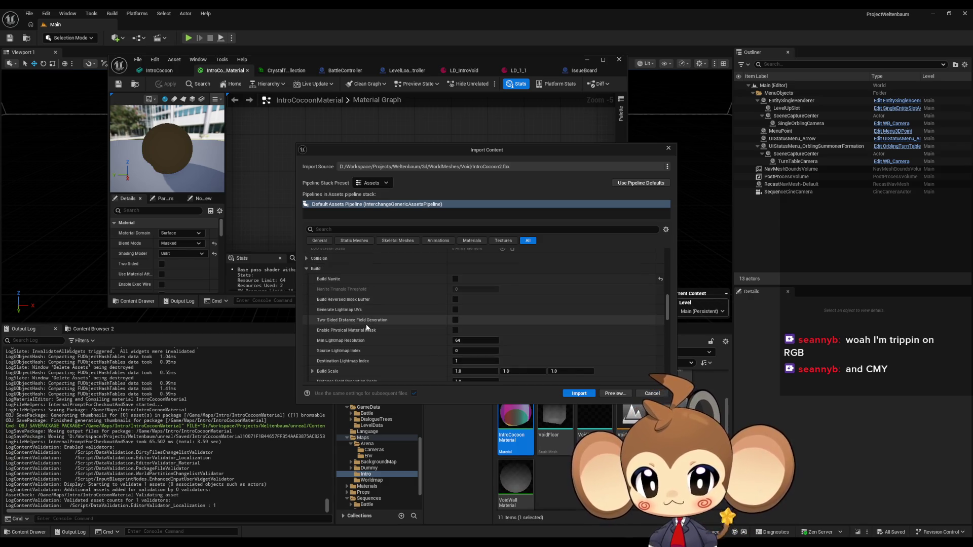
scroll(363, 334, "up", 1)
scroll(363, 336, "up", 6)
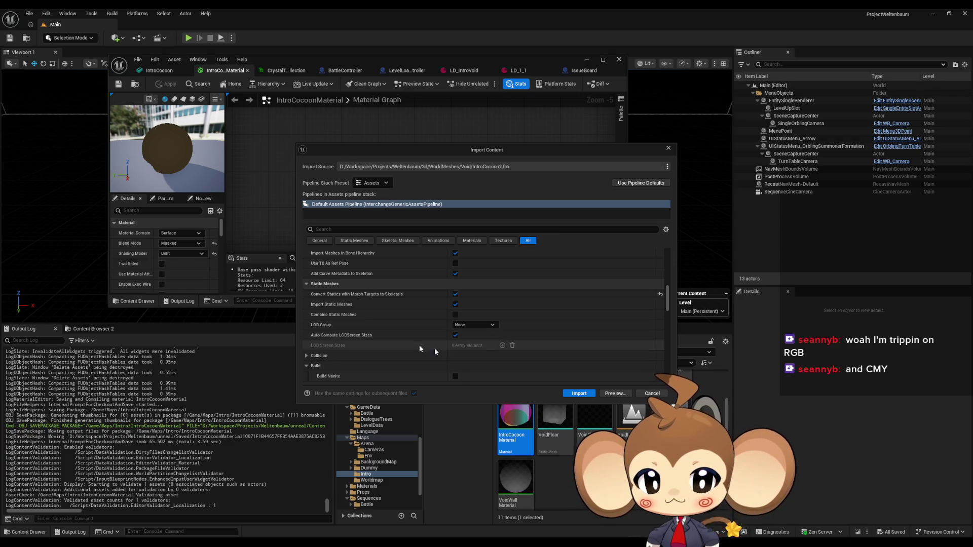
left_click(579, 393)
double_click(512, 401)
Orbit the preview and raise Key_1 to about 0.47, deforming the cocoon into a star.
left_click_drag(355, 202, 435, 194)
left_click_drag(588, 130, 608, 130)
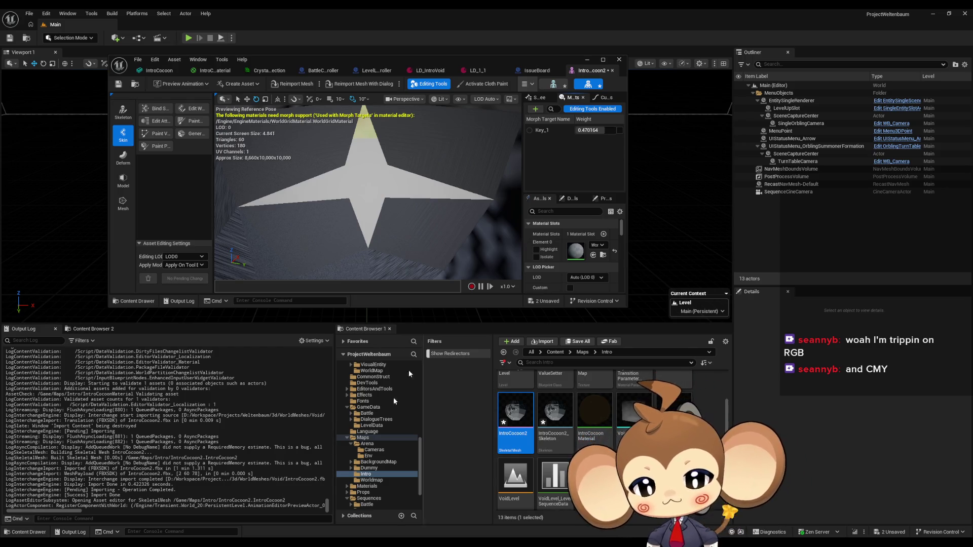
Back in Blender, enter Edit Mode on the cocoon and compare the Basis and Key 1 shape keys.
key("alt+Tab")
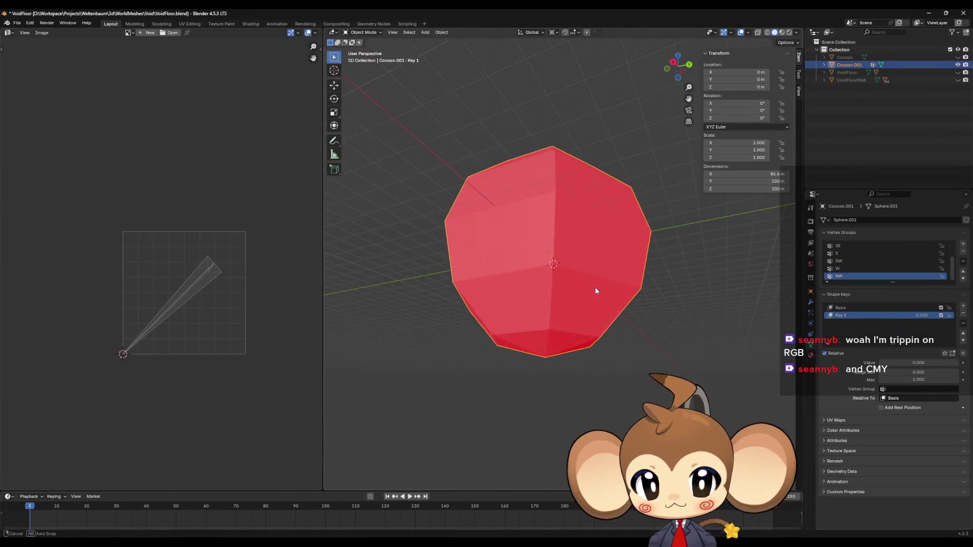
scroll(591, 315, "up", 2)
key("Tab")
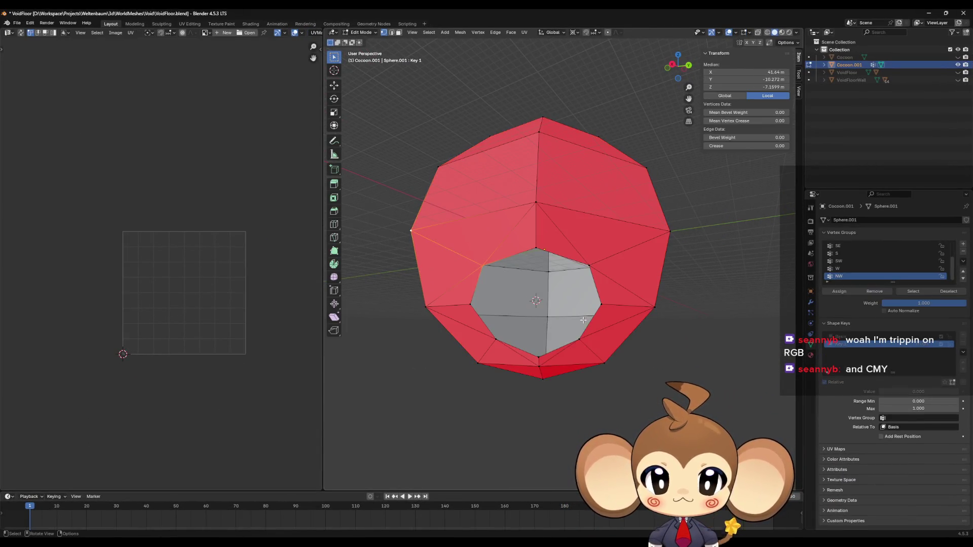
scroll(588, 322, "up", 2)
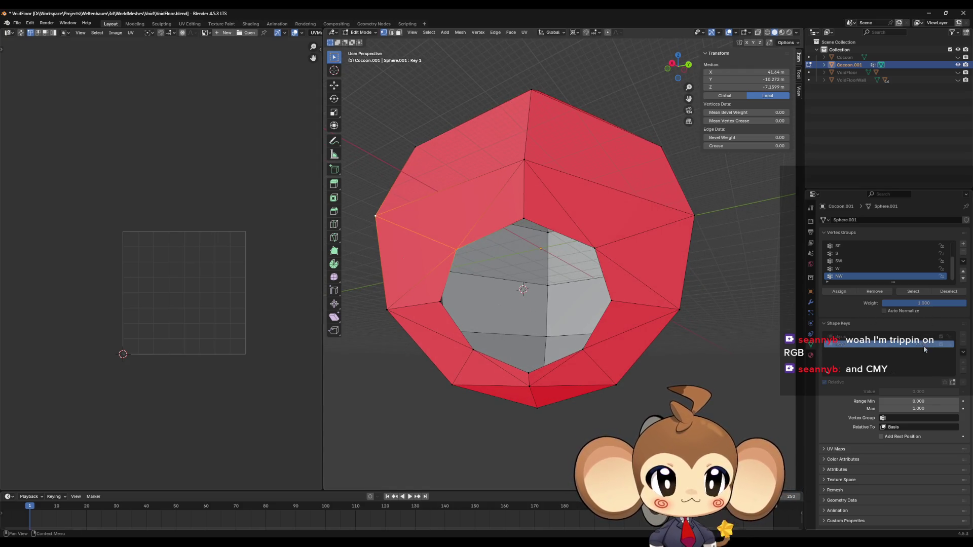
left_click(892, 337)
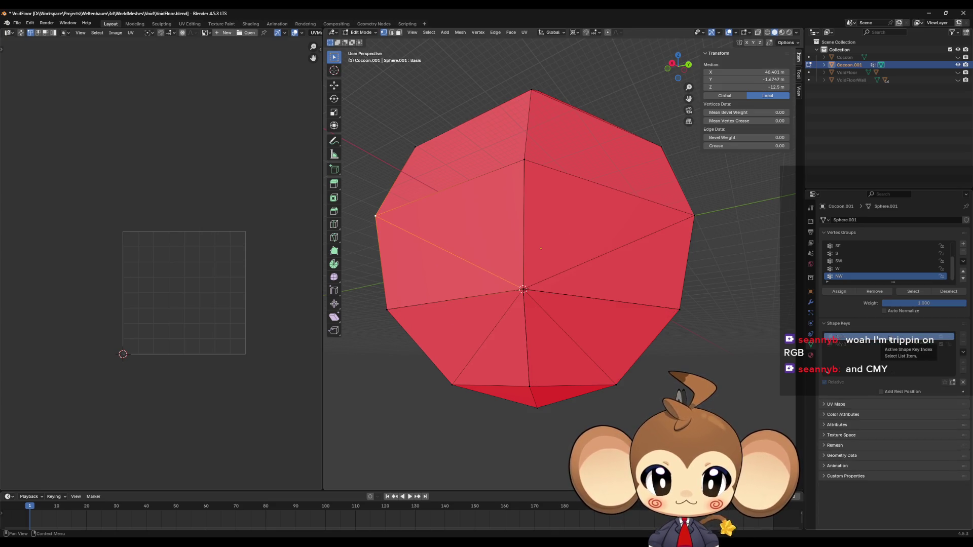
scroll(634, 311, "up", 2)
mouse_move(608, 319)
left_mouse_down()
mouse_move(640, 322)
mouse_move(637, 330)
left_mouse_up()
scroll(636, 330, "down", 4)
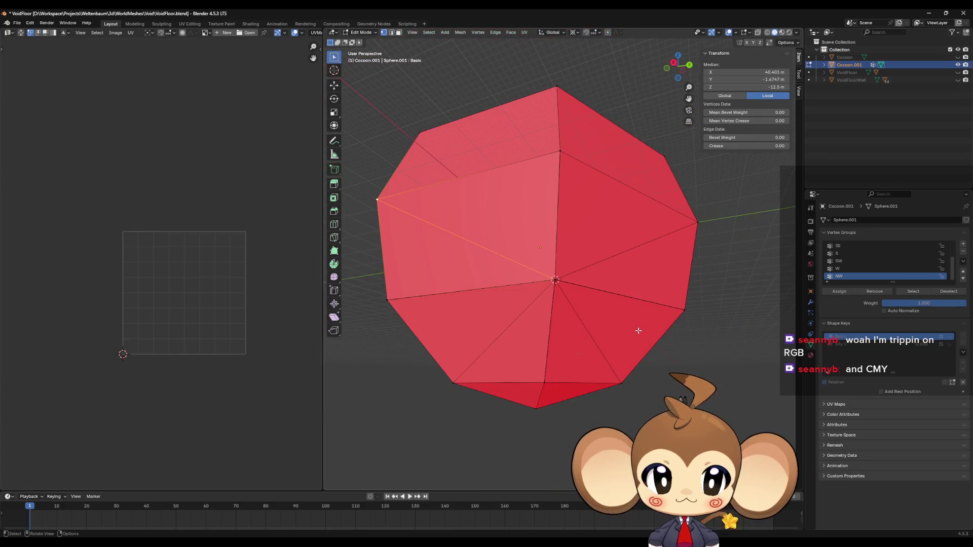
left_click(861, 346)
Return to Object Mode and inspect the Basis and Key 1 shape key options without changing anything.
right_click(855, 344)
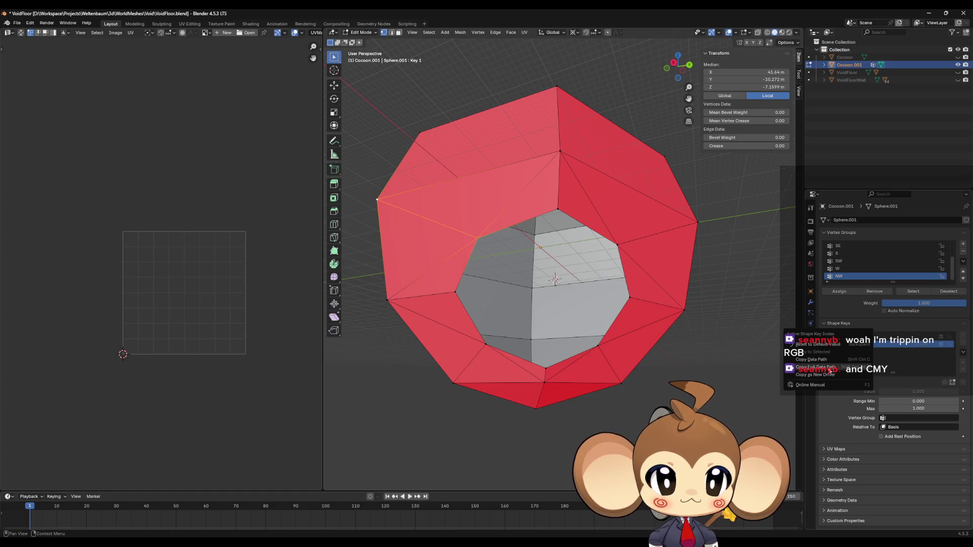
left_click(852, 336)
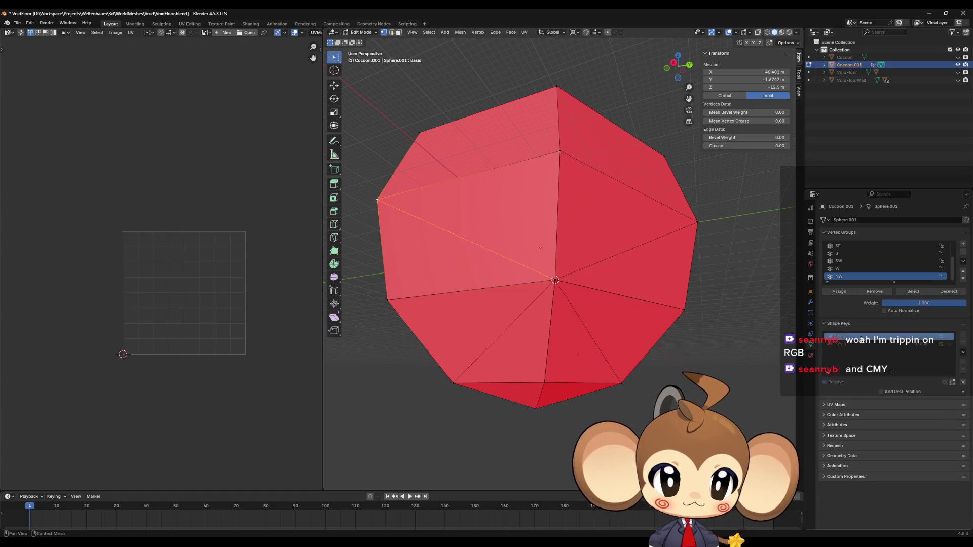
right_click(842, 337)
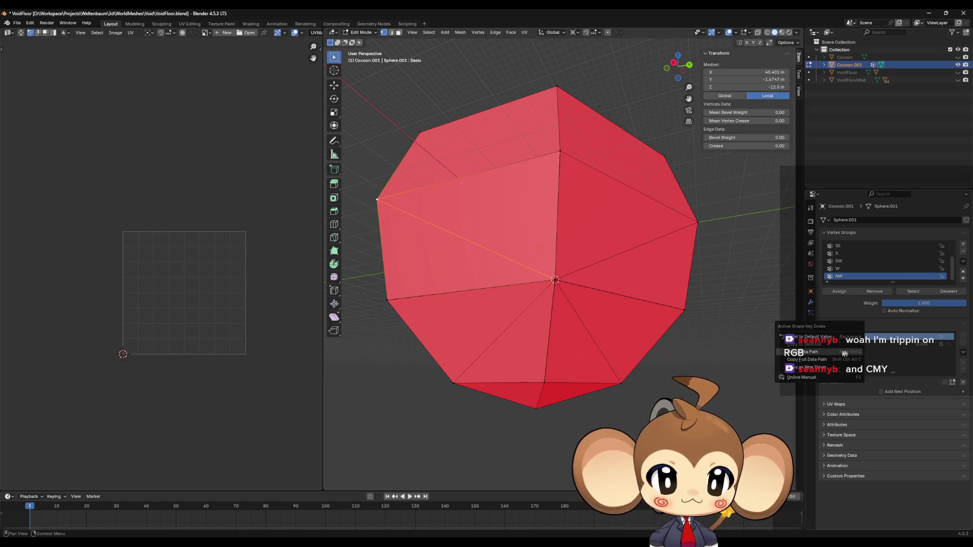
left_click(903, 344)
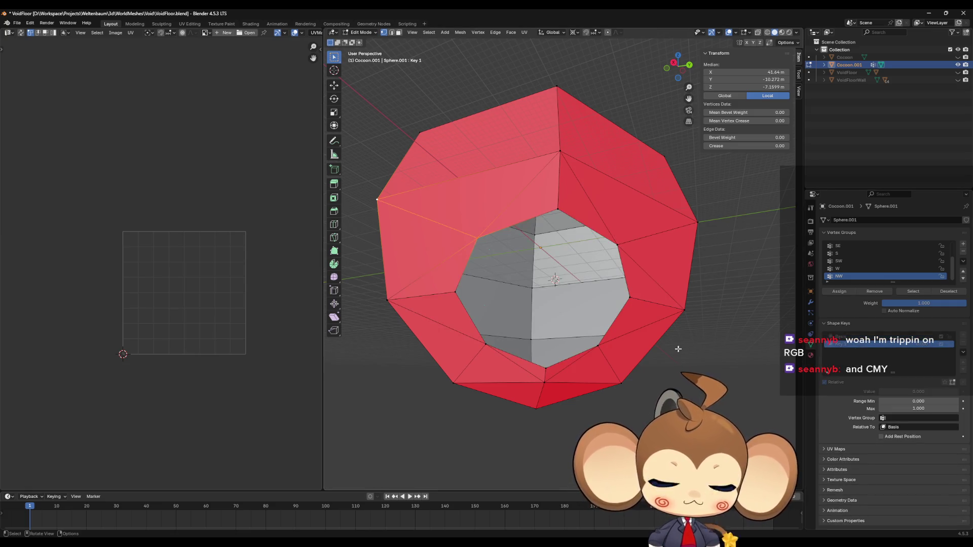
key("Tab")
right_click(851, 315)
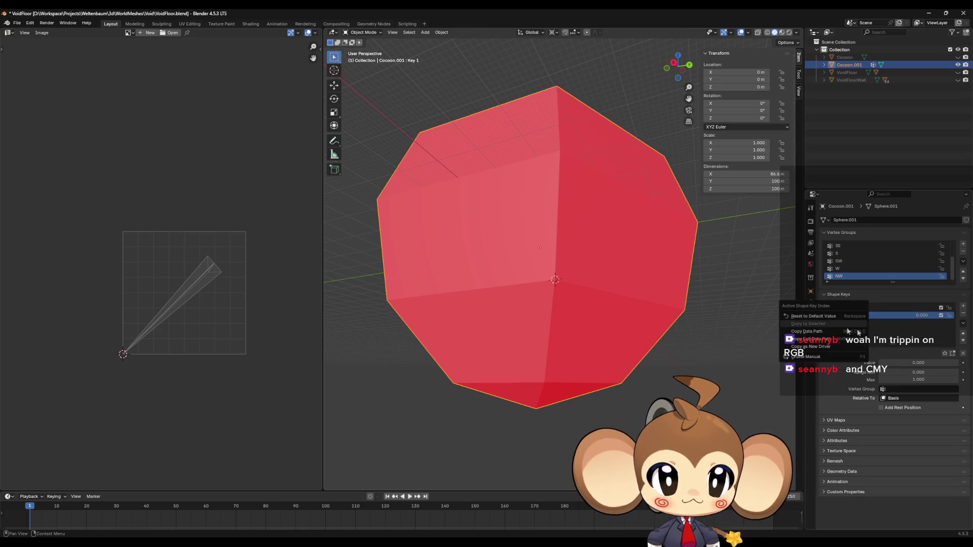
left_click(859, 307)
right_click(859, 308)
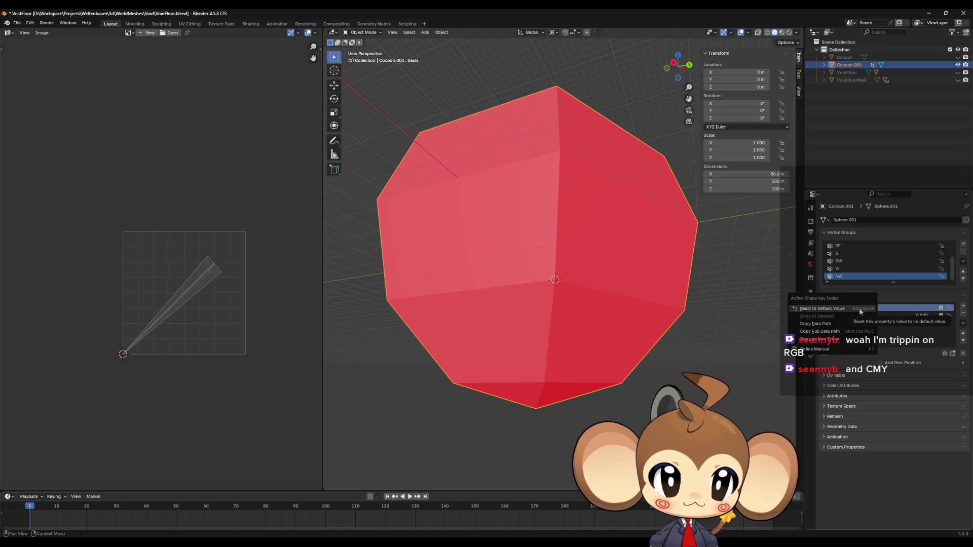
left_click(886, 316)
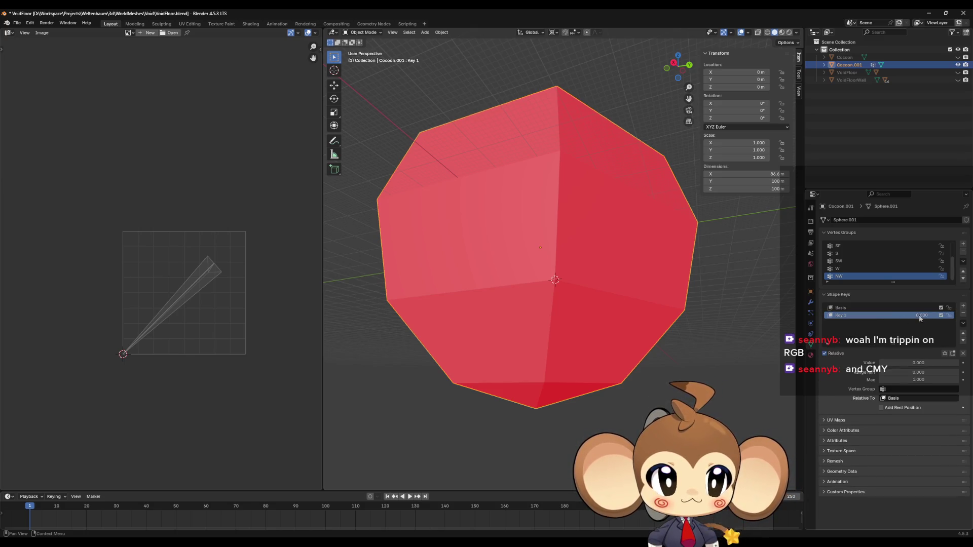
left_click(862, 308)
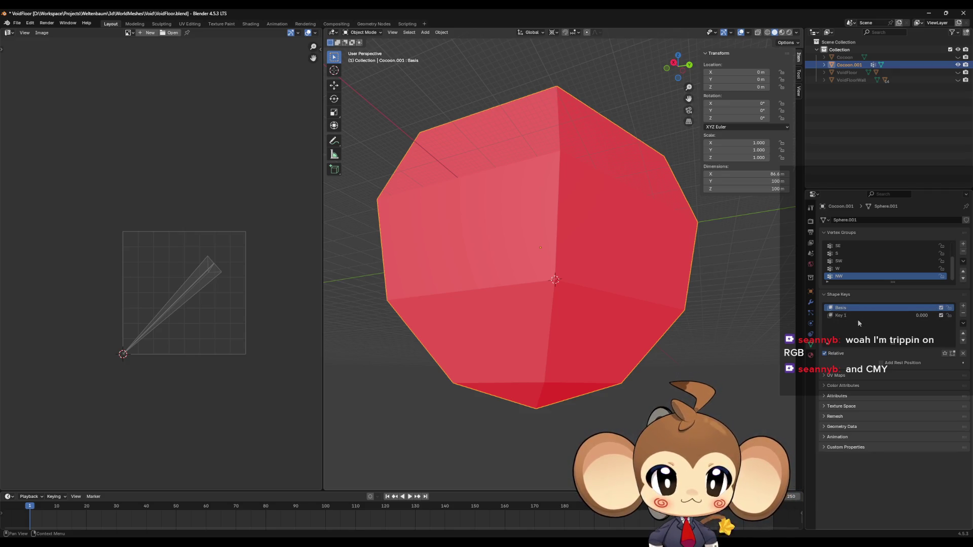
left_click(856, 317)
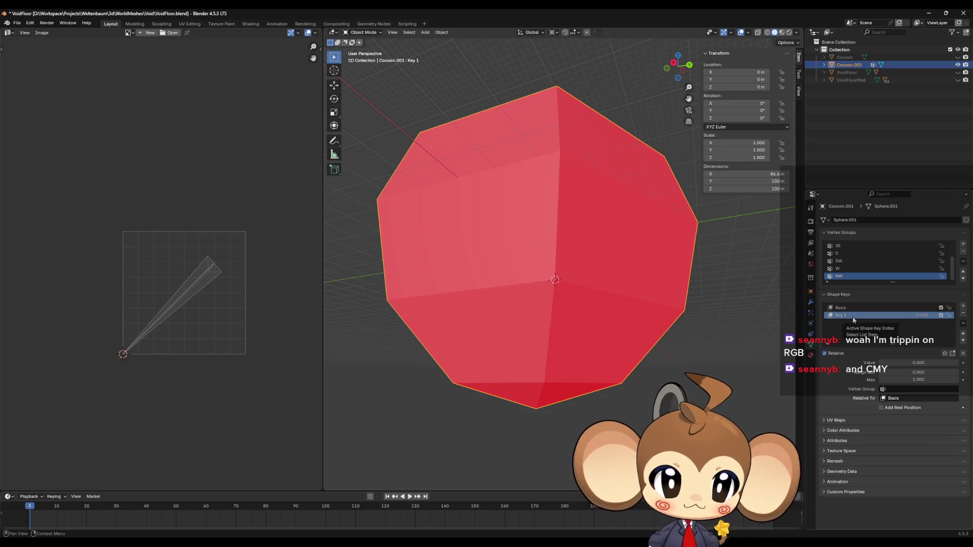
right_click(854, 320)
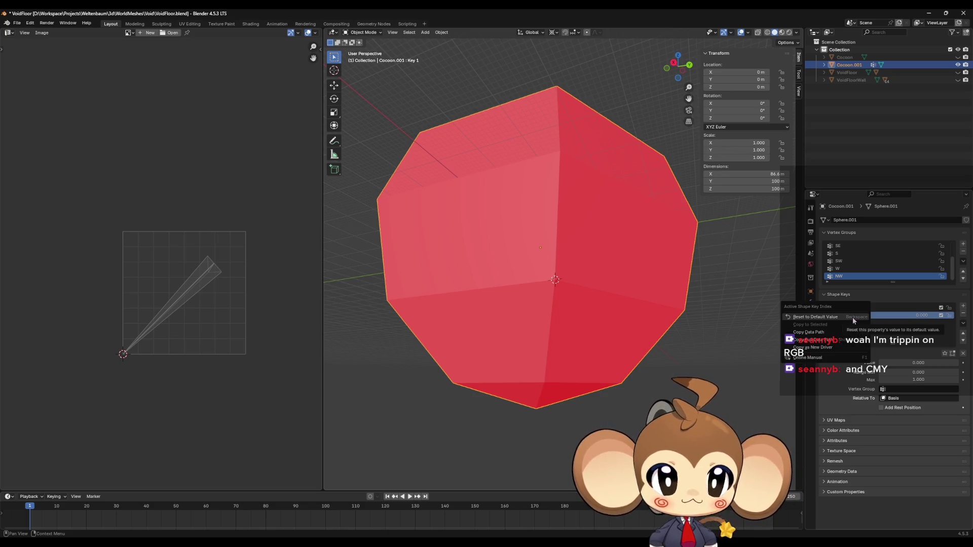
left_click(854, 318)
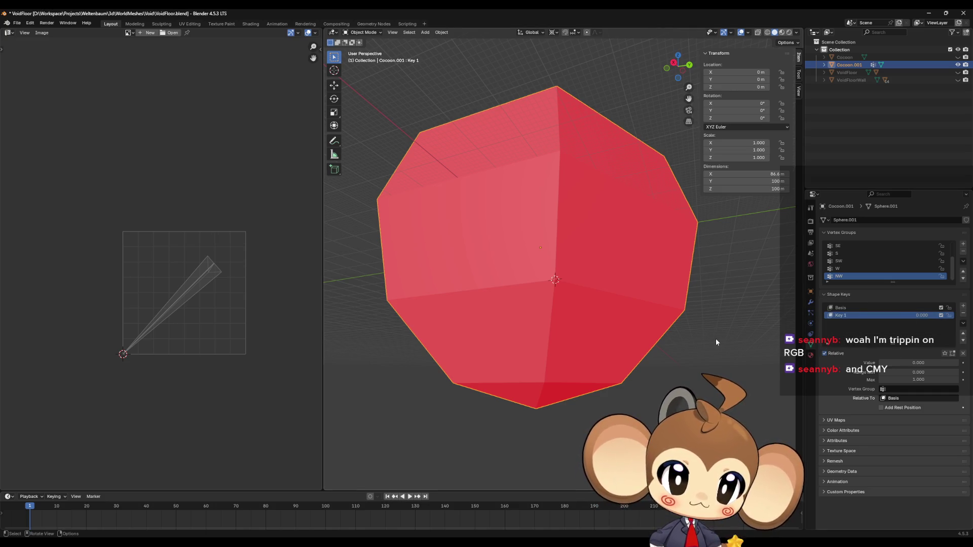
Toggle Edit Mode and inspect the shape key context menus, dismissing them unchanged.
key("Tab")
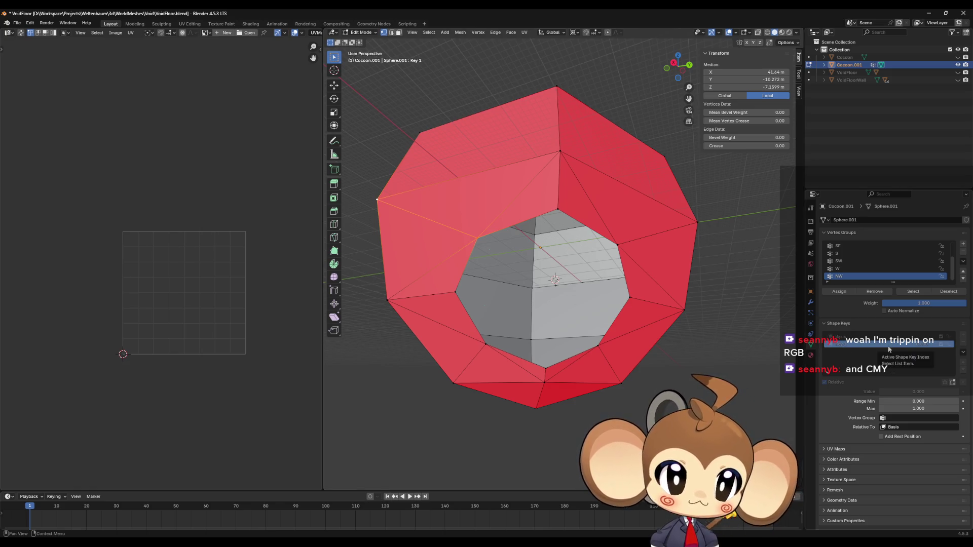
right_click(853, 346)
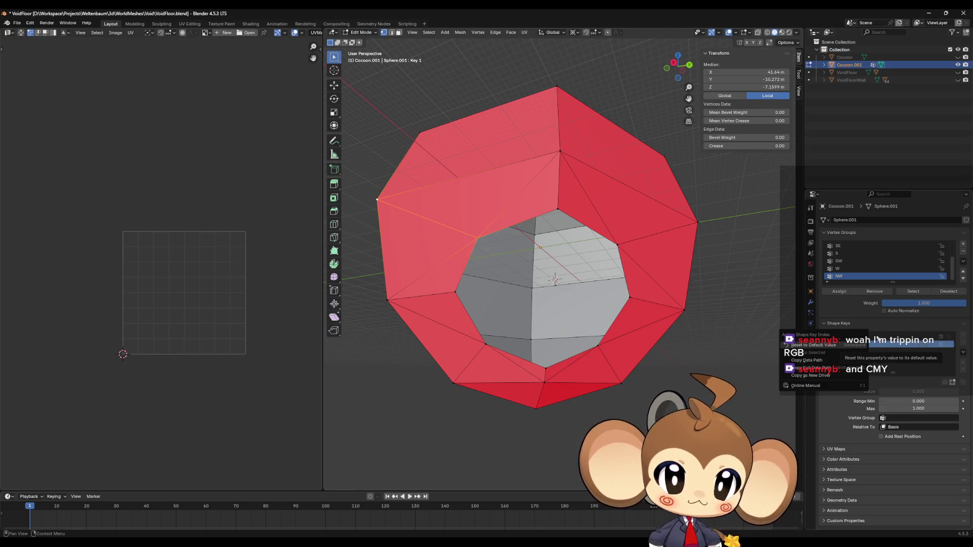
key("Escape")
key("Tab")
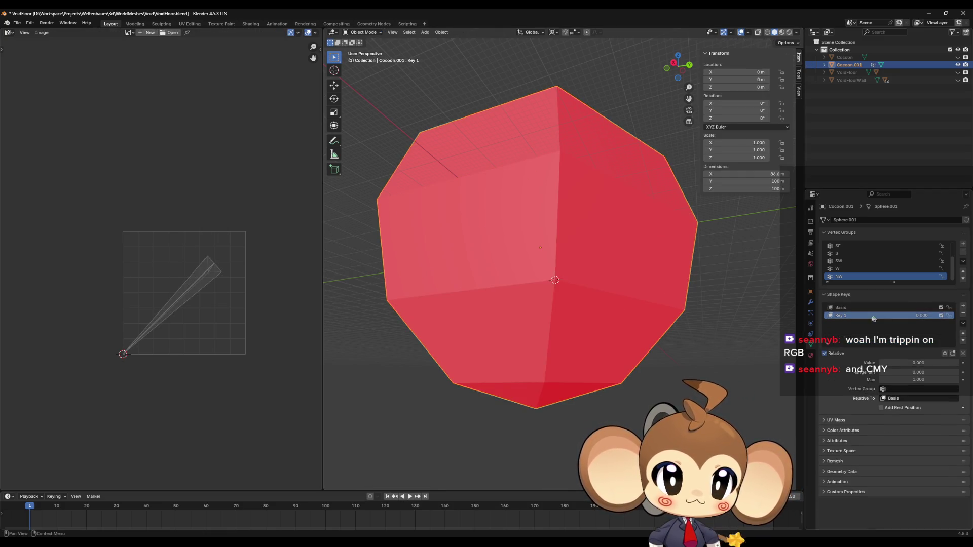
left_click(851, 317)
right_click(847, 317)
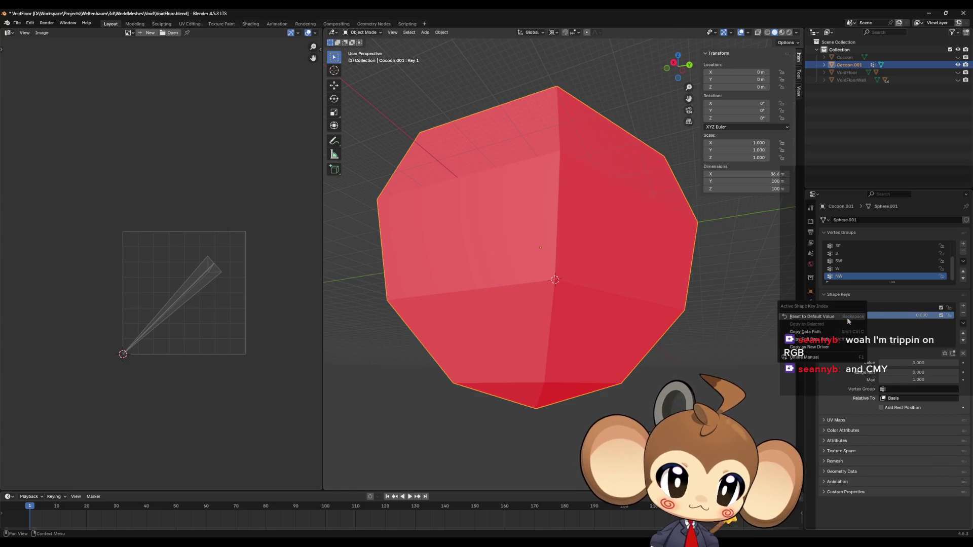
key("Escape")
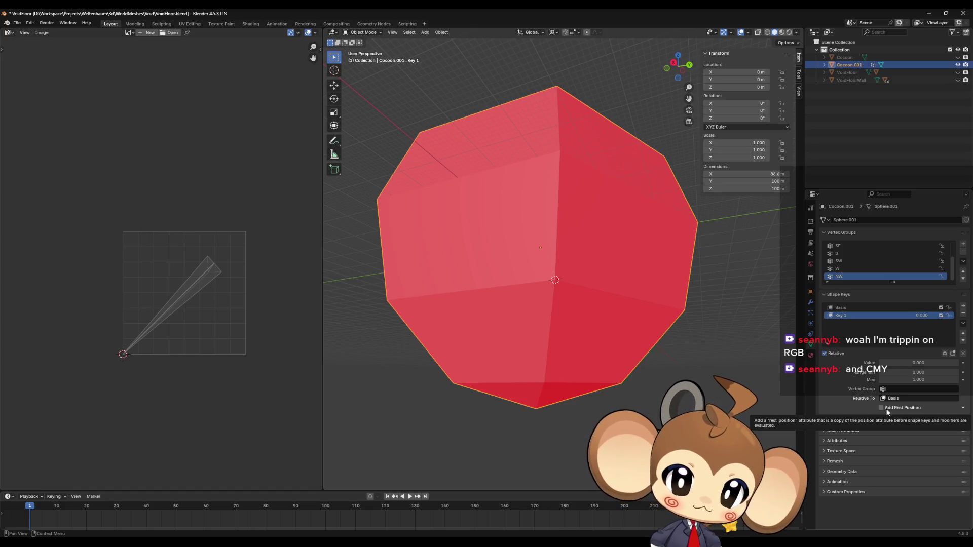
Move Key 1 above Basis and compare Key 1's hole with the closed Basis shape in Edit Mode.
left_click(846, 309)
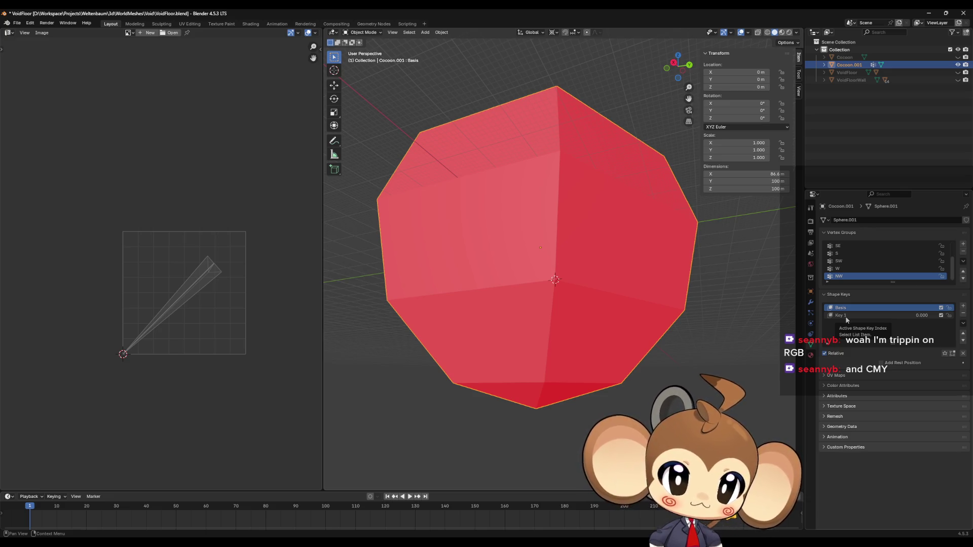
left_click(846, 316)
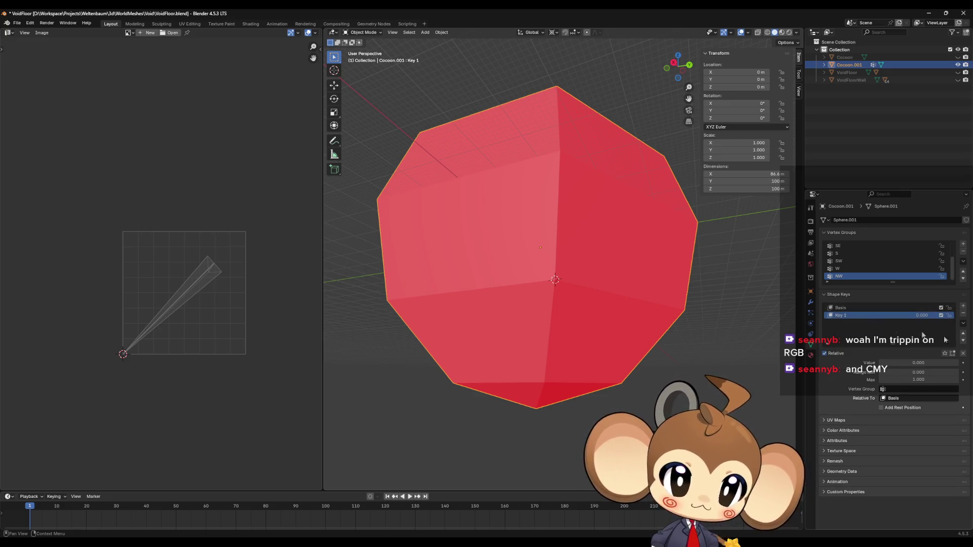
left_click(963, 334)
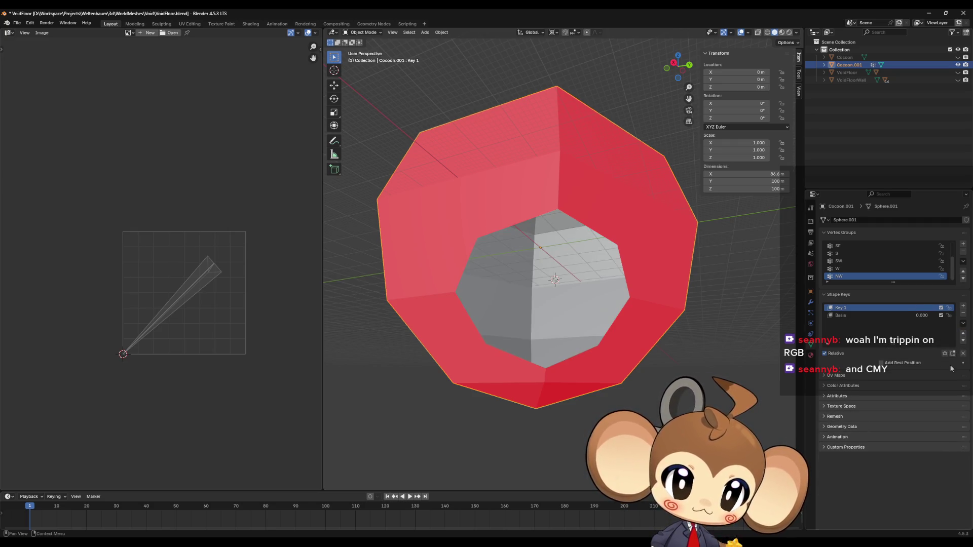
left_click(847, 316)
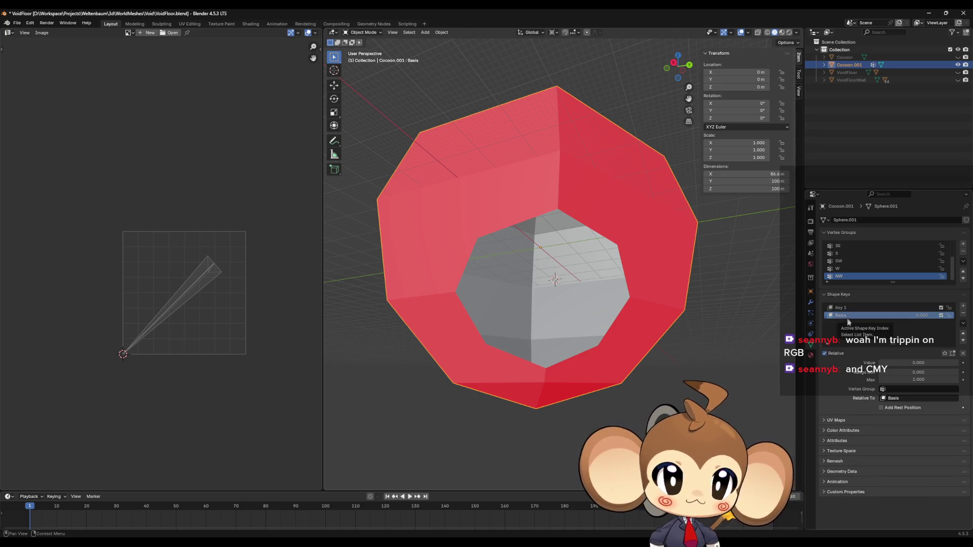
mouse_move(652, 355)
left_mouse_down()
mouse_move(576, 364)
mouse_move(641, 349)
mouse_move(649, 337)
left_mouse_up()
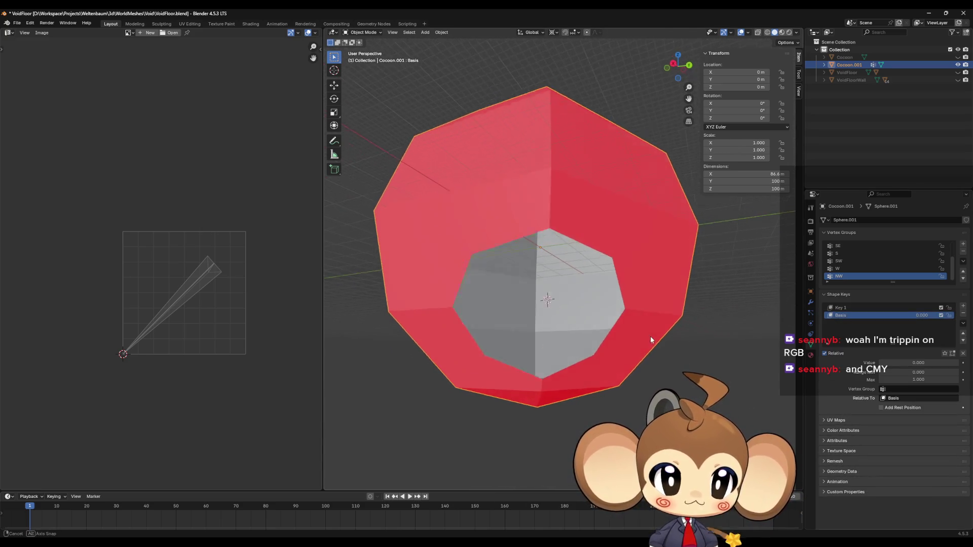
key("Tab")
left_click(850, 337)
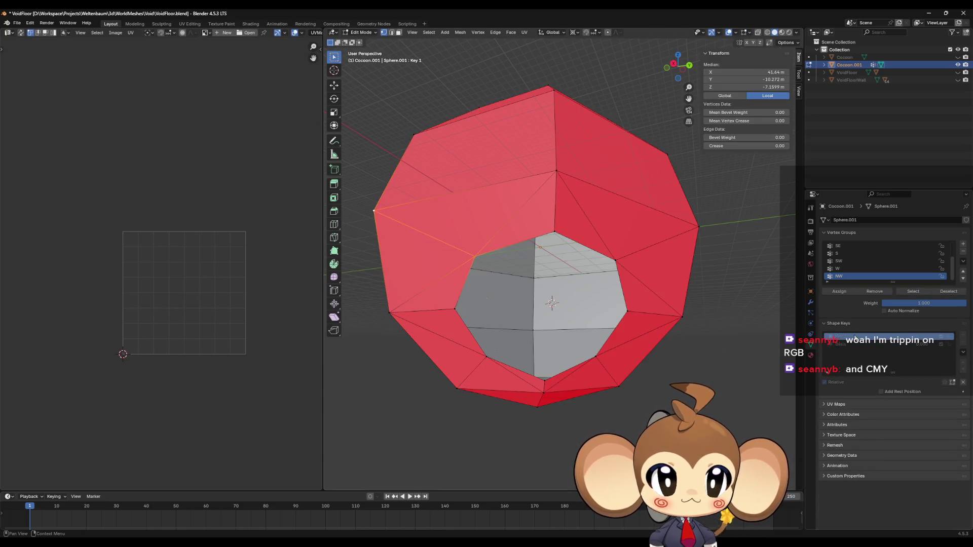
left_click(851, 345)
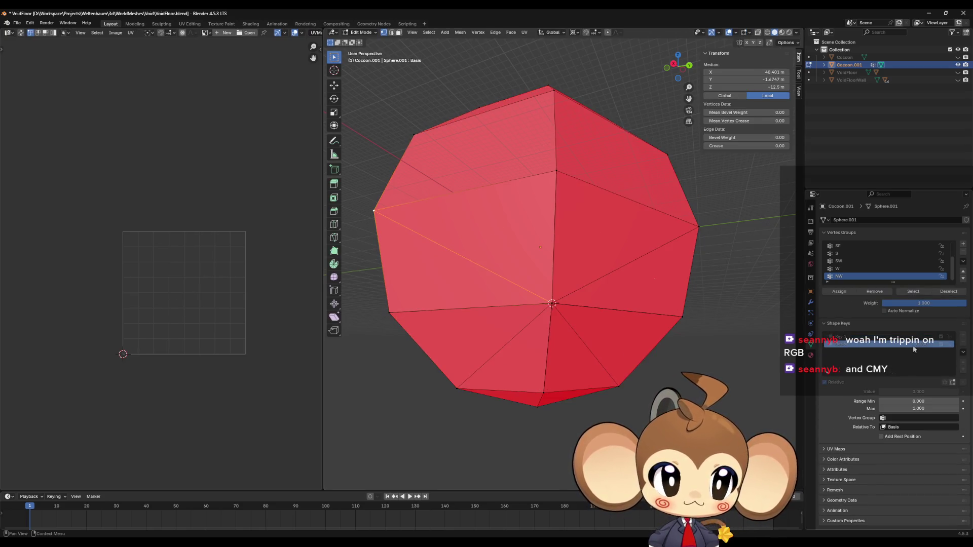
left_click_drag(639, 342, 611, 344)
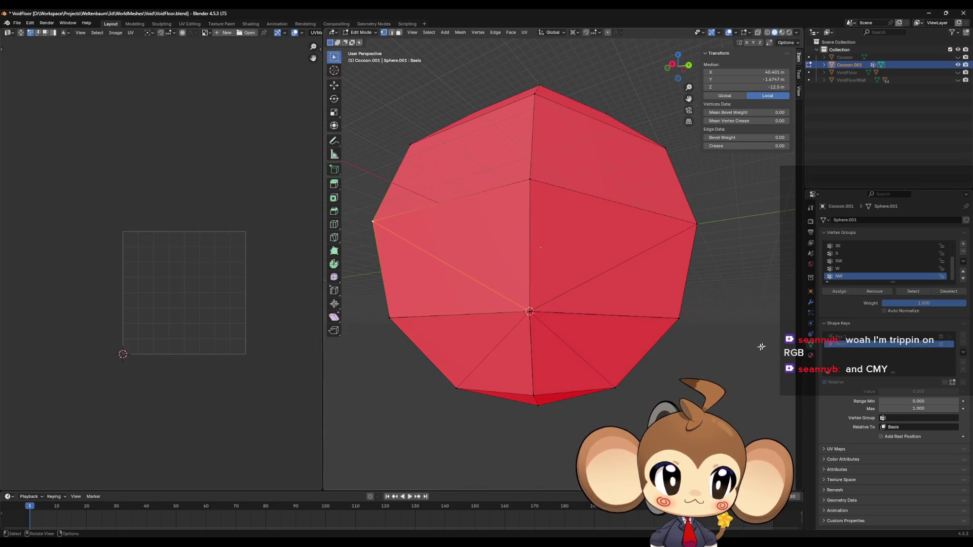
left_click(859, 337)
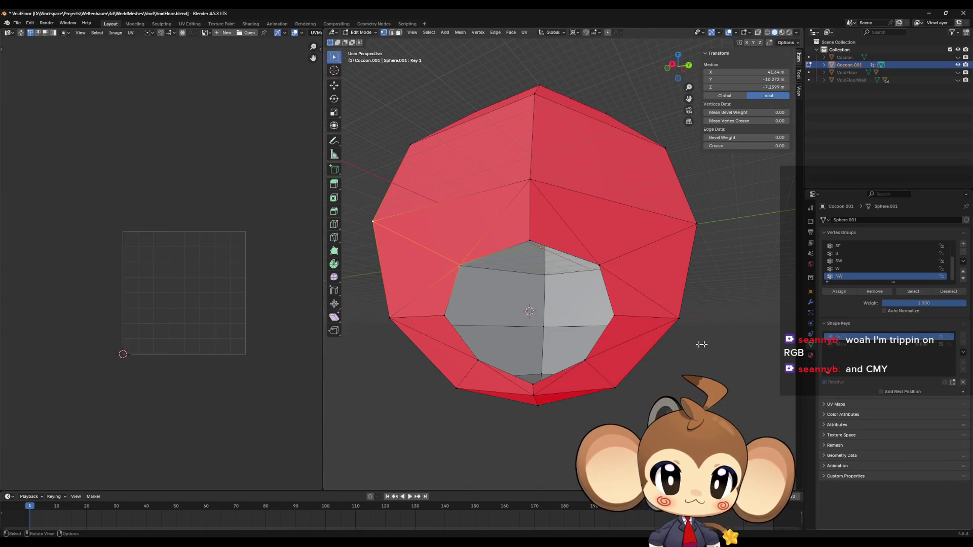
key("Tab")
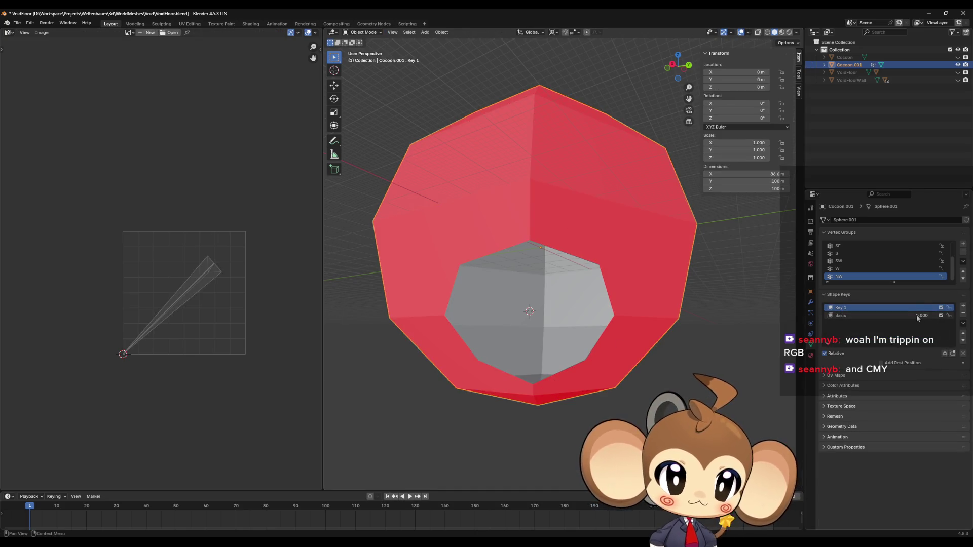
Flip between Basis and Key 1 again in Object and Edit Mode to compare the hole.
left_click(904, 316)
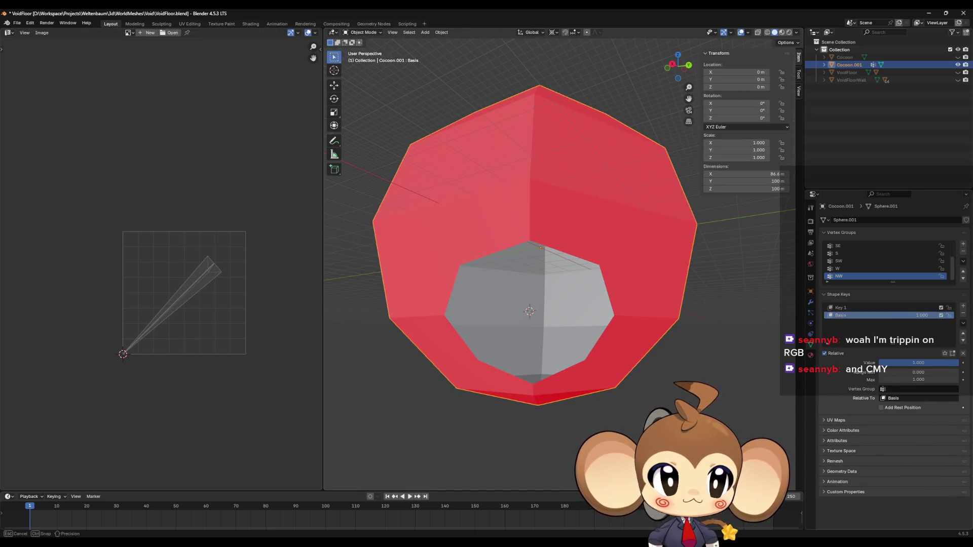
left_click(890, 307)
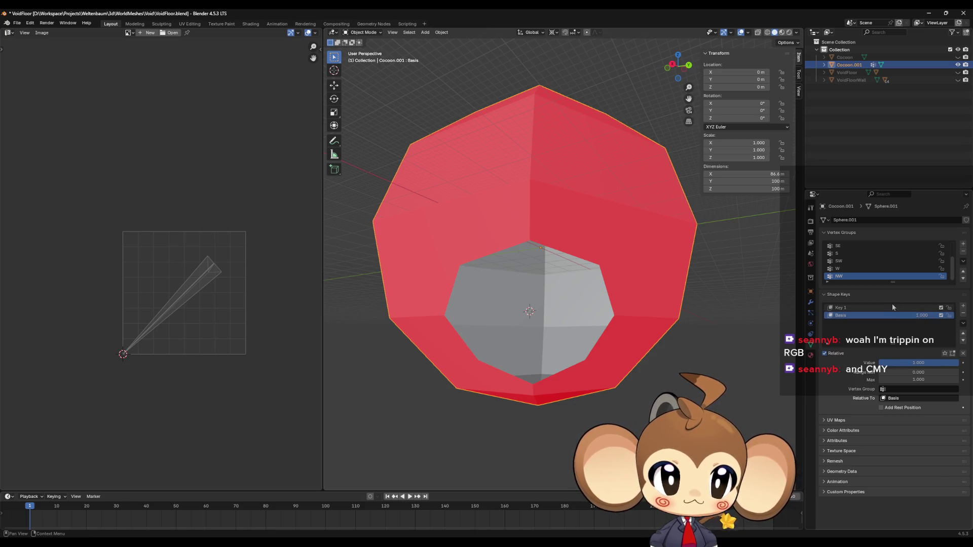
left_click(865, 314)
key("Tab")
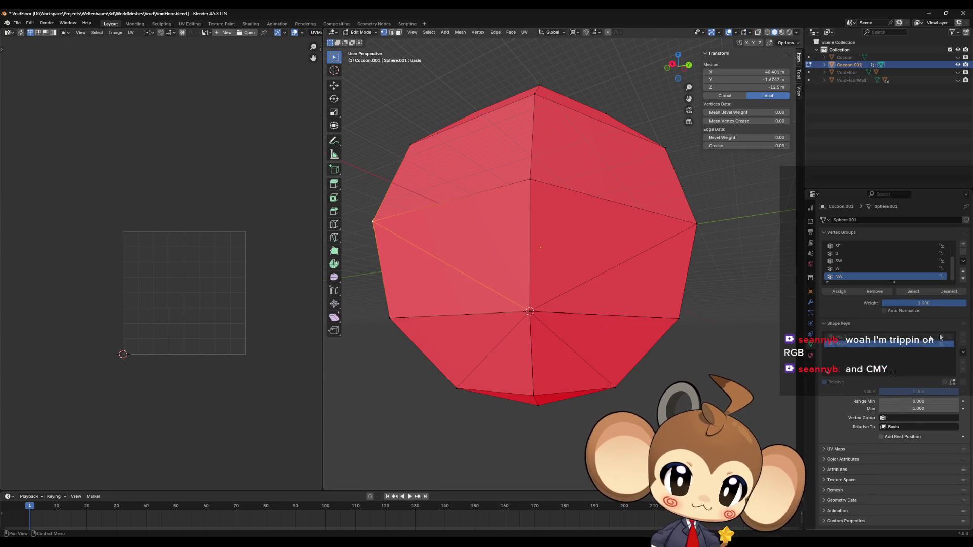
left_click(851, 337)
left_click(851, 344)
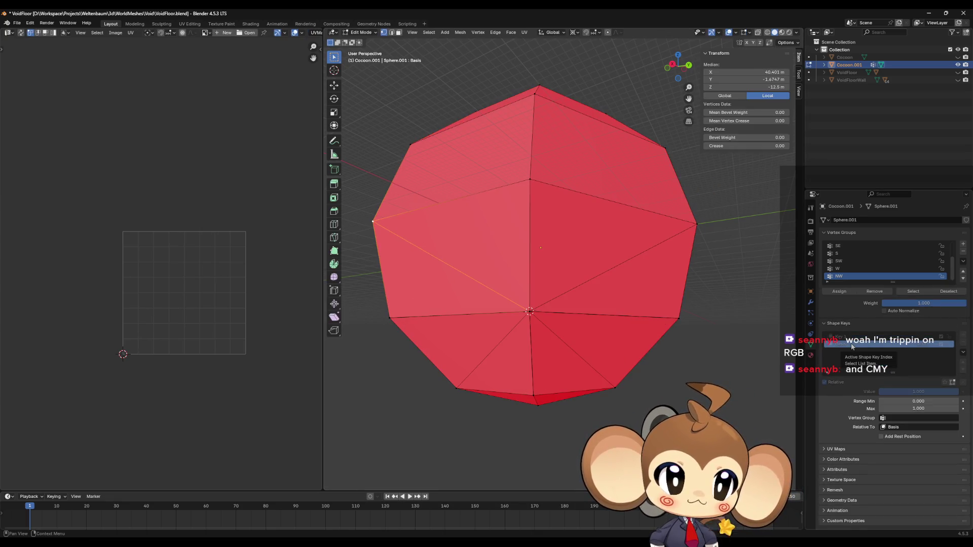
left_click(852, 337)
left_click(854, 345)
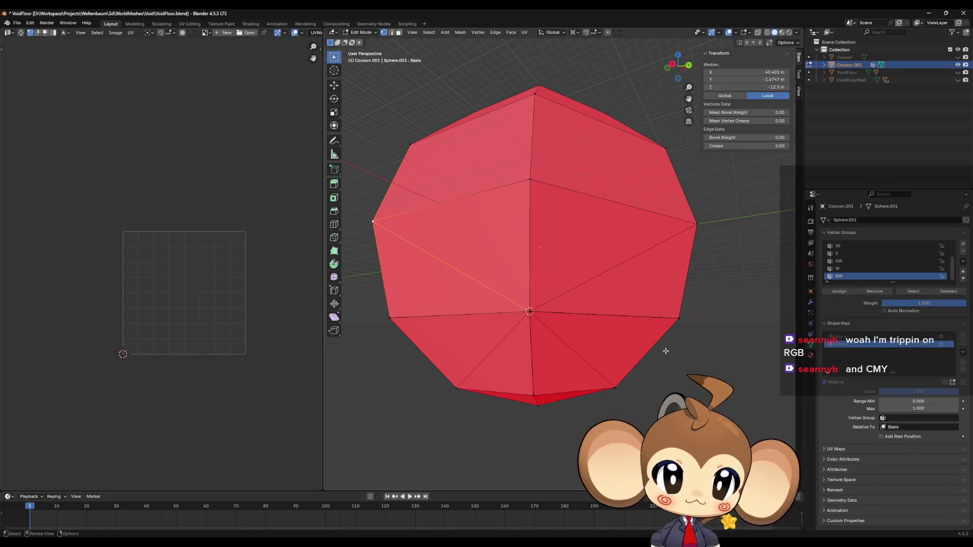
key("Tab")
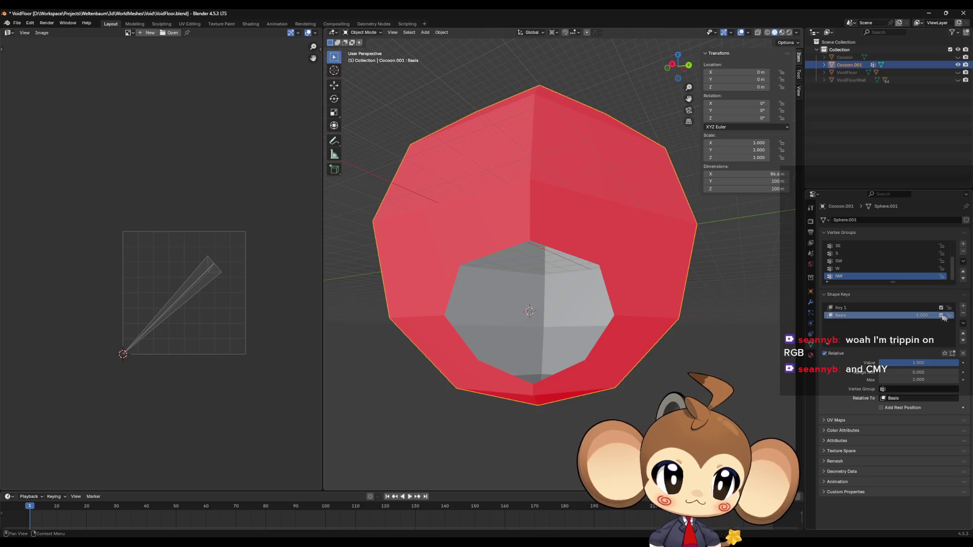
Lower the Basis value, reorder the keys, and pick a single vertex on the Basis shape in Edit Mode.
mouse_move(923, 318)
left_mouse_down()
mouse_move(902, 315)
mouse_move(966, 326)
mouse_move(882, 315)
mouse_move(936, 327)
left_mouse_up()
left_click(963, 333)
left_click(965, 334)
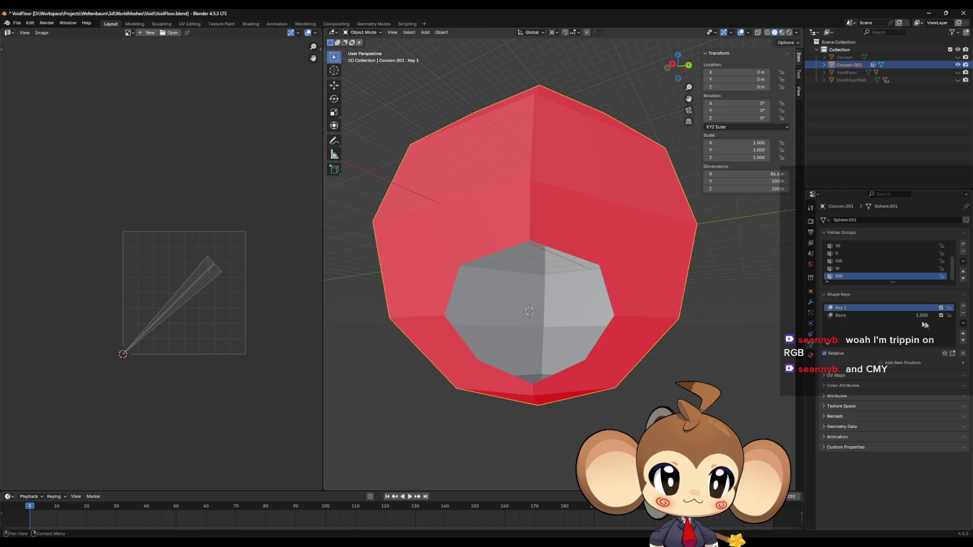
left_click(892, 314)
left_click(890, 308)
left_click(886, 317)
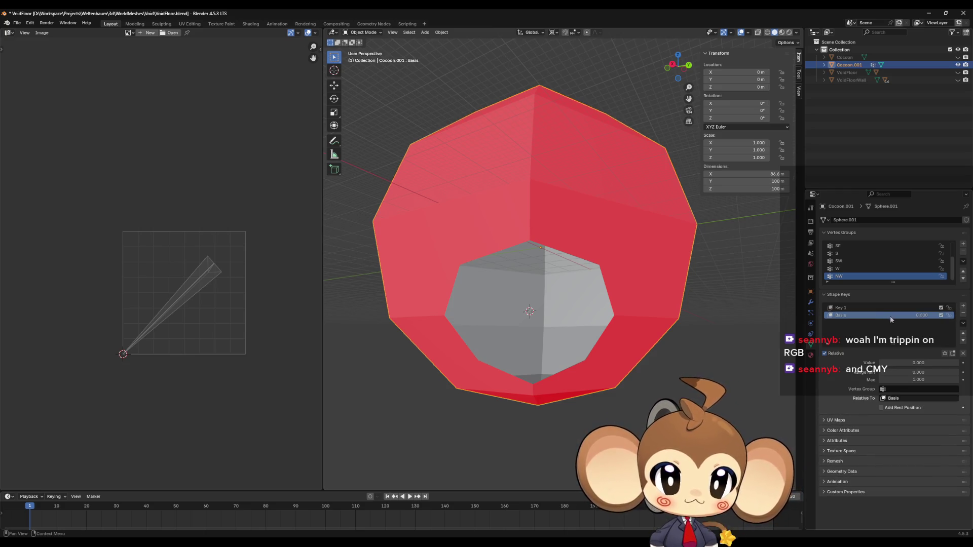
key("Tab")
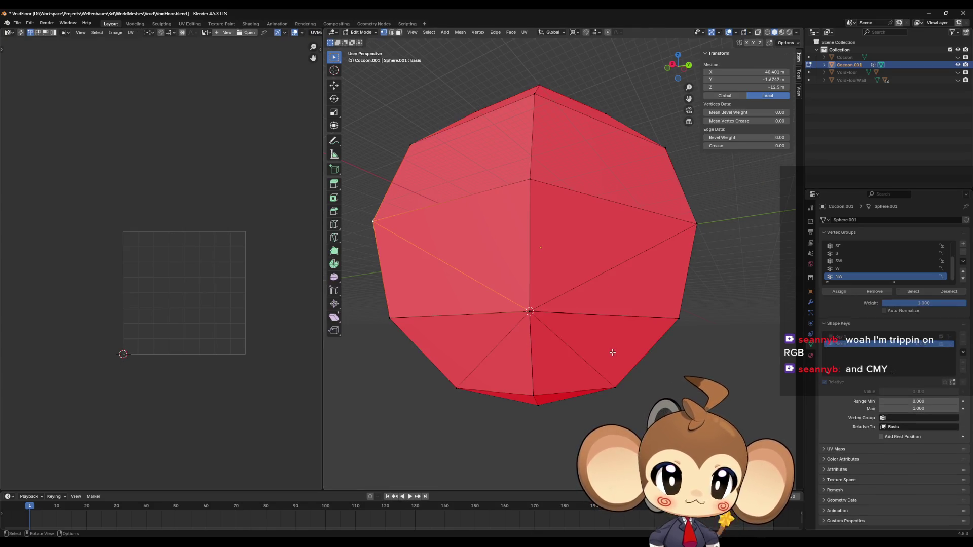
left_click(530, 312)
left_click(857, 337)
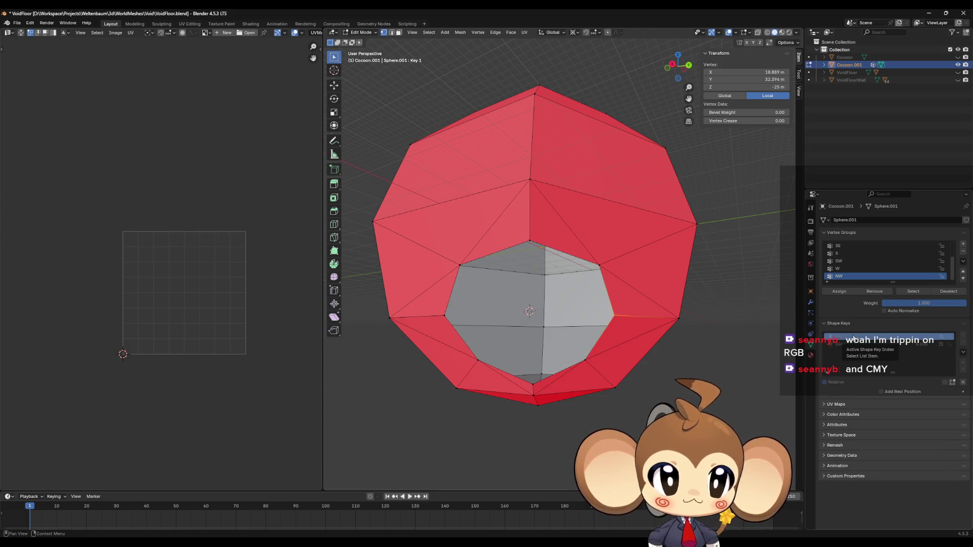
left_click(852, 345)
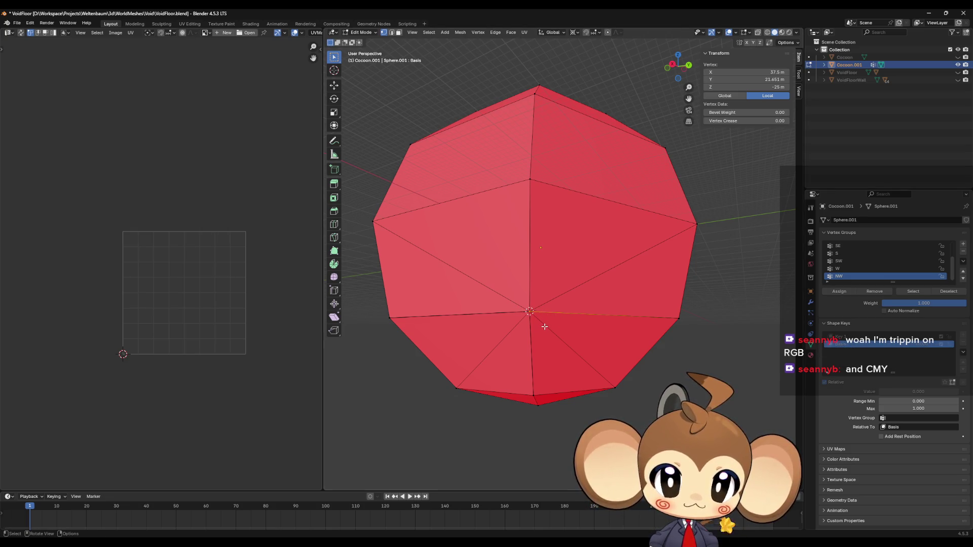
Pull the chosen vertex out as a test spike and check it with the Basis value at 1.
key("g")
left_click(406, 418)
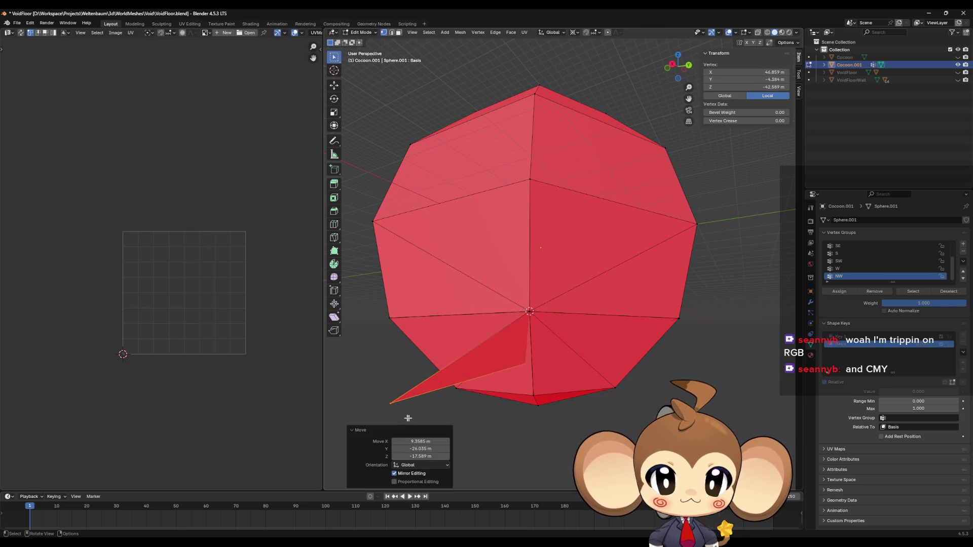
key("Tab")
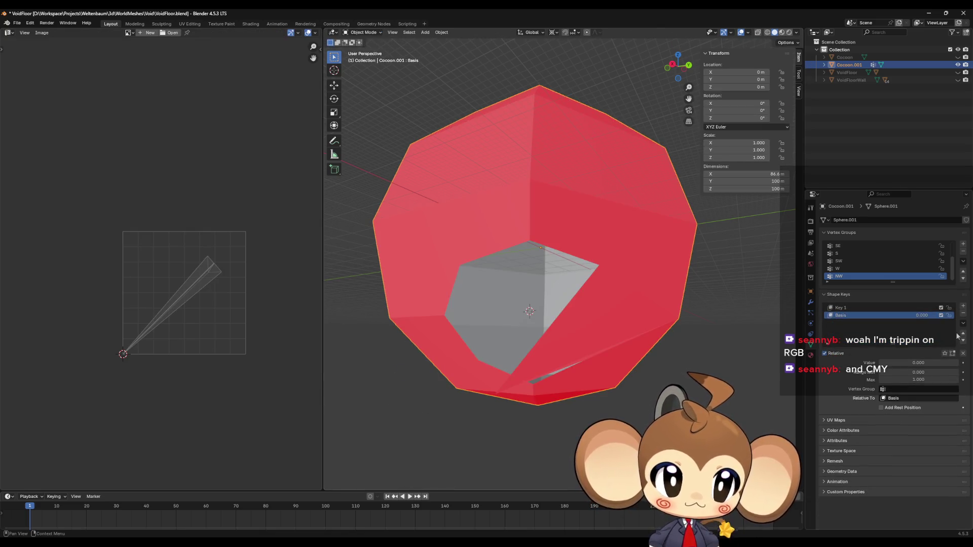
mouse_move(923, 317)
left_mouse_down()
mouse_move(955, 317)
mouse_move(907, 318)
left_mouse_up()
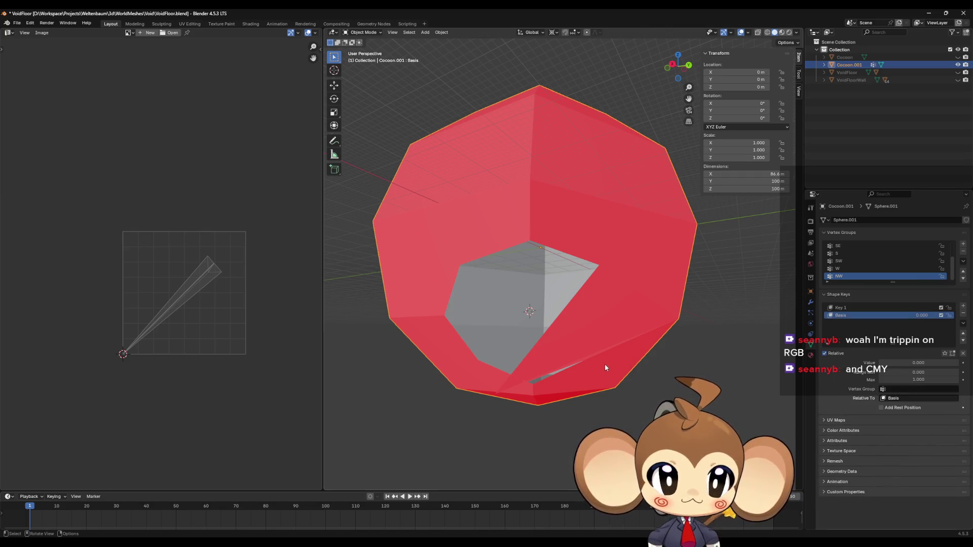
key("Tab")
key("Tab")
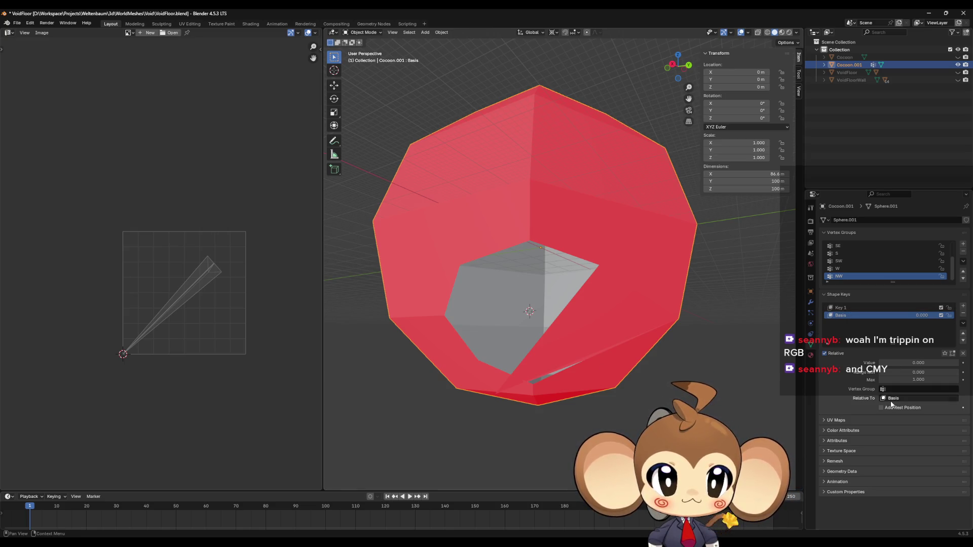
Scale the spike vertices by 0 to collapse the spike, then return to Object Mode.
key("Tab")
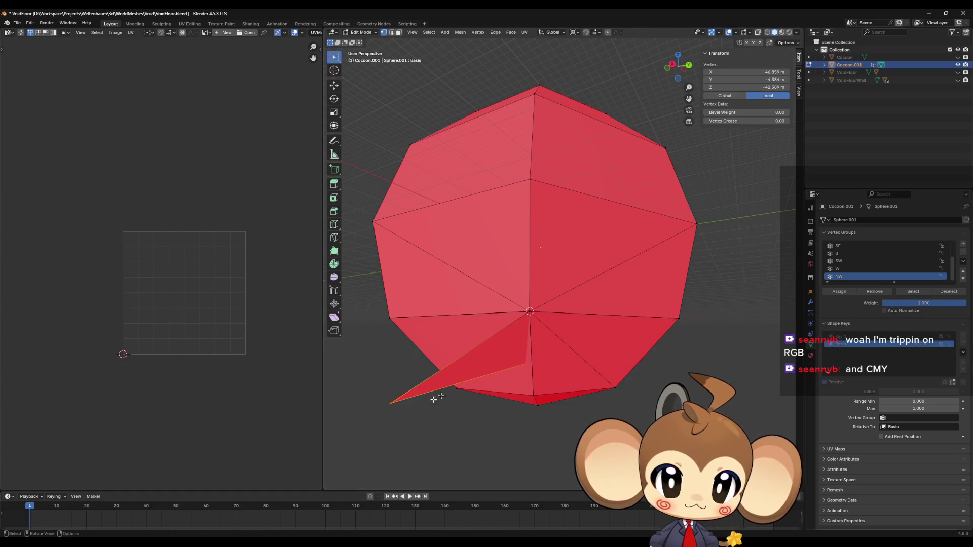
key("s")
key("0")
key("Return")
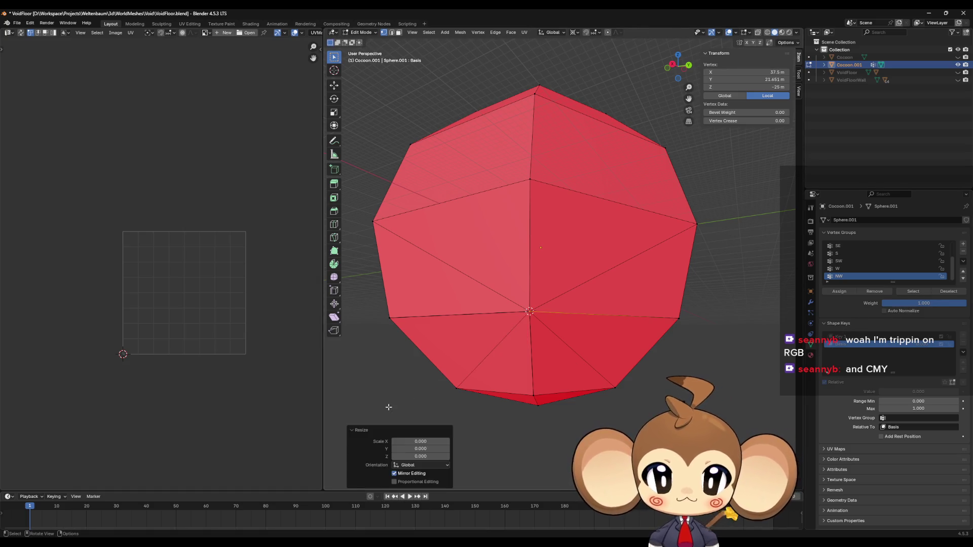
key("Tab")
left_click(897, 399)
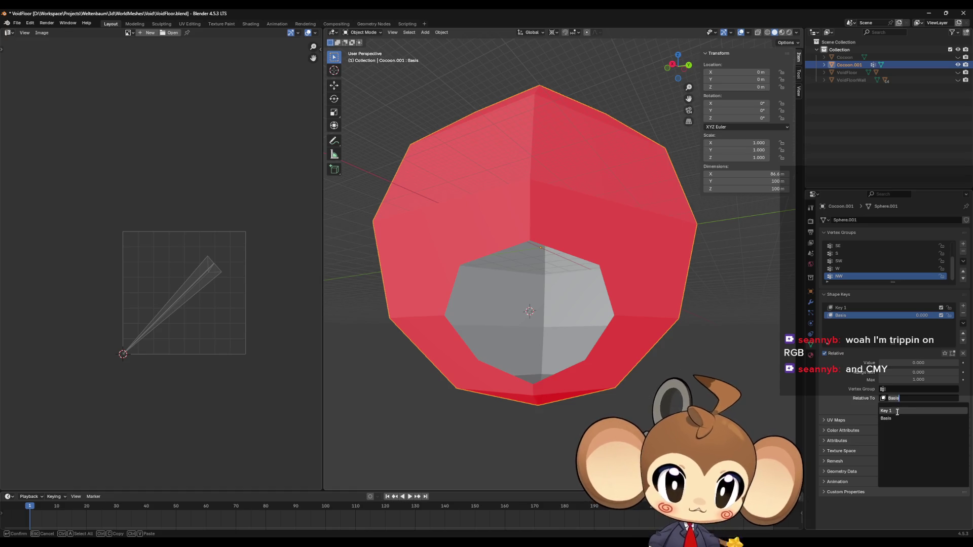
Make Basis relative to Key 1, export the cocoon as IntroCocoon2.fbx, and minimize Blender.
left_click(897, 411)
mouse_move(921, 316)
left_mouse_down()
mouse_move(948, 315)
mouse_move(921, 315)
left_mouse_up()
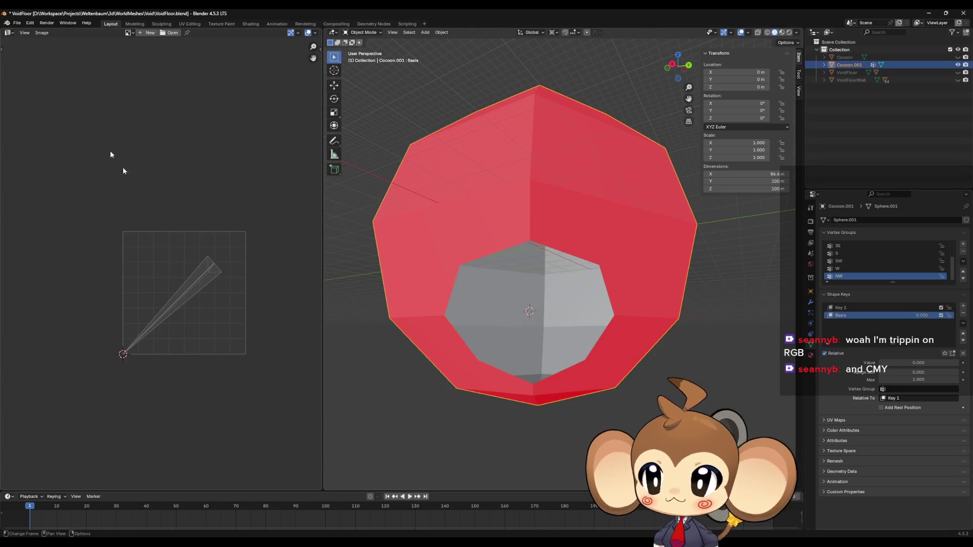
left_click(17, 23)
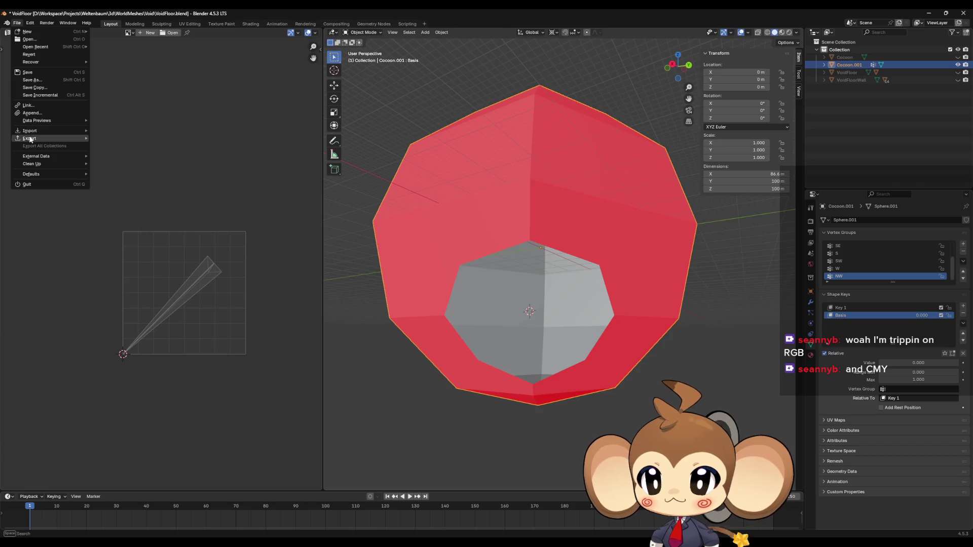
mouse_move(30, 138)
left_click(119, 204)
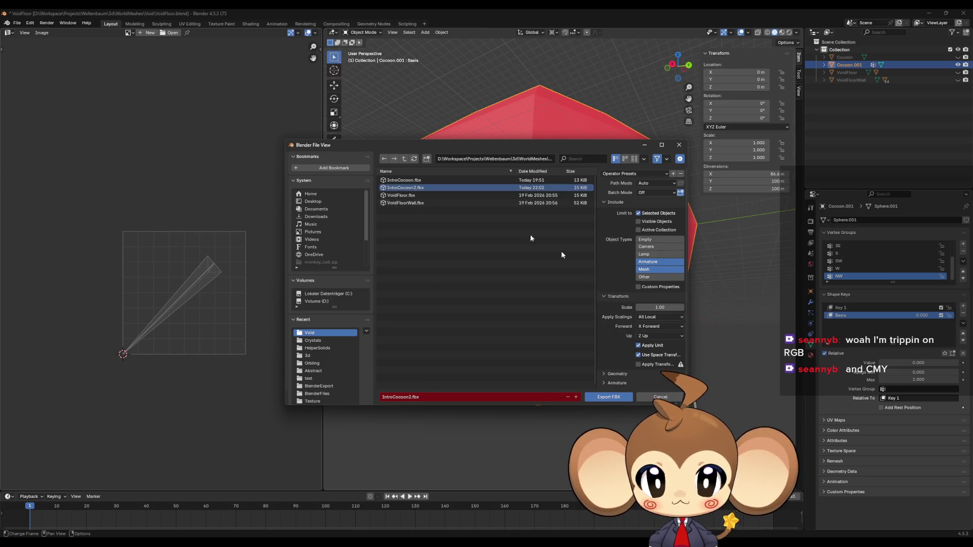
left_click(609, 397)
left_click(930, 14)
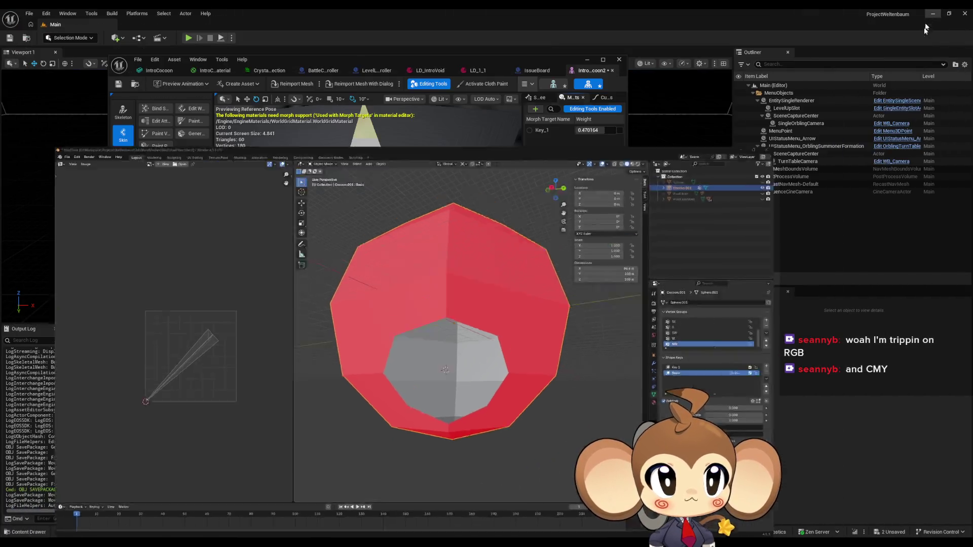
Reimport IntroCocoon2 from the updated FBX, test the Key_1 weight, save, and close its editor.
right_click(519, 413)
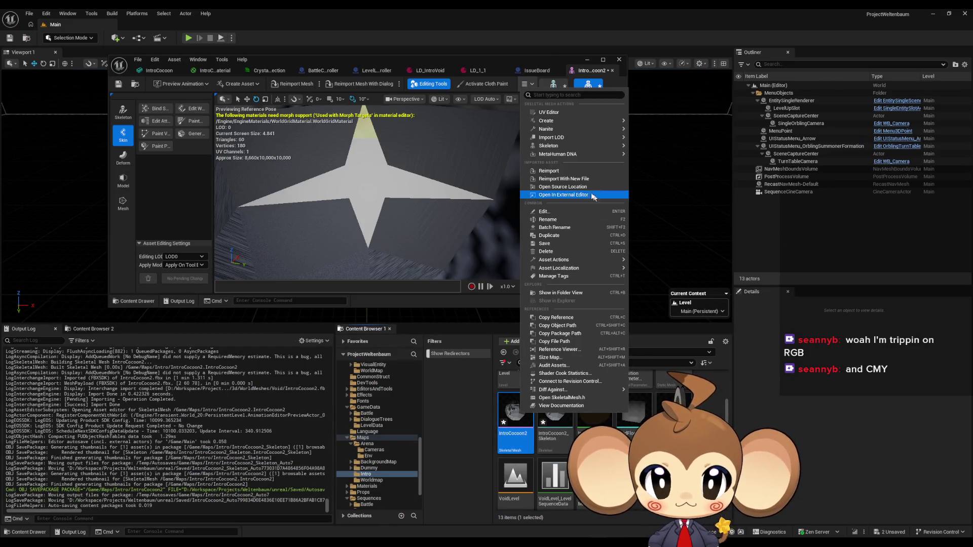
left_click(557, 171)
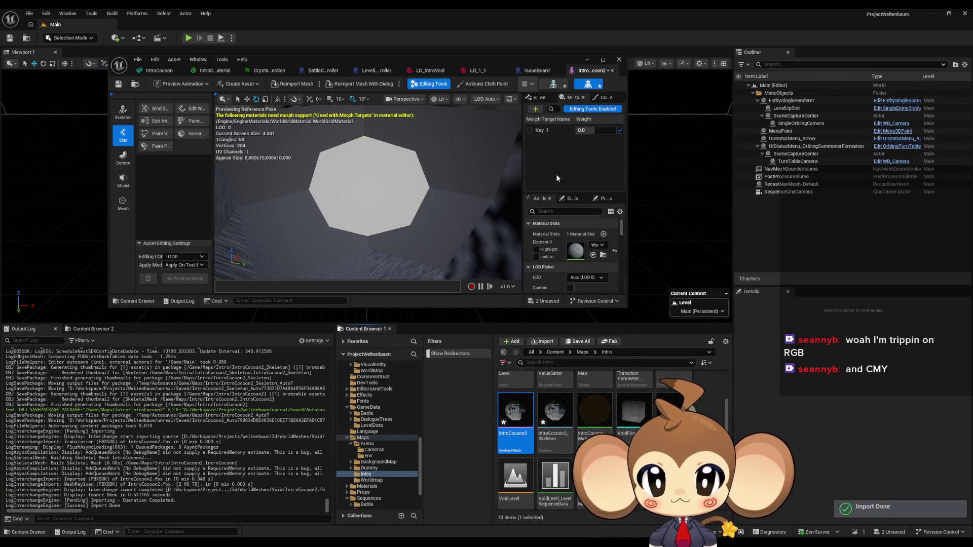
left_click_drag(599, 130, 612, 130)
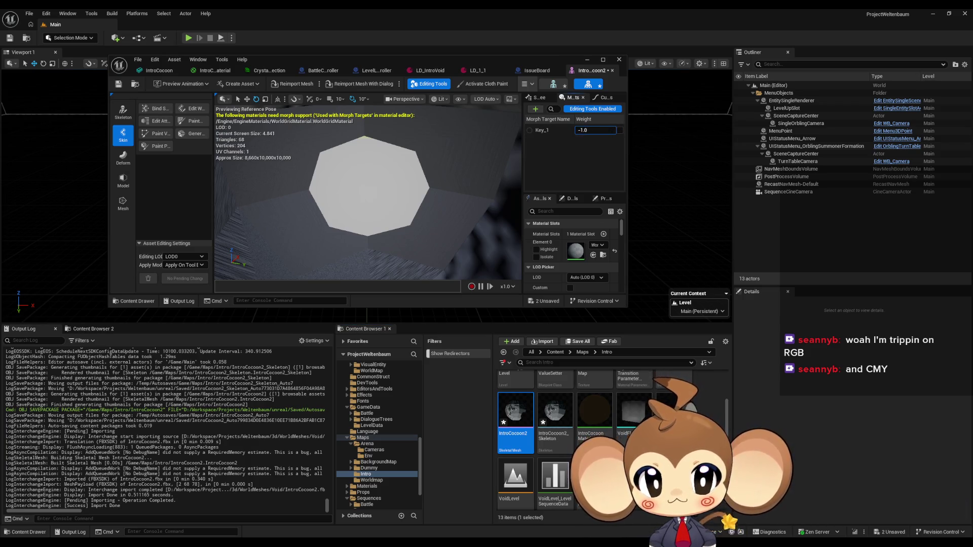
left_click(124, 88)
left_click_drag(600, 130, 546, 131)
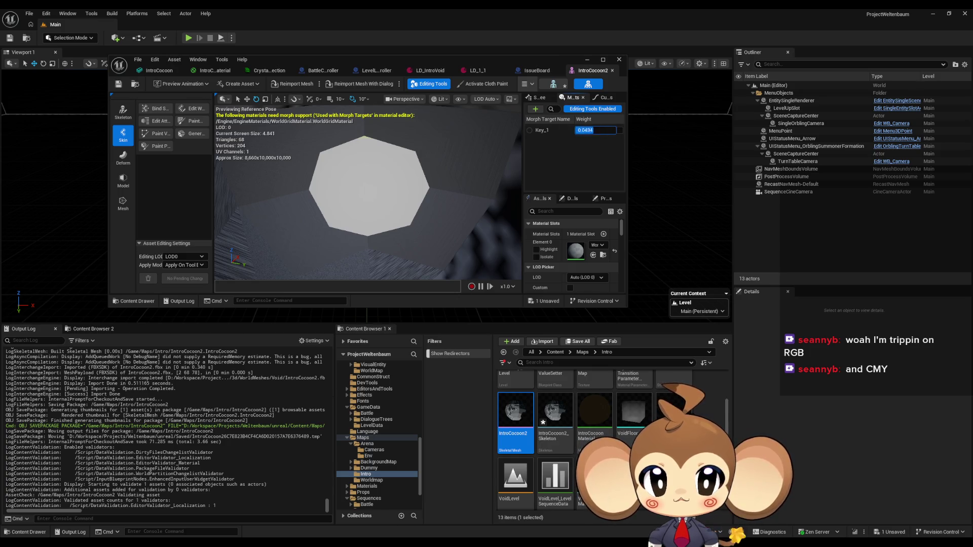
left_click(612, 71)
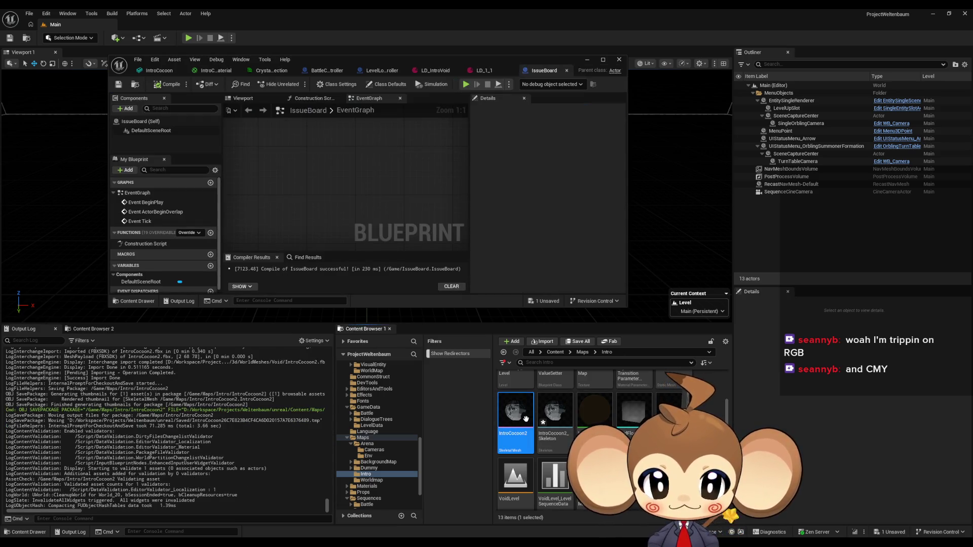
Delete the IntroCocoon2 mesh and its skeleton from the Content Browser.
key("Delete")
left_click(454, 405)
key("Delete")
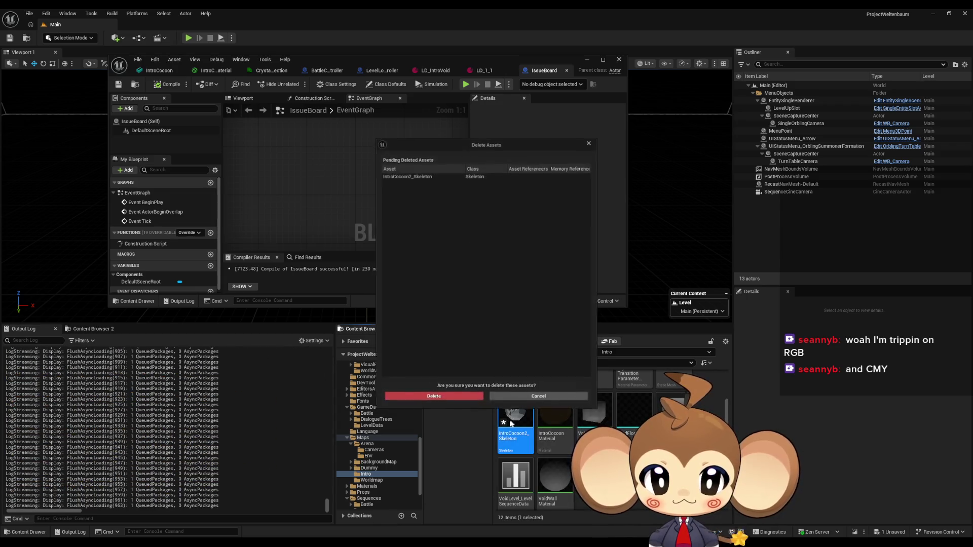
left_click(438, 400)
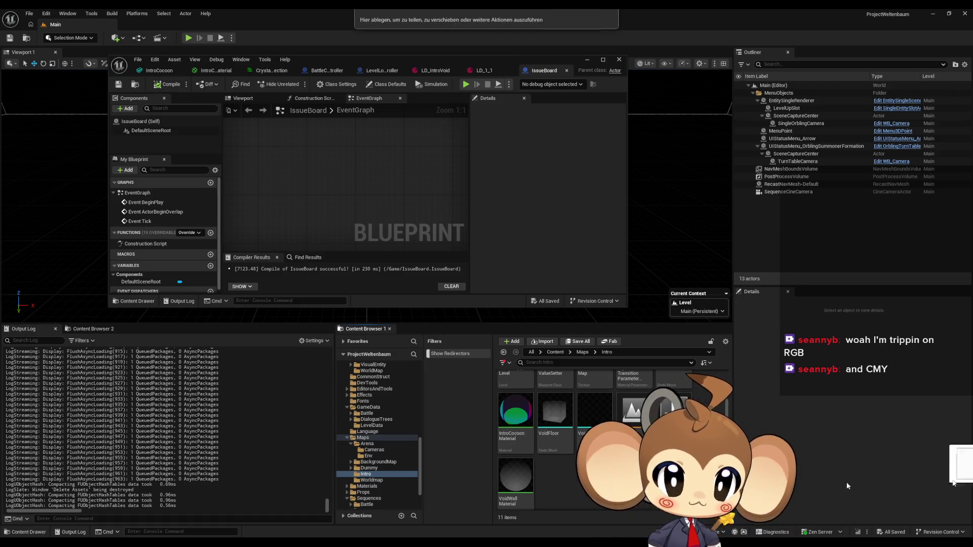
Import IntroCocoon2.fbx into the Intro folder with default settings and open the new mesh.
left_click_drag(487, 21, 523, 394)
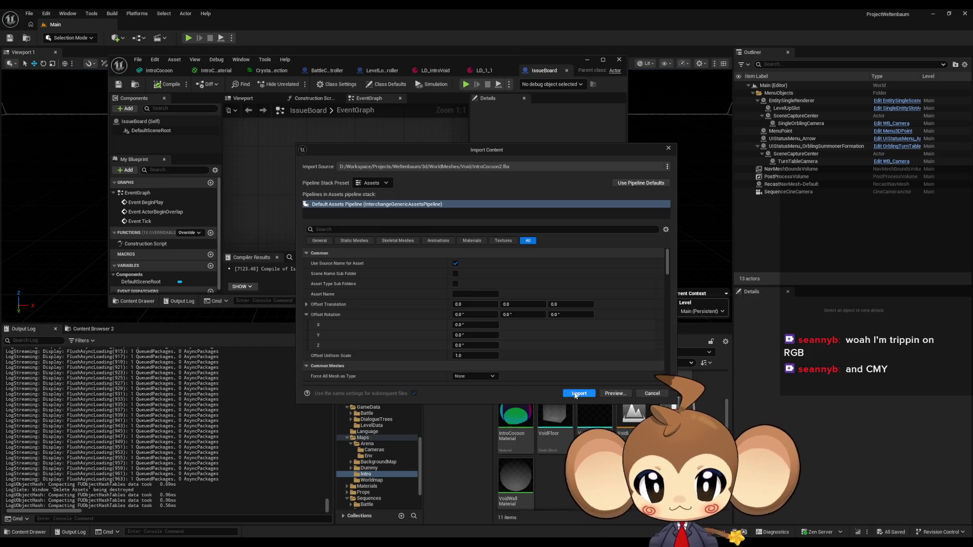
left_click(579, 394)
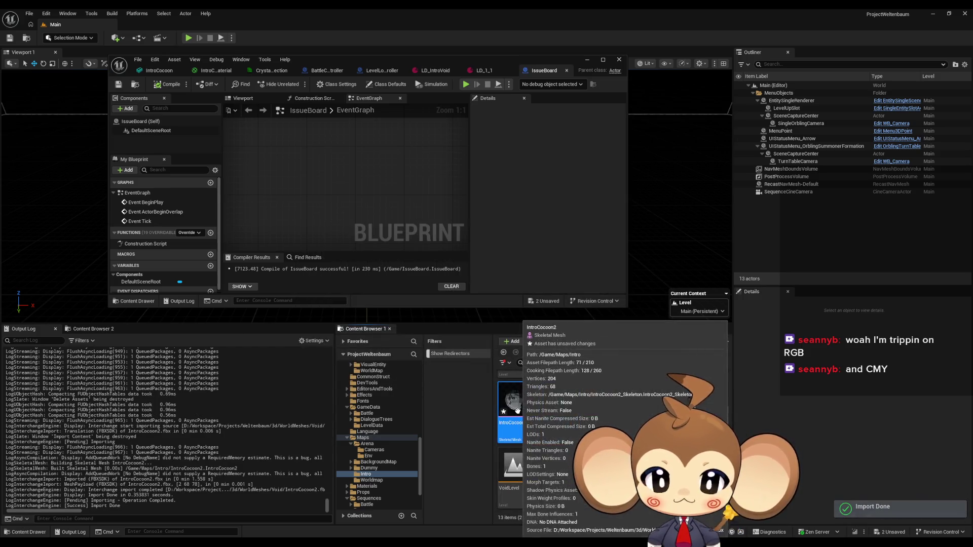
double_click(517, 406)
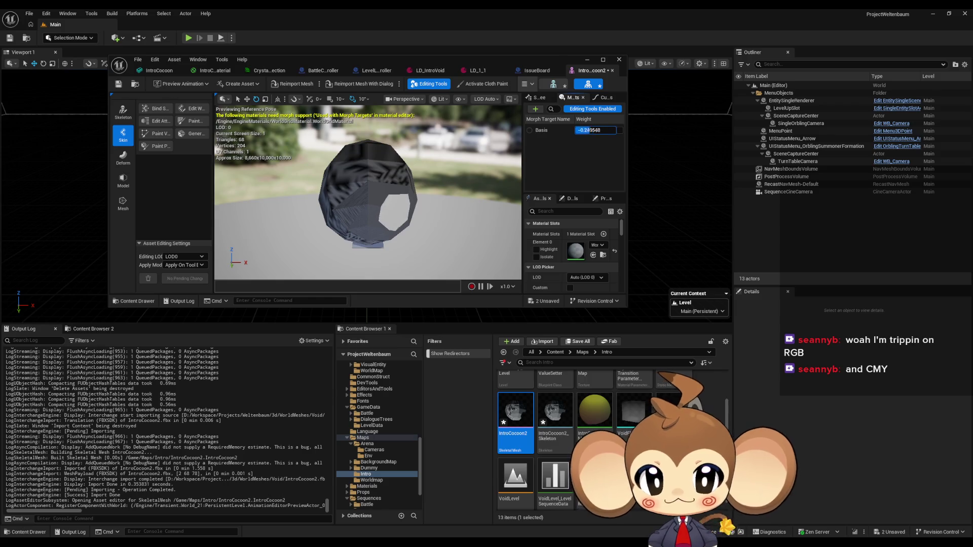
Set the Basis morph weight to 1.0 and assign IntroCocoonMaterial to Element 0.
mouse_move(385, 213)
left_mouse_down()
mouse_move(385, 172)
mouse_move(496, 181)
left_mouse_up()
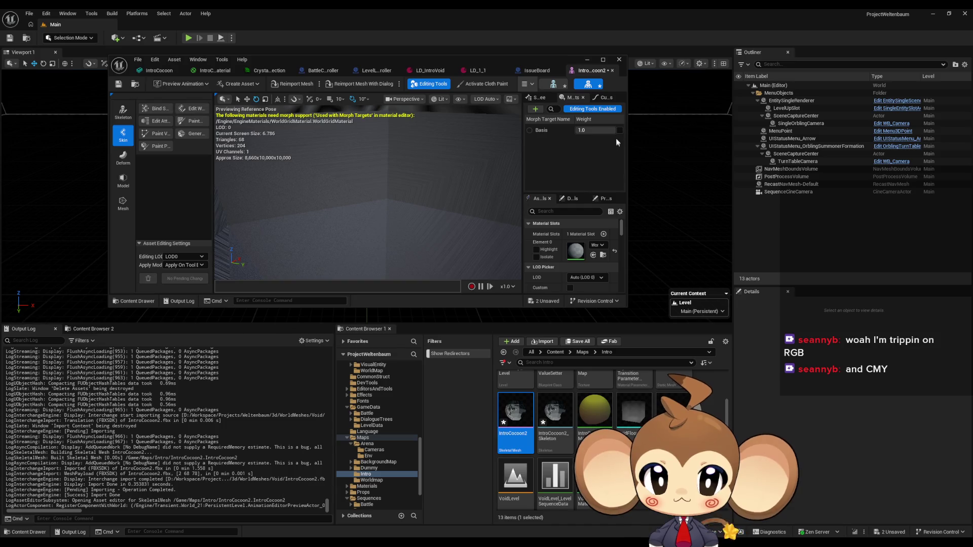
mouse_move(595, 130)
left_mouse_down()
mouse_move(608, 130)
mouse_move(612, 153)
left_mouse_up()
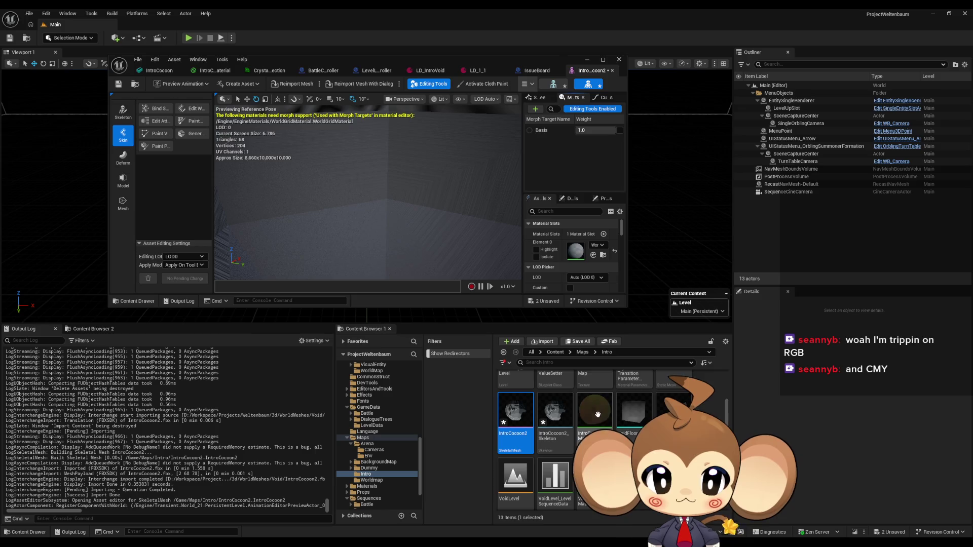
left_click_drag(576, 248, 576, 250)
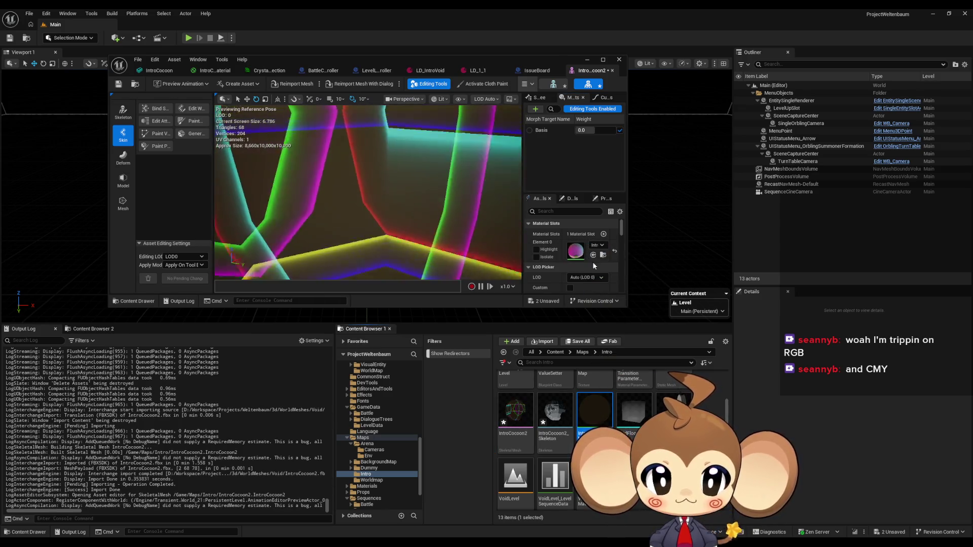
mouse_move(588, 130)
left_mouse_down()
mouse_move(578, 130)
mouse_move(608, 130)
left_mouse_up()
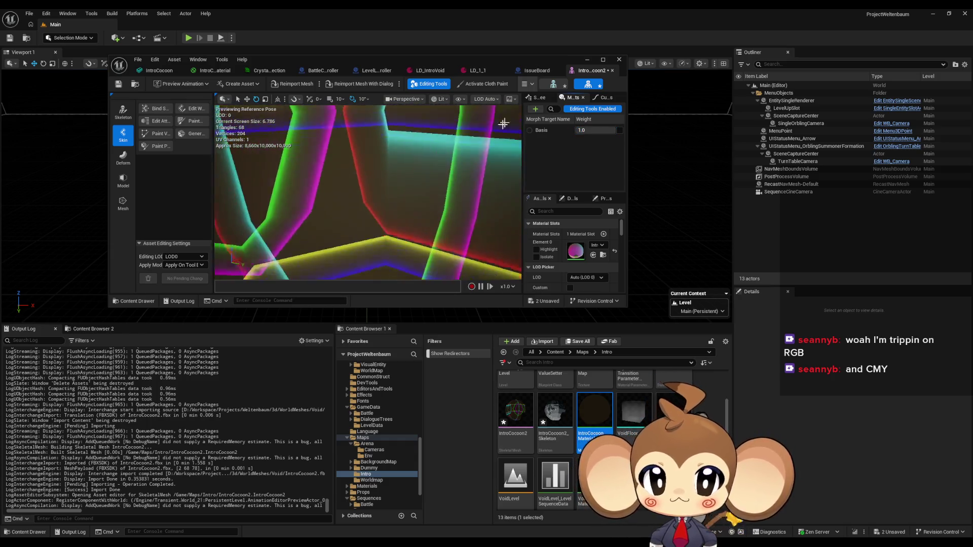
Save the IntroCocoon2 mesh and open VoidLevel, saving pending changes.
left_click(118, 84)
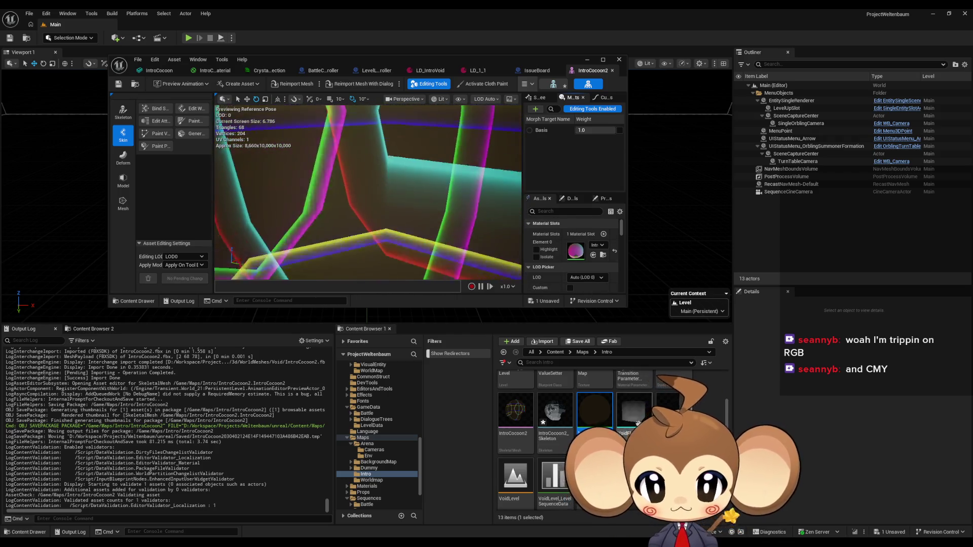
scroll(554, 394, "up", 1)
scroll(554, 395, "down", 2)
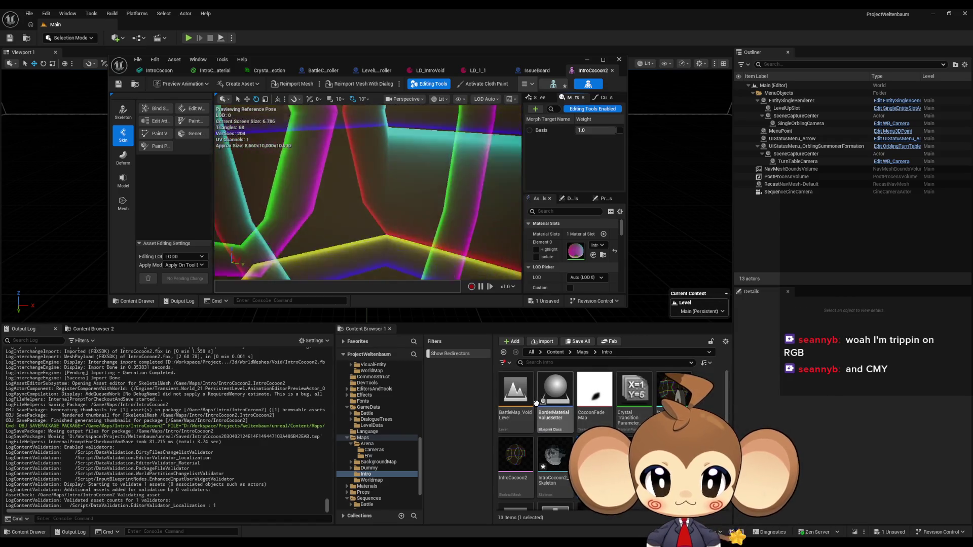
double_click(520, 471)
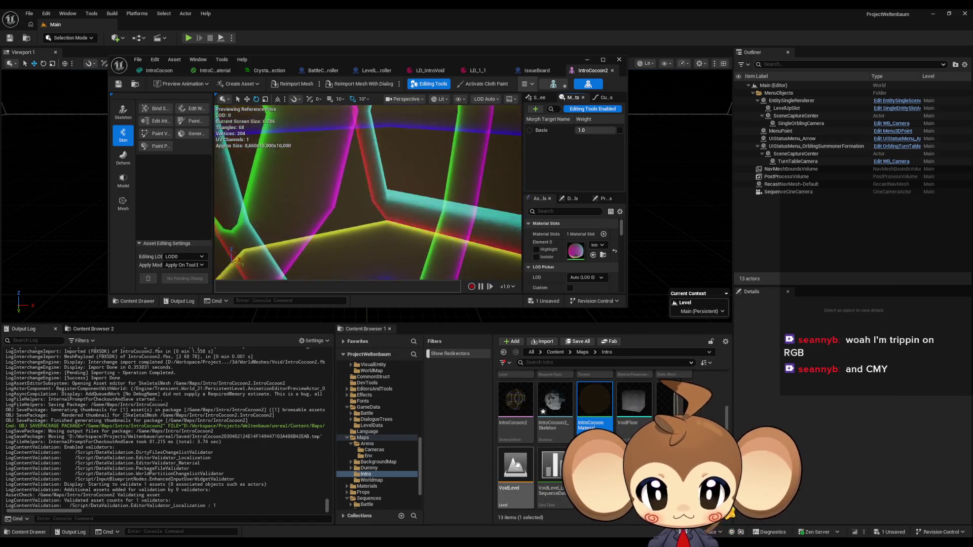
left_click(509, 364)
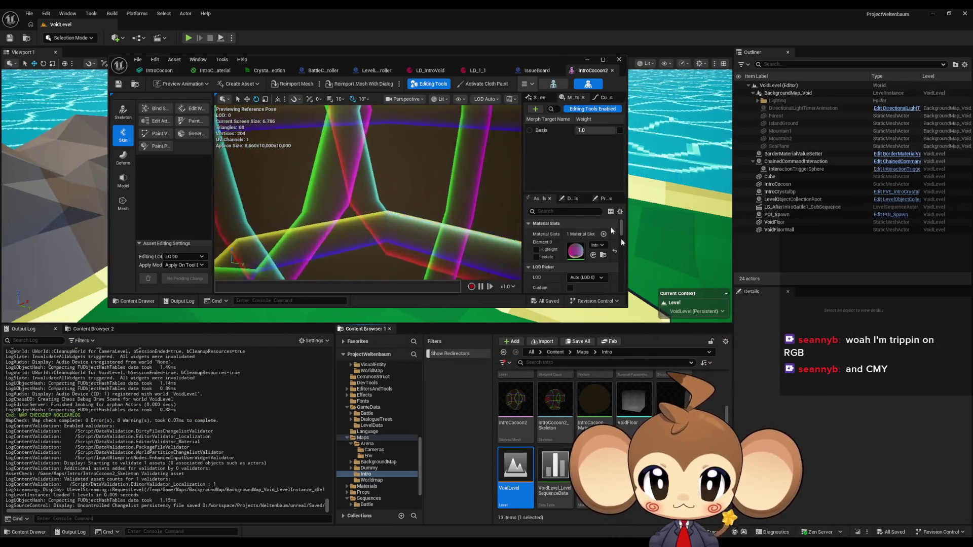
Hide the original IntroCocoon actor in the Outliner.
mouse_move(502, 61)
left_mouse_down()
mouse_move(383, 84)
mouse_move(263, 193)
mouse_move(323, 199)
left_mouse_up()
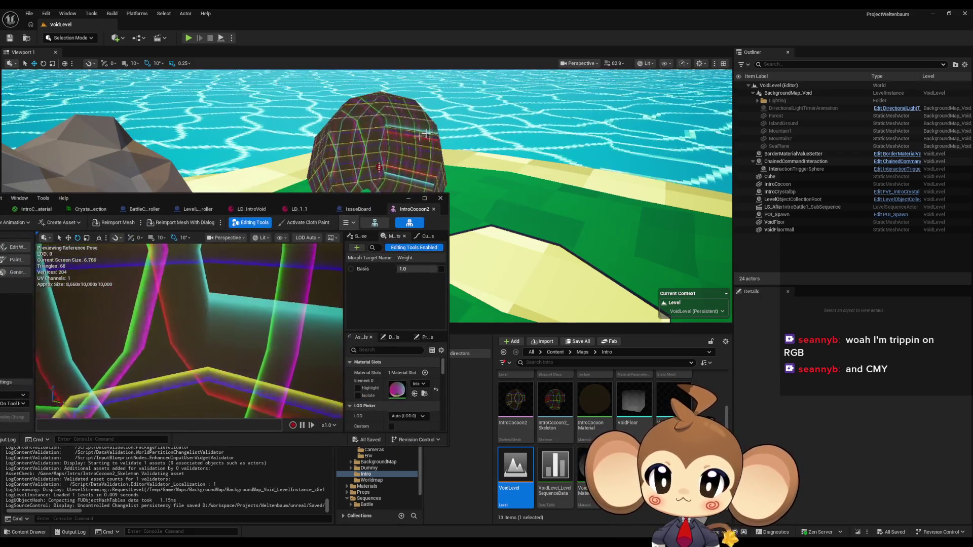
left_click(760, 185)
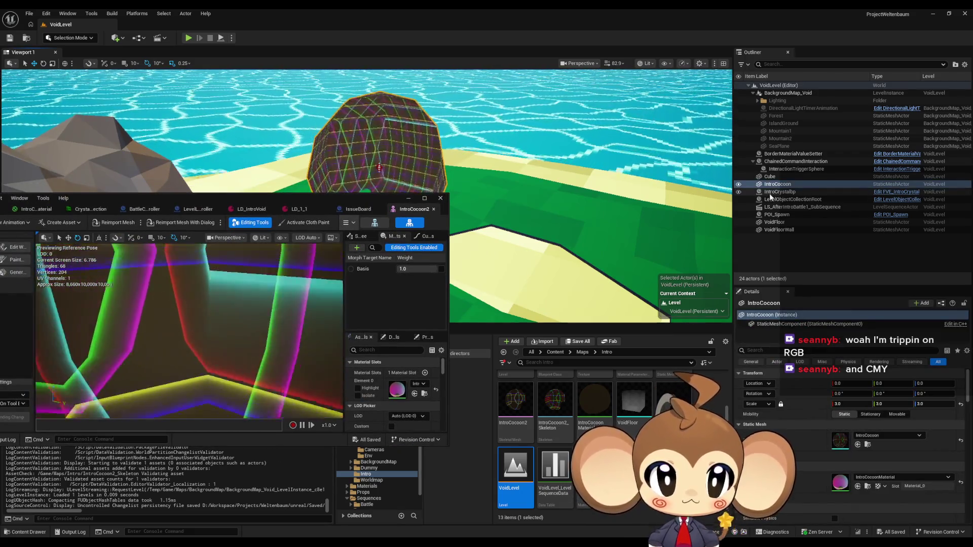
left_click(739, 184)
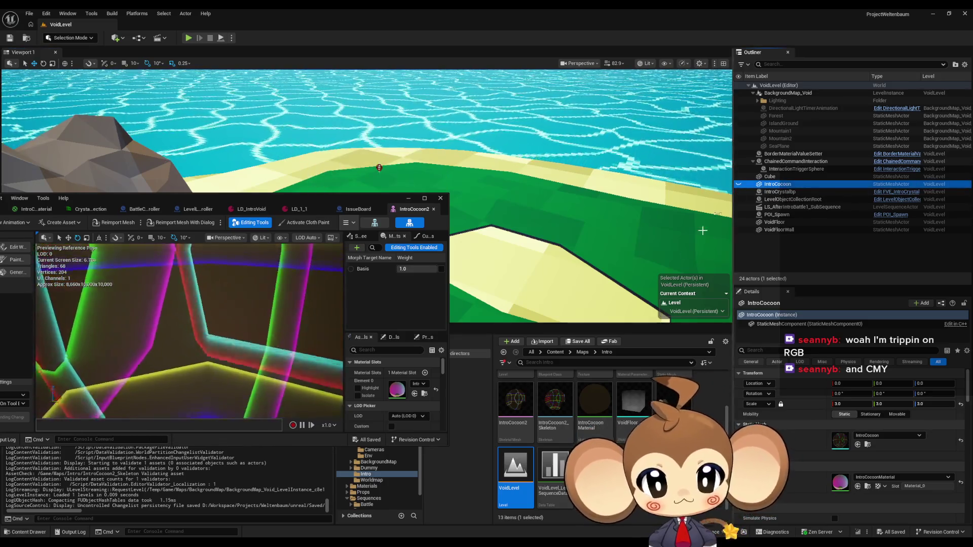
Place IntroCocoon2 in the level at the world origin with scale 3.0.
left_click_drag(516, 400, 544, 283)
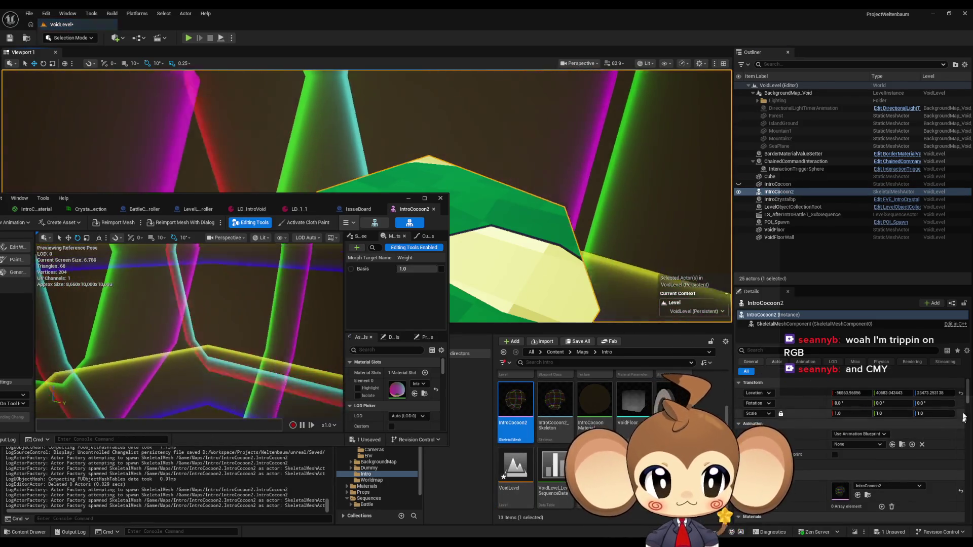
left_click(960, 393)
left_click(852, 414)
type("3")
key("Return")
Put away the IntroCocoon2 mesh editor and show the toolbar Blueprints menu.
scroll(570, 317, "up", 10)
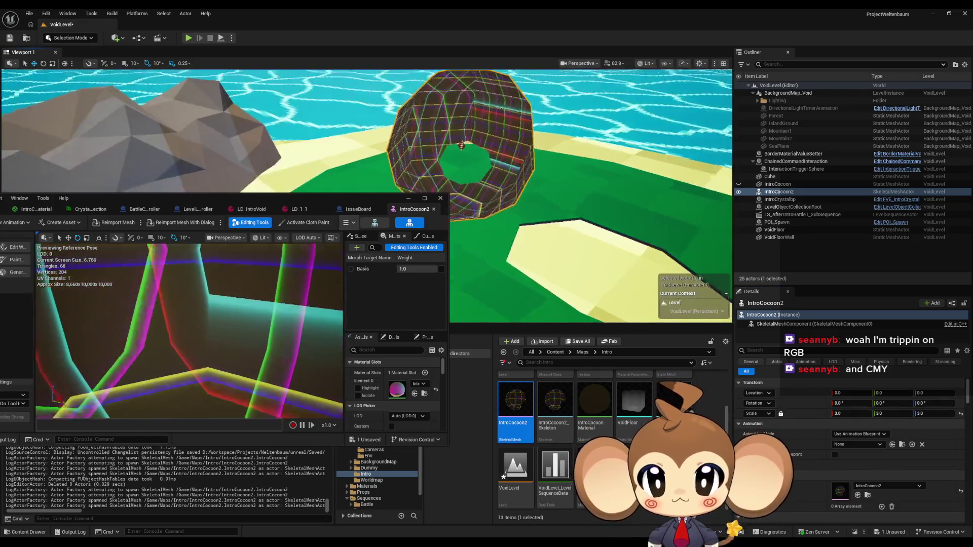
scroll(366, 195, "down", 10)
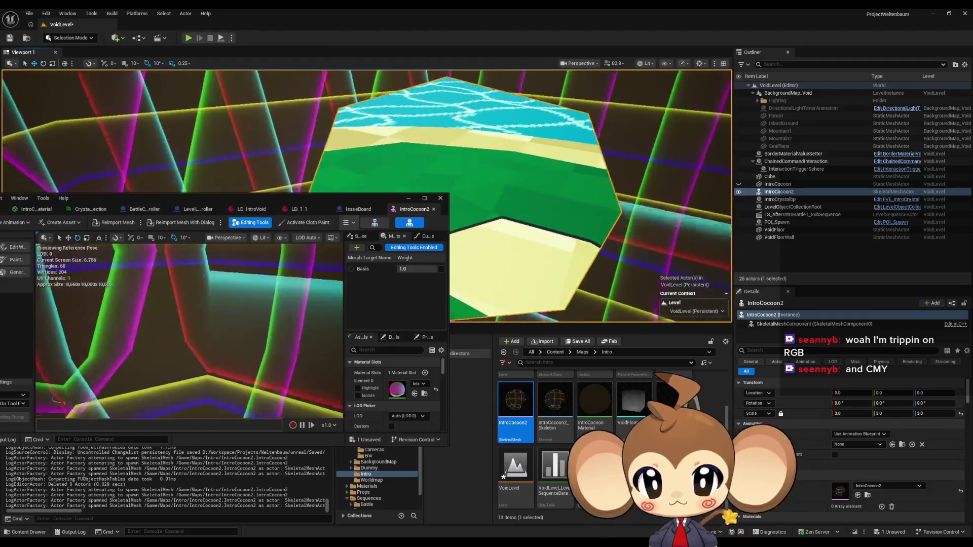
scroll(371, 191, "down", 5)
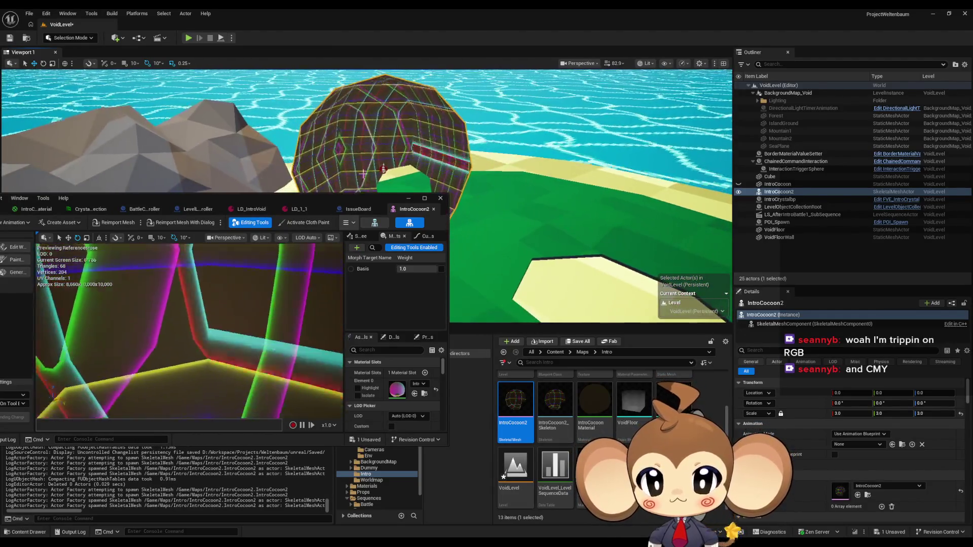
mouse_move(432, 206)
left_mouse_down()
mouse_move(643, 283)
mouse_move(640, 275)
left_mouse_up()
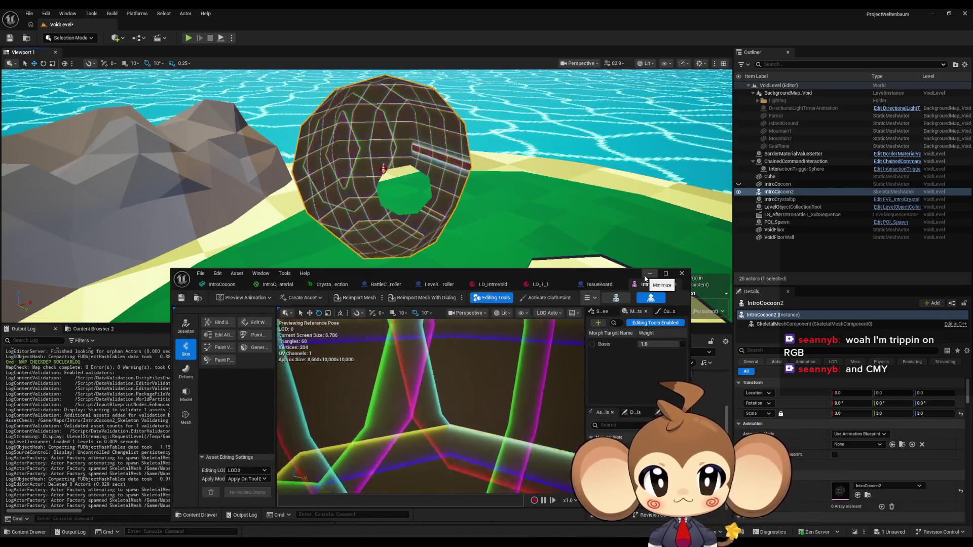
left_click(650, 274)
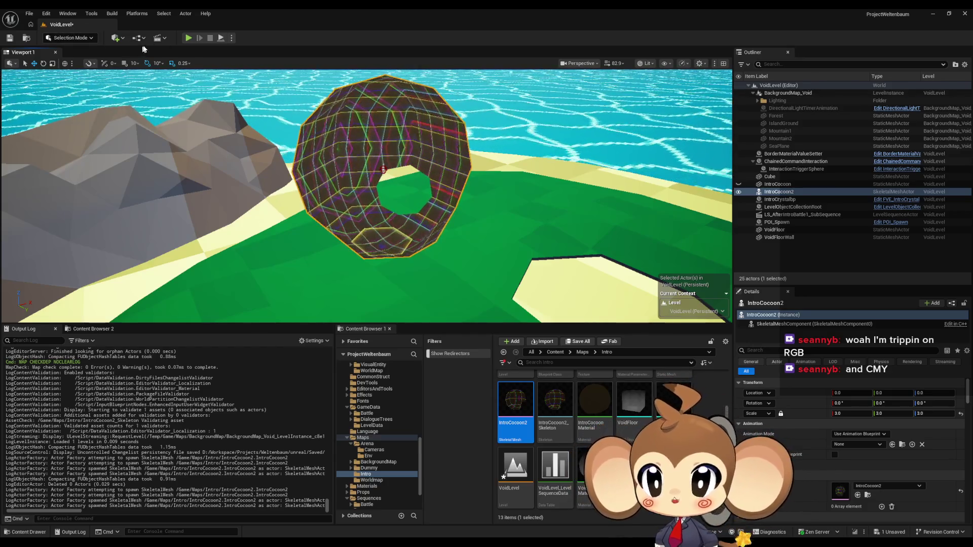
left_click(141, 38)
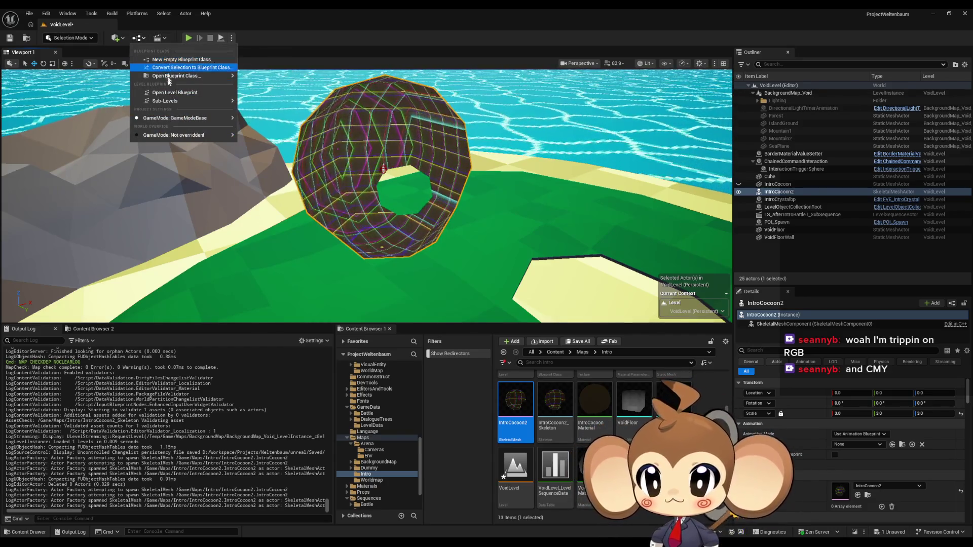
Add a BackgroundMap_Void reference and an Add Actor World Rotation node to the Level Blueprint.
left_click(169, 93)
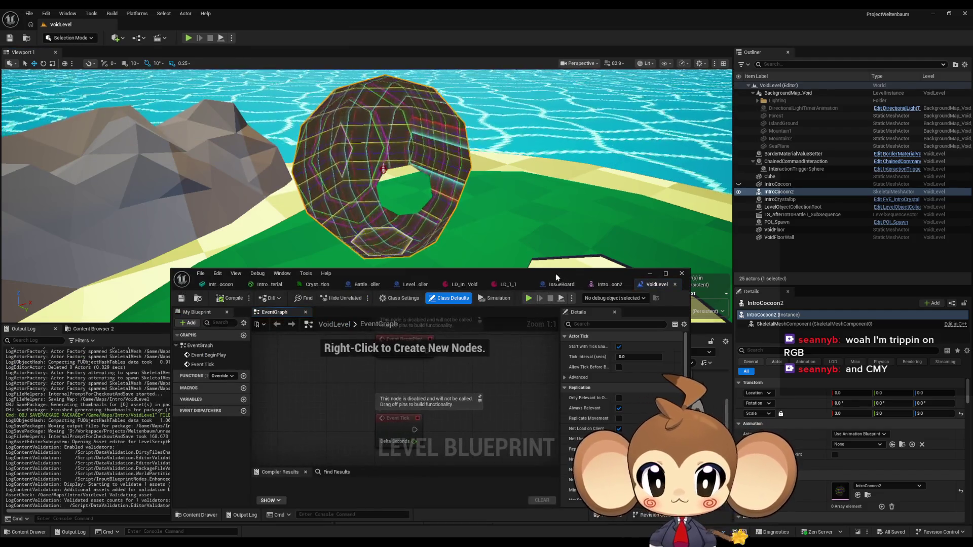
left_click(776, 98)
mouse_move(777, 98)
left_mouse_down()
mouse_move(524, 387)
mouse_move(464, 337)
mouse_move(458, 352)
mouse_move(486, 377)
left_mouse_up()
type("rotate")
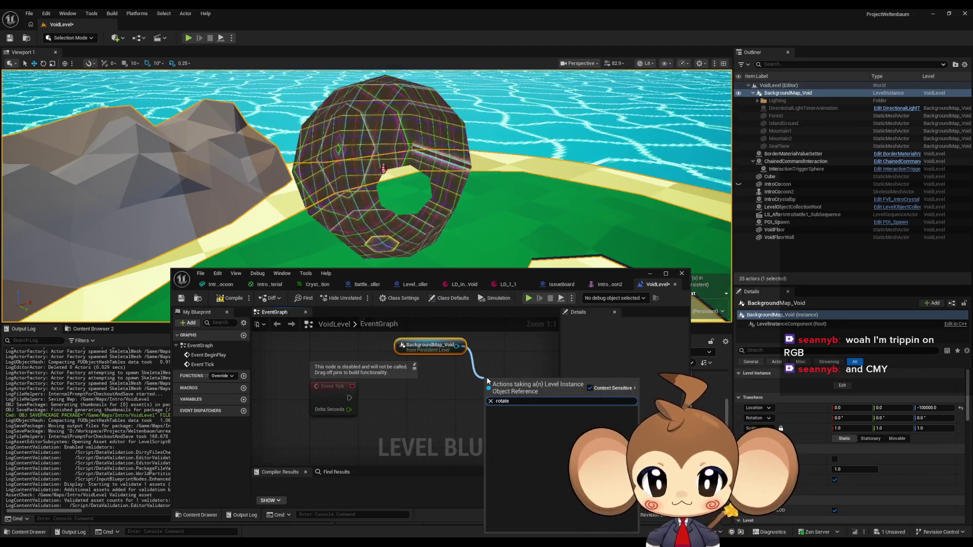
key("BackSpace")
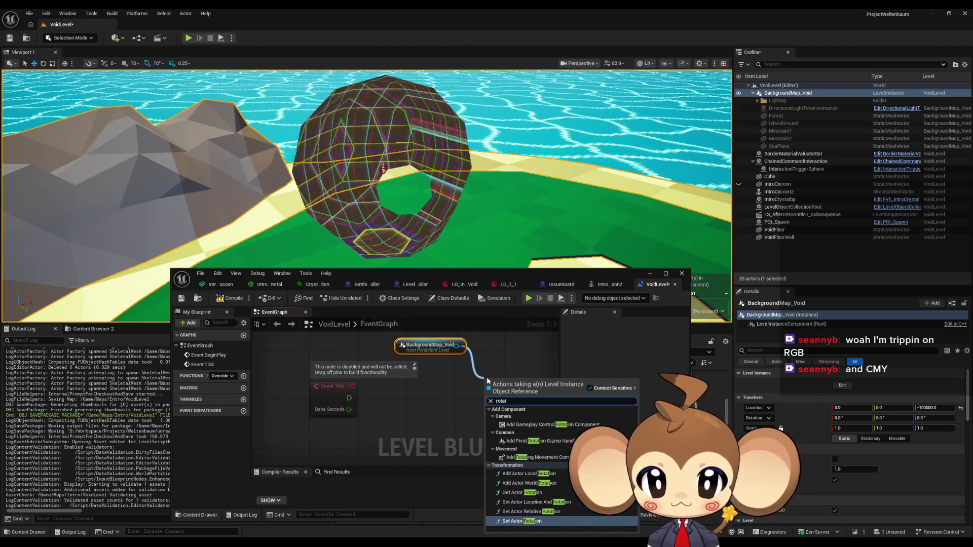
key("Up")
key("Up")
key("Up")
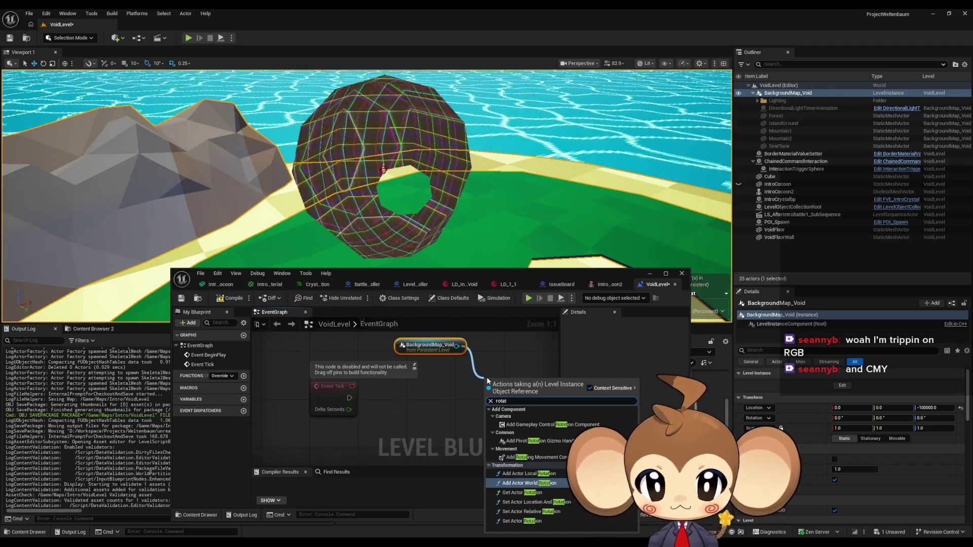
key("Return")
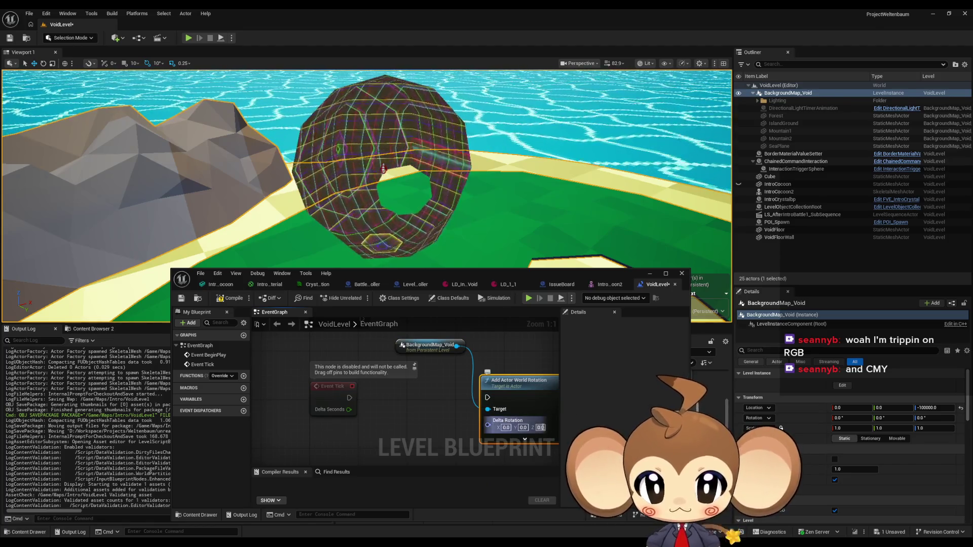
left_click_drag(439, 429, 394, 397)
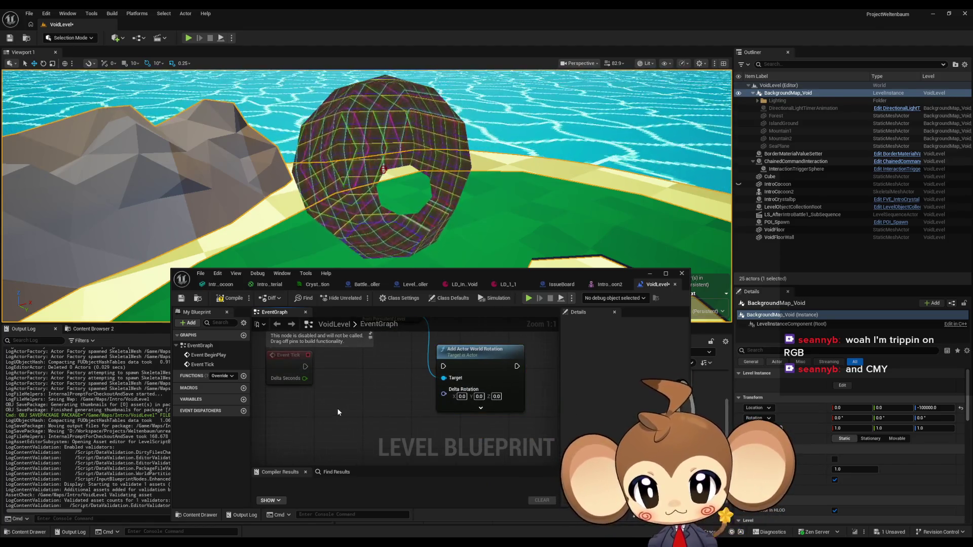
Wire Get World Delta Seconds through a Multiply node into Delta Rotation's yaw (Z).
right_click(349, 430)
type("delta sec")
key("Return")
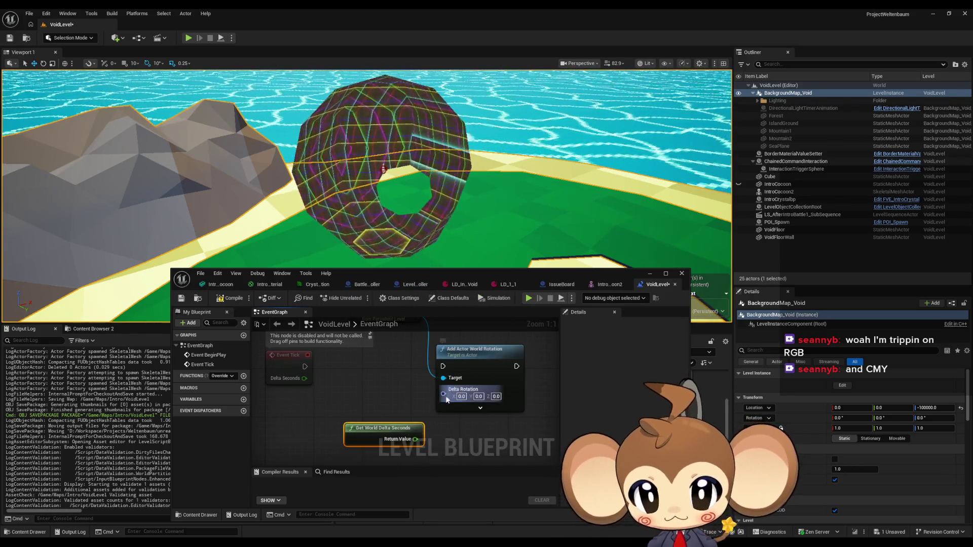
right_click(447, 398)
left_click(462, 427)
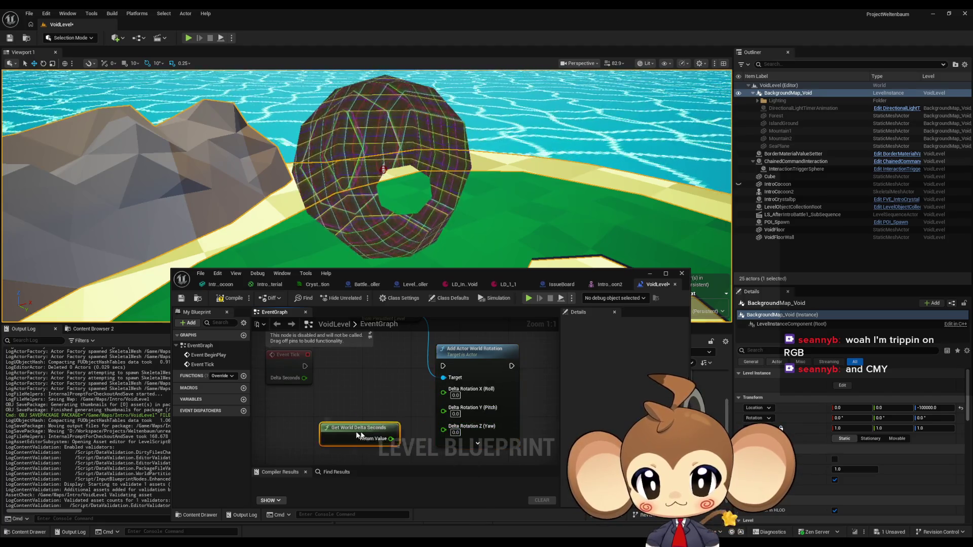
left_click_drag(357, 441, 393, 439)
key("Return")
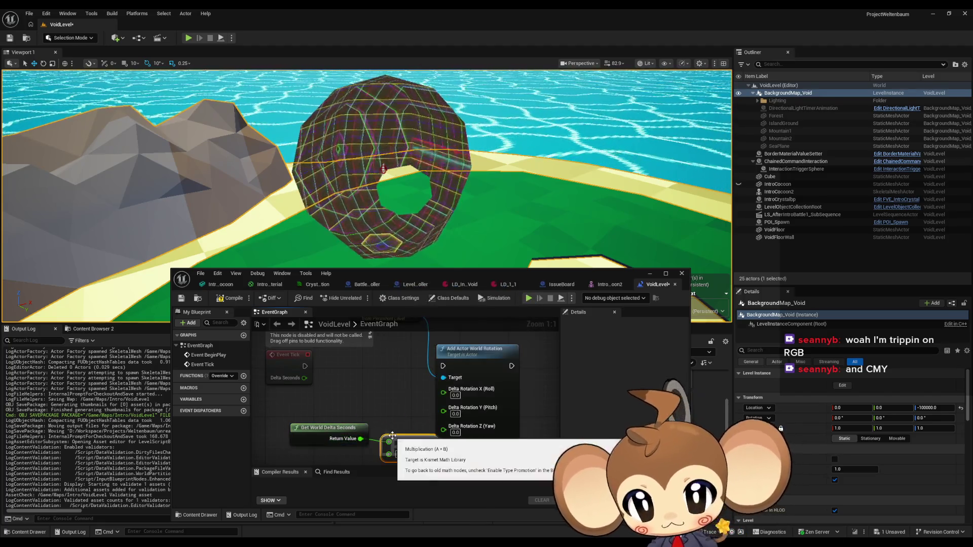
left_click_drag(449, 403, 449, 403)
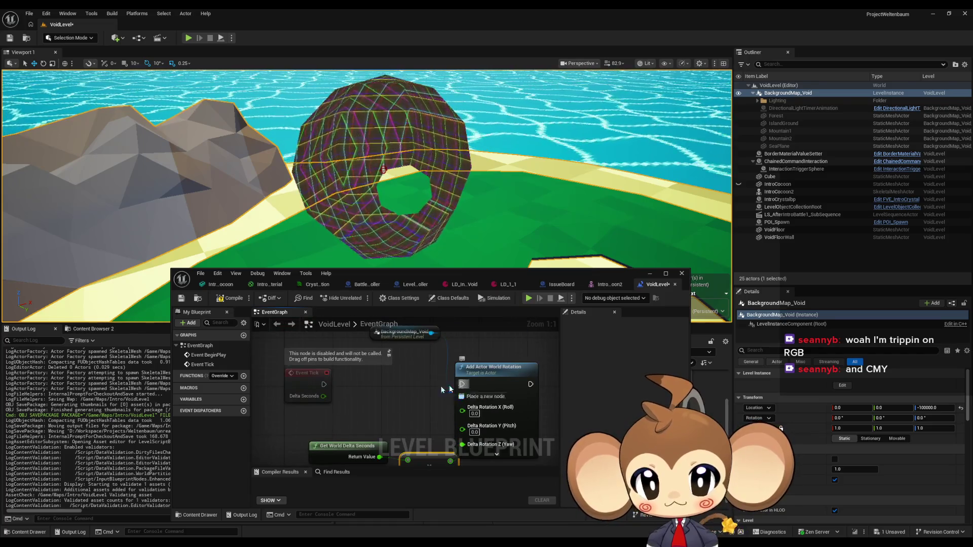
type("10")
key("Return")
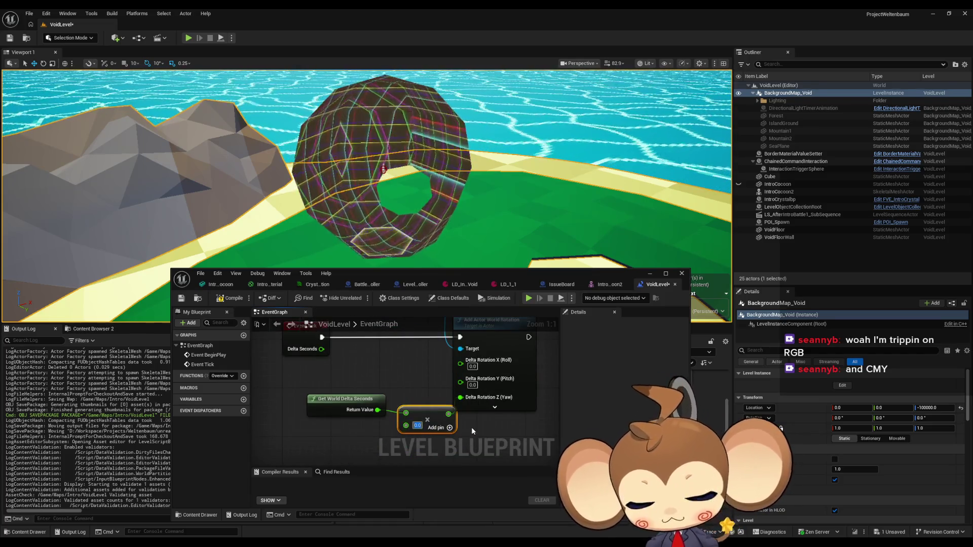
Compile the Level Blueprint with the multiplier at 1000.0 and play the level.
left_click(233, 299)
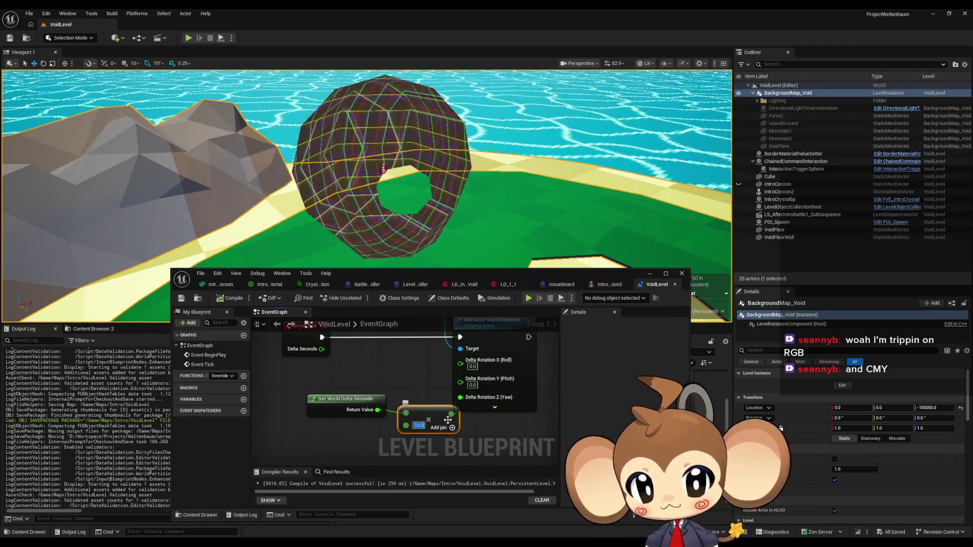
left_click(244, 300)
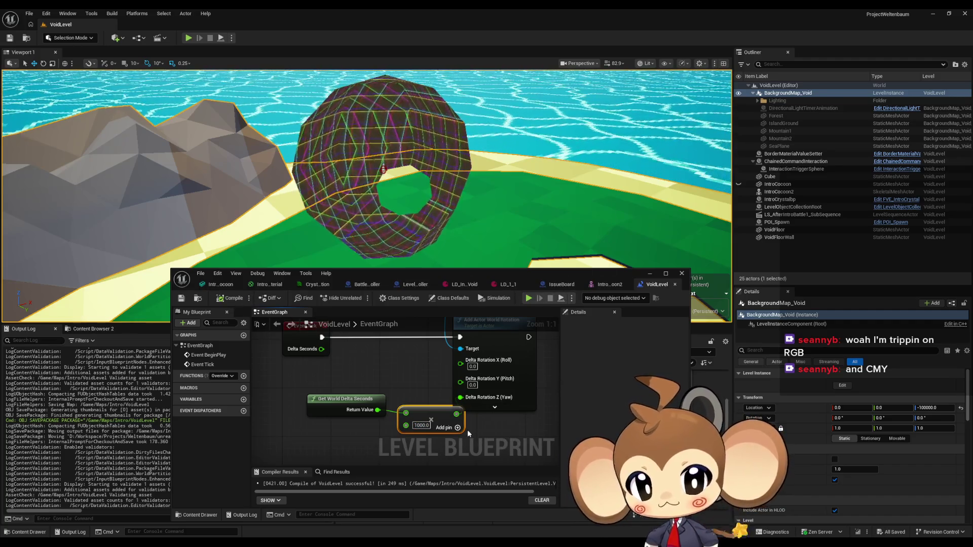
left_click_drag(417, 420, 361, 419)
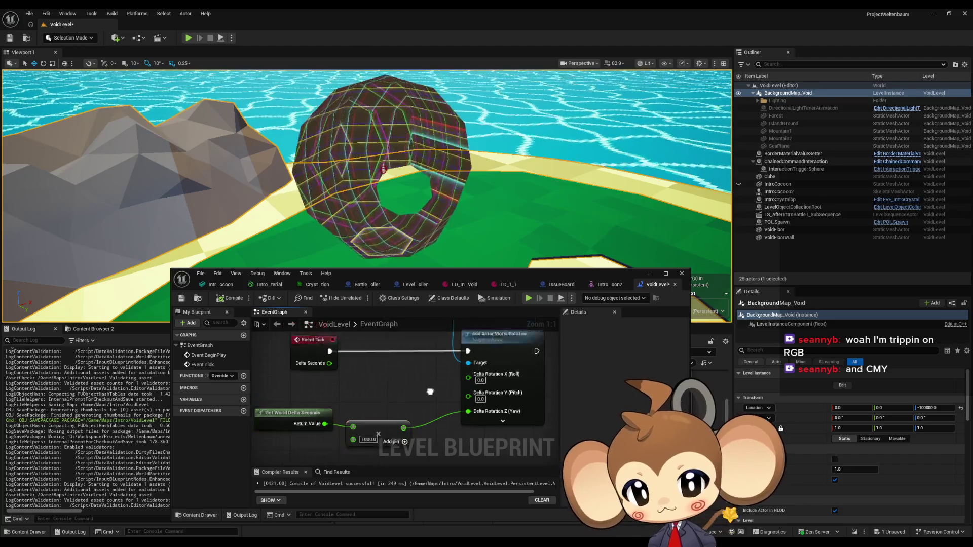
left_click(188, 39)
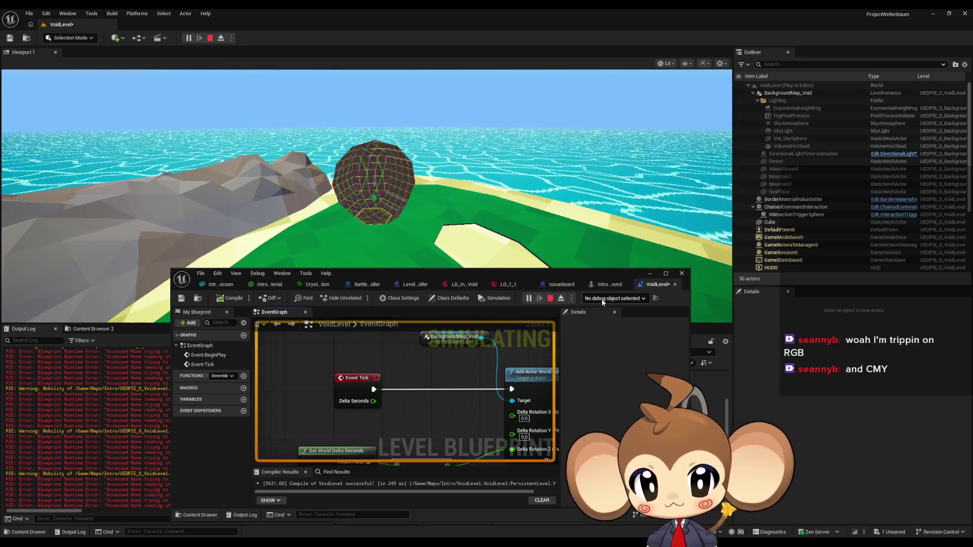
Stop the running play session after inspecting the wiring.
left_click_drag(509, 450, 465, 413)
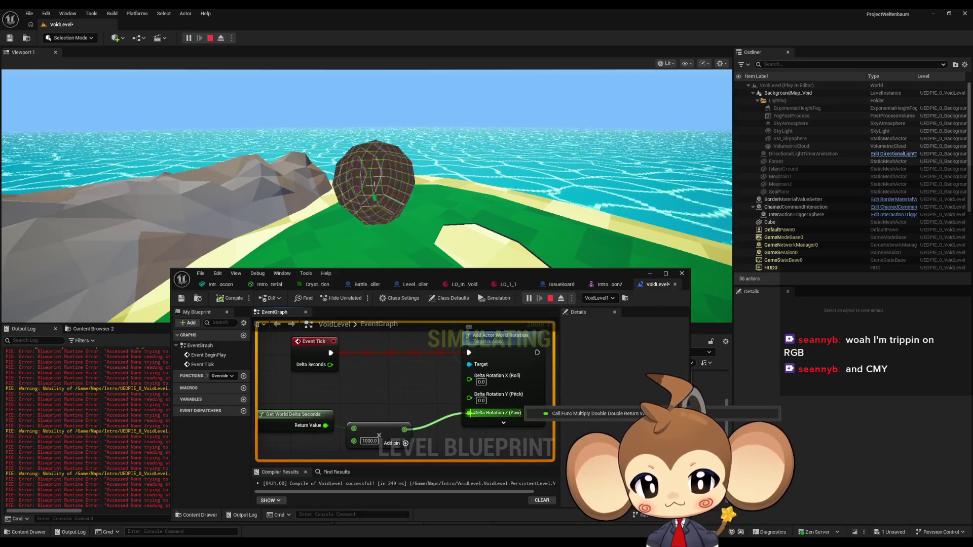
left_click_drag(406, 430, 536, 312)
left_click(551, 299)
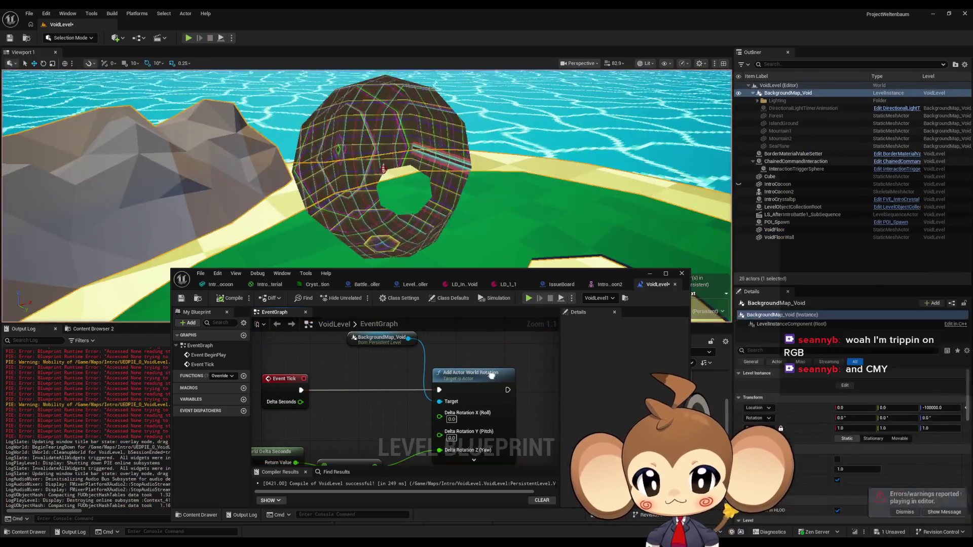
Print BackgroundMap_Void's Get Actor Rotation with a Print String after Add Actor World Rotation.
mouse_move(385, 345)
left_mouse_down()
mouse_move(603, 365)
mouse_move(431, 349)
mouse_move(413, 337)
left_mouse_up()
type("get actor rotation")
key("Return")
mouse_move(420, 402)
left_mouse_down()
mouse_move(491, 396)
mouse_move(480, 354)
left_mouse_up()
type("print")
key("Return")
left_click(528, 299)
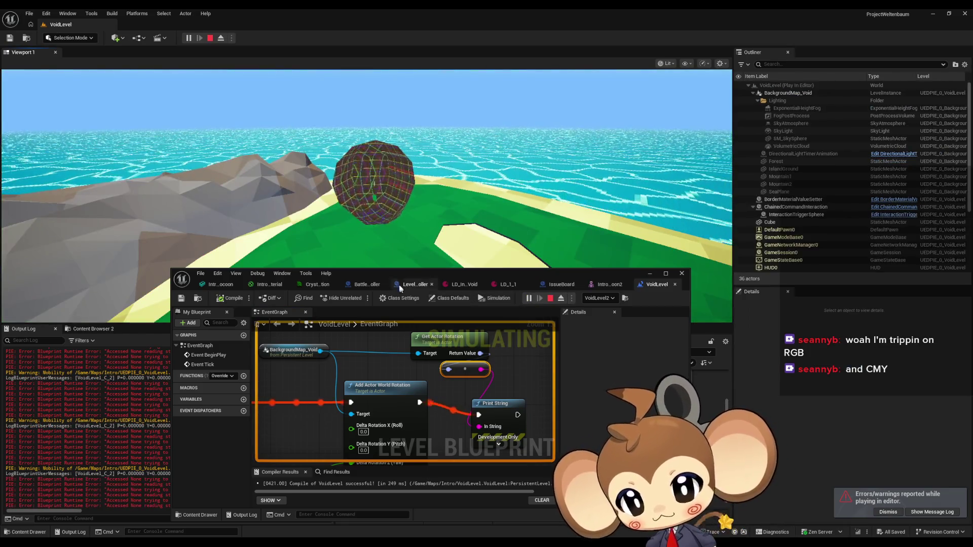
Rearrange the Blueprint editor window and stop the play session.
mouse_move(400, 271)
left_mouse_down()
mouse_move(572, 245)
mouse_move(495, 276)
mouse_move(485, 223)
left_mouse_up()
left_click_drag(581, 364, 659, 323)
left_click(637, 250)
mouse_move(507, 226)
left_mouse_down()
mouse_move(440, 211)
mouse_move(442, 94)
left_mouse_up()
scroll(554, 439, "up", 1)
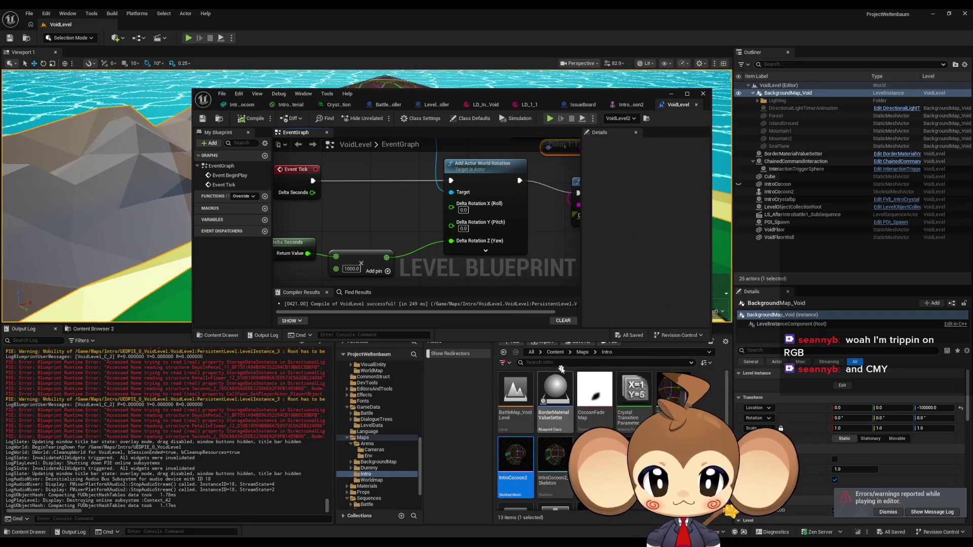
Open the Main level and run a play session, pausing then stopping it.
left_click(554, 351)
scroll(557, 431, "down", 2)
double_click(633, 426)
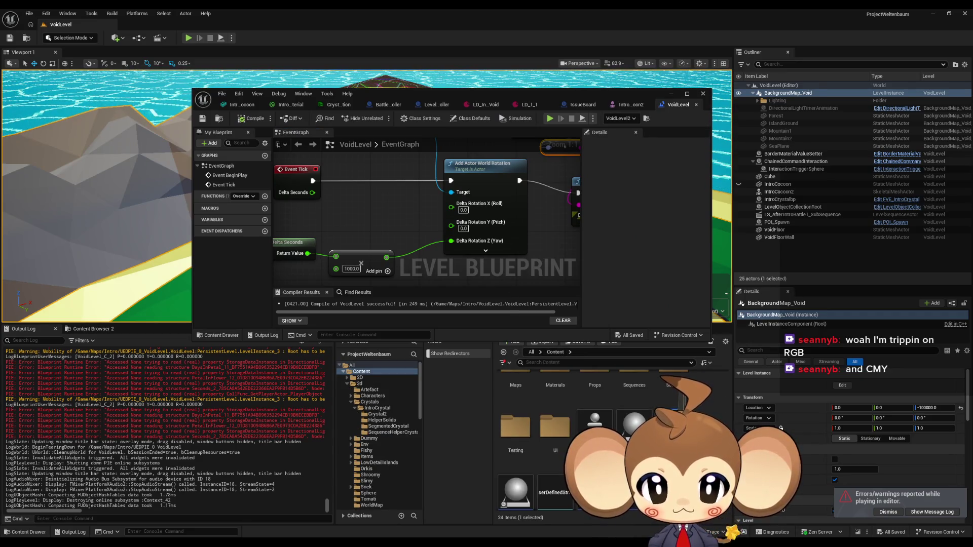
mouse_move(594, 92)
left_mouse_down()
mouse_move(575, 168)
mouse_move(470, 346)
left_mouse_up()
left_click(188, 38)
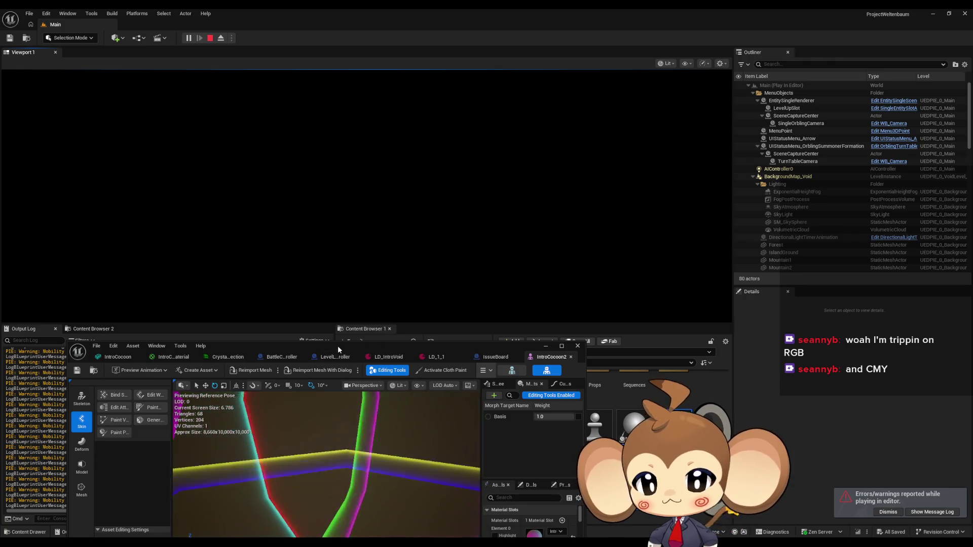
left_click_drag(338, 346, 699, 188)
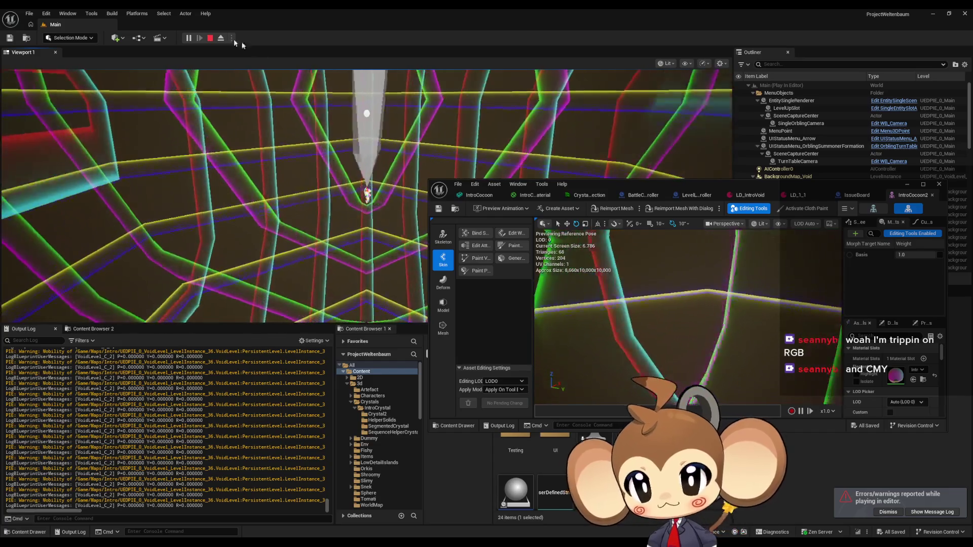
left_click(188, 38)
left_click_drag(64, 512, 110, 511)
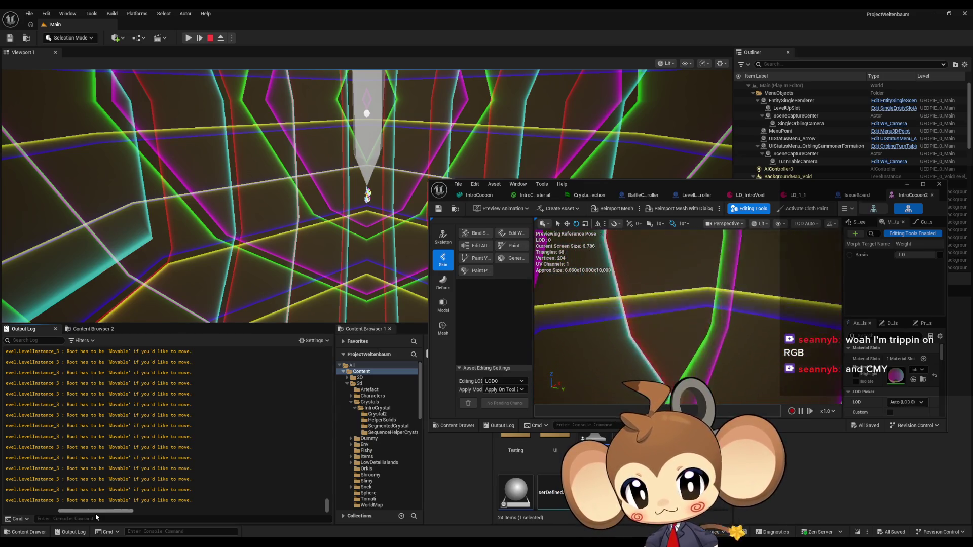
left_click_drag(96, 513, 55, 515)
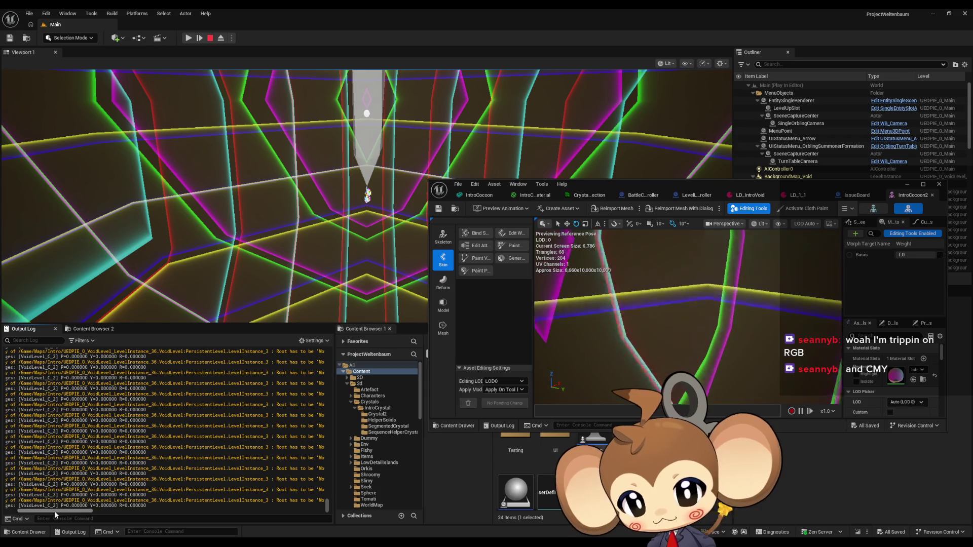
left_click(209, 38)
Browse to Content/Maps/Intro and select BackgroundMap_Void in the Outliner.
left_click_drag(633, 185, 298, 105)
scroll(608, 431, "up", 1)
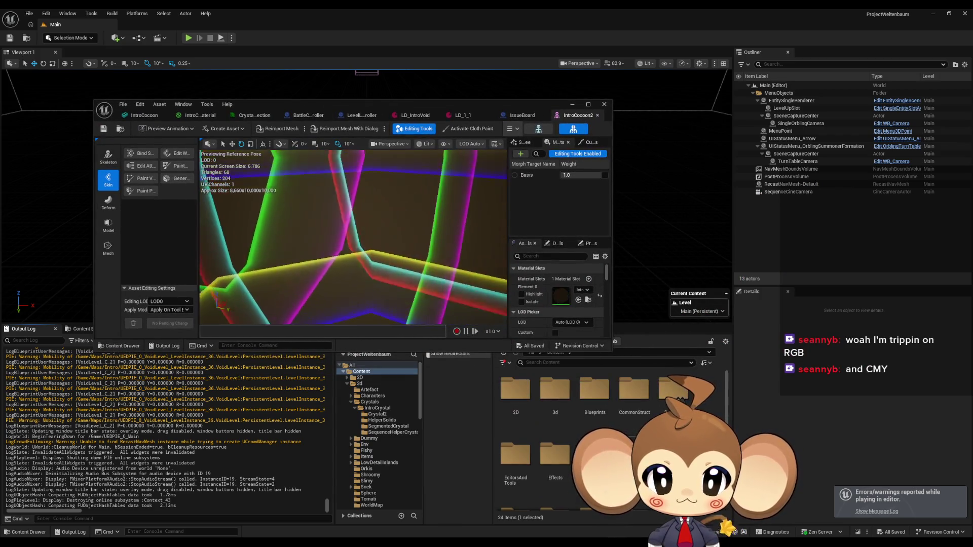
double_click(528, 462)
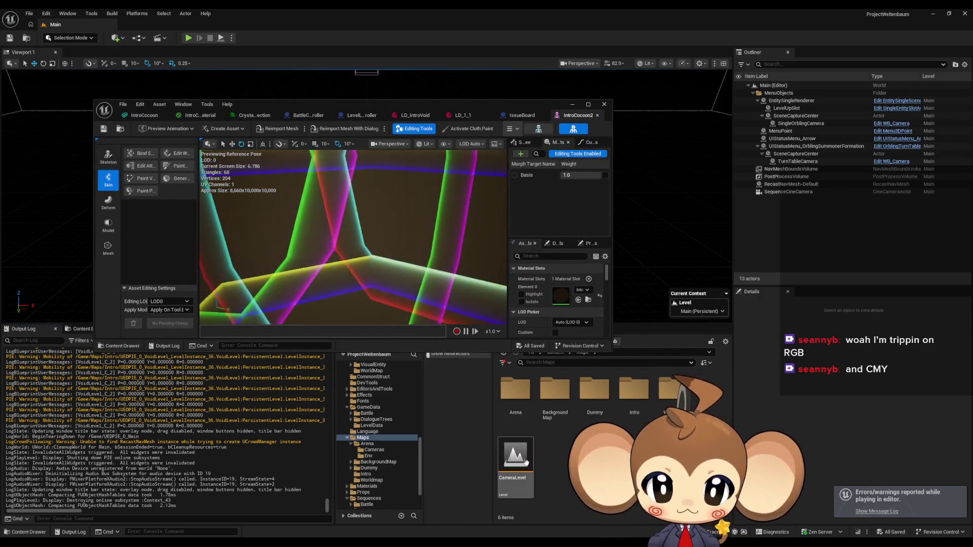
double_click(625, 388)
scroll(549, 436, "down", 1)
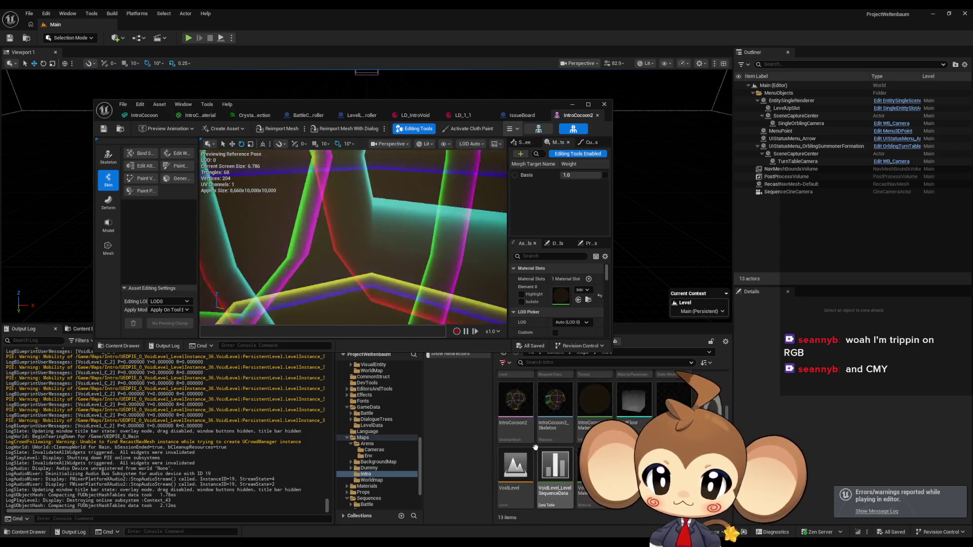
left_click(831, 94)
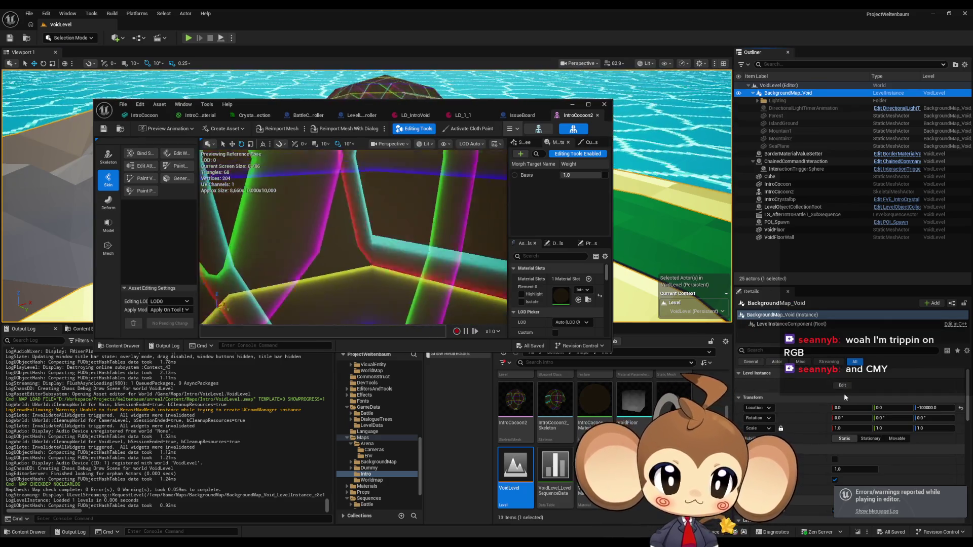
Set the level instance root component's Mobility to Movable and start a play test.
left_click(801, 324)
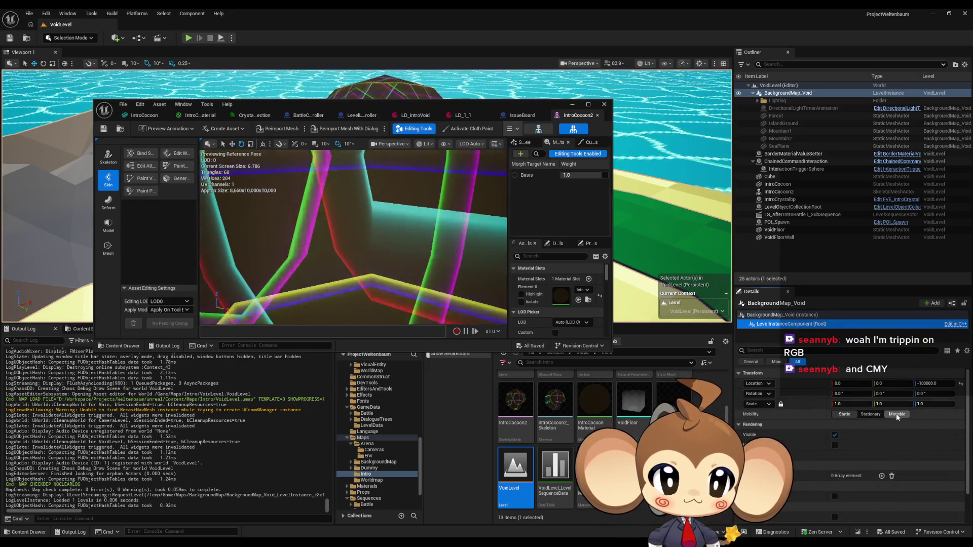
left_click(897, 414)
key("alt+p")
left_click_drag(442, 119, 465, 295)
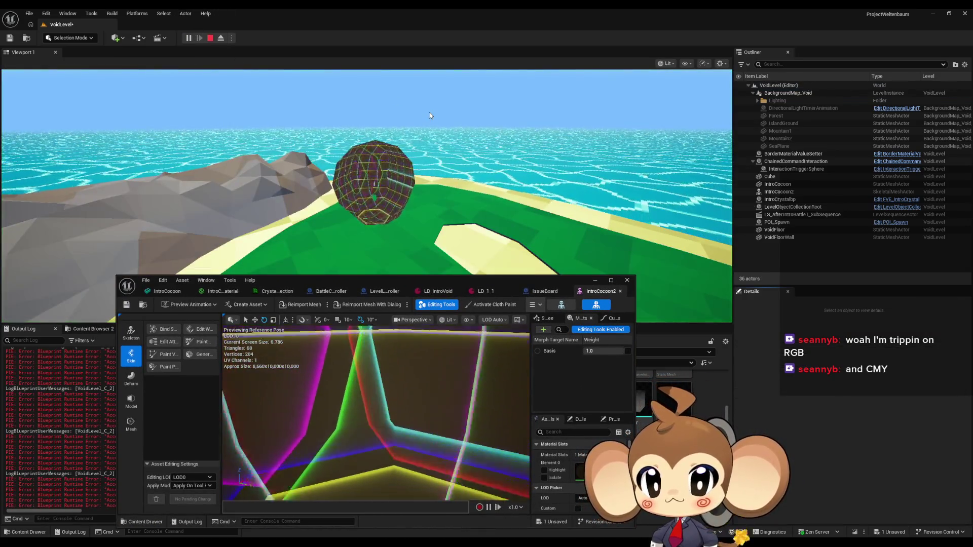
Stop the play test and open the Main level from the Content root.
key("Escape")
left_click_drag(375, 279, 376, 71)
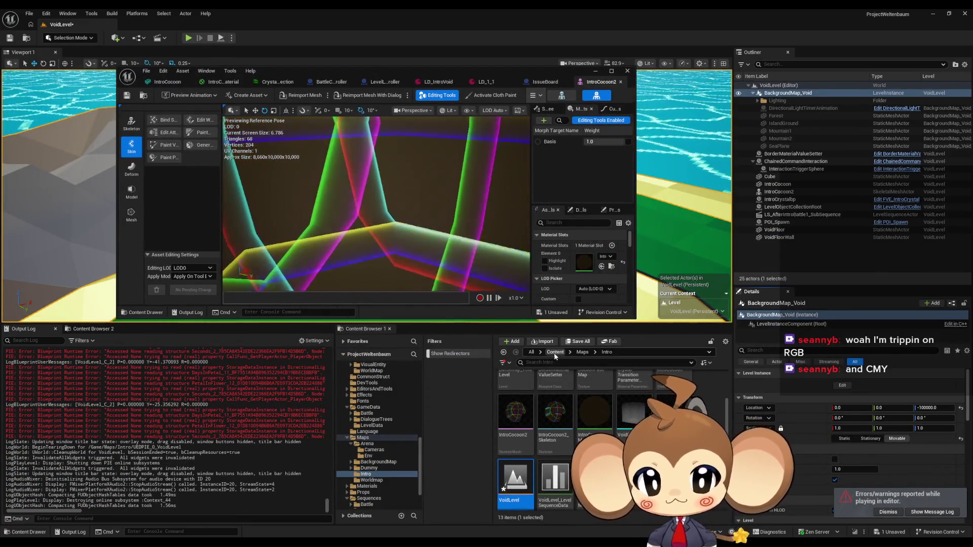
left_click(555, 352)
left_click(578, 341)
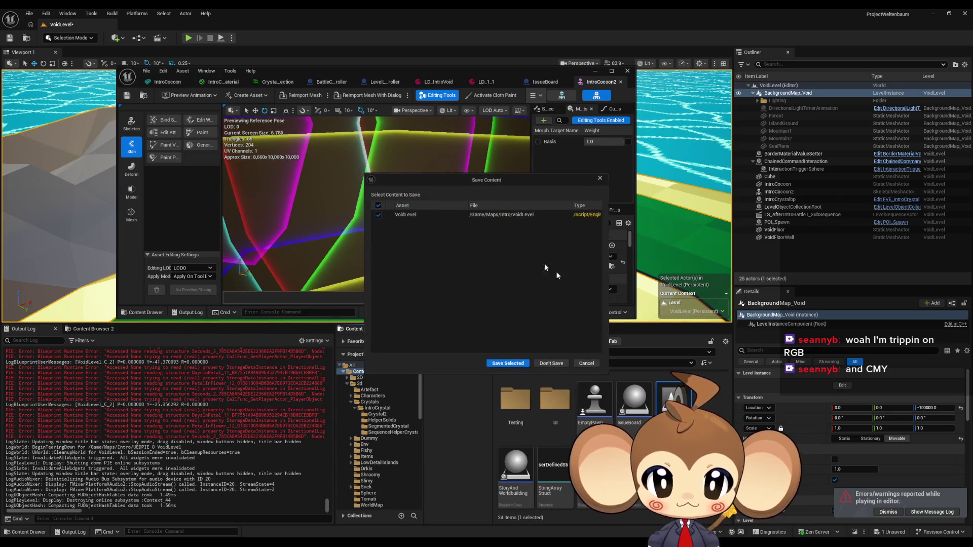
Save VoidLevel, then play-test the Main level, ejecting with F8 to orbit above the crystal.
left_click(509, 363)
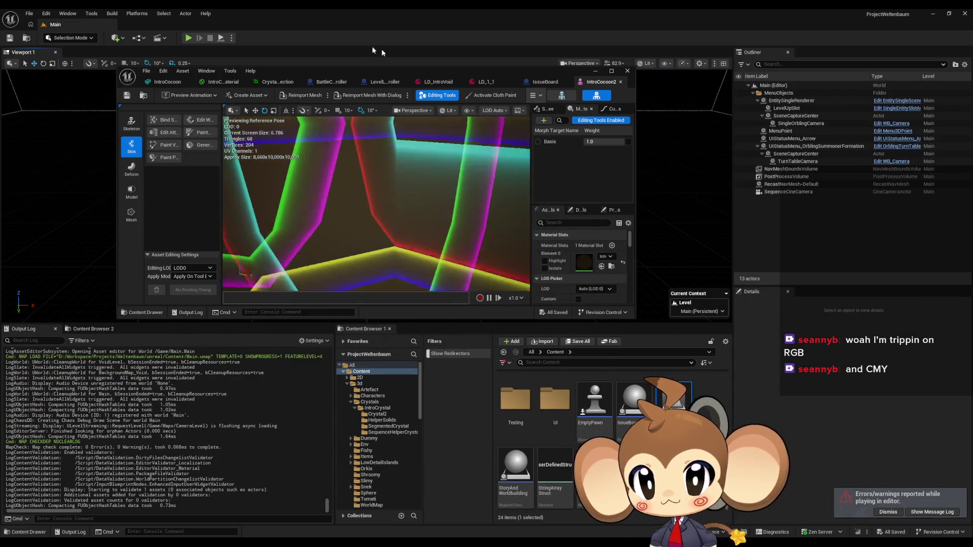
left_click(188, 38)
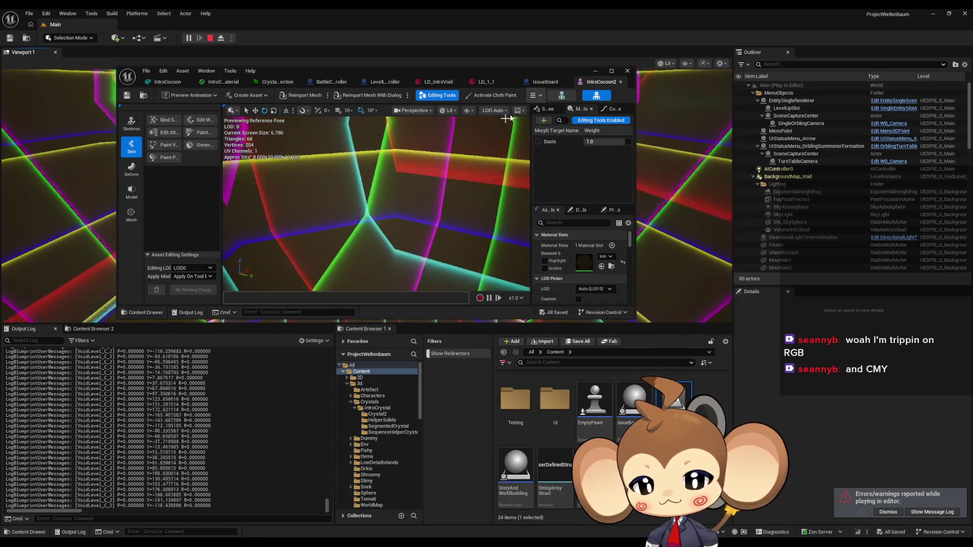
left_click(596, 71)
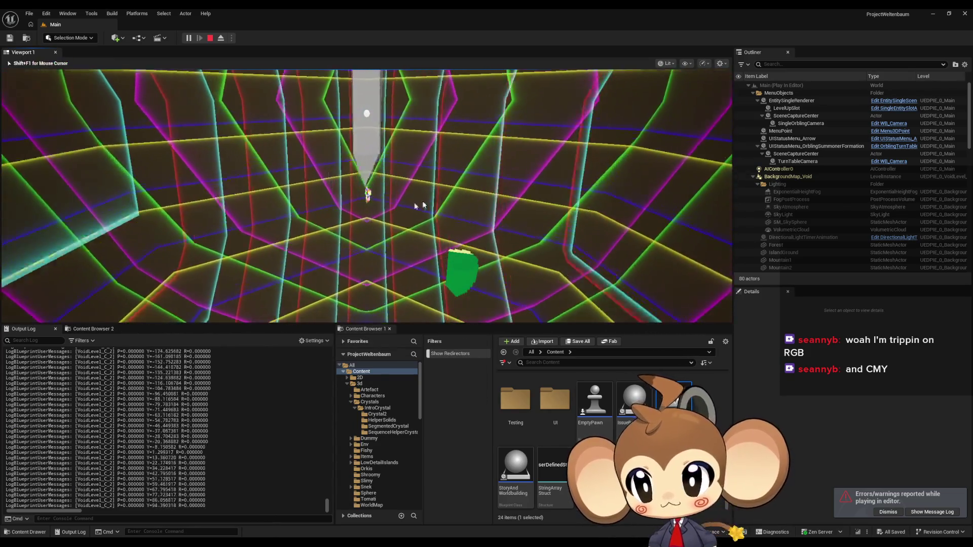
key("F8")
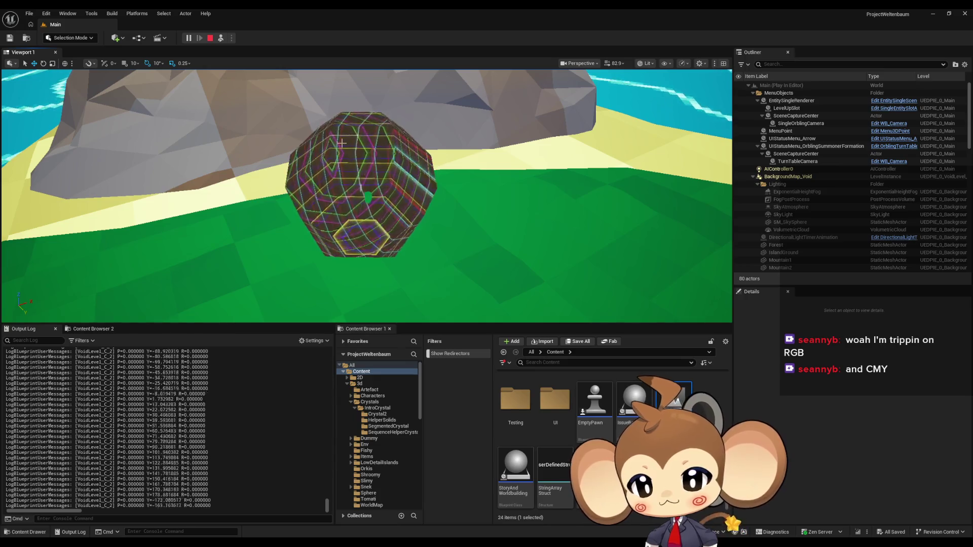
mouse_move(484, 206)
left_mouse_down()
mouse_move(483, 162)
mouse_move(484, 223)
mouse_move(446, 206)
mouse_move(537, 208)
mouse_move(446, 209)
left_mouse_up()
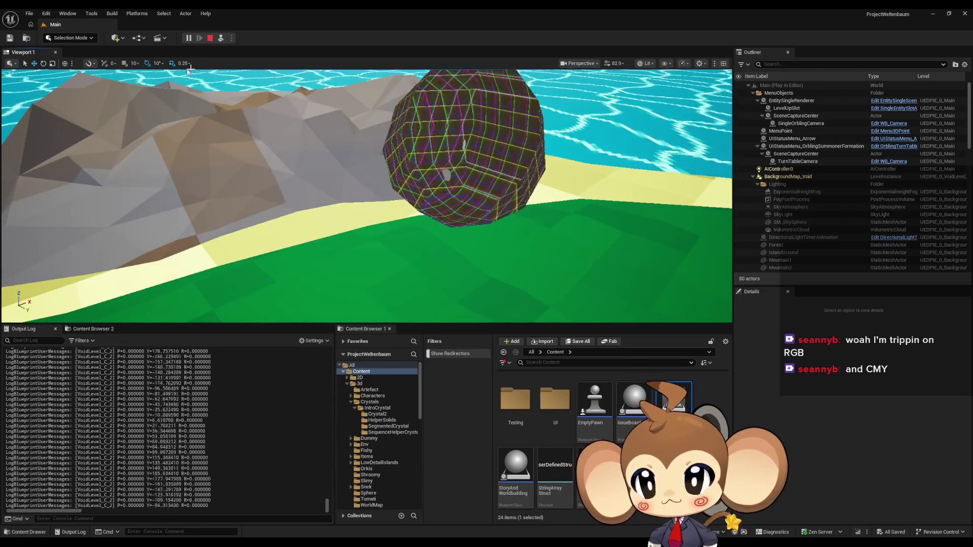
left_click(211, 38)
Restore the IntroCocoon2 window and open VoidLevel from Content/Maps/Intro.
mouse_move(399, 542)
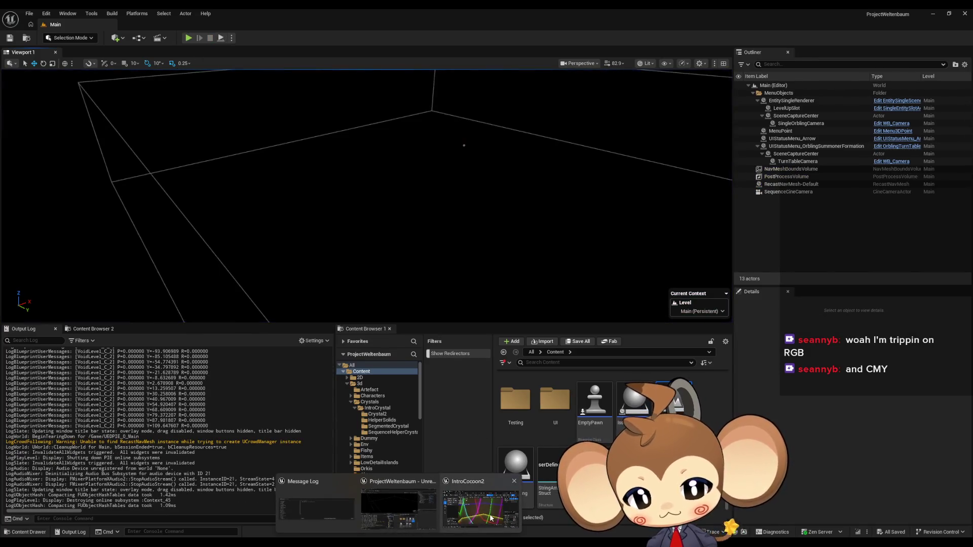
left_click(490, 518)
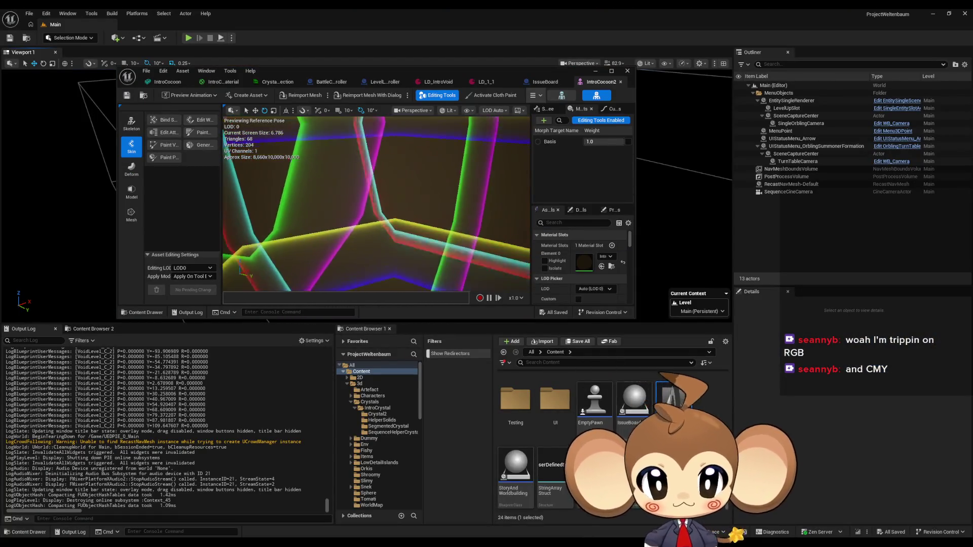
scroll(522, 459, "up", 2)
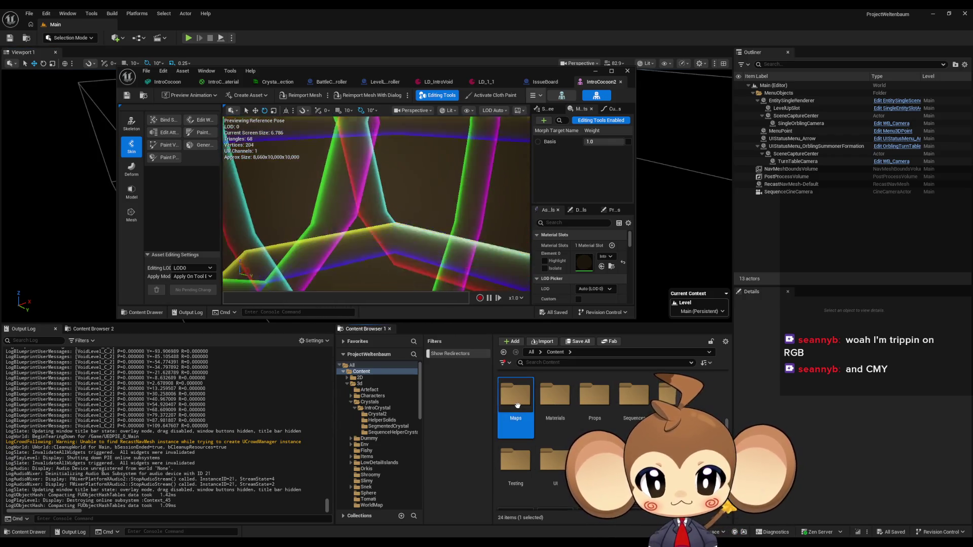
double_click(515, 394)
double_click(638, 400)
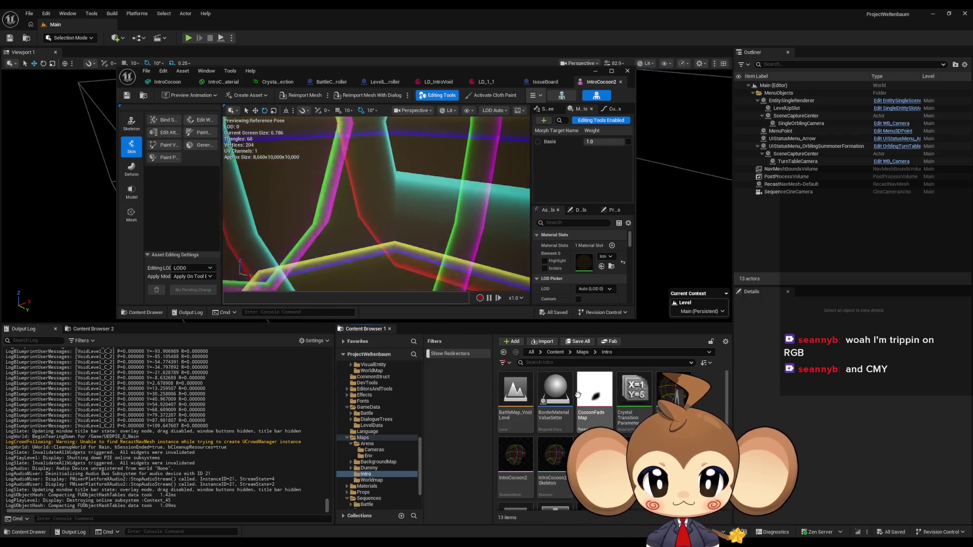
double_click(527, 462)
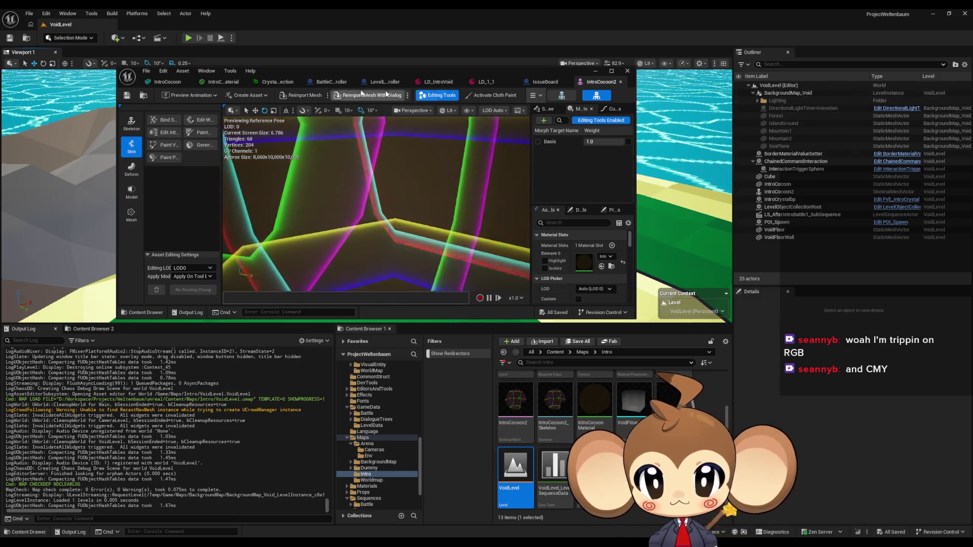
Open VoidLevel's Level Blueprint from the toolbar Blueprints menu.
left_click(116, 38)
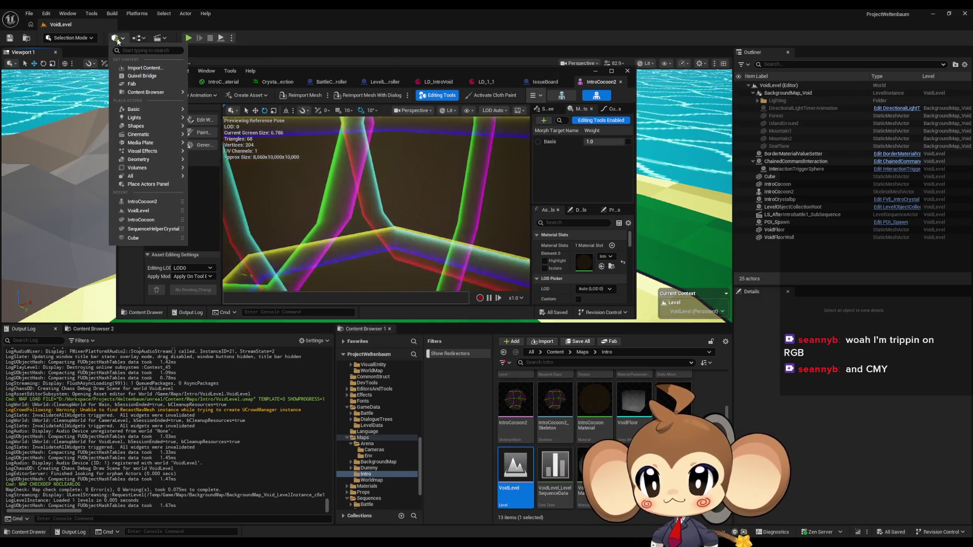
left_click(137, 38)
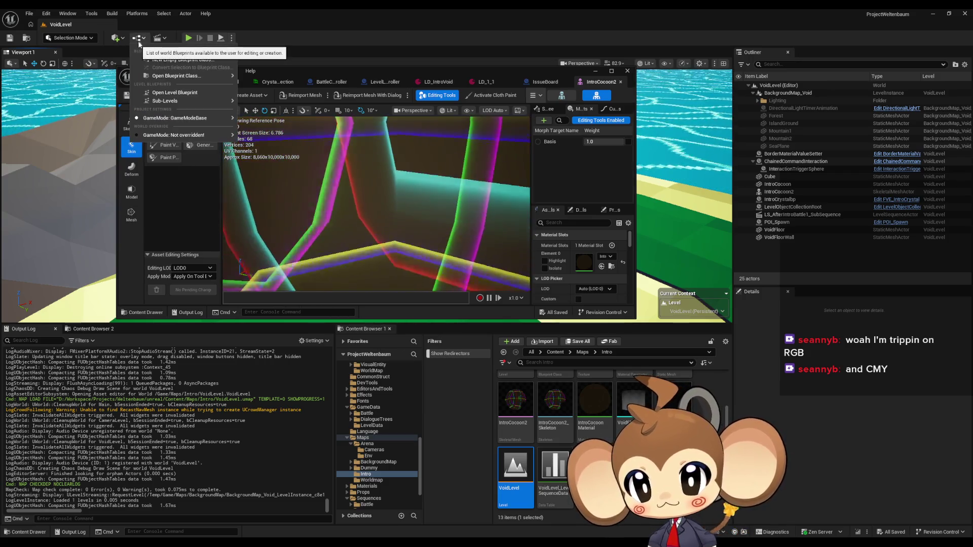
left_click(163, 92)
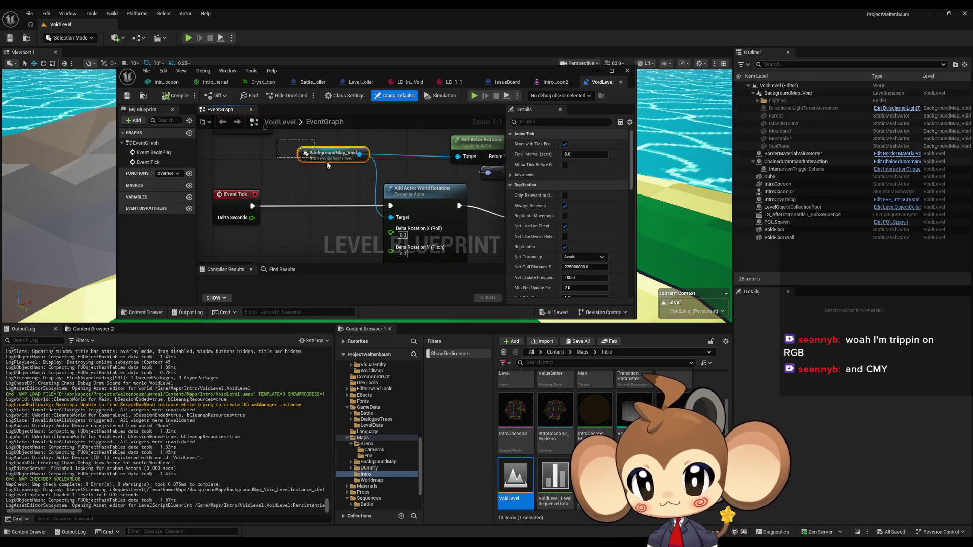
Pan and zoom out the EventGraph to view the Event Tick rotation nodes on BackgroundMap_Void.
left_click_drag(320, 163, 347, 172)
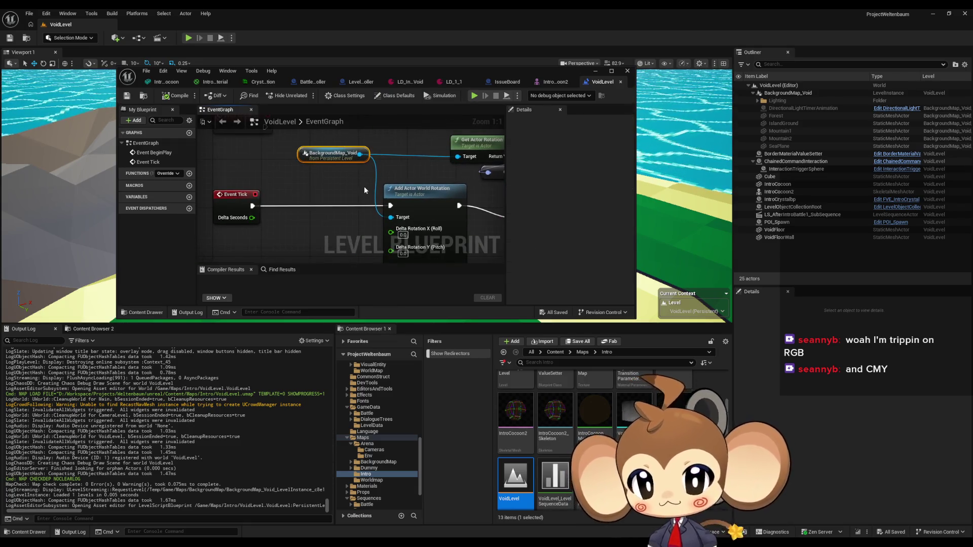
left_click_drag(350, 232, 409, 236)
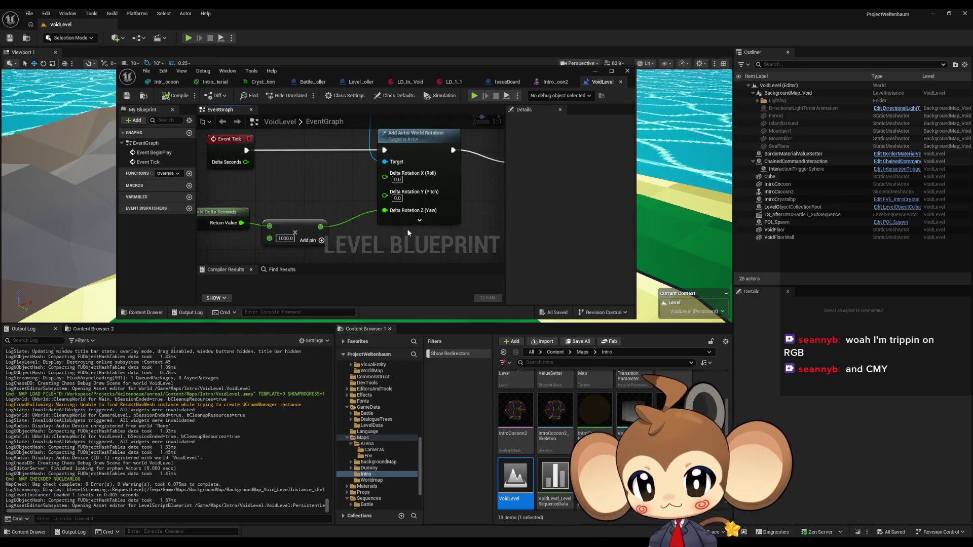
scroll(405, 224, "down", 2)
mouse_move(457, 218)
left_mouse_down()
mouse_move(391, 224)
mouse_move(392, 242)
left_mouse_up()
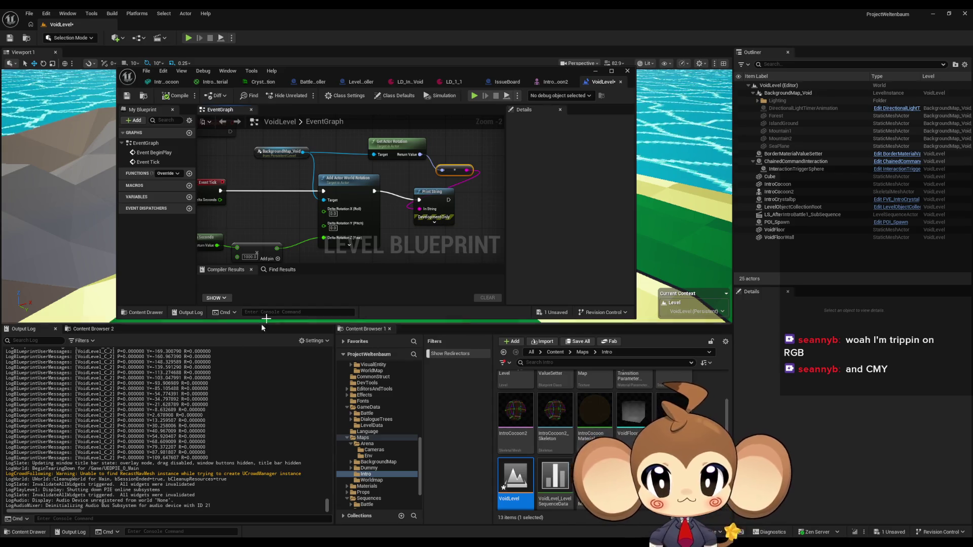
left_click_drag(293, 208, 376, 218)
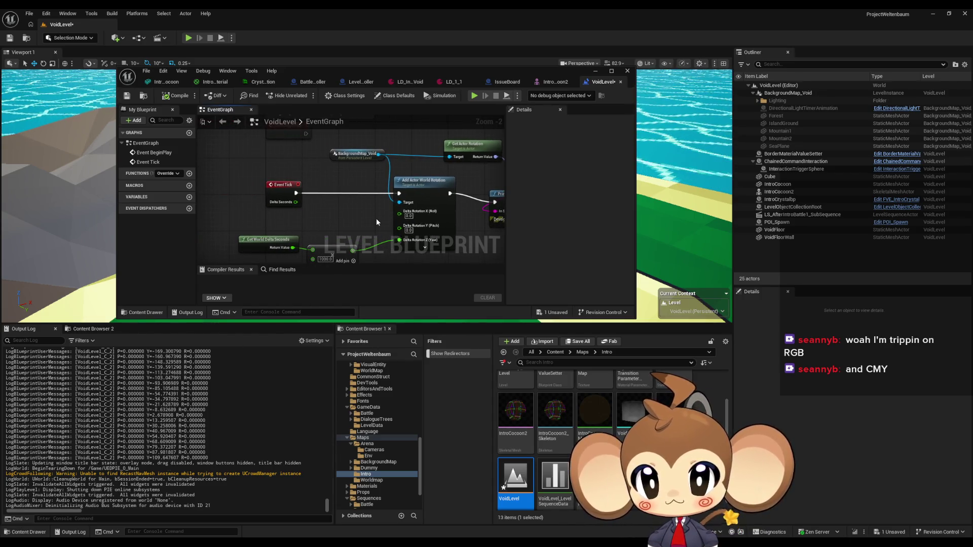
Create a new empty level asset named test and open it, saving the current levels.
right_click(629, 451)
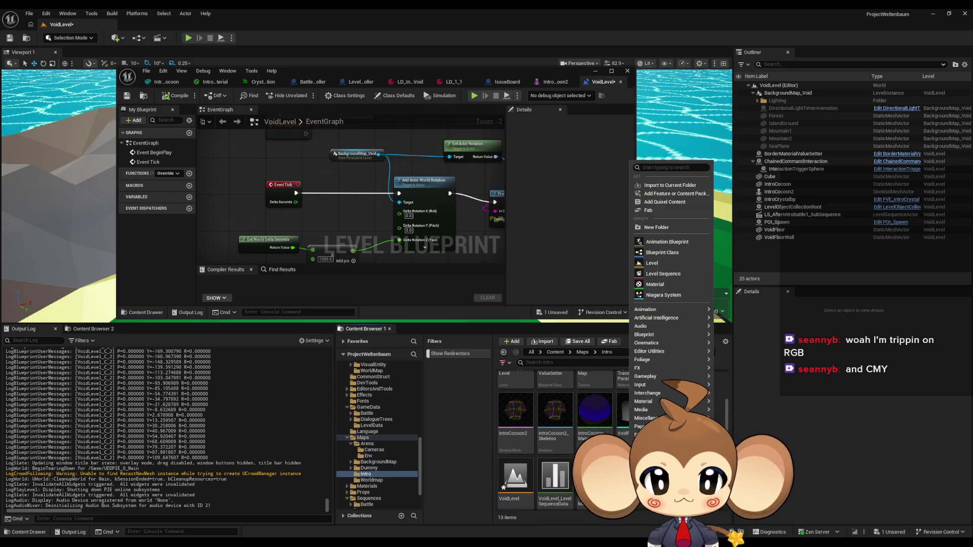
left_click(654, 260)
type("test")
key("Return")
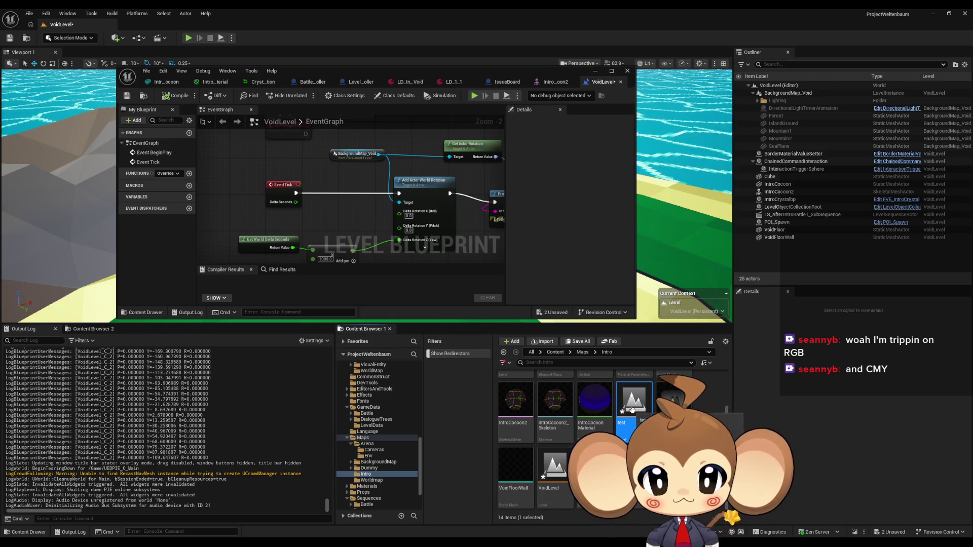
key("ctrl+shift+s")
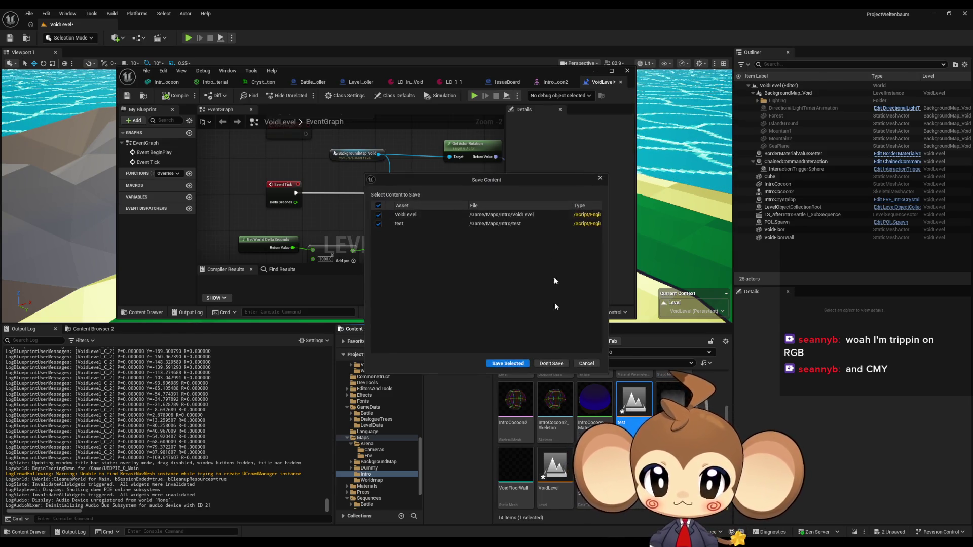
left_click(514, 364)
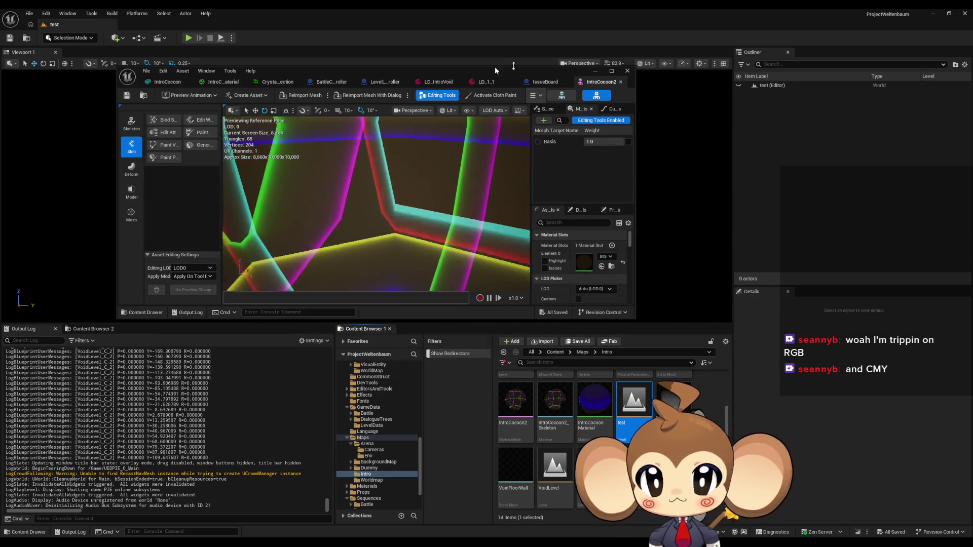
Add a Cube to the test level, reset its location to the origin, and save the level.
left_click(595, 71)
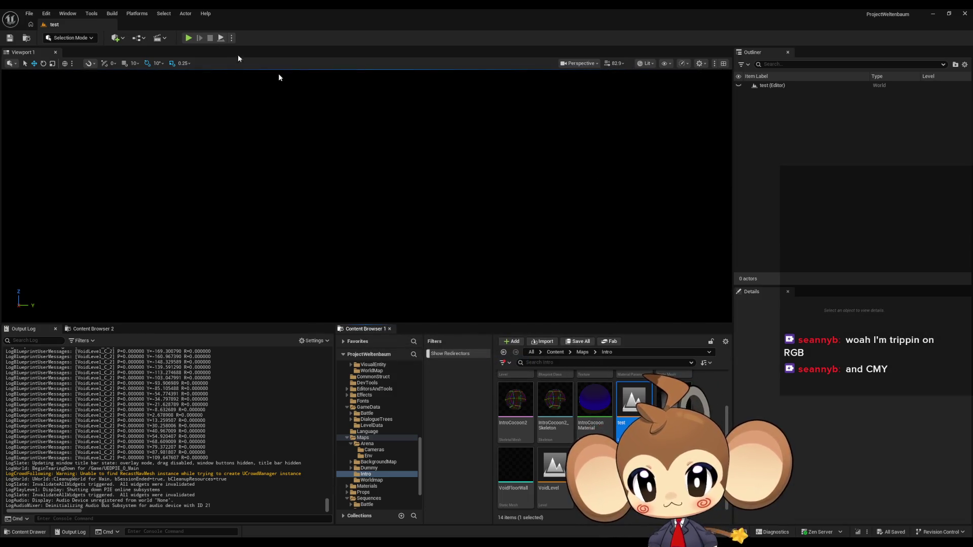
left_click(116, 38)
mouse_move(142, 112)
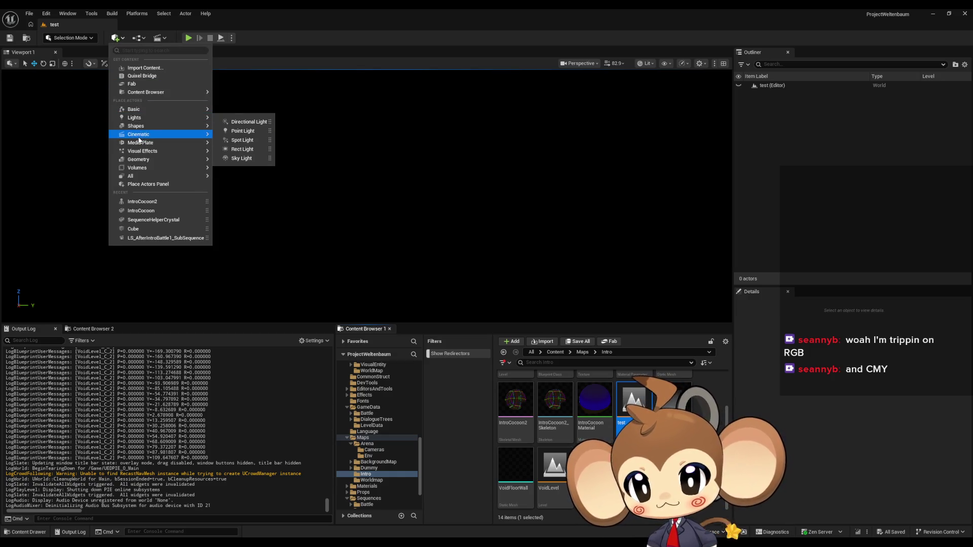
left_click(245, 126)
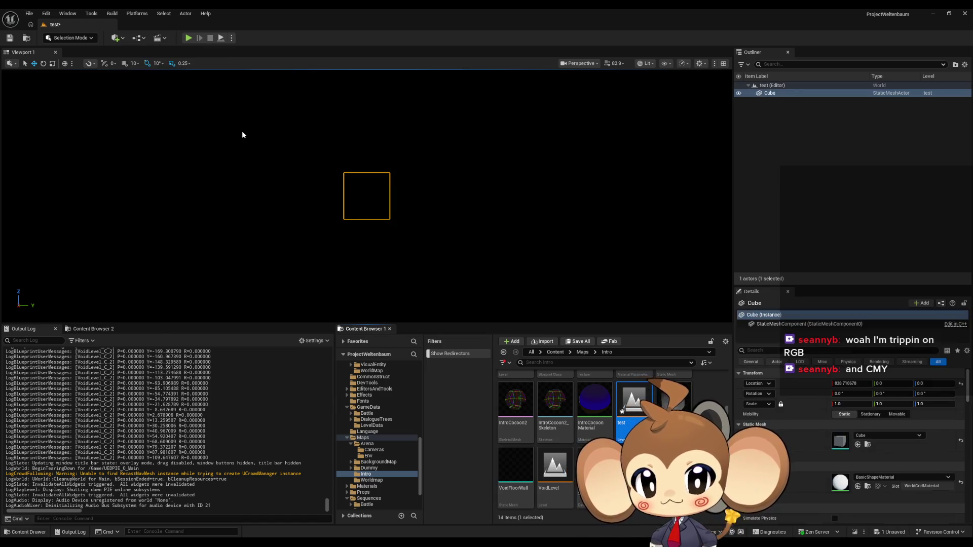
left_click(961, 384)
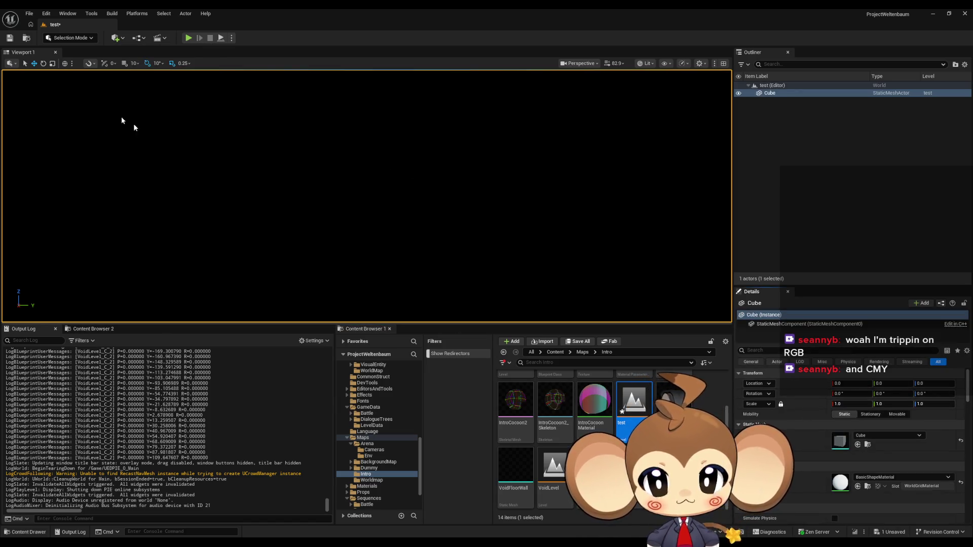
left_click(10, 36)
left_click(27, 14)
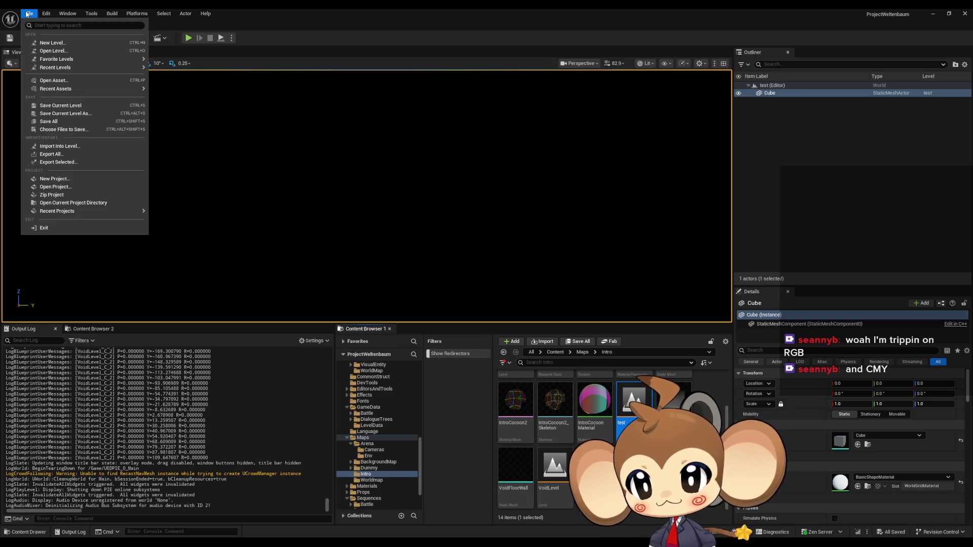
Create a new Basic level and place an instance of the test level in it.
left_click(51, 43)
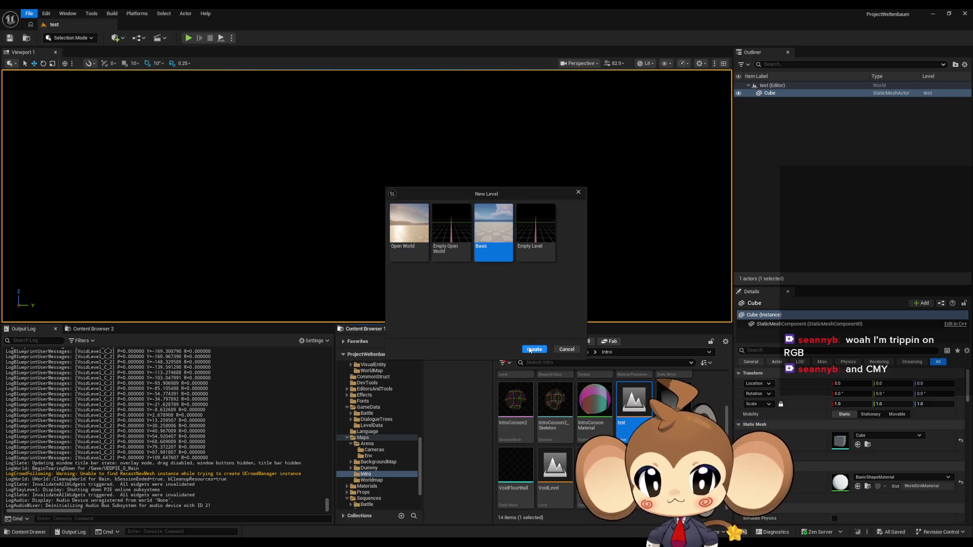
left_click(530, 350)
left_click_drag(636, 408, 558, 242)
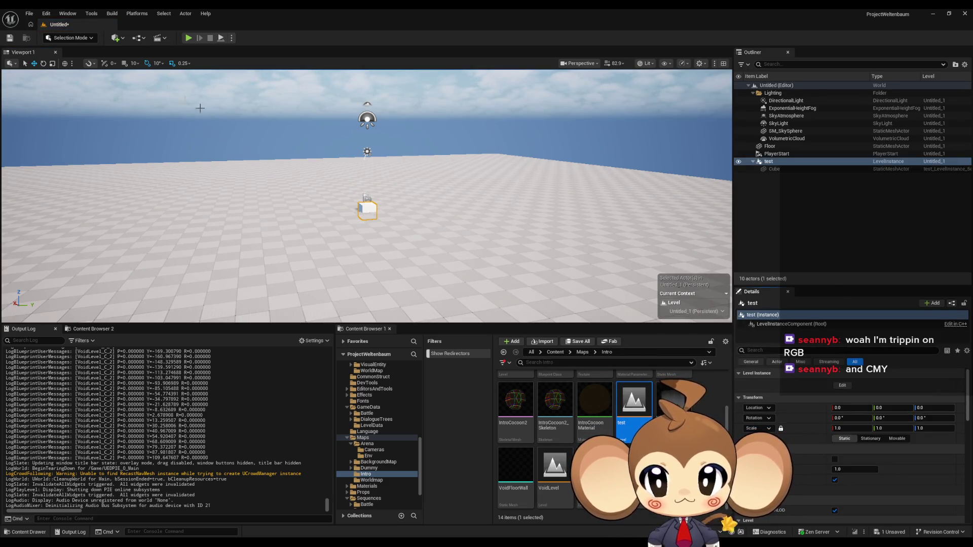
Open the Level Blueprint, saving the new level as teeeest.
left_click(137, 39)
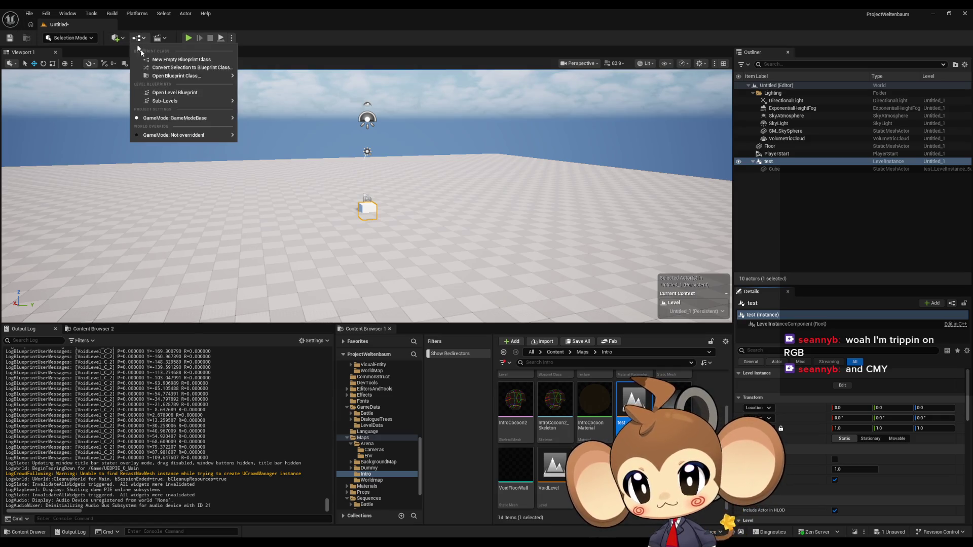
left_click(173, 94)
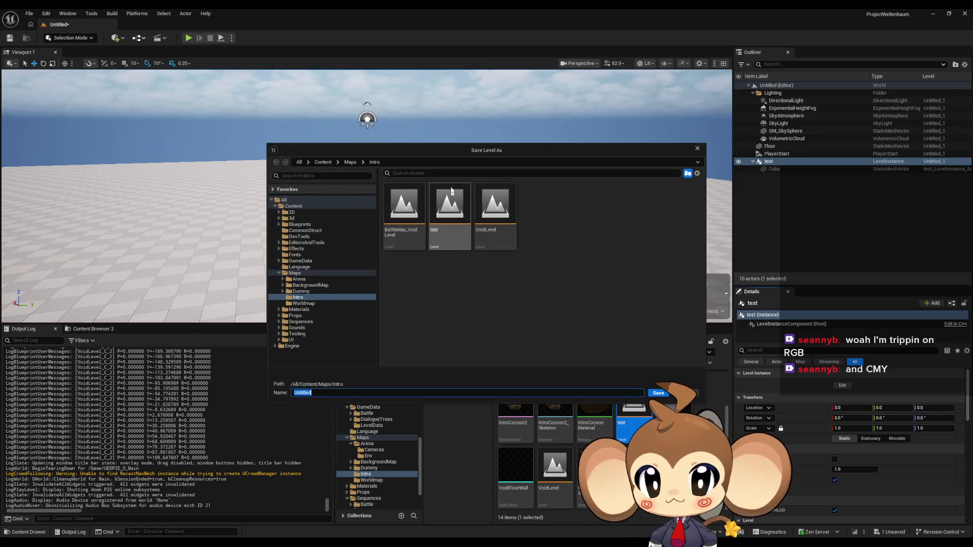
type("teeeest")
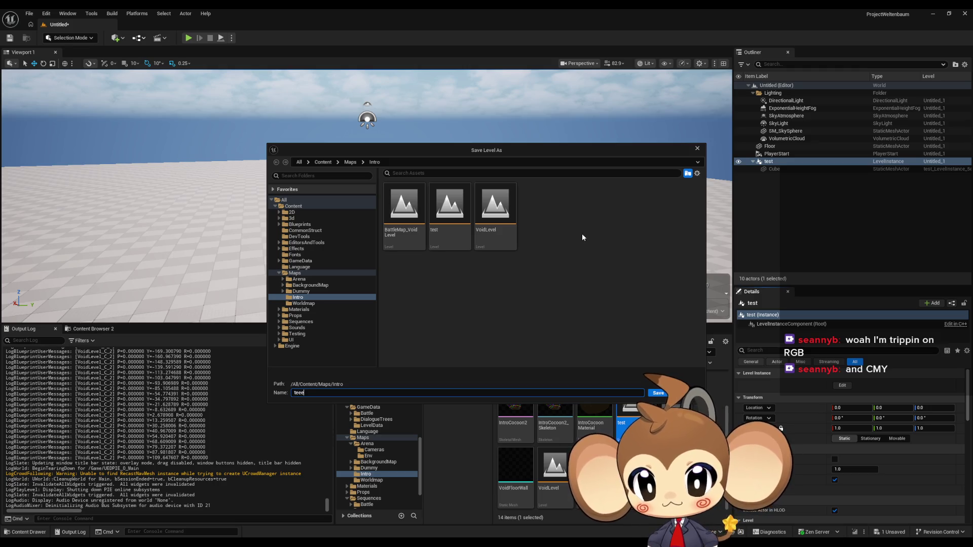
left_click(658, 393)
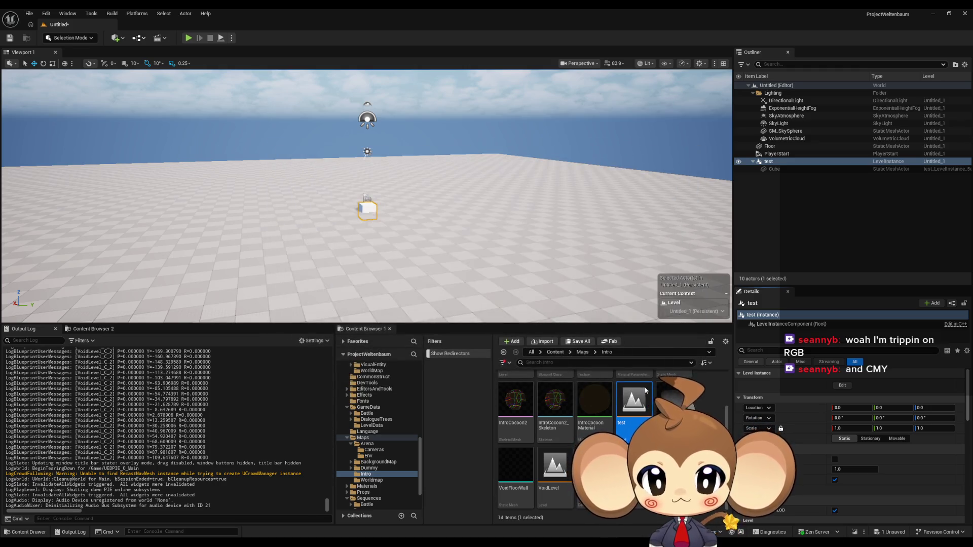
mouse_move(420, 79)
left_mouse_down()
mouse_move(503, 224)
mouse_move(392, 162)
left_mouse_up()
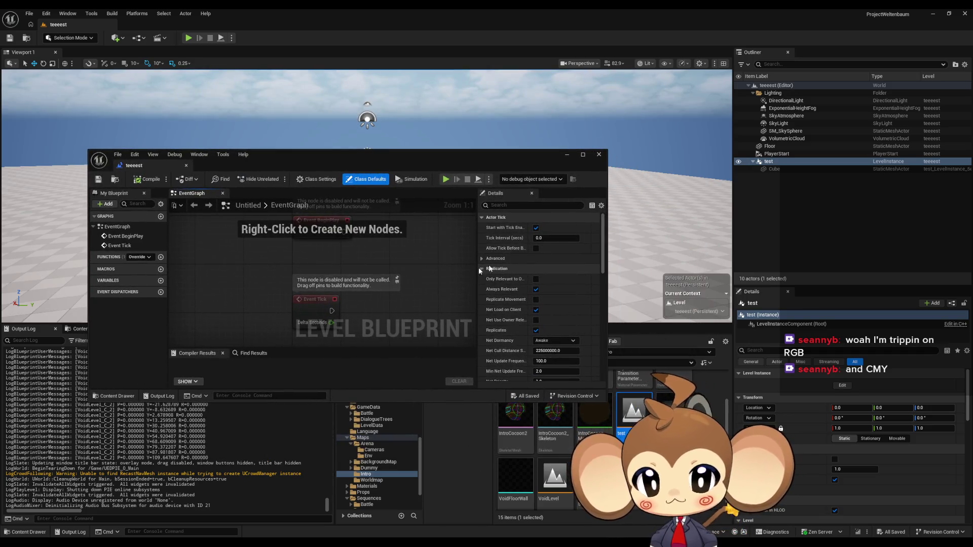
Add a test instance reference to the graph with an Add Actor World Rotation node.
mouse_move(780, 165)
left_mouse_down()
mouse_move(478, 298)
mouse_move(405, 309)
mouse_move(325, 254)
mouse_move(273, 333)
mouse_move(363, 305)
left_mouse_up()
type("set")
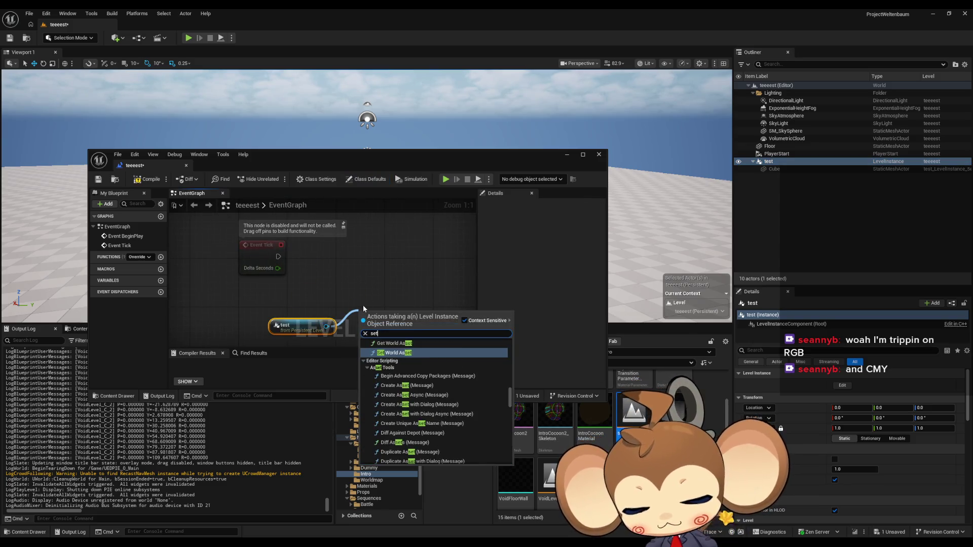
key("BackSpace")
key("BackSpace")
key("BackSpace")
type("add rota")
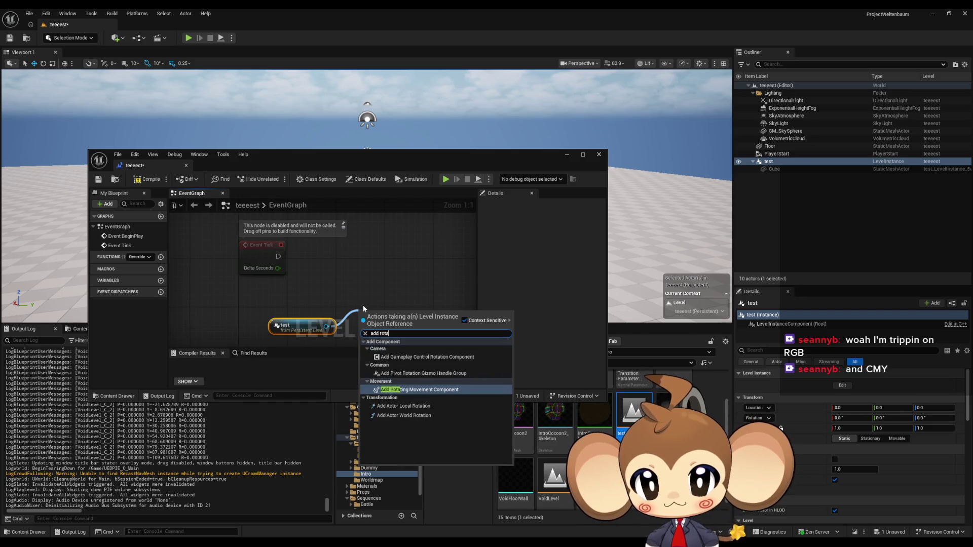
key("Down")
key("Down")
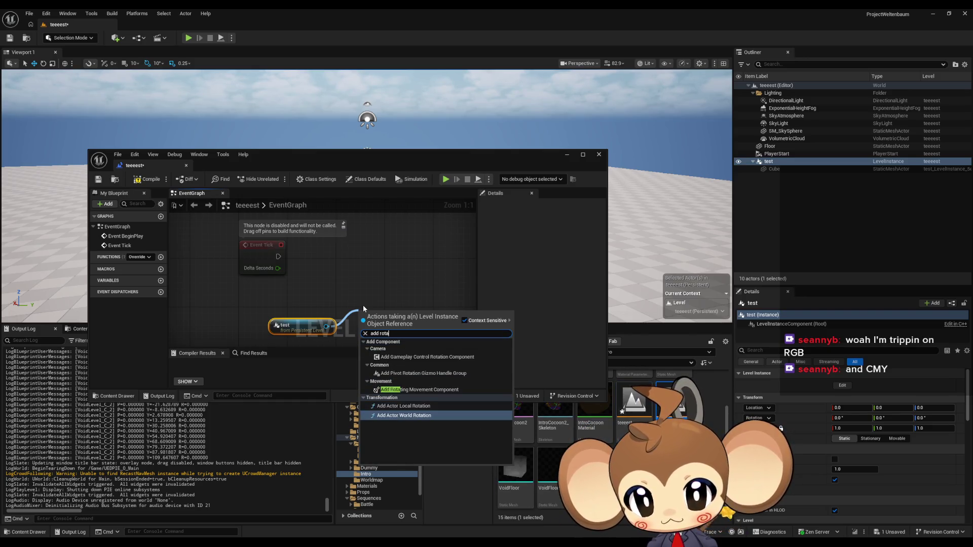
key("Return")
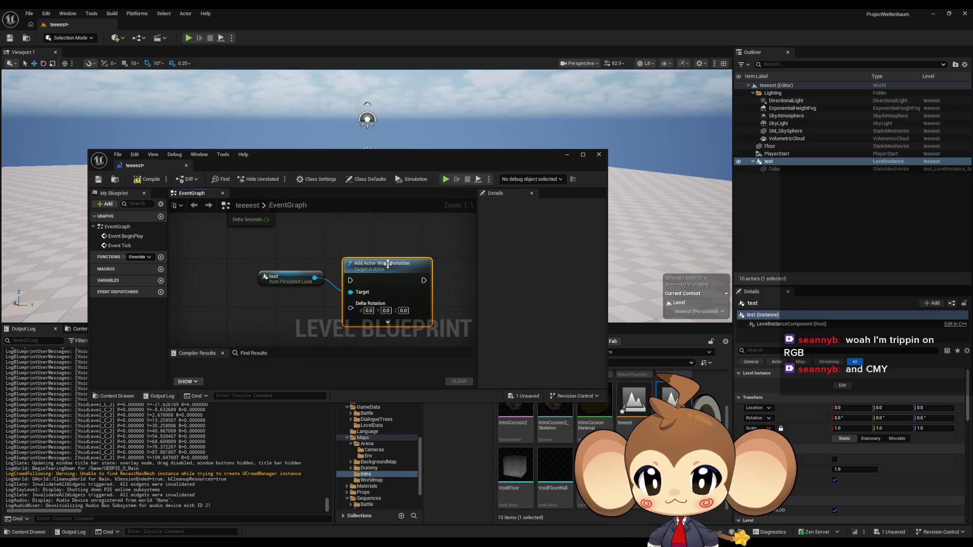
Set the rotation's Z to 1, wire Event Tick into it, then compile and play.
type("1")
key("Return")
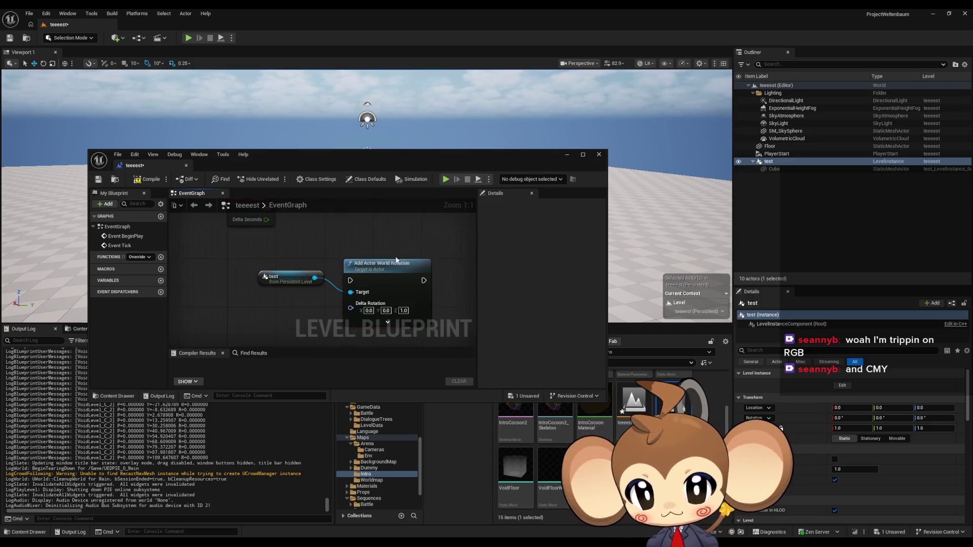
left_click_drag(285, 238, 285, 236)
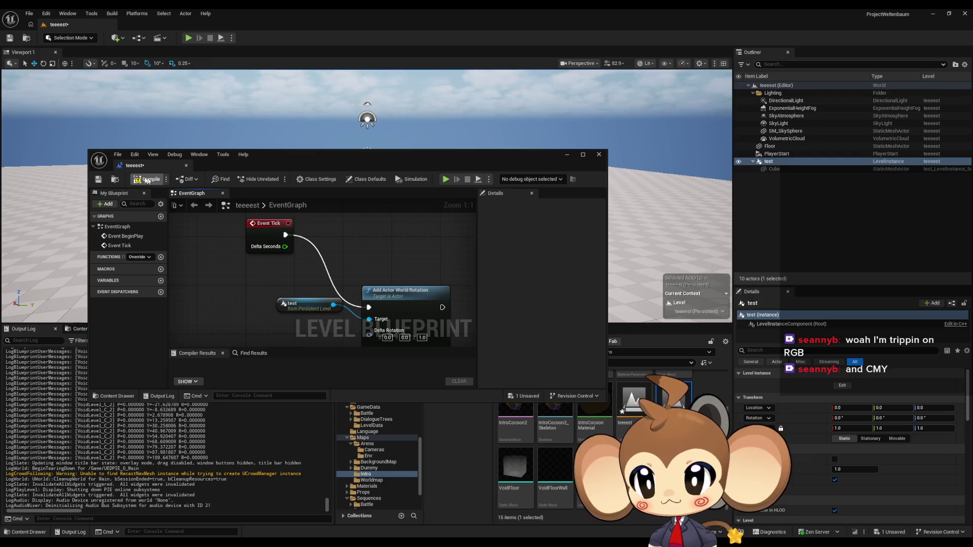
left_click(445, 179)
mouse_move(451, 163)
left_mouse_down()
mouse_move(456, 327)
mouse_move(445, 316)
left_mouse_up()
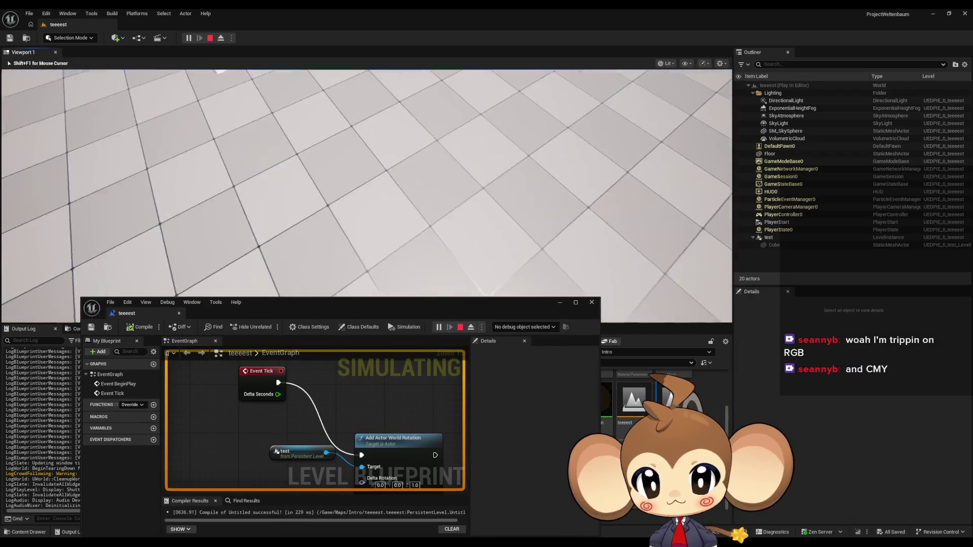
Stop the play test and set the test instance's Mobility to Movable.
key("shift+F1")
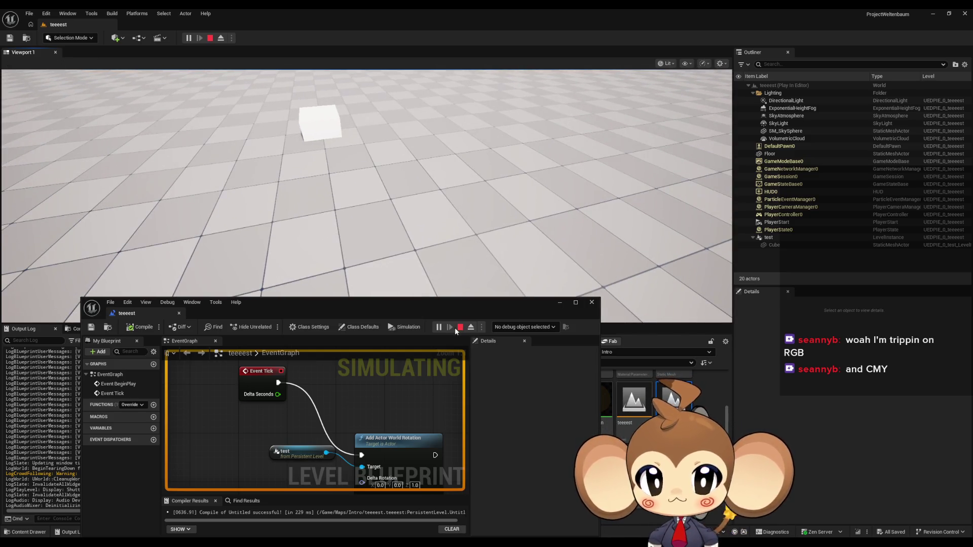
left_click(459, 328)
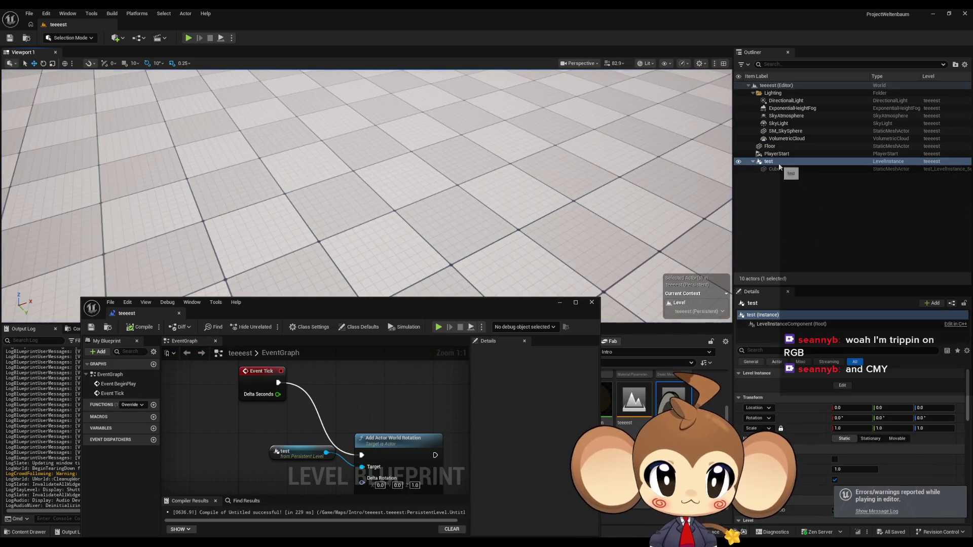
left_click(770, 325)
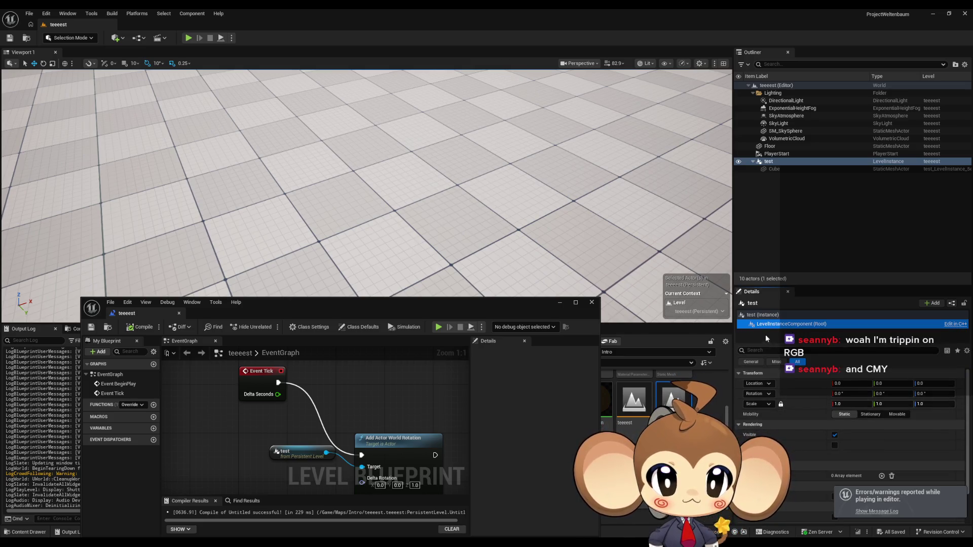
left_click(764, 315)
left_click(896, 439)
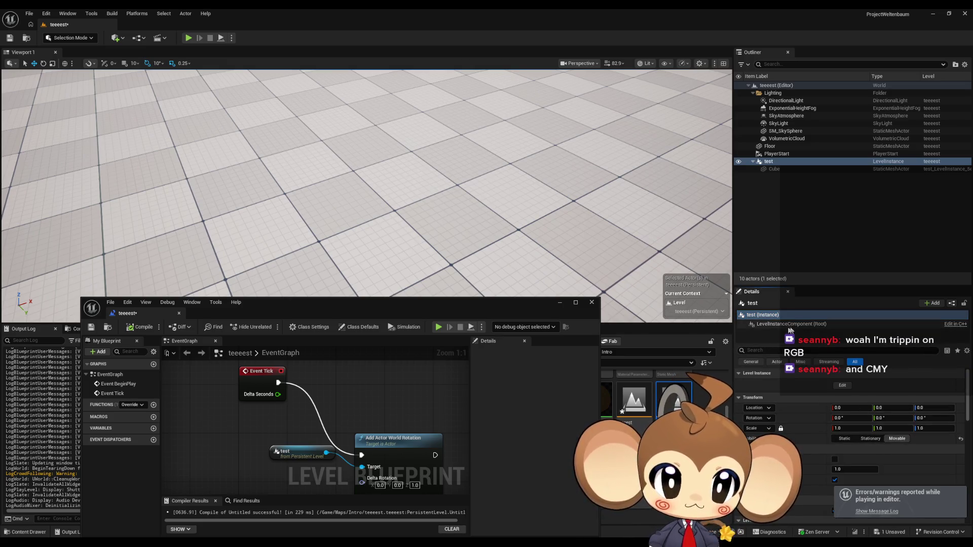
Play the level again, confirm the cube's rotation changes each tick, then stop.
left_click(438, 327)
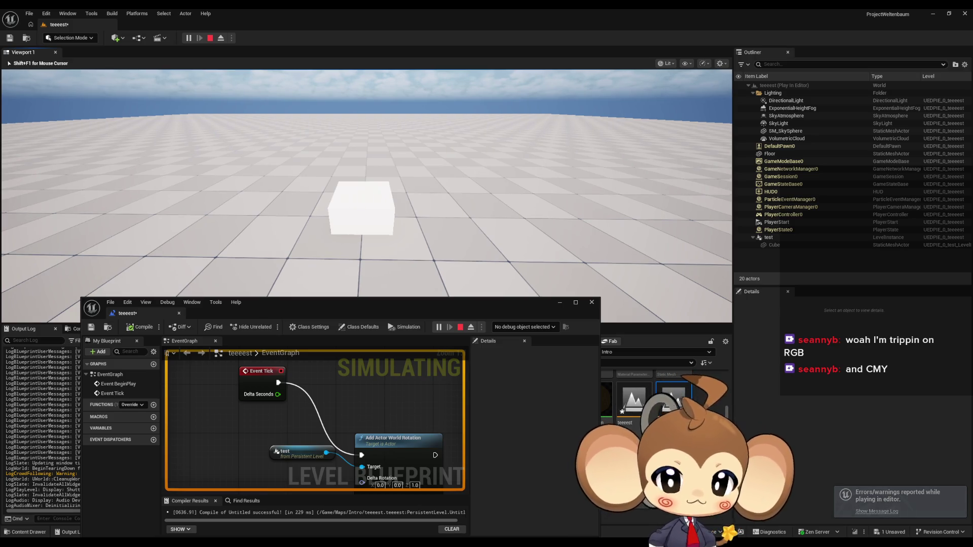
key("w")
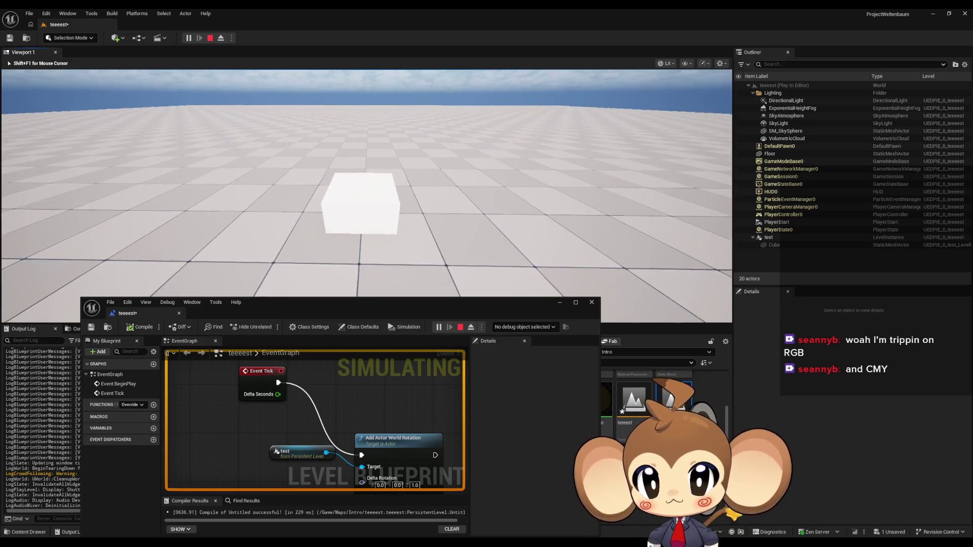
key("s")
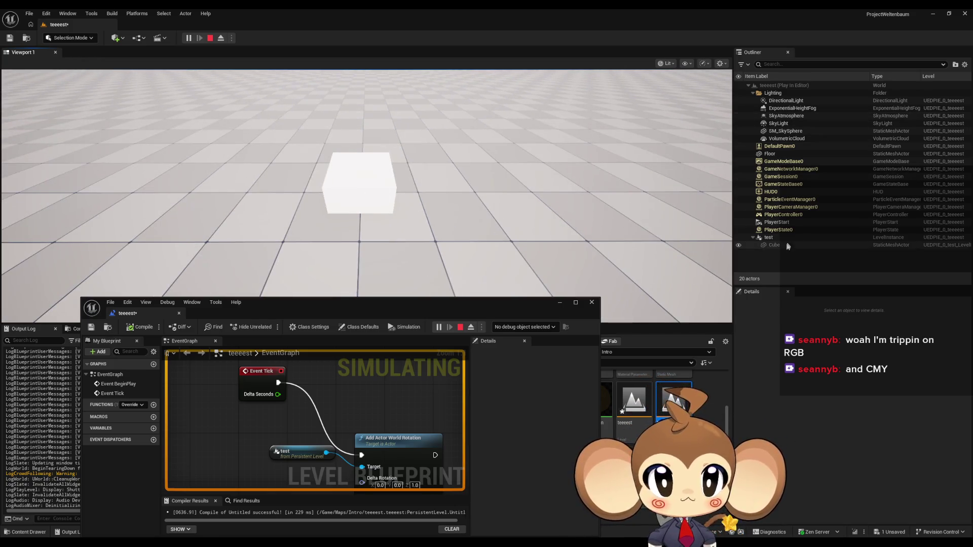
left_click(775, 239)
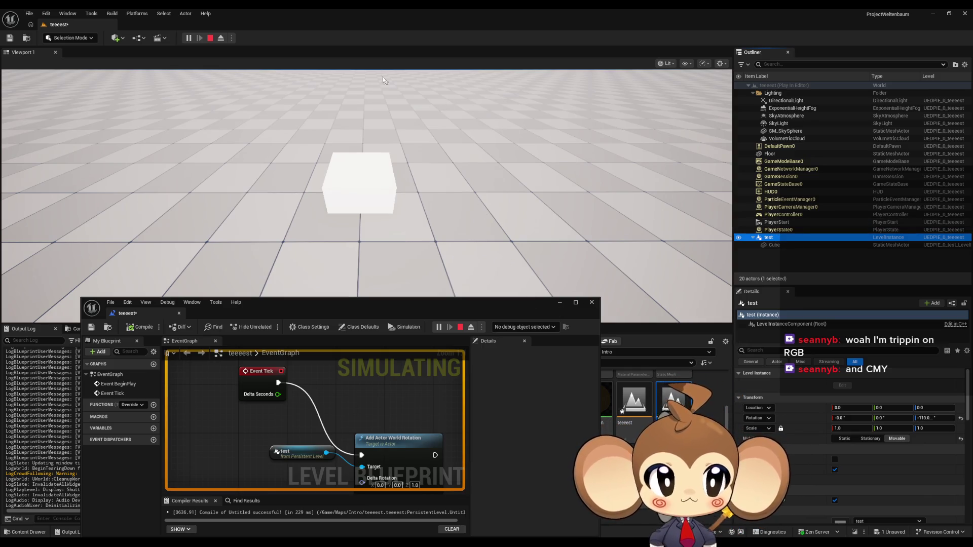
left_click(210, 38)
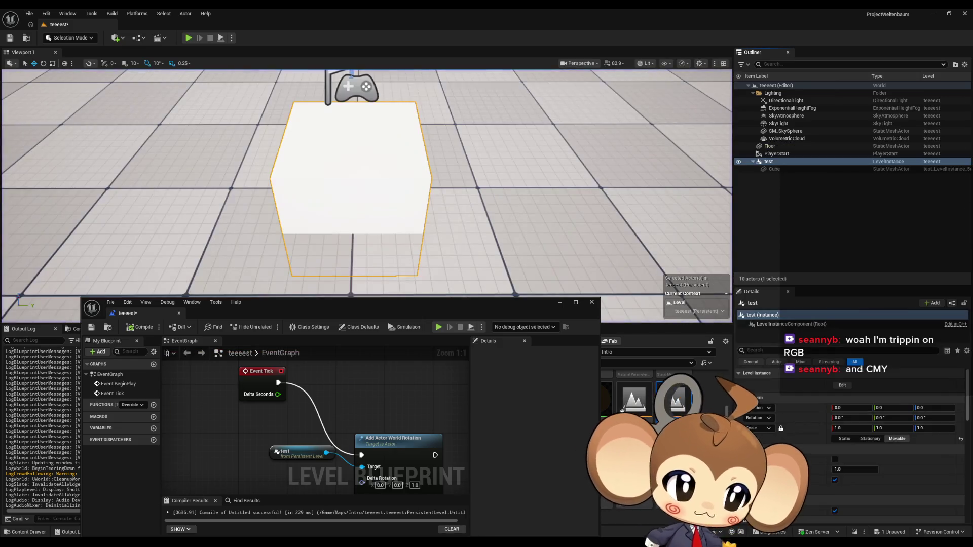
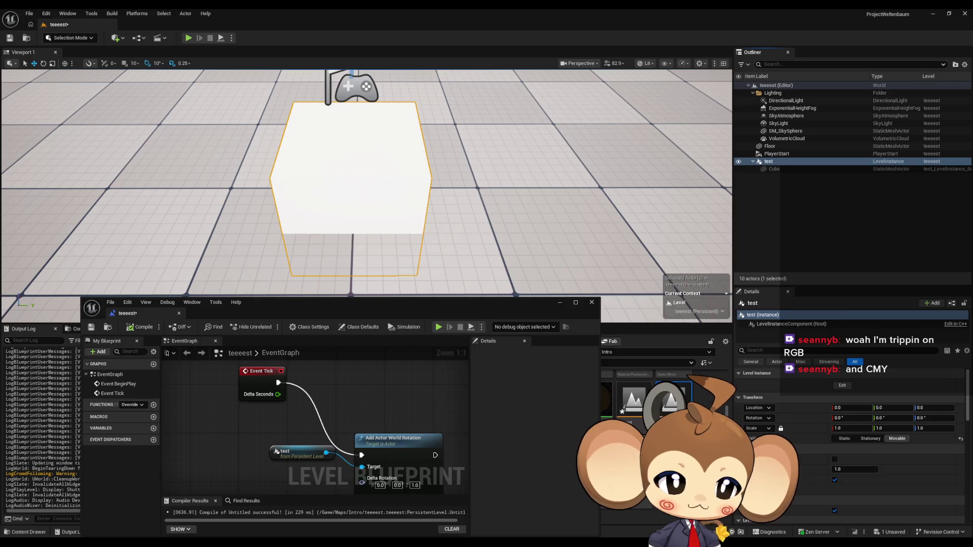
Switch to the browser and maximize the forum thread about moving a level instance at runtime.
key("alt+Tab")
double_click(498, 218)
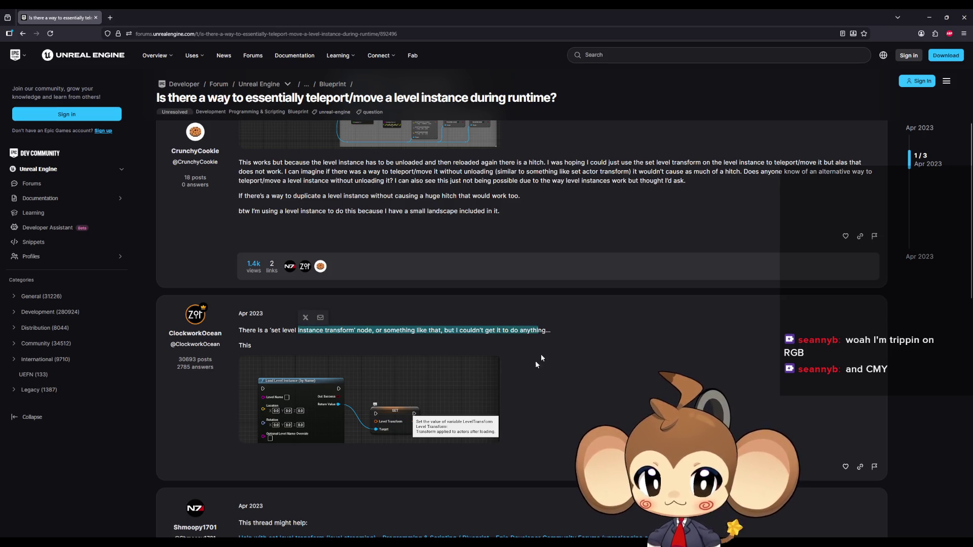
Open the 'Help with set level transform' thread and highlight the note about testing in standalone mode.
scroll(579, 377, "down", 3)
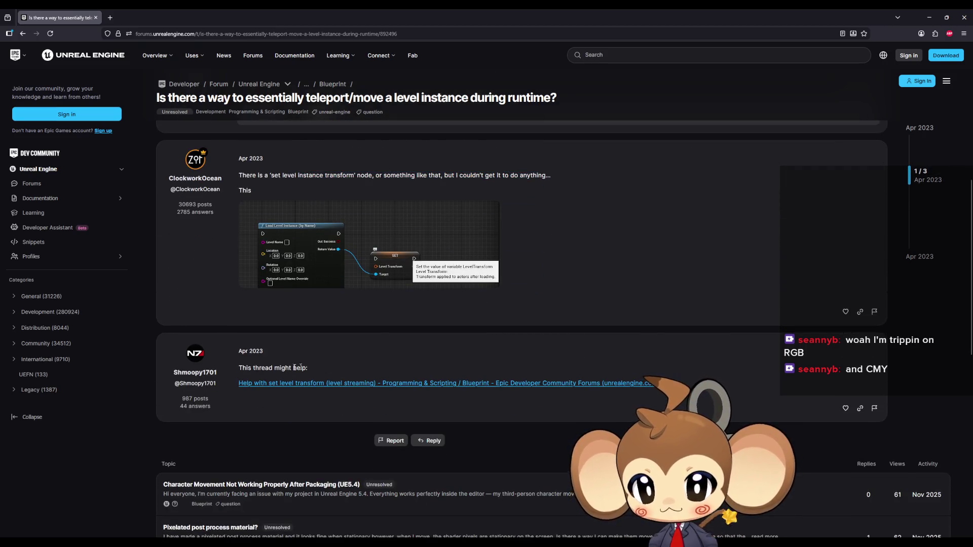
left_click(298, 389)
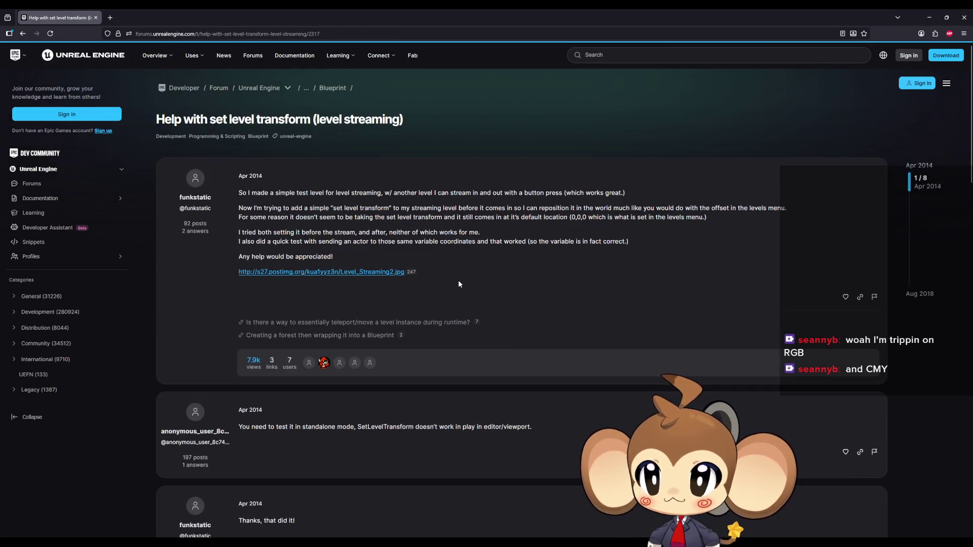
scroll(446, 320, "down", 2)
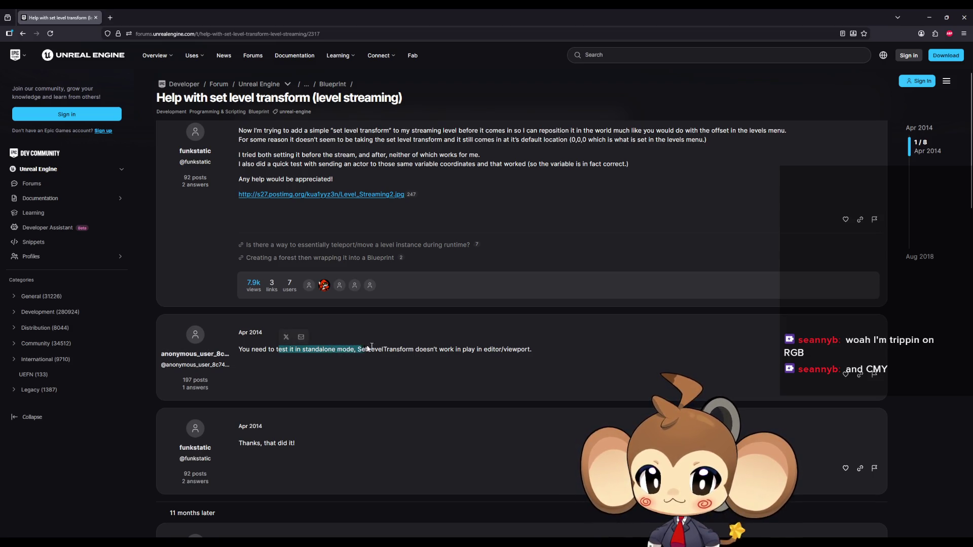
left_click_drag(431, 348, 514, 346)
Read through the remaining replies, then minimize the browser to return to the editor.
scroll(361, 389, "down", 4)
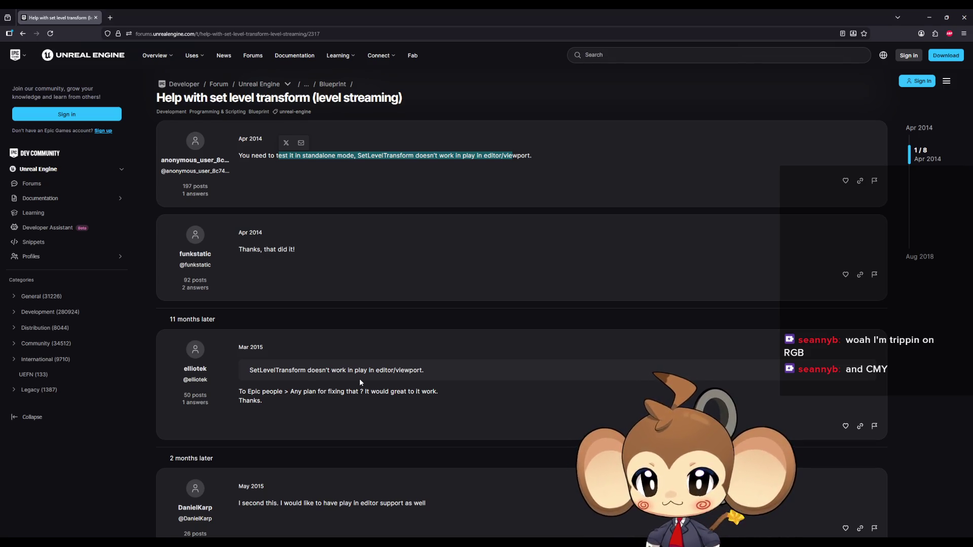
scroll(304, 360, "down", 2)
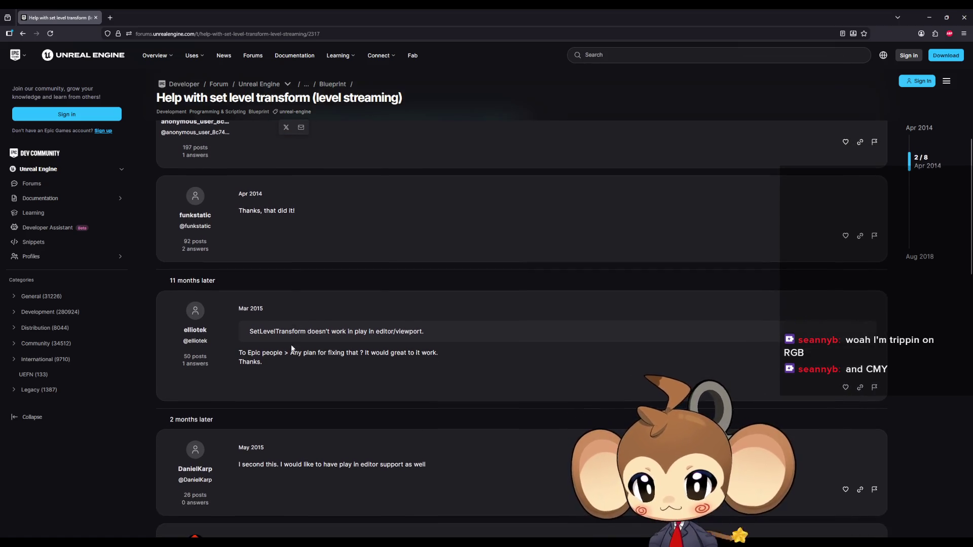
scroll(289, 355, "down", 3)
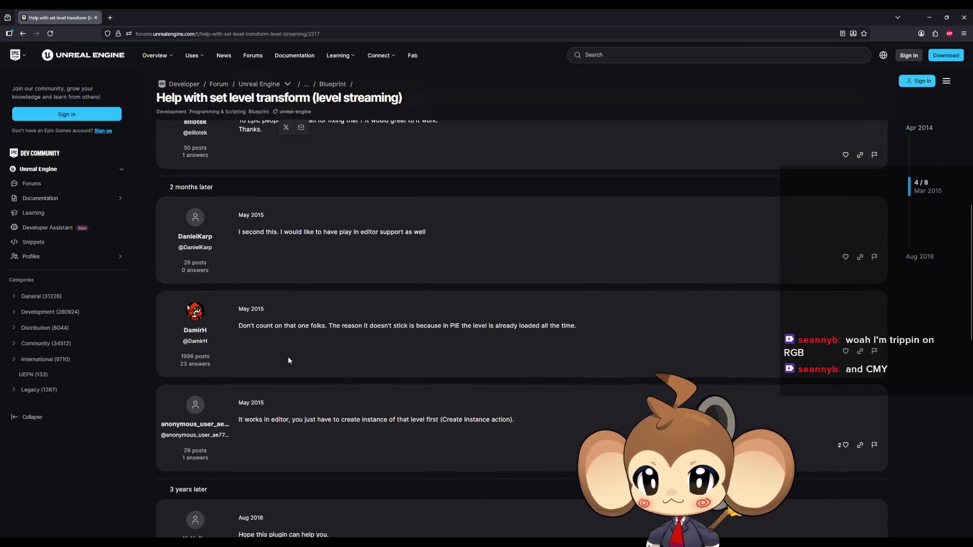
scroll(289, 357, "down", 2)
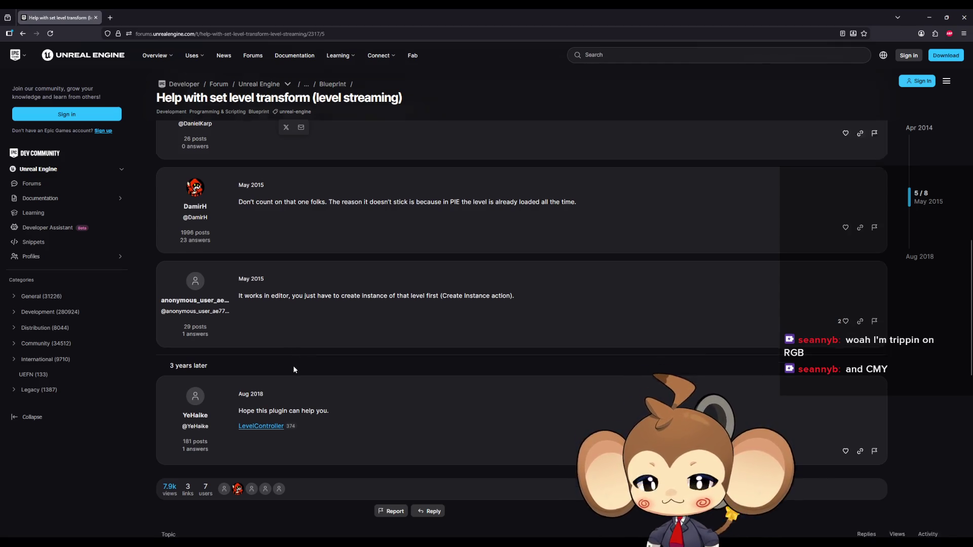
scroll(293, 364, "down", 3)
scroll(305, 371, "up", 10)
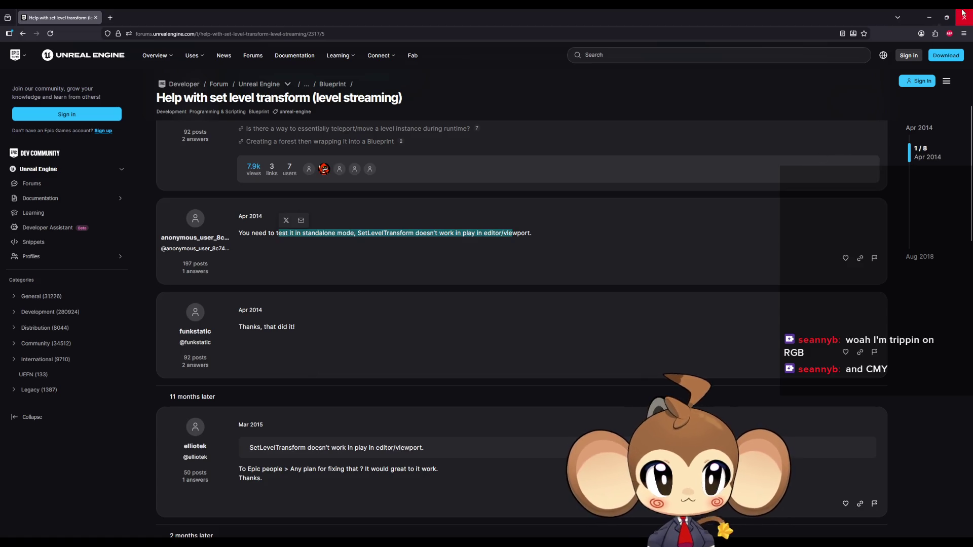
left_click(964, 17)
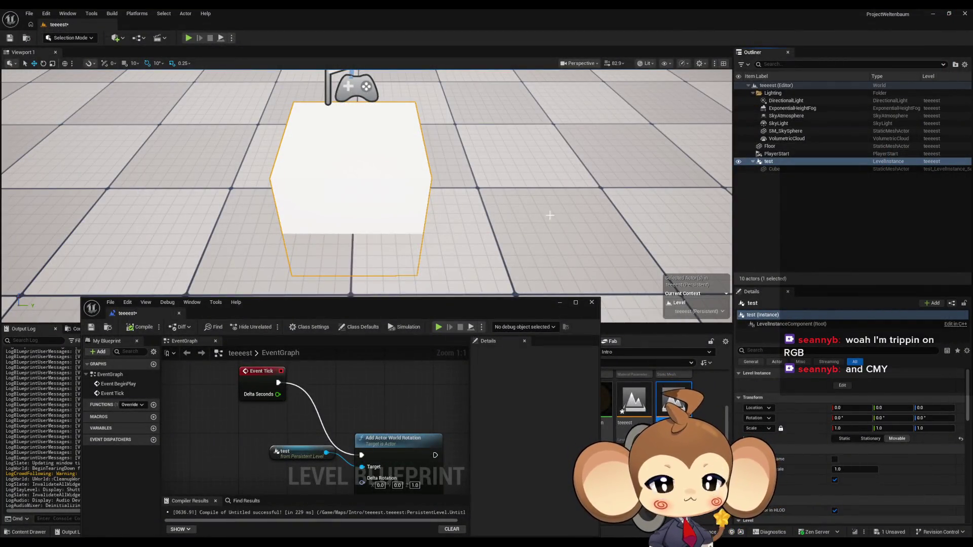
Delete Add Actor World Rotation and add a Get Root Component node from test.
mouse_move(378, 433)
left_mouse_down()
mouse_move(337, 409)
mouse_move(377, 440)
mouse_move(378, 419)
left_mouse_up()
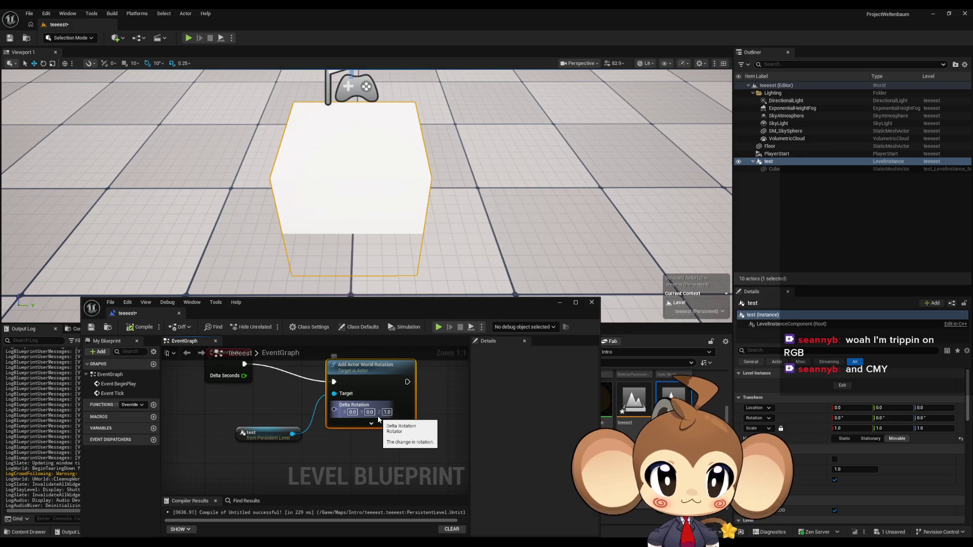
scroll(378, 420, "down", 1)
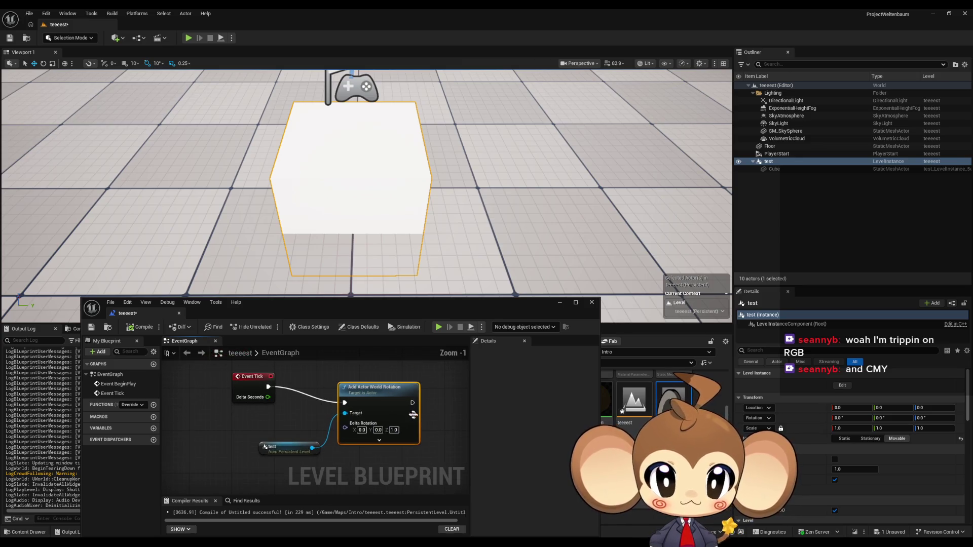
key("Delete")
left_click_drag(312, 448, 336, 459)
type("level com")
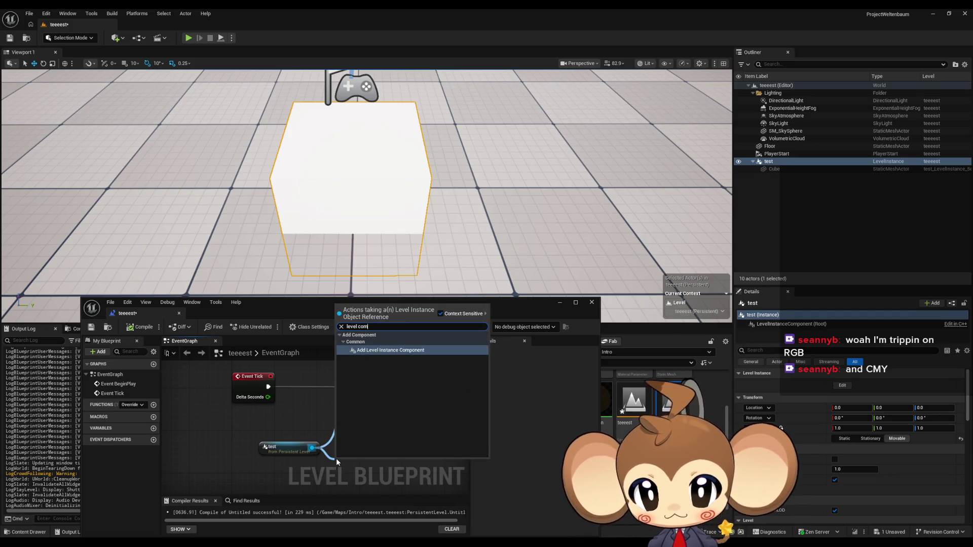
key("BackSpace")
key("BackSpace")
key("BackSpace")
type("ge")
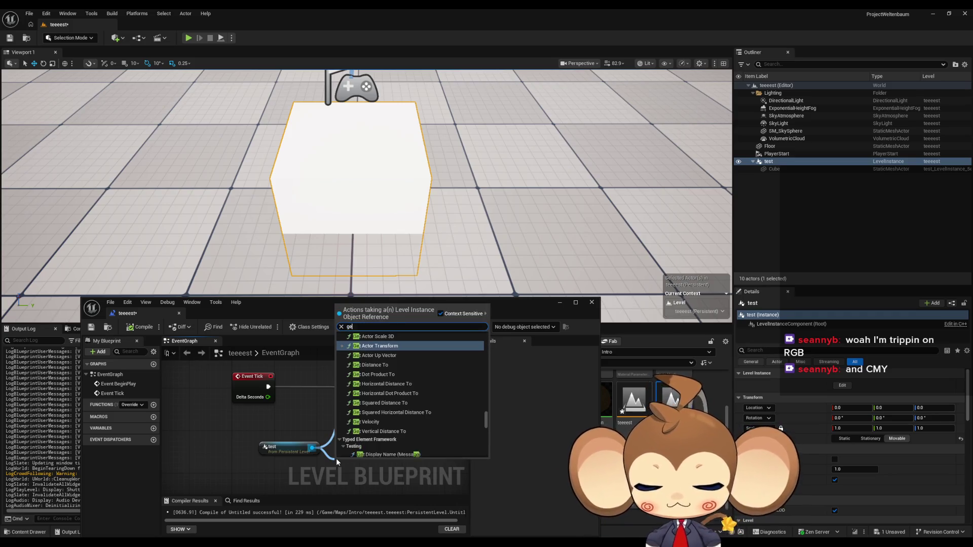
type("t insta")
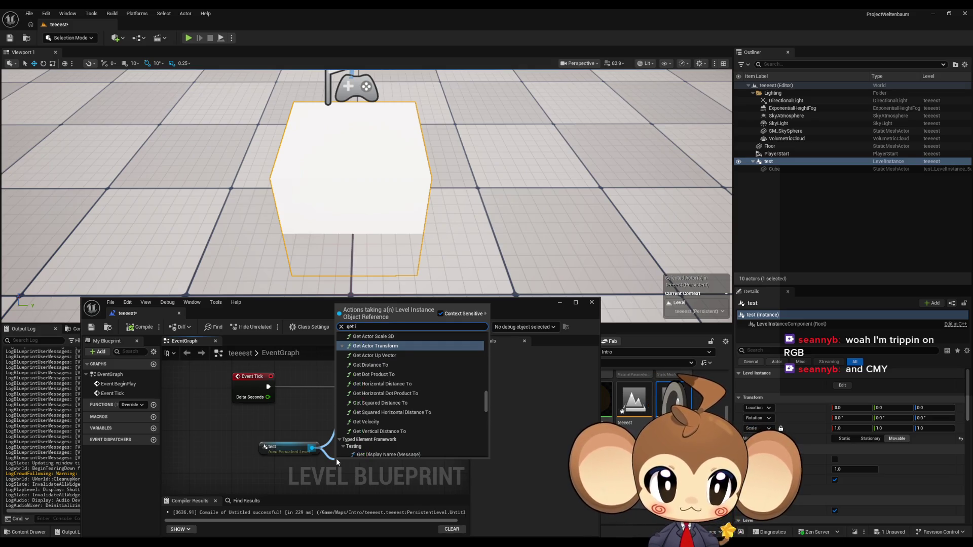
key("BackSpace")
key("BackSpace")
key("BackSpace")
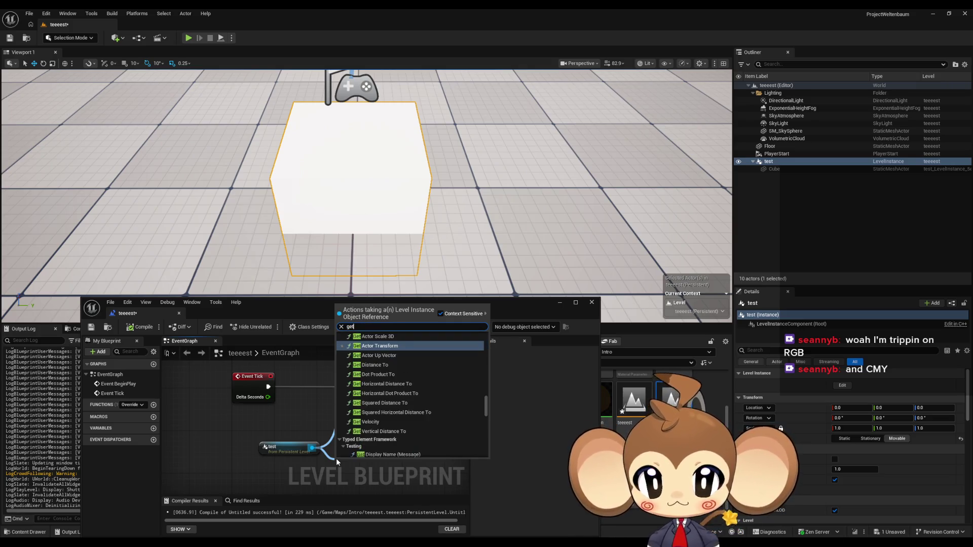
scroll(453, 409, "down", 5)
scroll(454, 413, "down", 10)
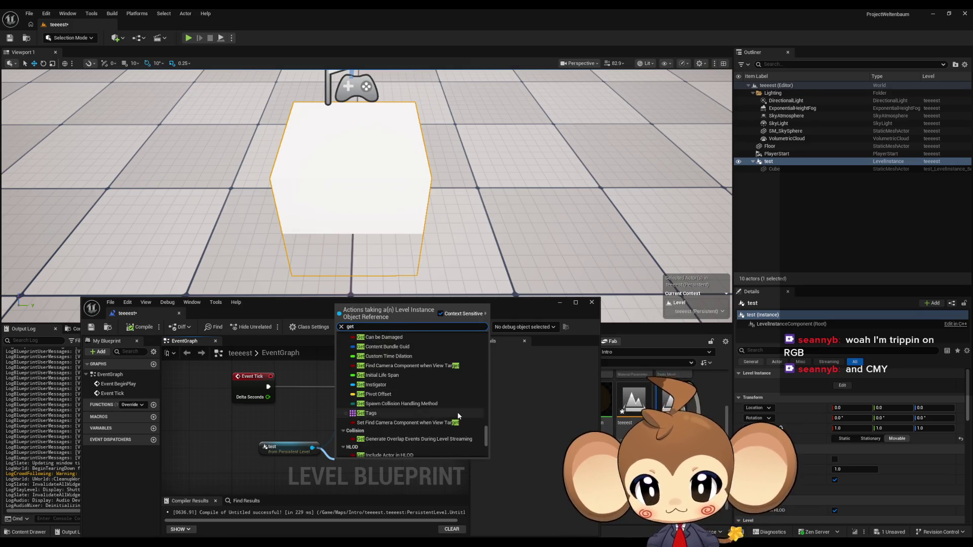
left_click(383, 427)
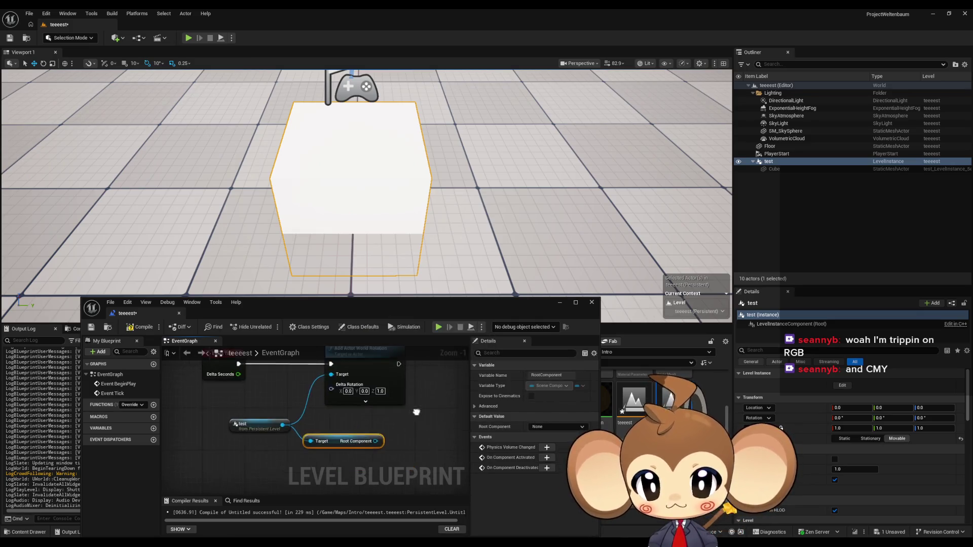
Add Add World Rotation on the root component, driven by Event Tick with Z 1.0, and compile.
left_click_drag(339, 447, 371, 448)
type("r")
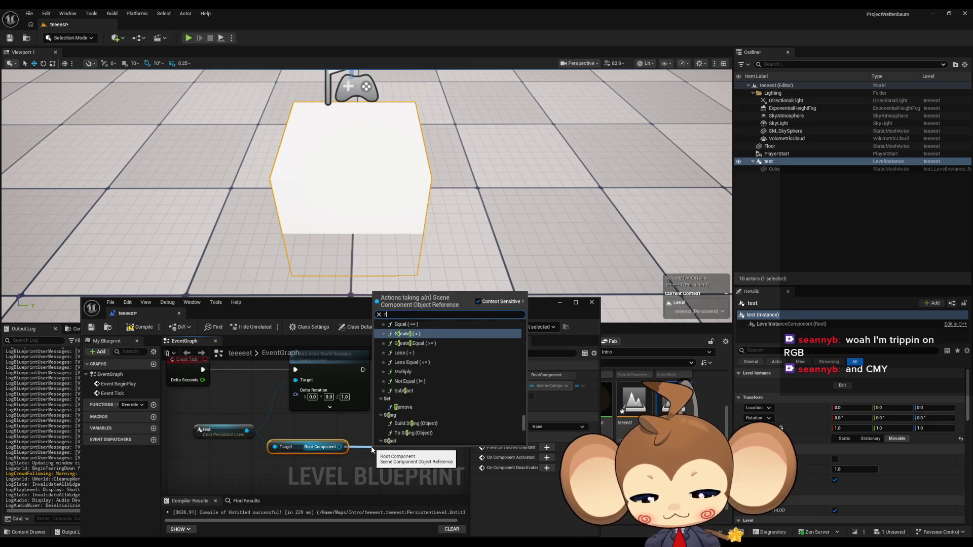
key("BackSpace")
type("add rot")
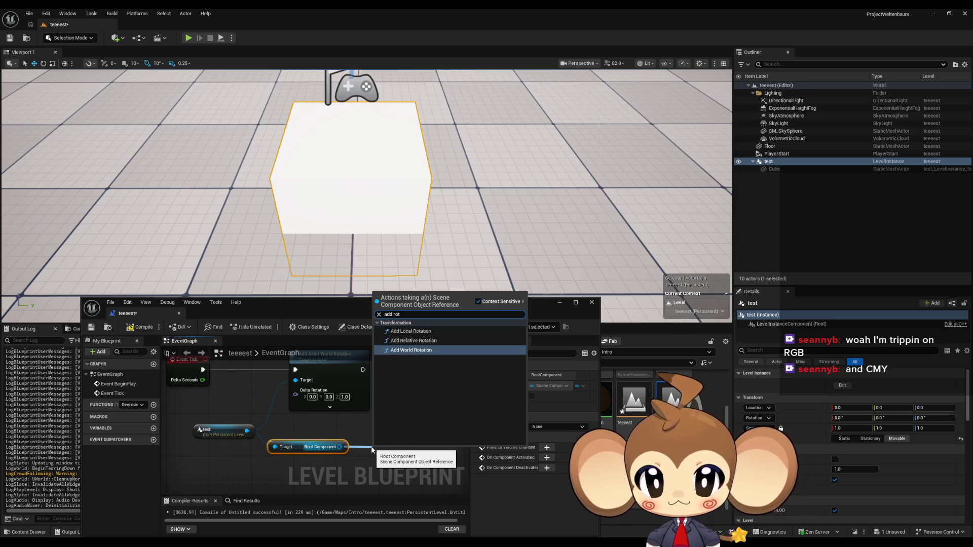
key("Return")
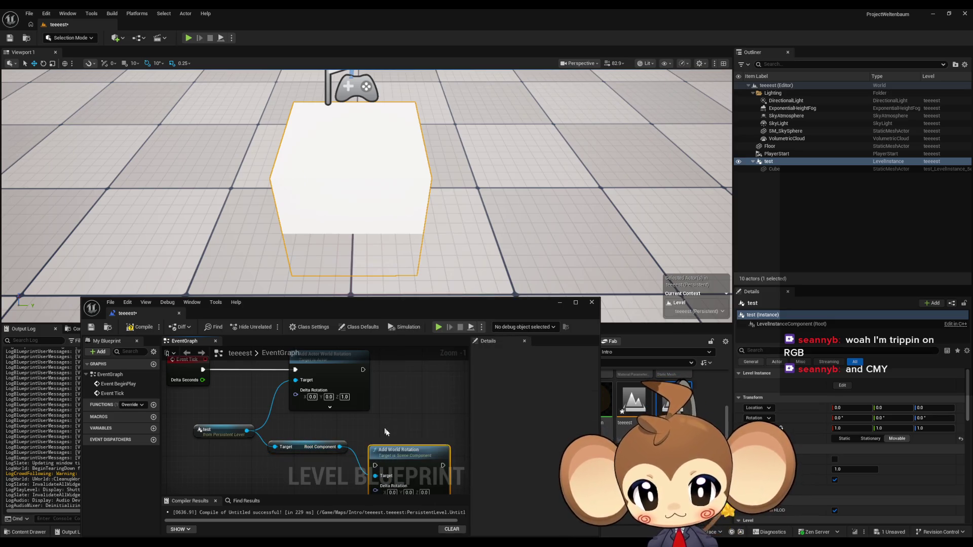
left_click_drag(387, 435, 202, 369)
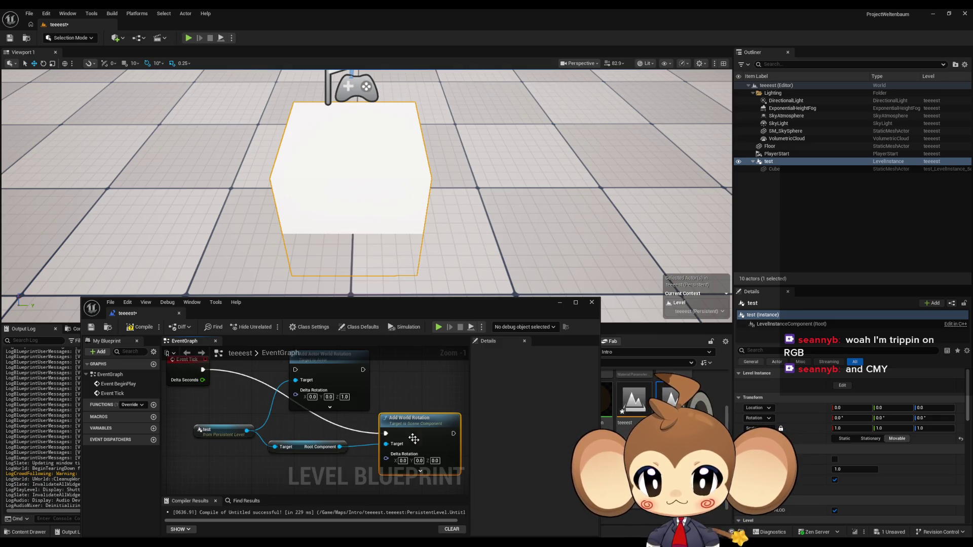
left_click(435, 460)
type("1")
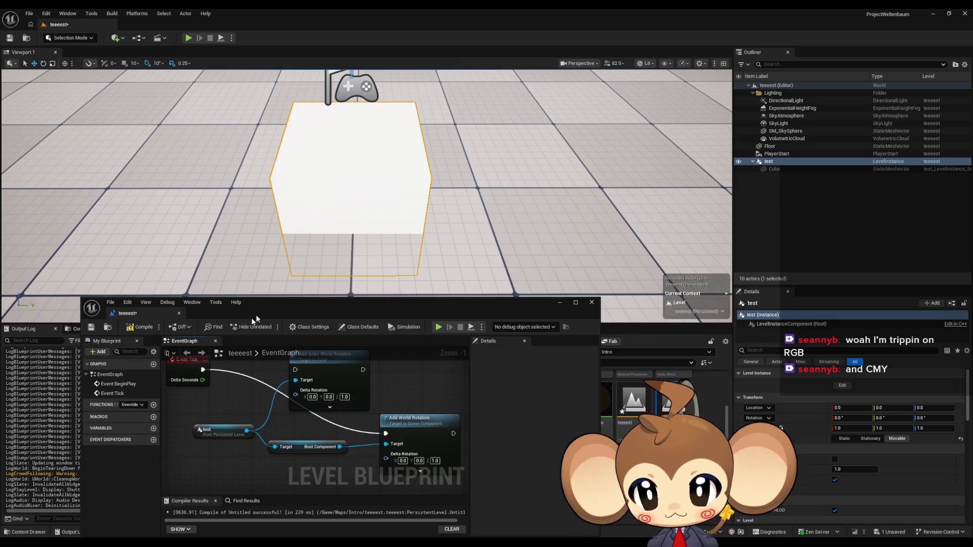
left_click(140, 327)
Start play-in-editor and move the camera to watch the test cube rotate.
left_click(439, 327)
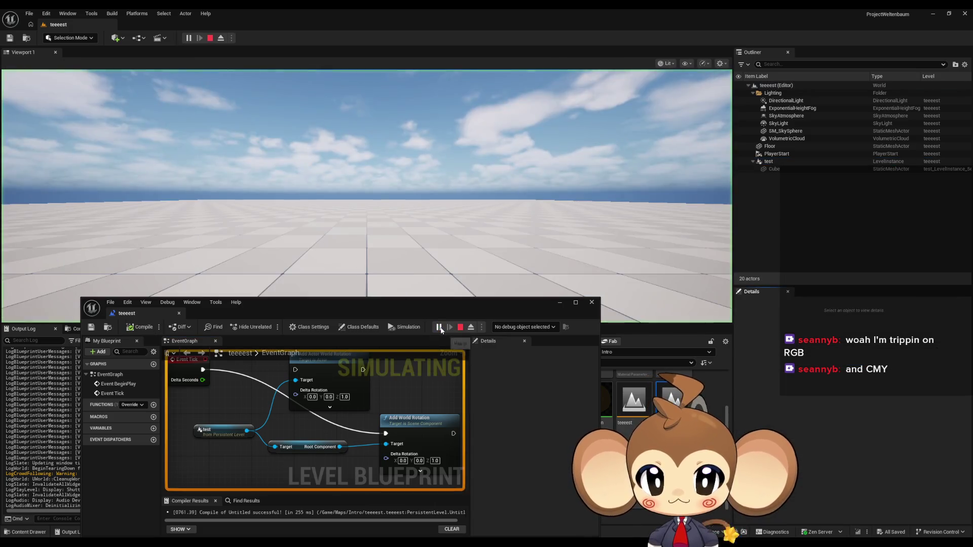
key("s")
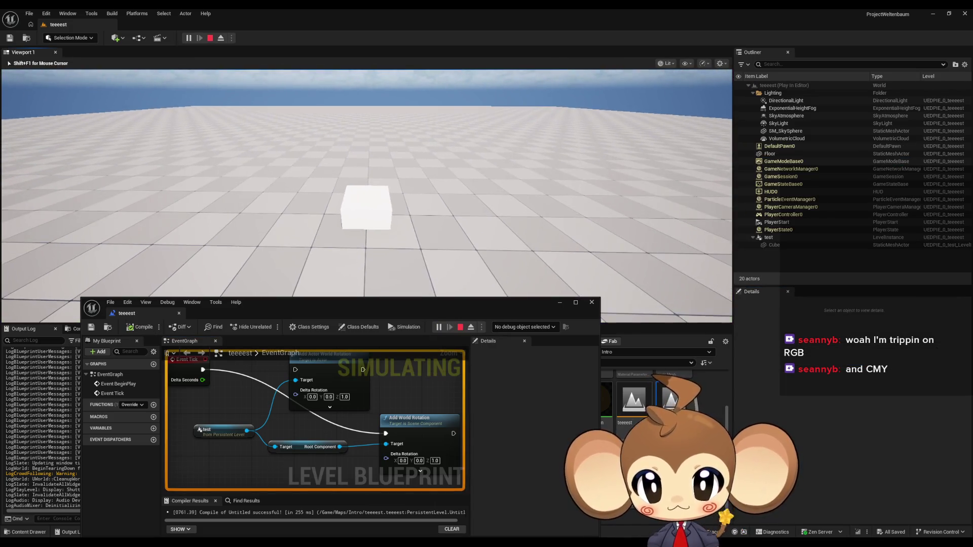
key("w")
key("shift+F1")
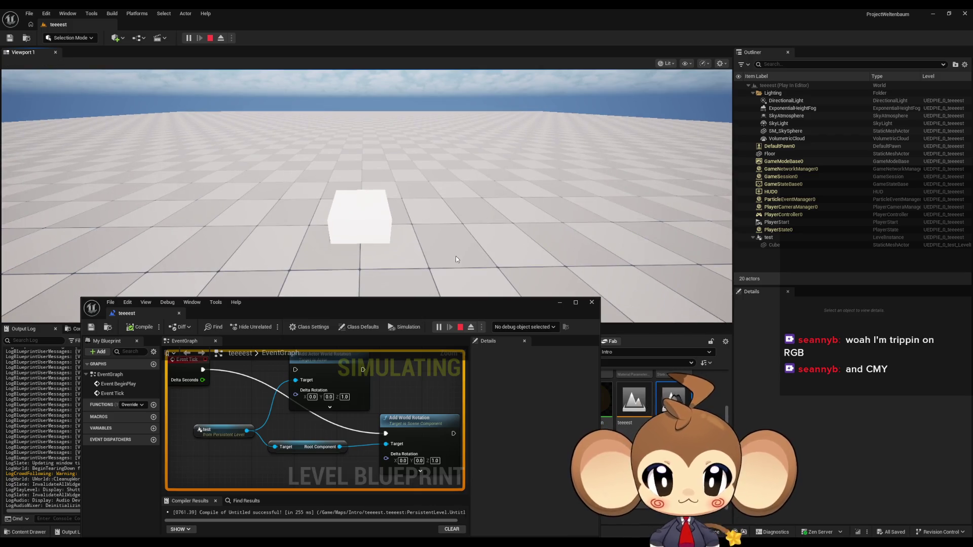
left_click(406, 251)
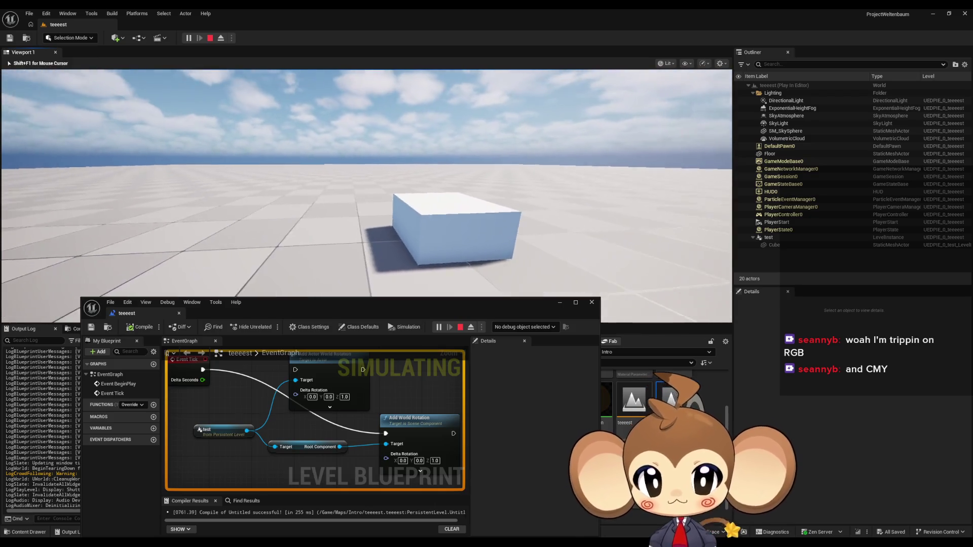
key("shift+F1")
left_click(427, 216)
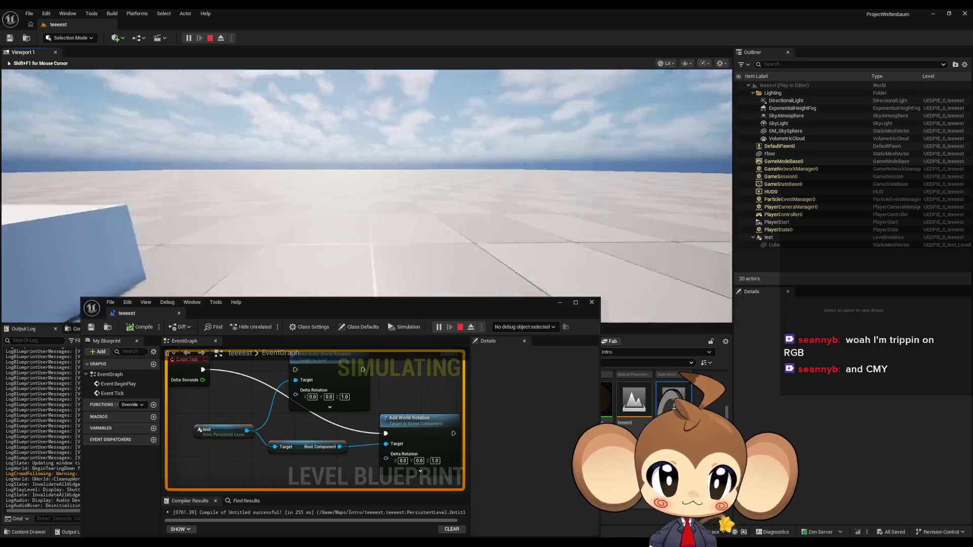
key("shift+F1")
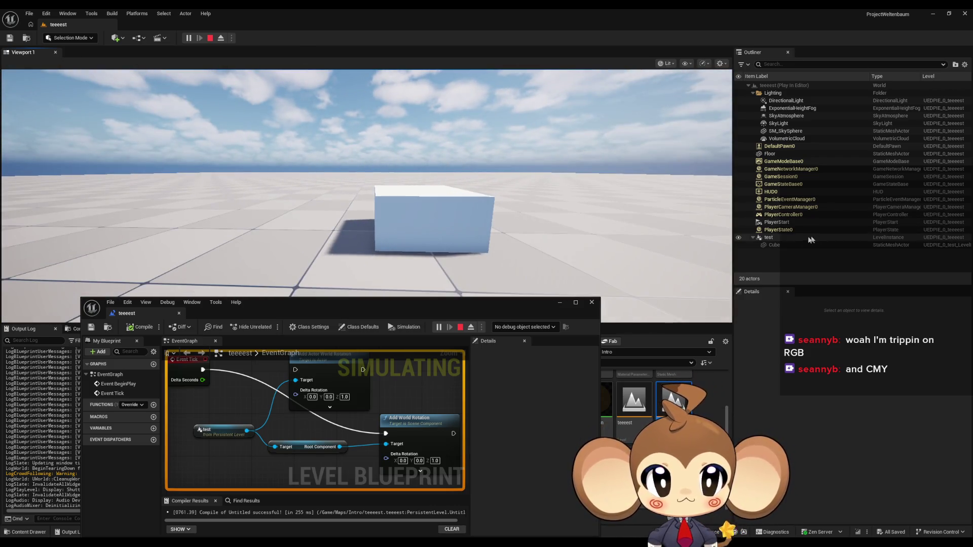
Select the test level instance, check its changing Z rotation, and stop the simulation.
left_click(800, 238)
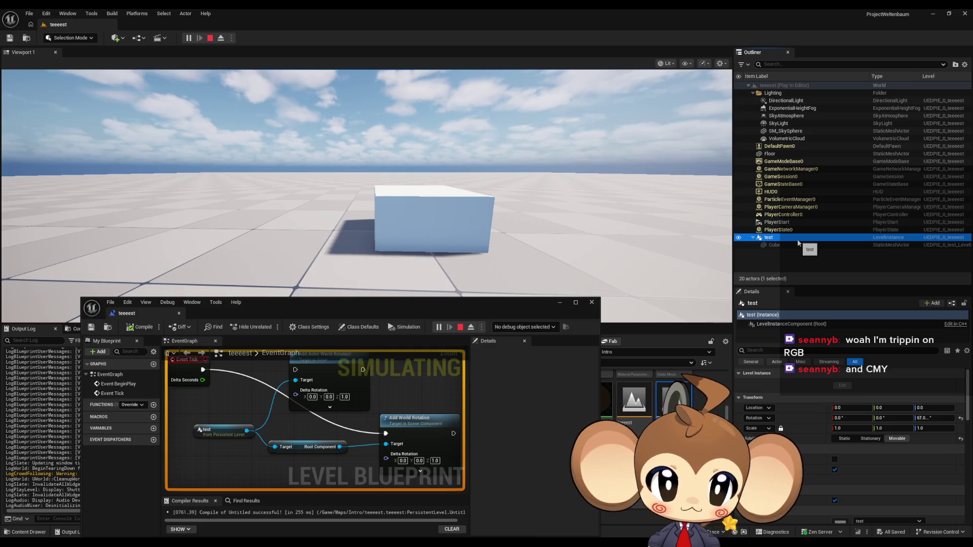
scroll(849, 391, "down", 2)
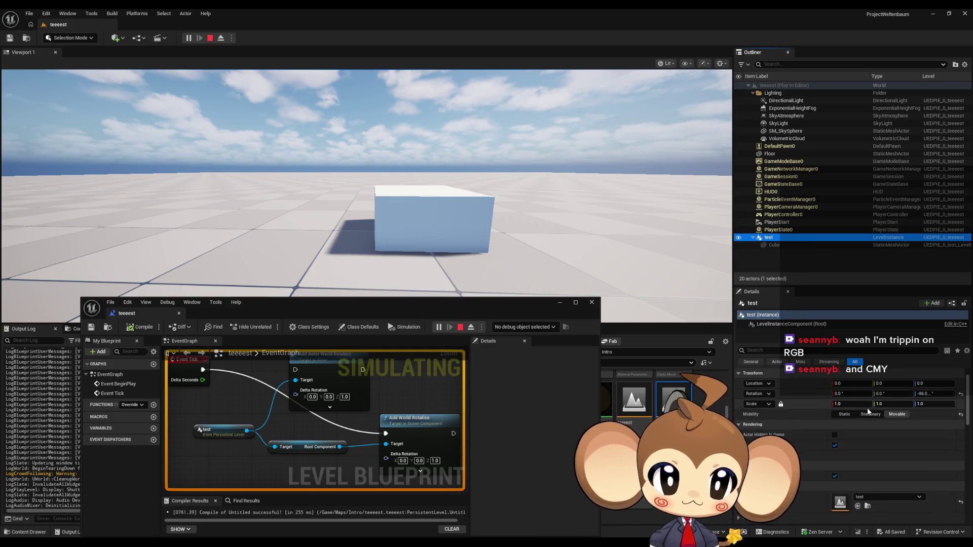
scroll(868, 412, "down", 1)
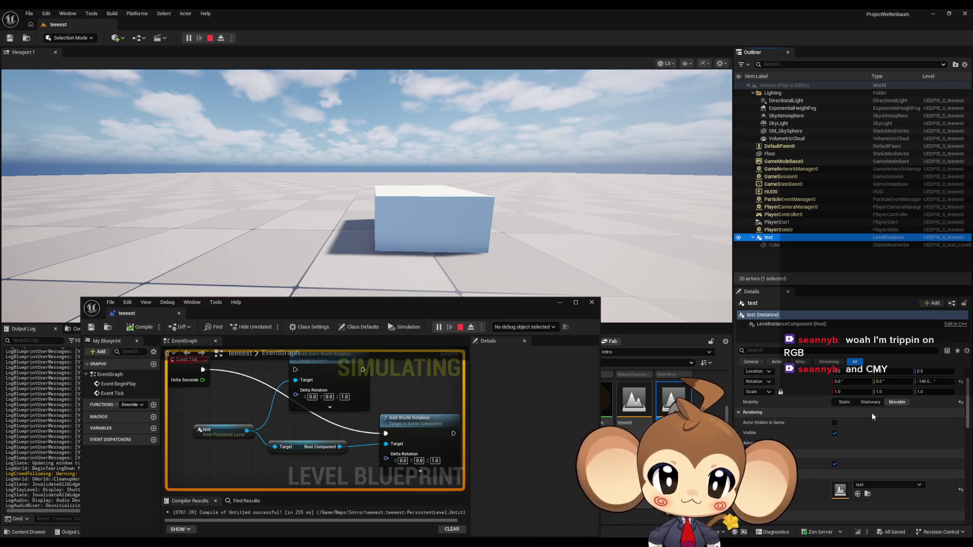
scroll(871, 412, "down", 2)
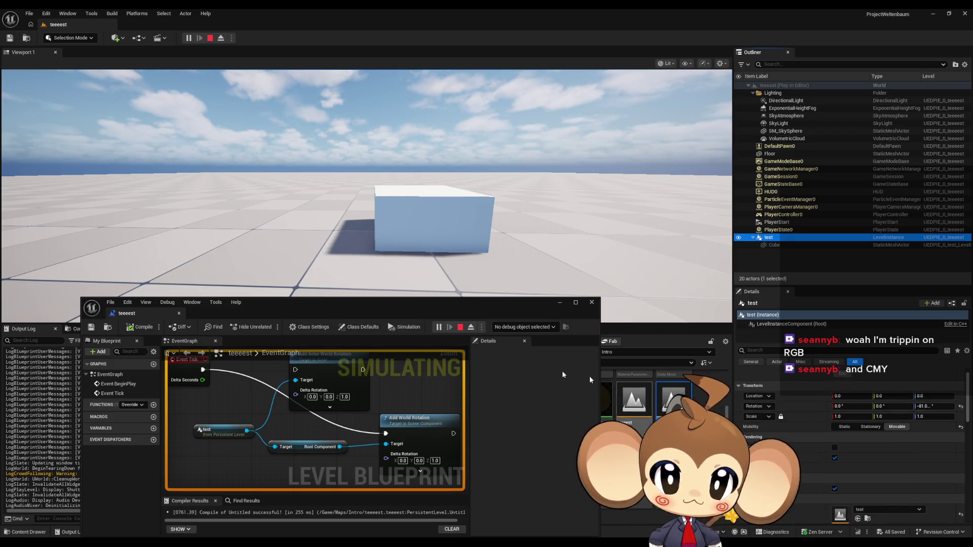
left_click(460, 327)
Search the test instance's actions for 'set trans' and cancel without adding a node.
left_click_drag(275, 410, 266, 450)
type("set trans")
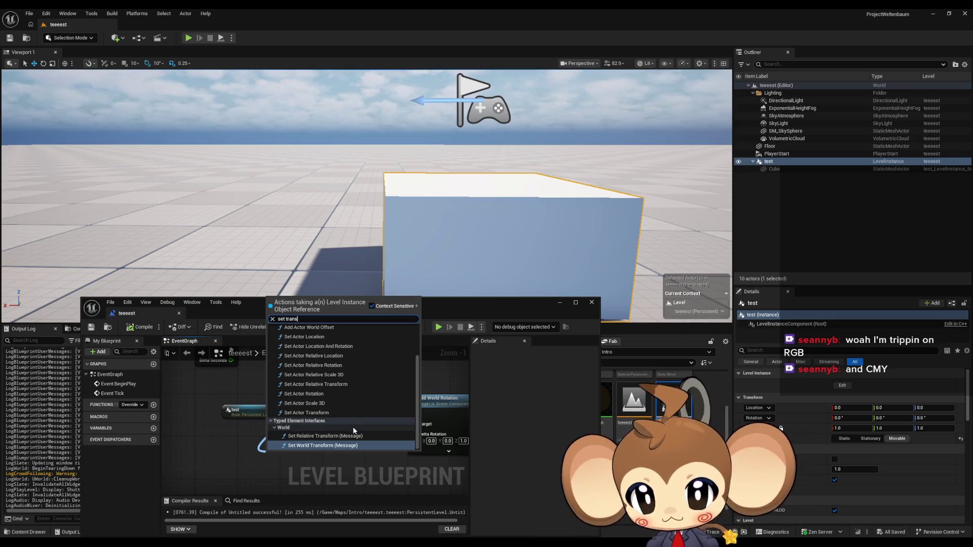
scroll(353, 427, "up", 3)
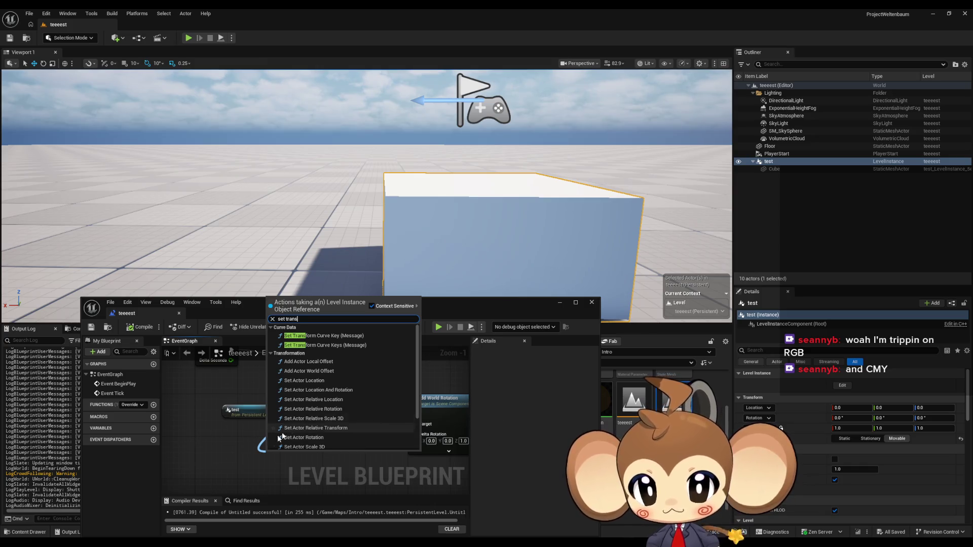
key("Escape")
Browse the test instance's 'trans' and 'get' actions, dismiss the list, and switch to the Reddit post.
left_click_drag(275, 414, 273, 467)
type("trans")
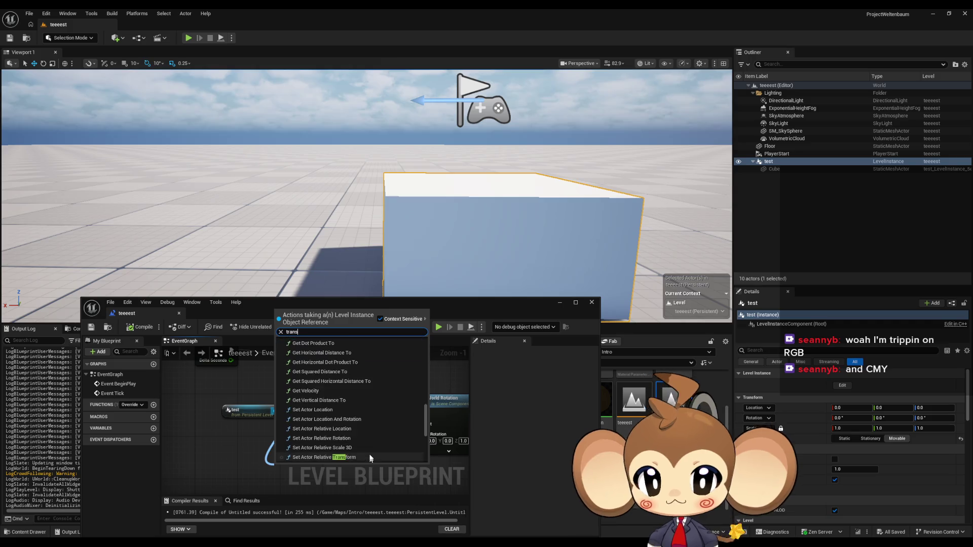
scroll(355, 430, "down", 5)
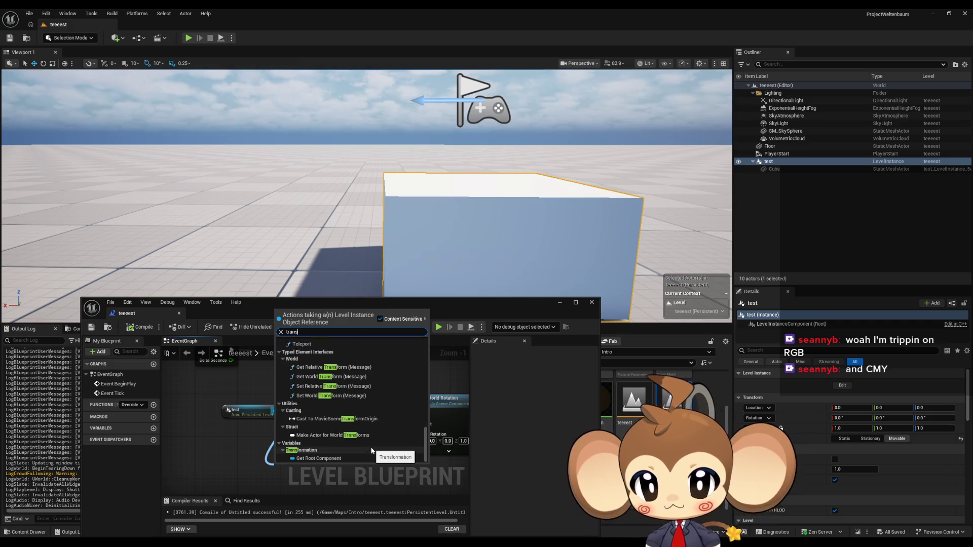
key("BackSpace")
key("BackSpace")
key("BackSpace")
type("get")
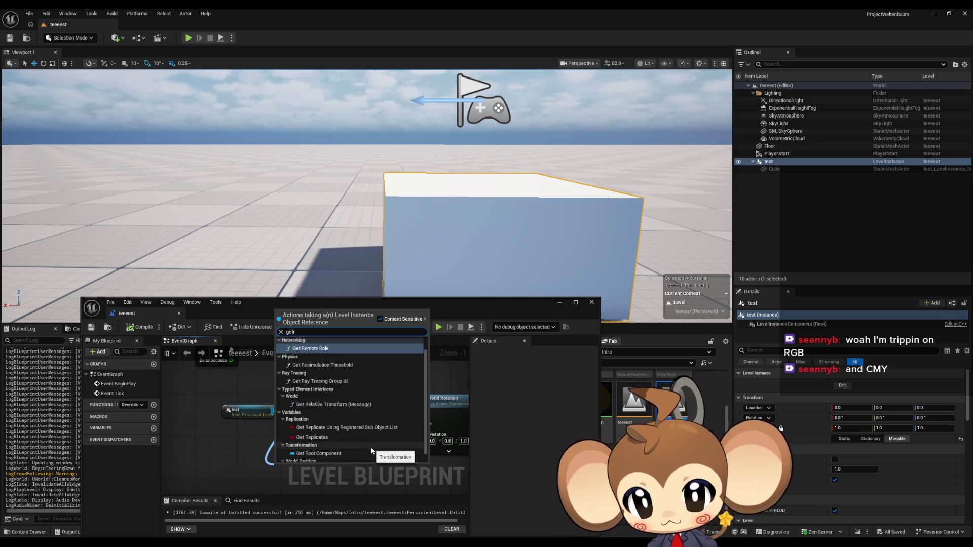
left_click_drag(427, 416, 418, 462)
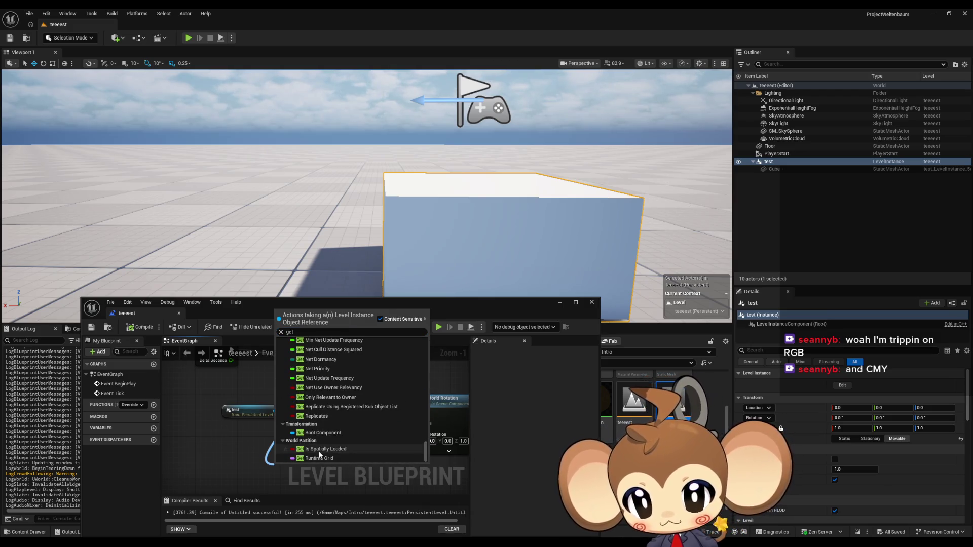
scroll(322, 441, "up", 6)
scroll(332, 439, "up", 10)
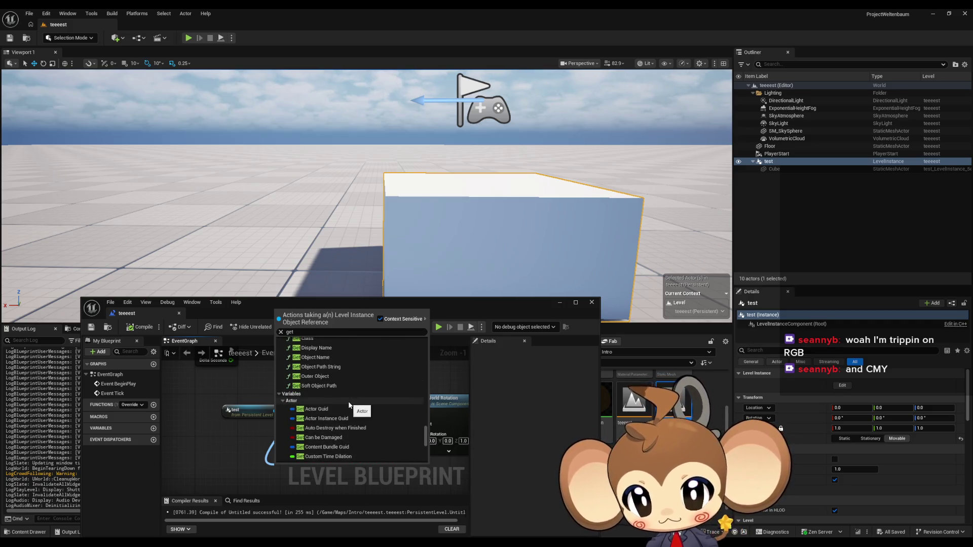
scroll(375, 407, "down", 1)
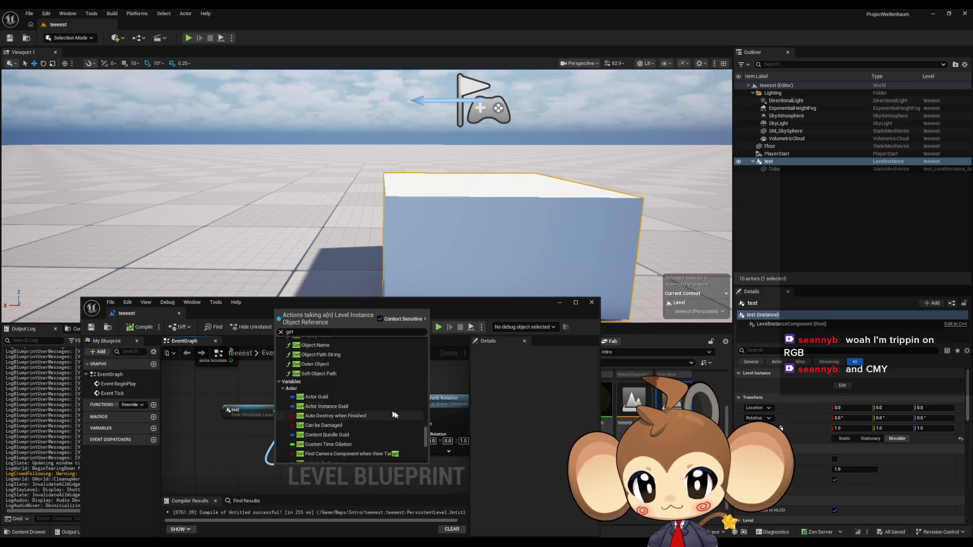
scroll(403, 412, "down", 5)
scroll(405, 414, "down", 10)
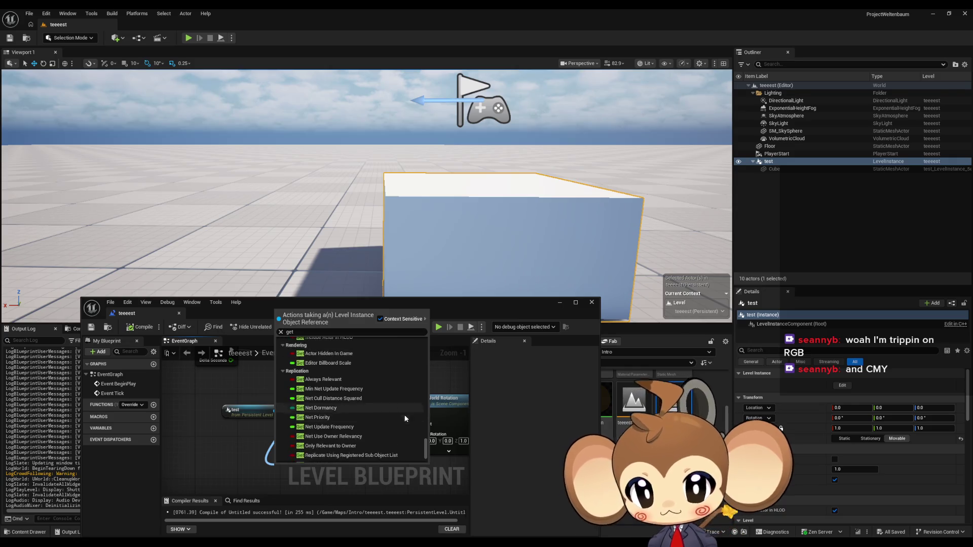
scroll(404, 414, "down", 5)
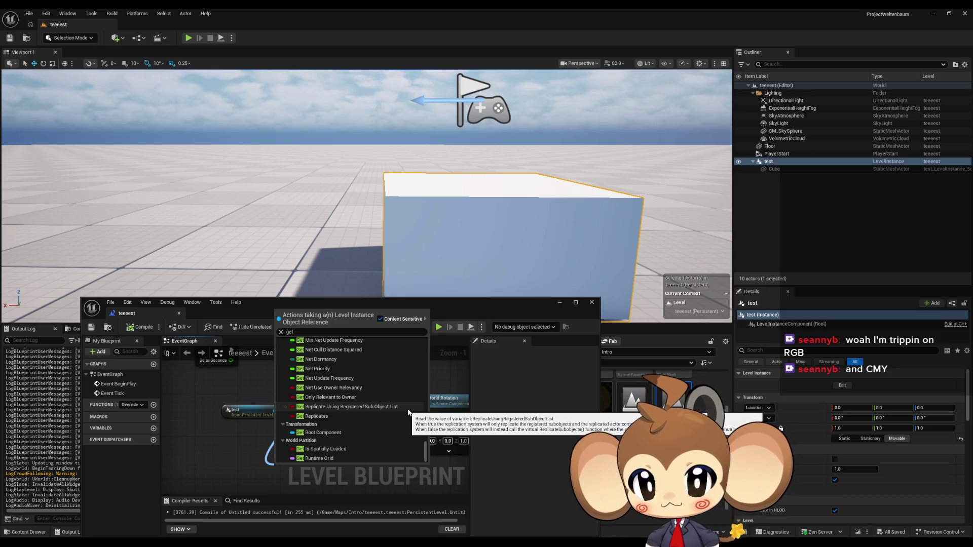
scroll(397, 402, "up", 5)
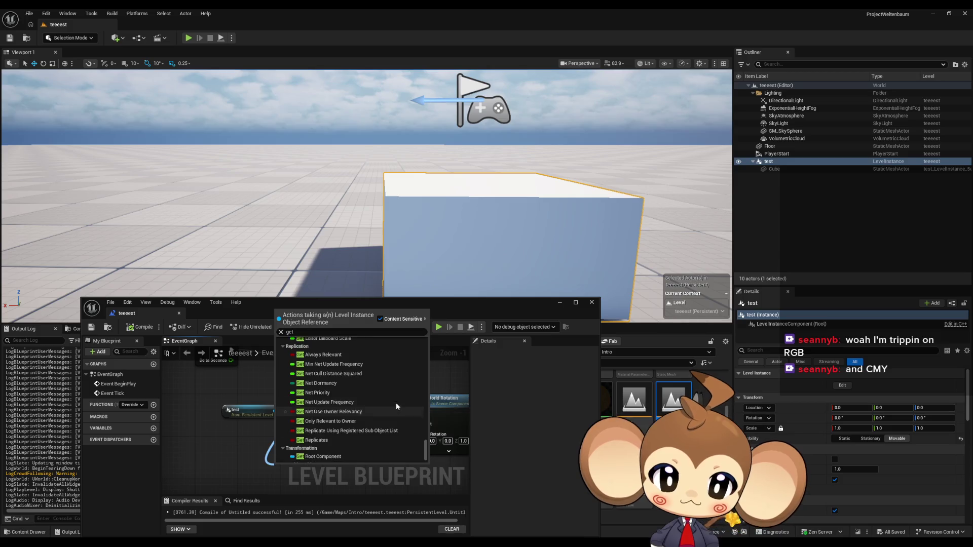
scroll(398, 451, "up", 2)
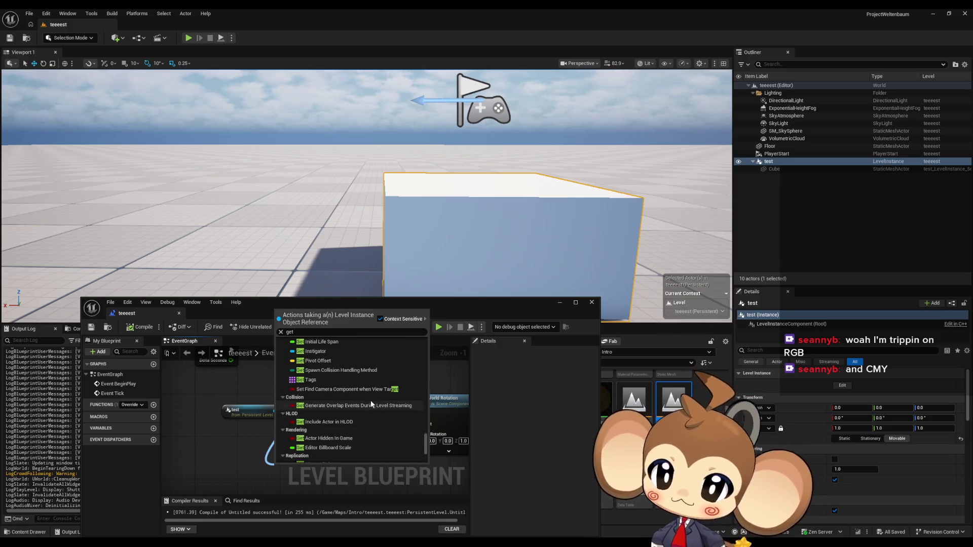
scroll(359, 409, "up", 3)
scroll(352, 407, "up", 5)
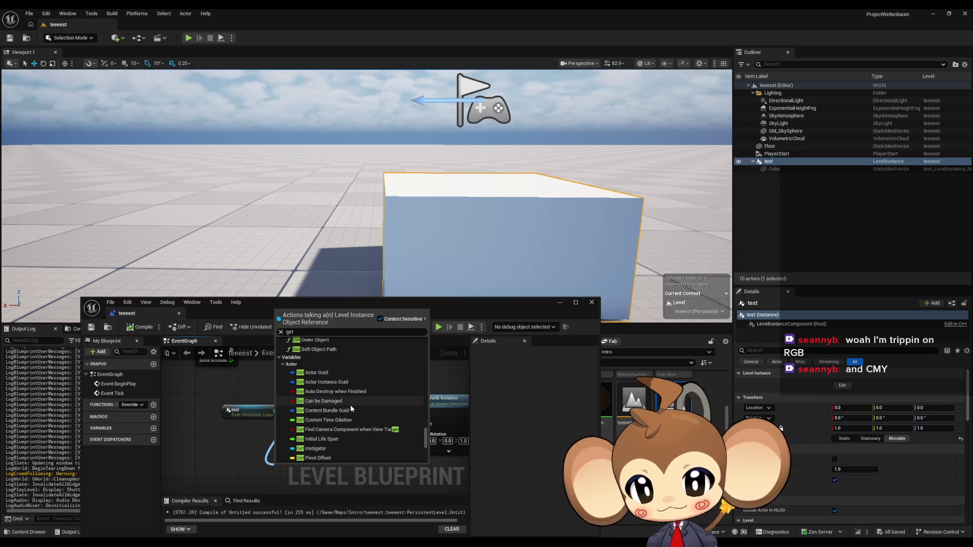
scroll(349, 406, "up", 2)
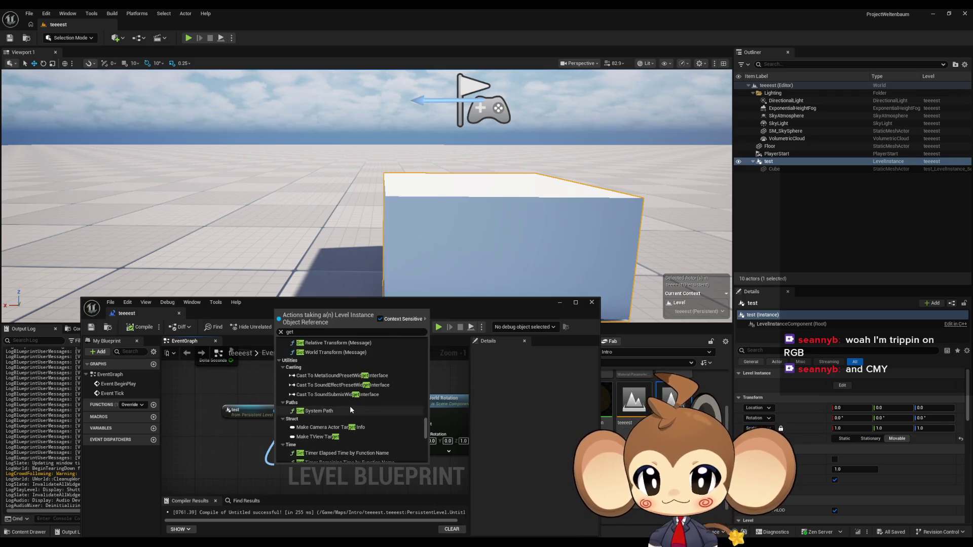
scroll(351, 406, "down", 4)
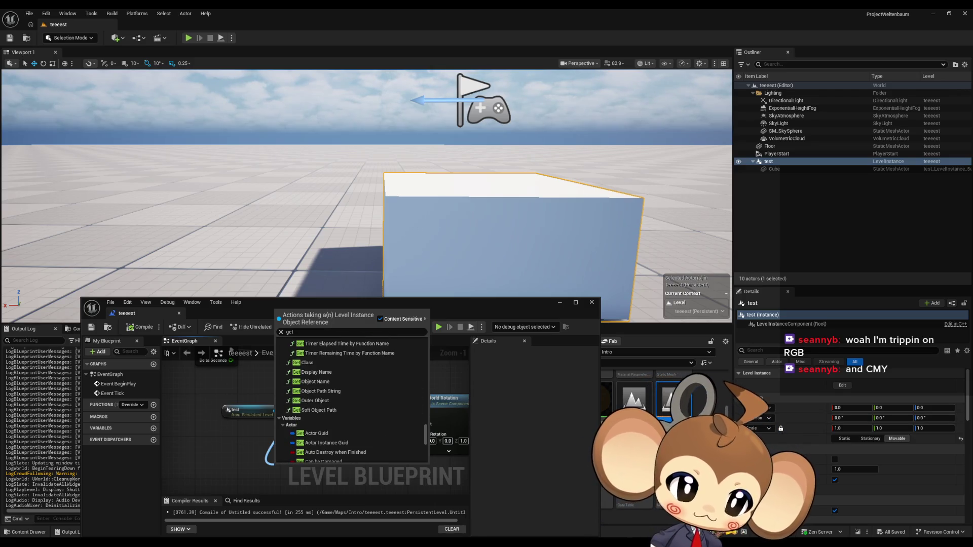
key("Escape")
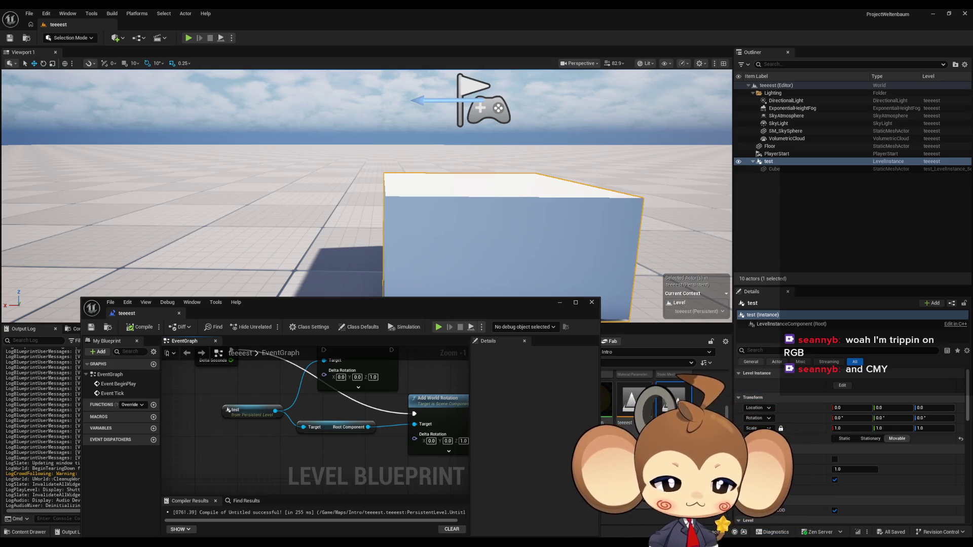
key("alt+Tab")
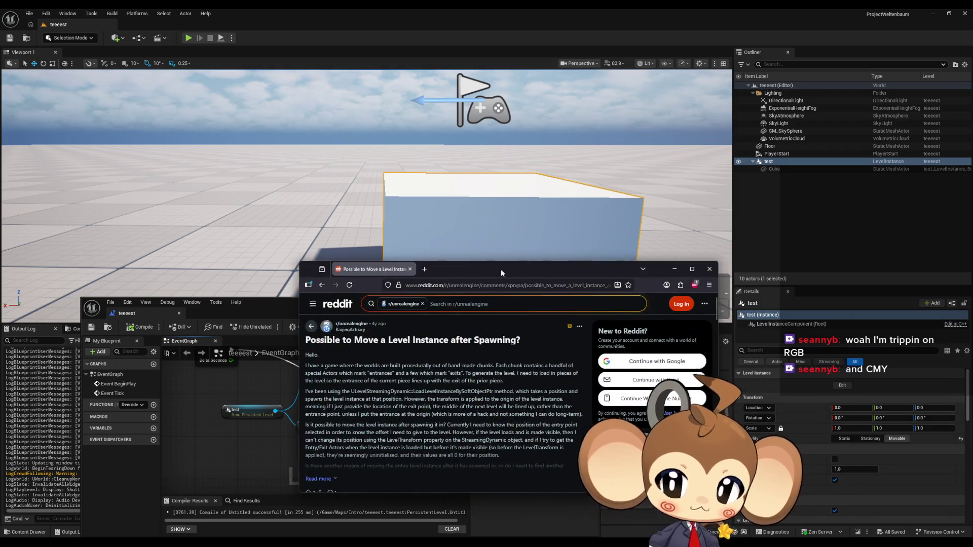
Maximize the browser, expand the post, highlight its Edit note on setting LevelTransform while hidden, then restore the window.
double_click(501, 269)
scroll(478, 298, "down", 2)
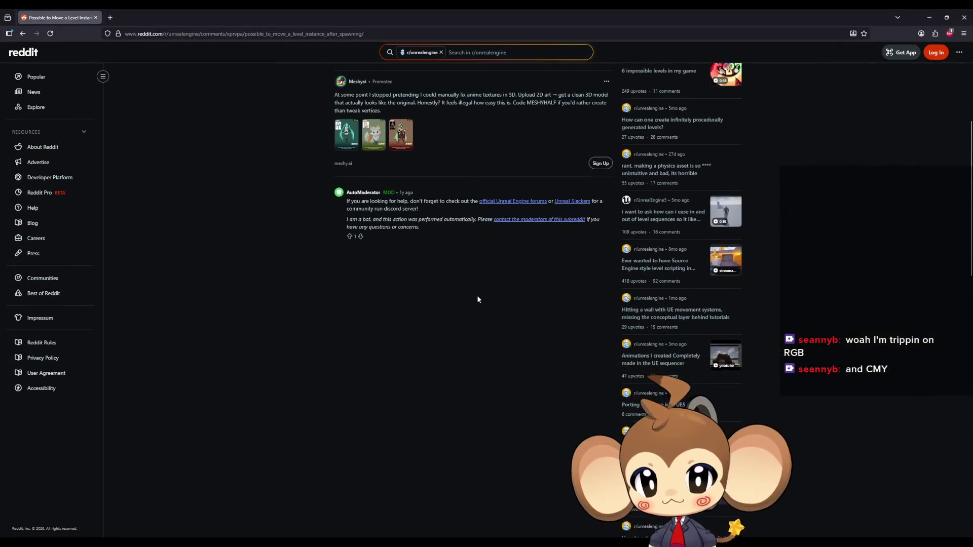
scroll(466, 287, "up", 4)
left_click(347, 279)
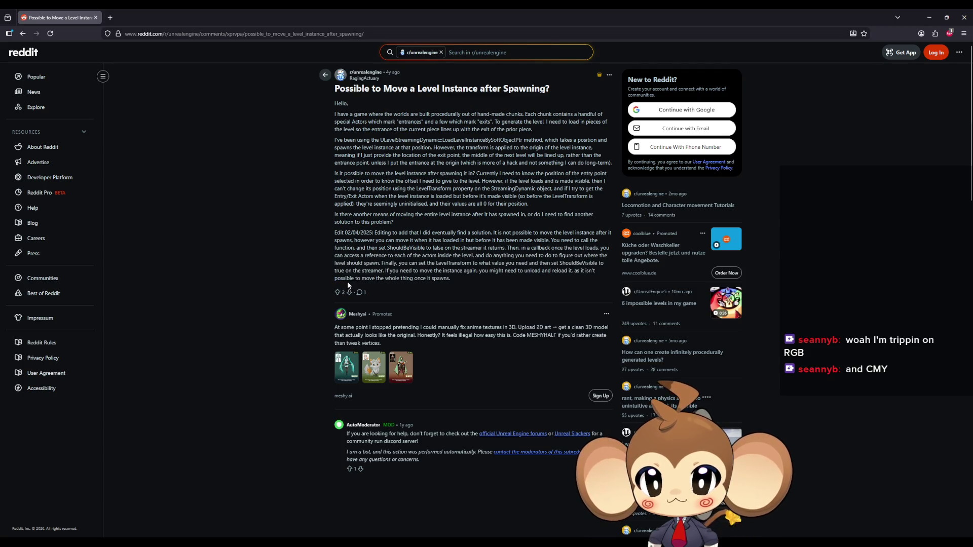
left_click_drag(380, 233, 448, 232)
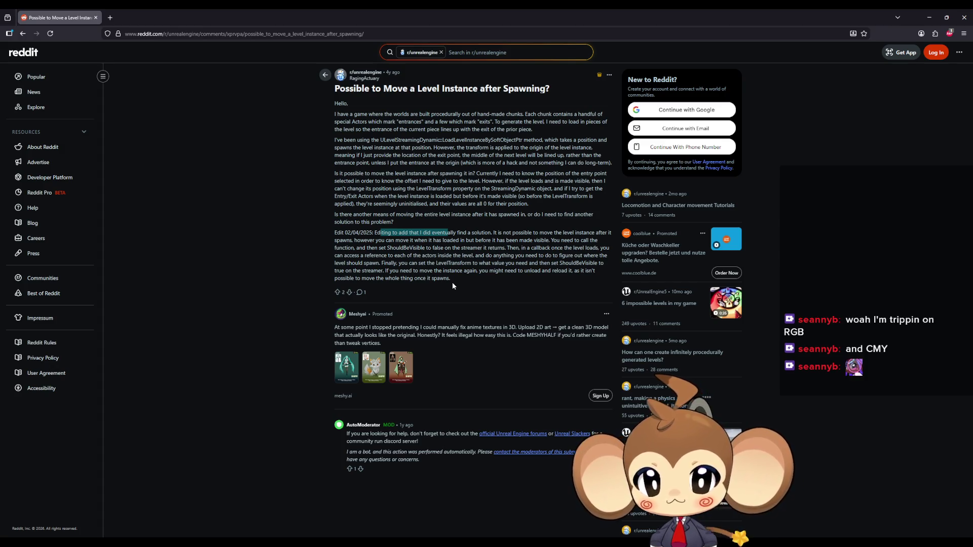
double_click(338, 17)
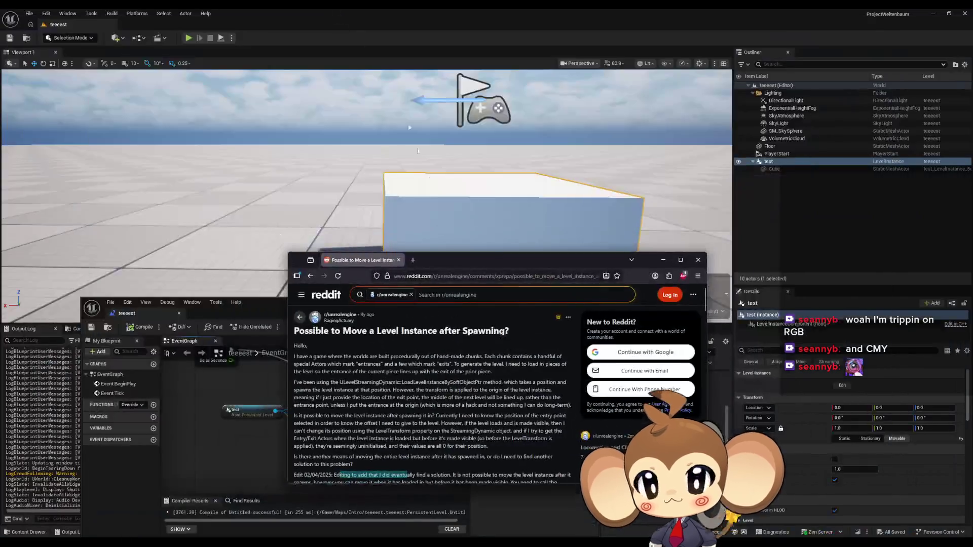
Minimize the browser and add a Delay node after Event BeginPlay.
left_click(662, 260)
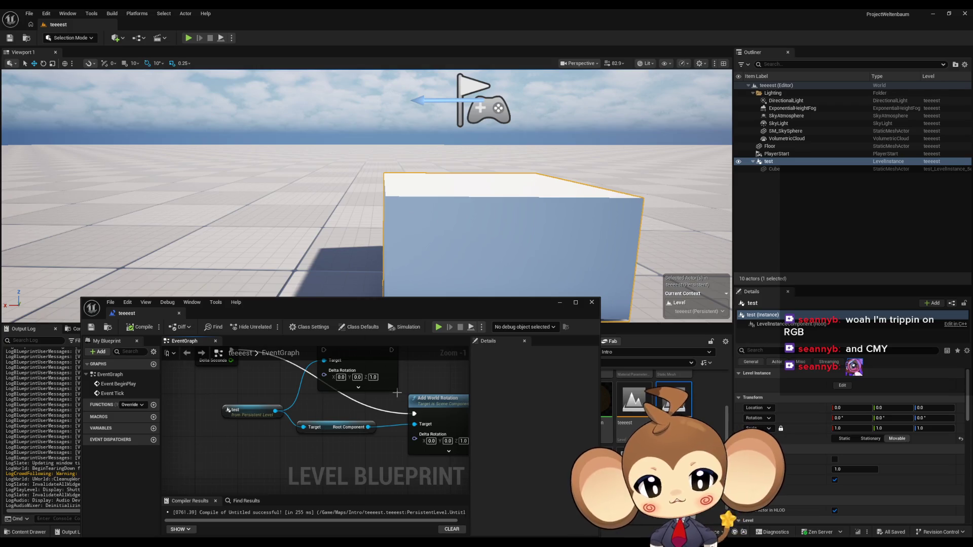
scroll(398, 396, "down", 2)
mouse_move(398, 396)
left_mouse_down()
mouse_move(347, 415)
mouse_move(253, 425)
mouse_move(302, 424)
left_mouse_up()
type("delay")
key("Return")
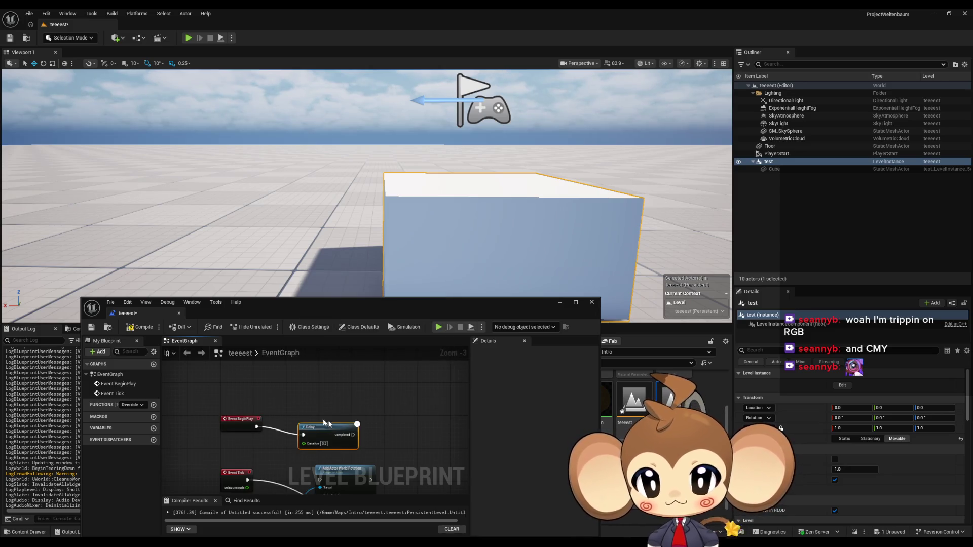
Add a Flip Flop node after the Delay and a reference node for the test level instance.
mouse_move(343, 431)
left_mouse_down()
mouse_move(340, 406)
mouse_move(334, 416)
mouse_move(375, 418)
mouse_move(364, 413)
left_mouse_up()
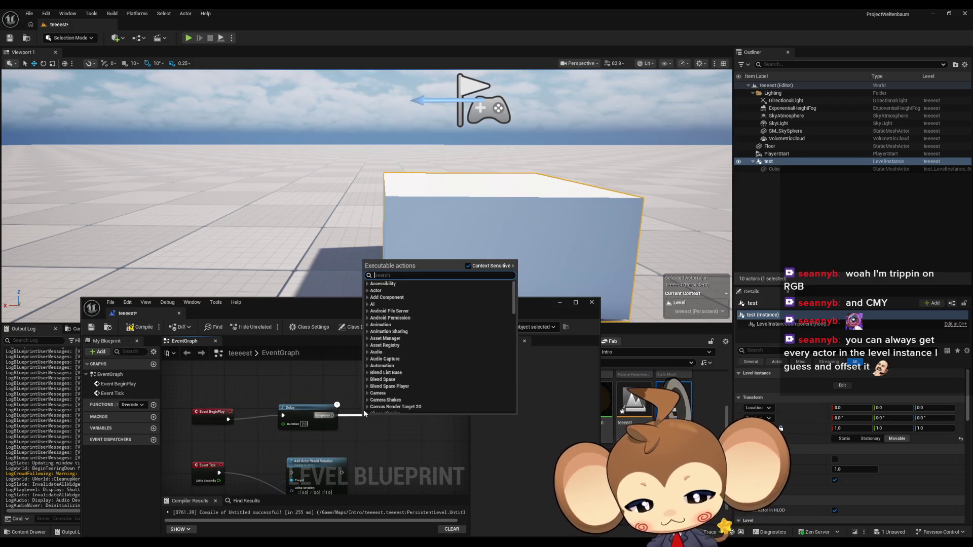
type("flip")
key("Return")
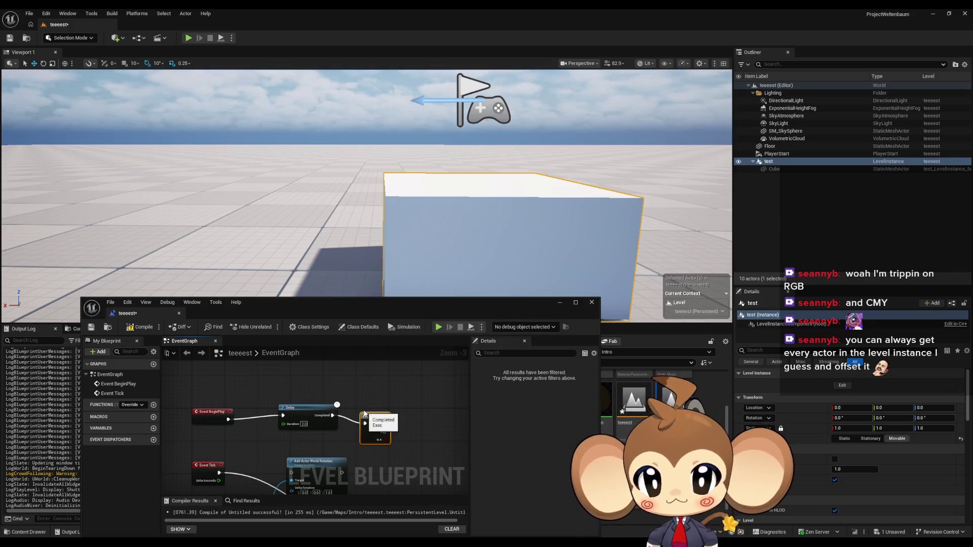
left_click_drag(379, 419, 348, 386)
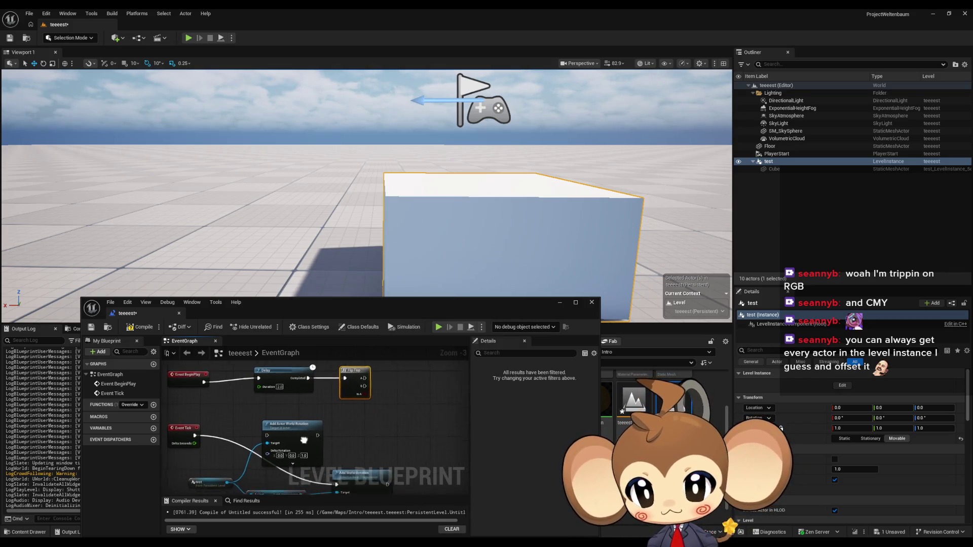
left_click(369, 455)
right_click(332, 375)
left_click(354, 385)
left_click_drag(366, 376, 388, 379)
type("vis")
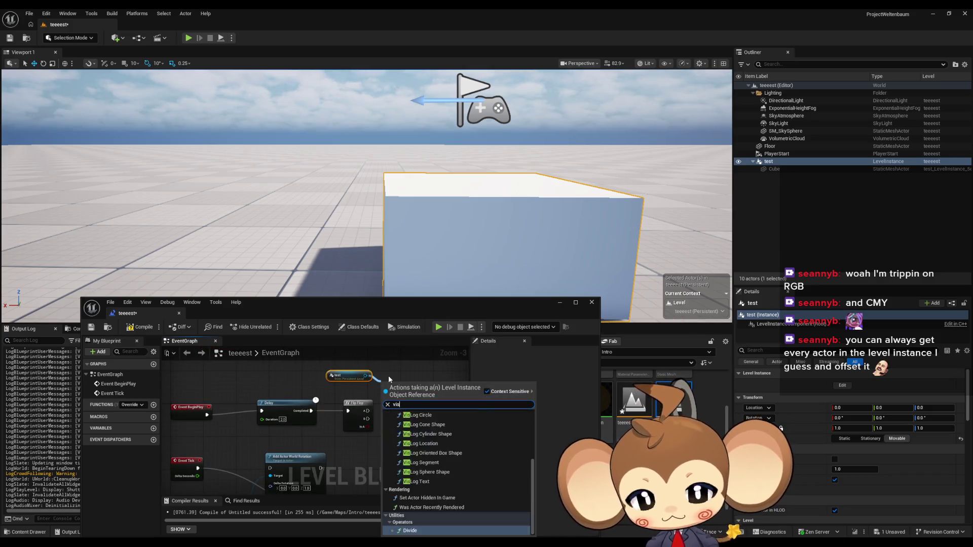
type("ibload")
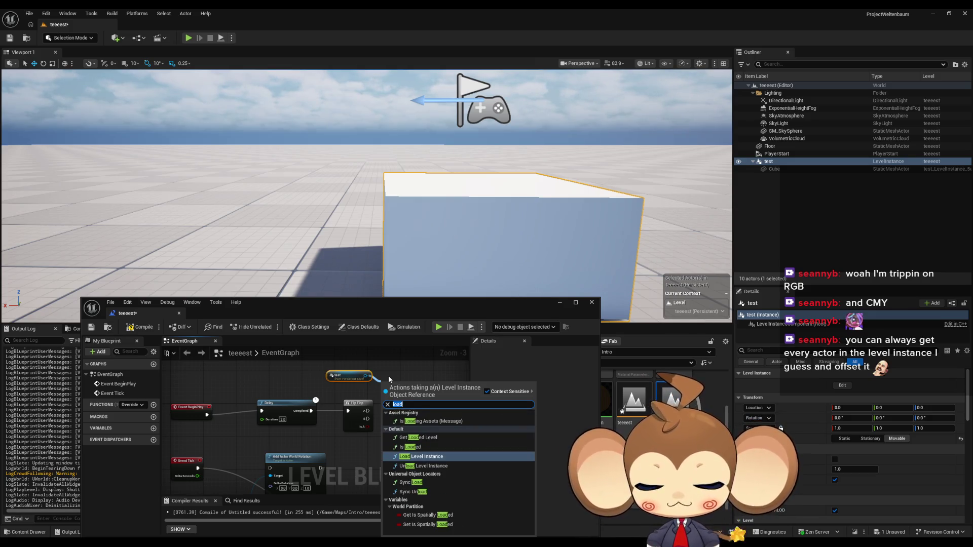
type("show")
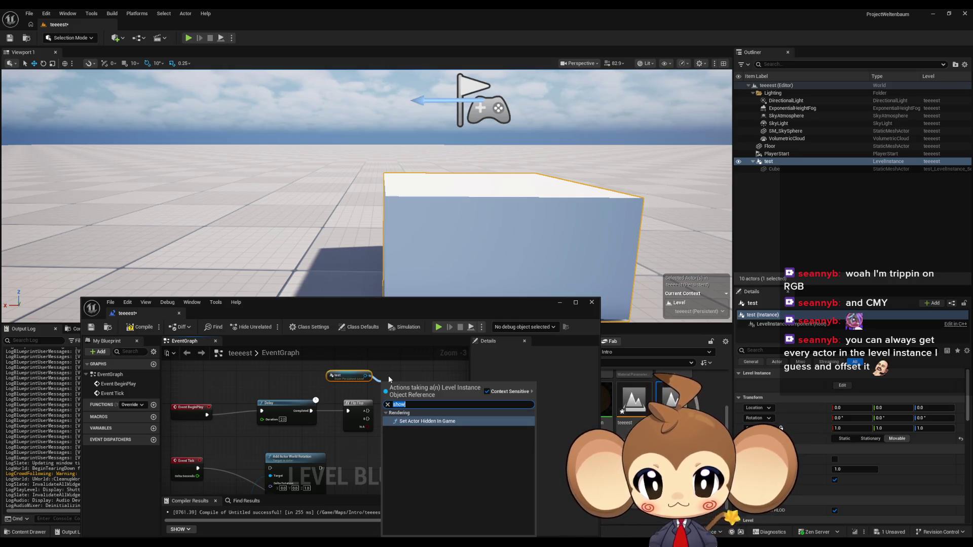
key("ctrl+a")
type("set")
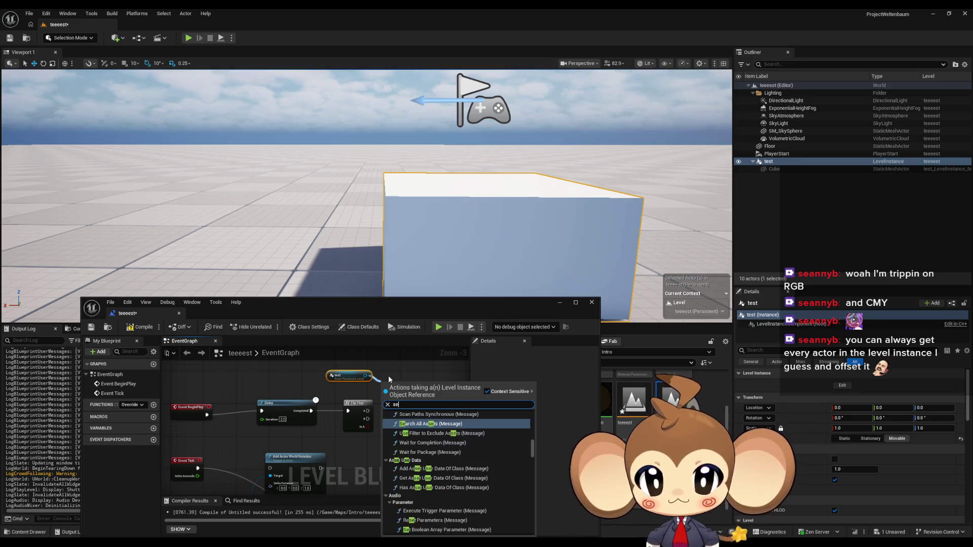
mouse_move(532, 477)
left_mouse_down()
mouse_move(536, 530)
mouse_move(541, 507)
left_mouse_up()
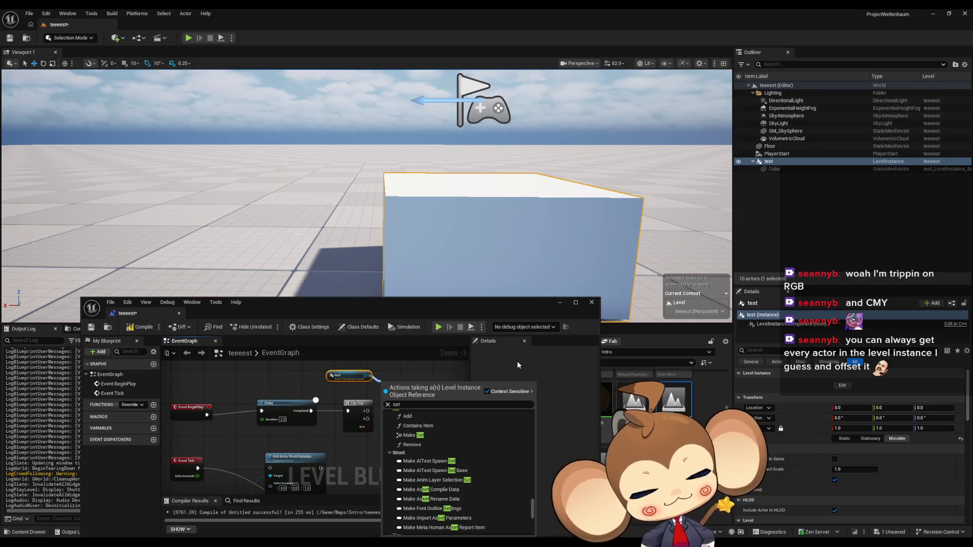
scroll(509, 470, "down", 3)
scroll(509, 470, "down", 2)
scroll(509, 470, "down", 4)
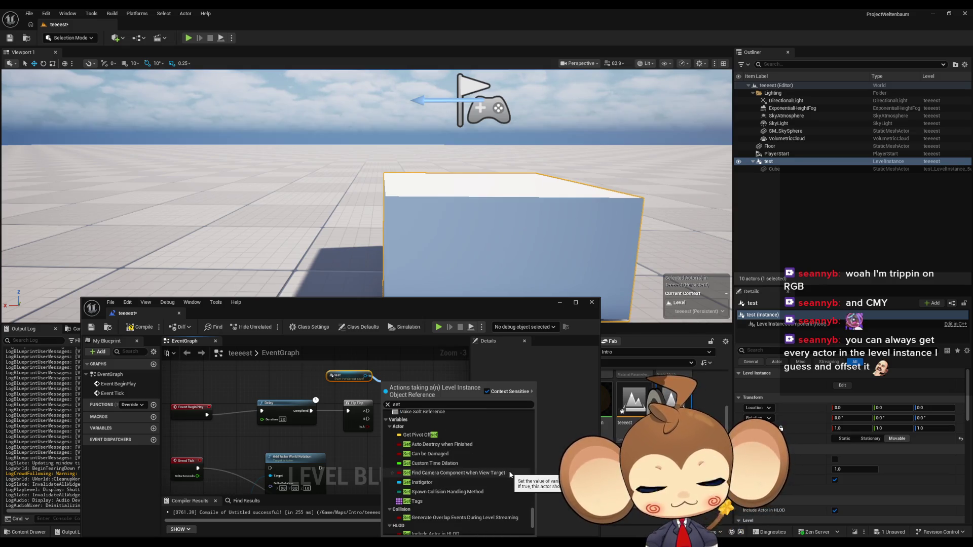
scroll(510, 471, "down", 4)
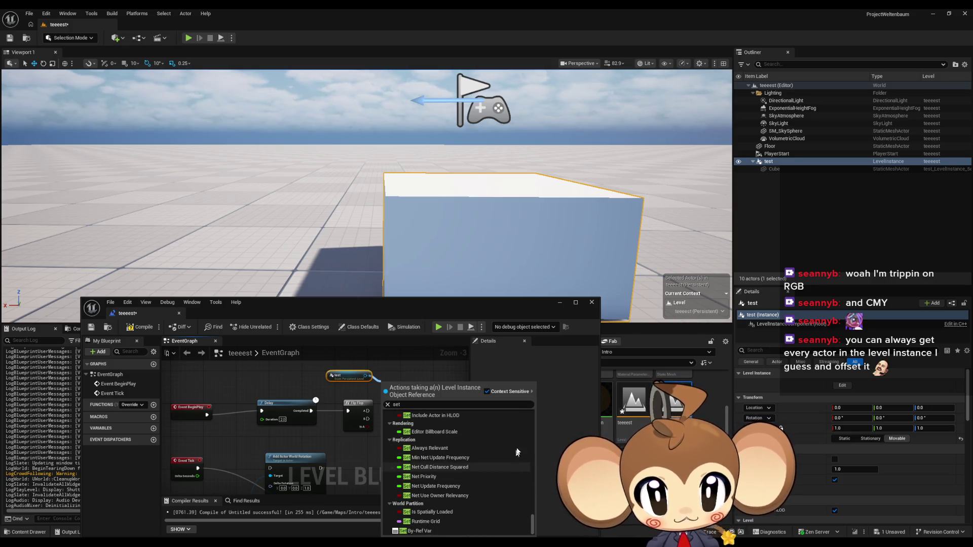
left_click_drag(453, 367, 507, 344)
mouse_move(264, 395)
left_mouse_down()
mouse_move(264, 416)
mouse_move(297, 381)
left_mouse_up()
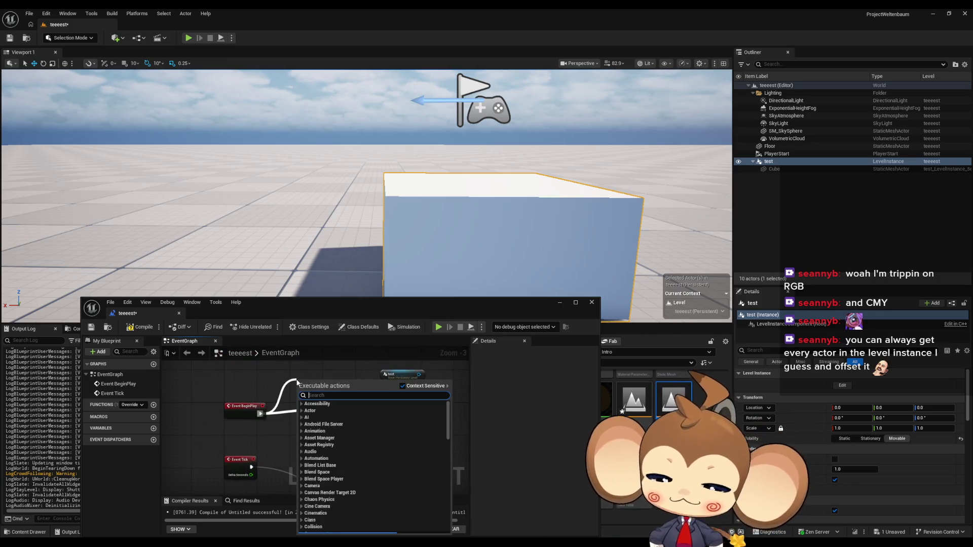
Add a Load Level Instance (by Object Reference) node after BeginPlay with Level set to test.
type("load level i")
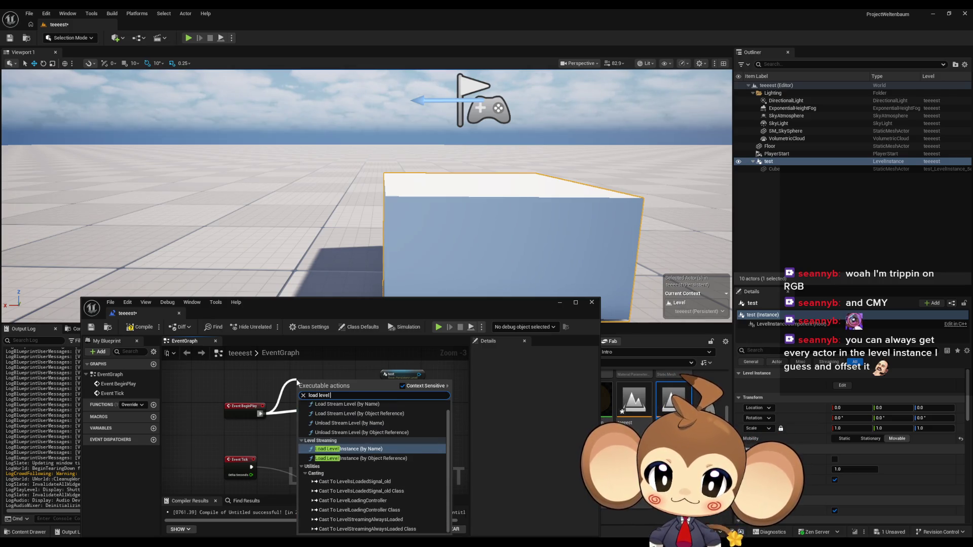
key("Return")
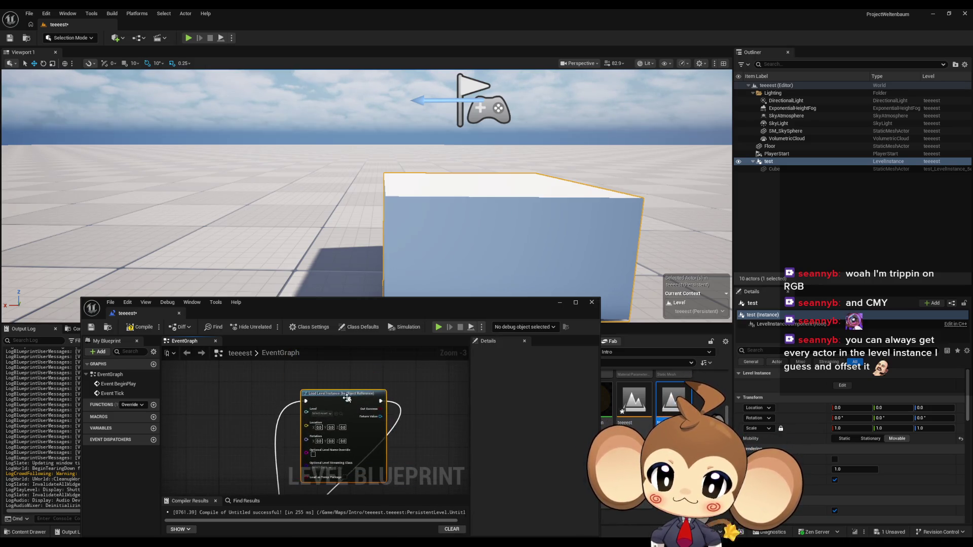
left_click(321, 415)
type("st")
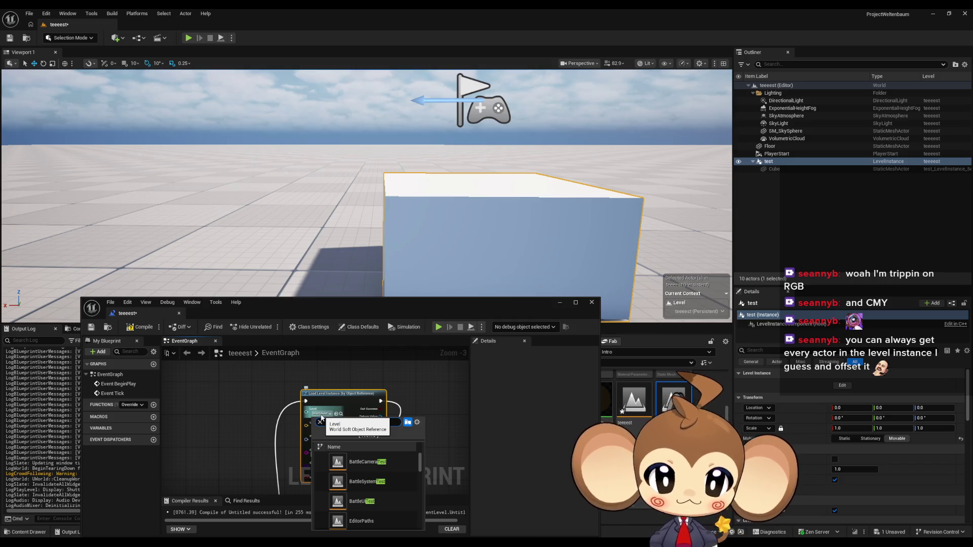
scroll(379, 478, "down", 5)
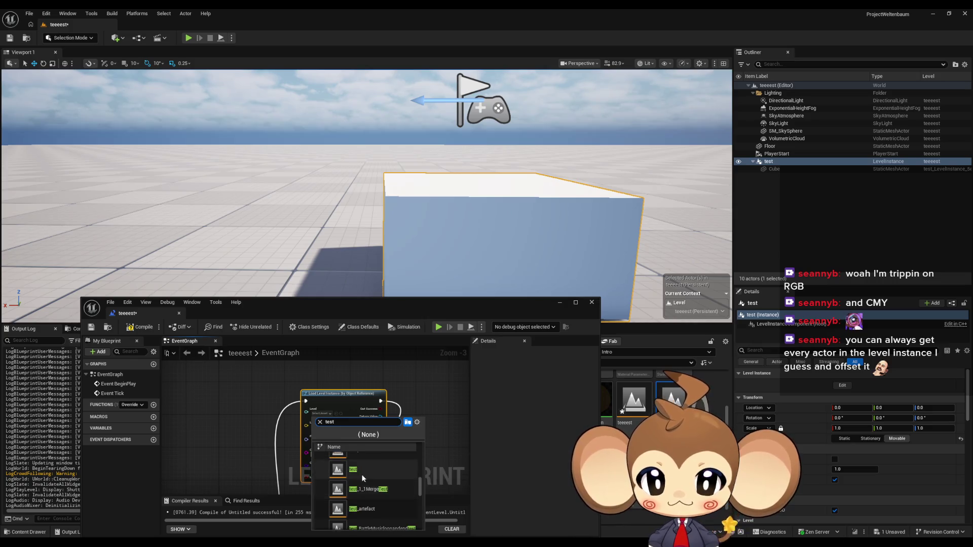
left_click(392, 466)
left_click_drag(381, 386, 345, 436)
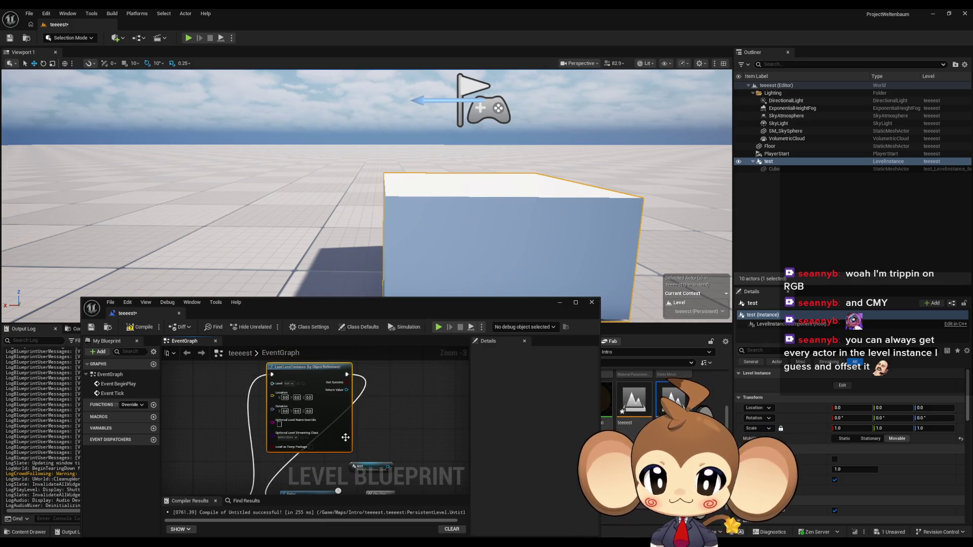
Delete the placed test level instance actor, then run a quick Play and Stop test.
left_click(777, 162)
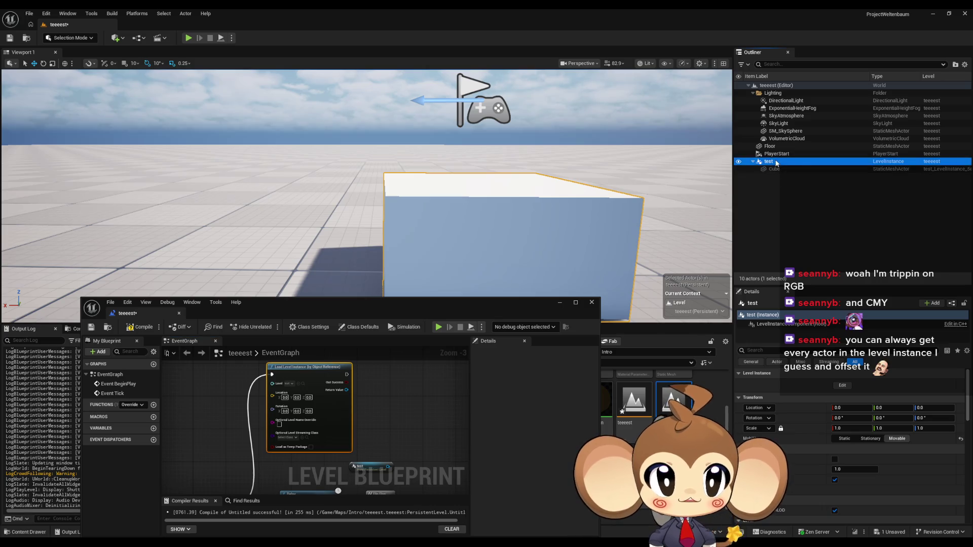
key("Delete")
left_click(566, 300)
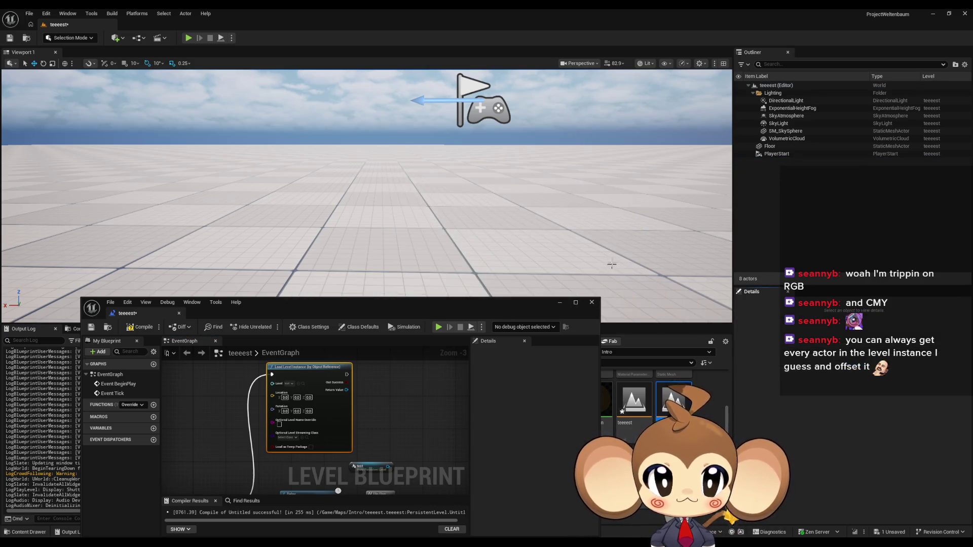
left_click(188, 38)
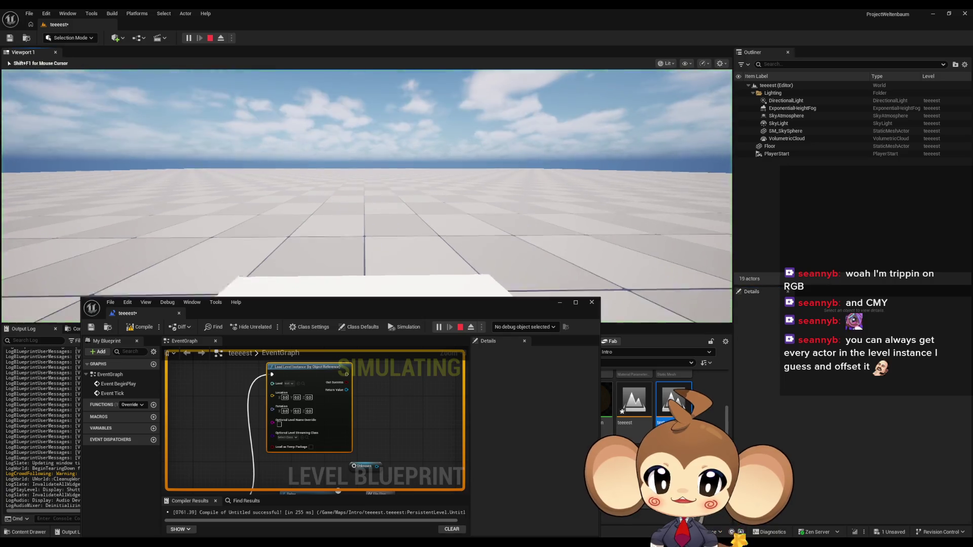
key("shift+F1")
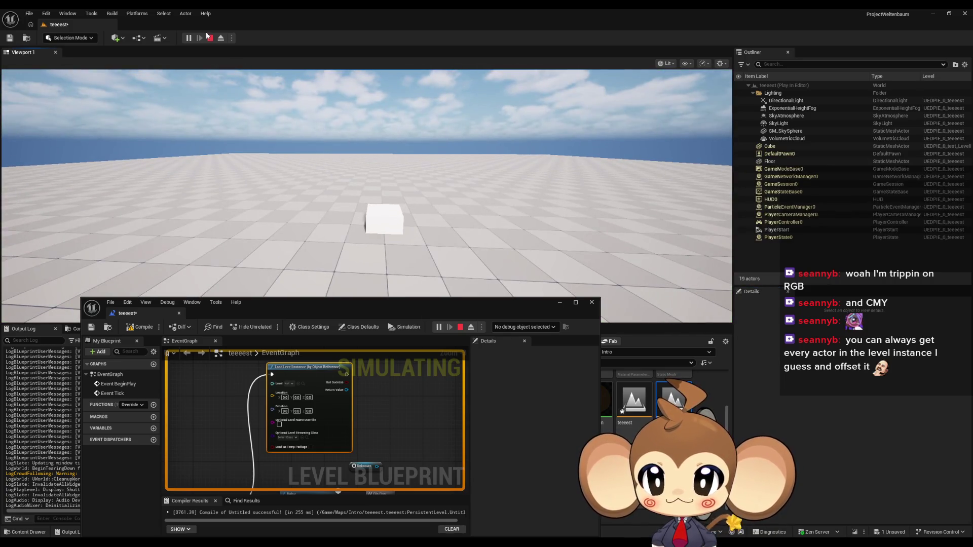
left_click(209, 37)
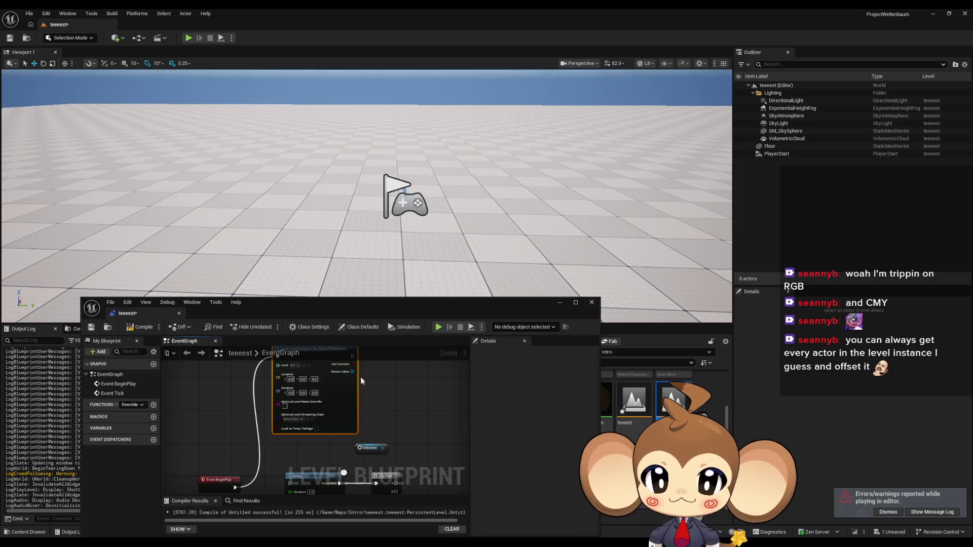
left_click_drag(351, 373, 381, 396)
Promote the loaded level's Return Value to a NewVar variable and place a NewVar getter.
type("se")
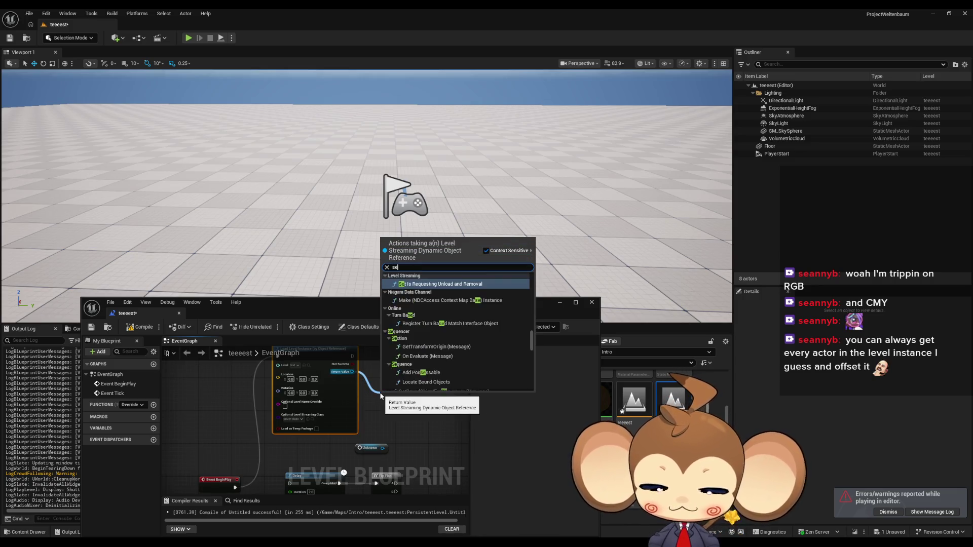
type("t trans")
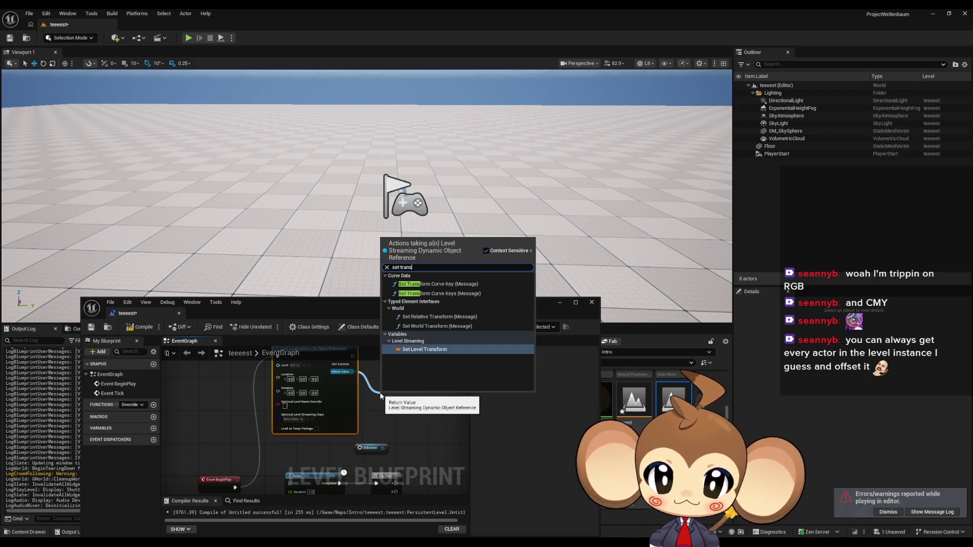
left_click(382, 405)
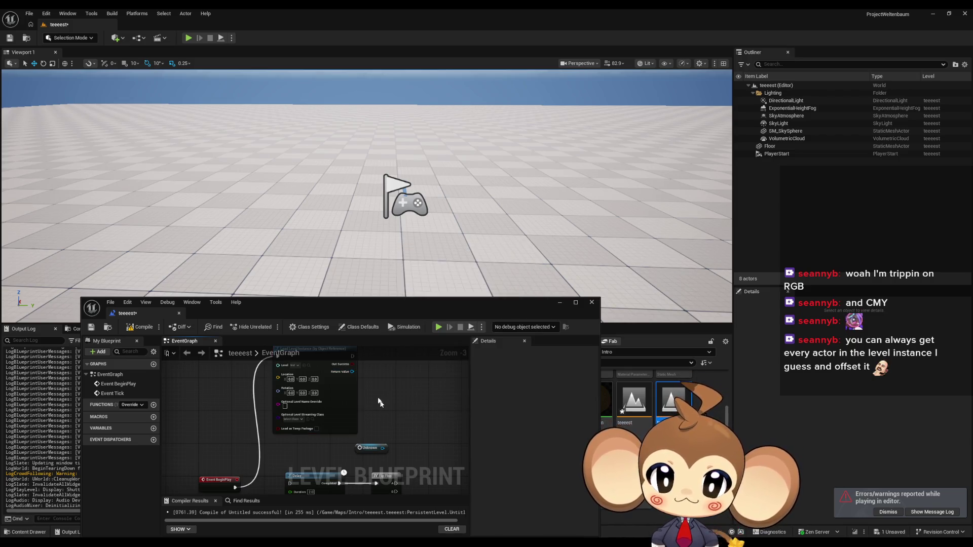
left_click_drag(350, 372, 387, 384)
type("pr")
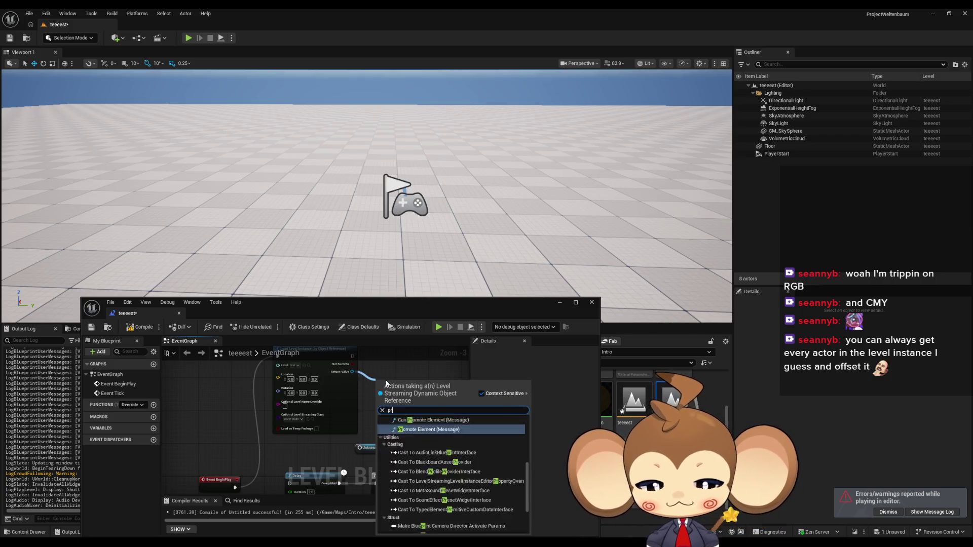
type("omote")
key("Return")
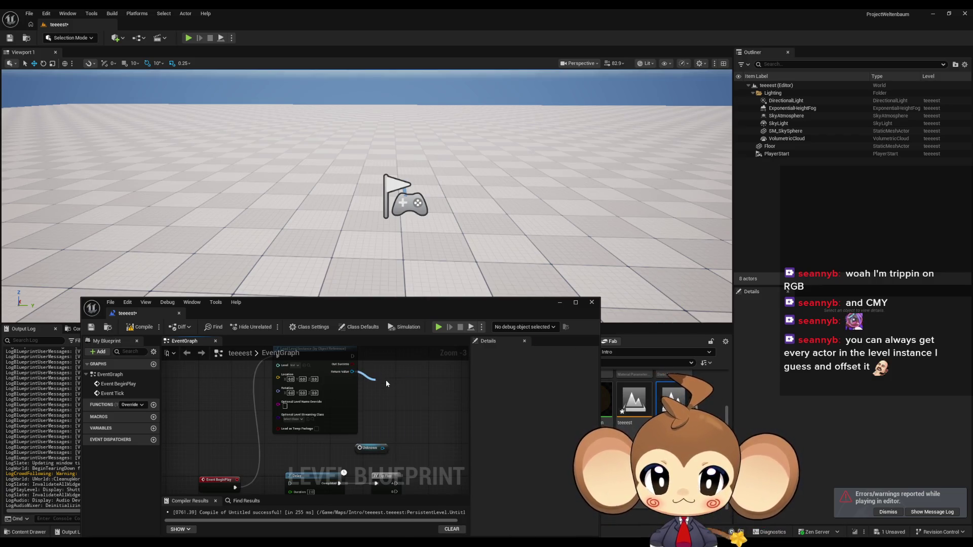
scroll(355, 401, "down", 1)
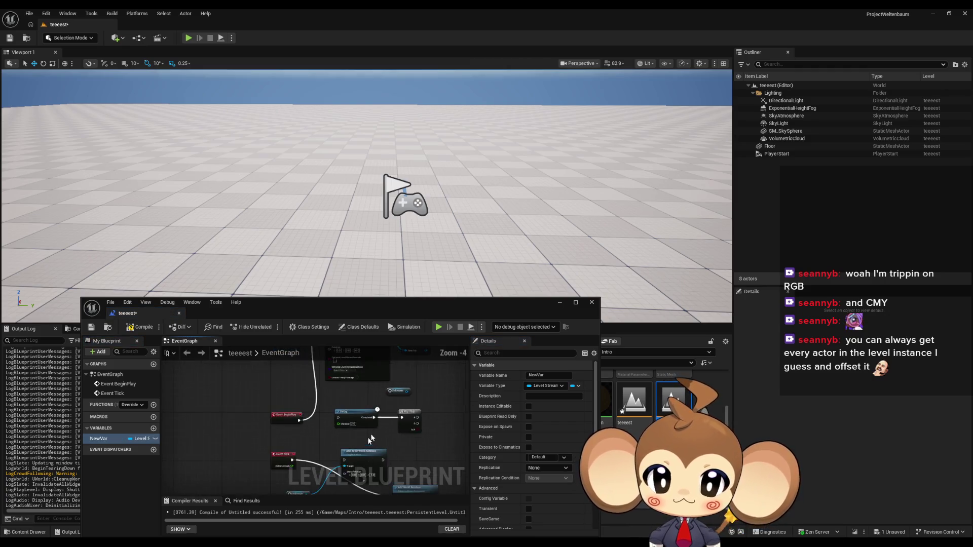
left_click(261, 427)
key("Delete")
mouse_move(98, 439)
left_mouse_down()
mouse_move(256, 446)
mouse_move(256, 454)
mouse_move(303, 443)
left_mouse_up()
left_click(255, 454)
Add Set Level Transform for NewVar, split its transform pin, set rotation Z to 45, and play.
type("set trans")
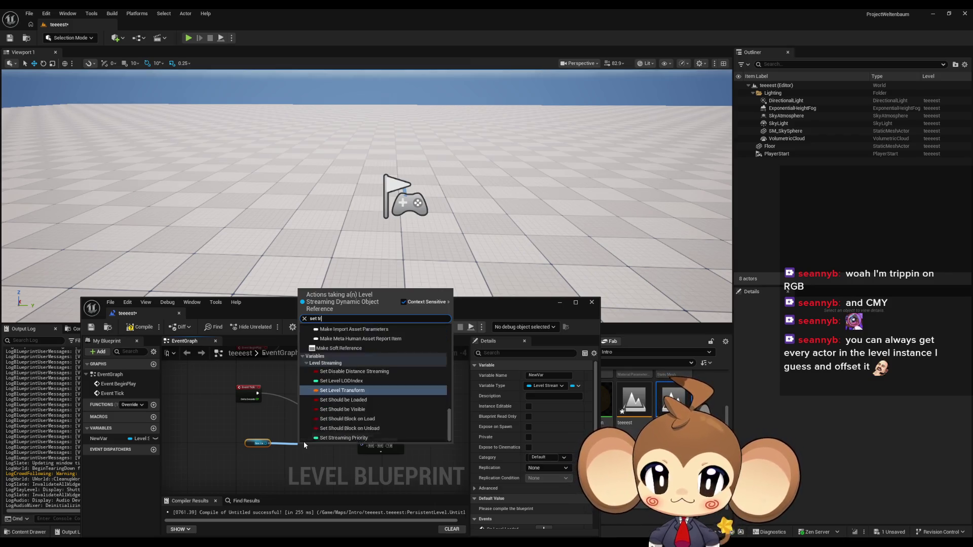
key("Return")
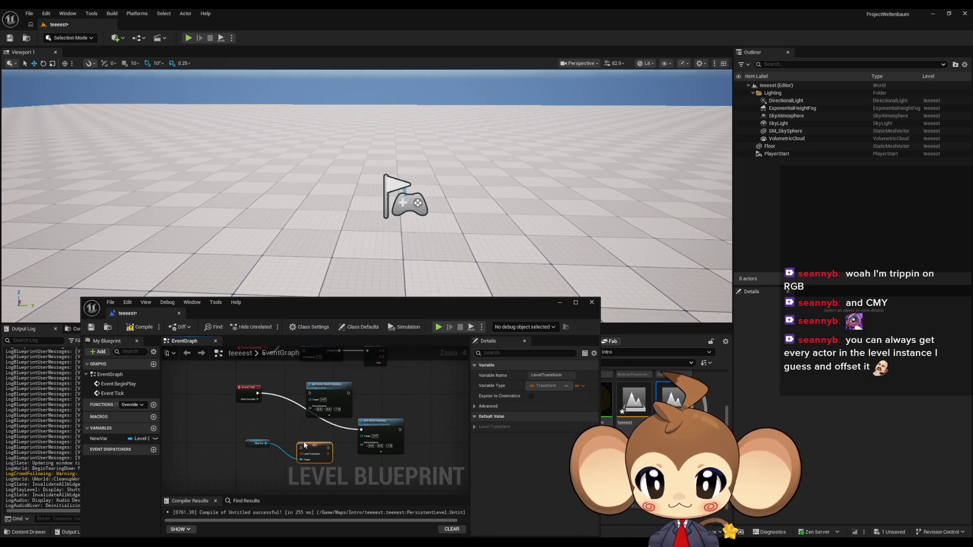
right_click(302, 454)
left_click(327, 481)
scroll(299, 484, "up", 2)
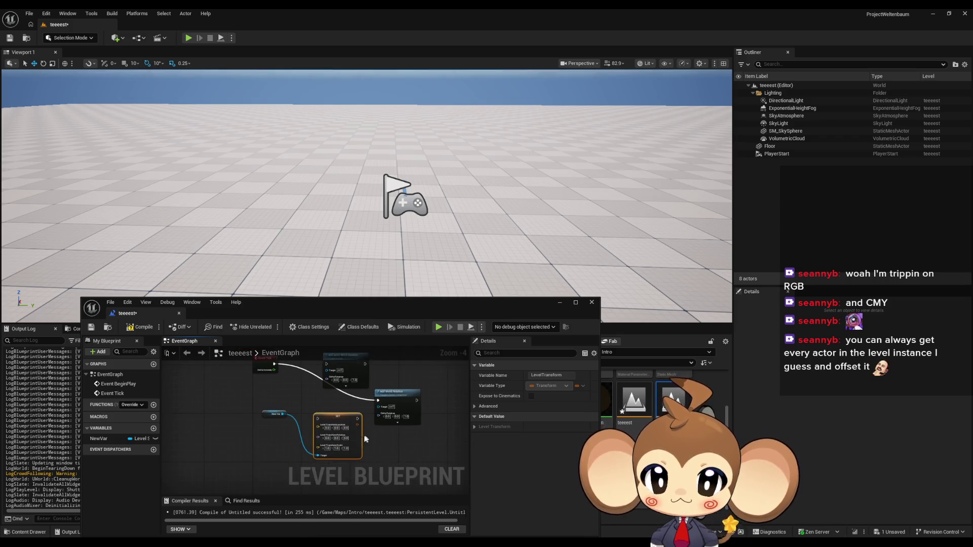
mouse_move(337, 418)
left_mouse_down()
mouse_move(350, 401)
mouse_move(332, 400)
left_mouse_up()
left_click(343, 428)
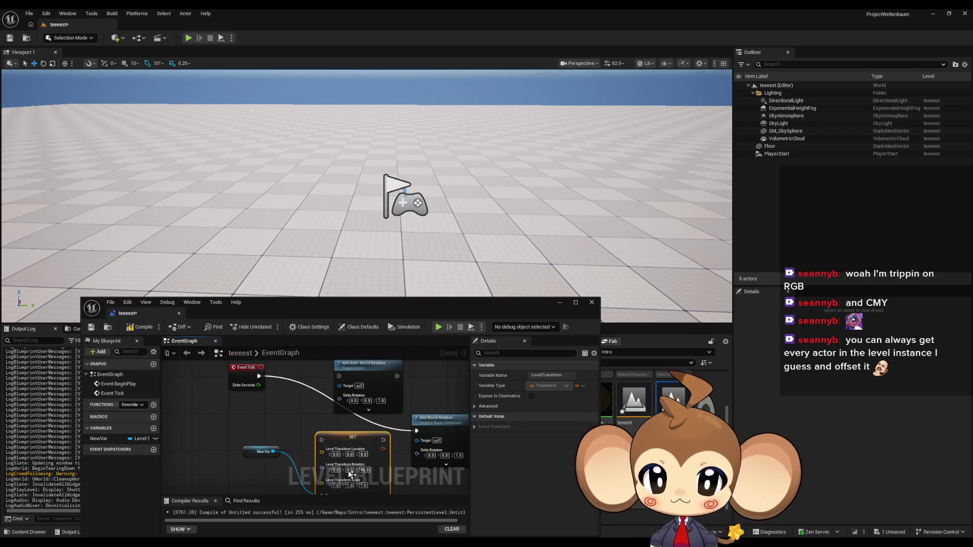
left_click_drag(321, 440, 259, 376)
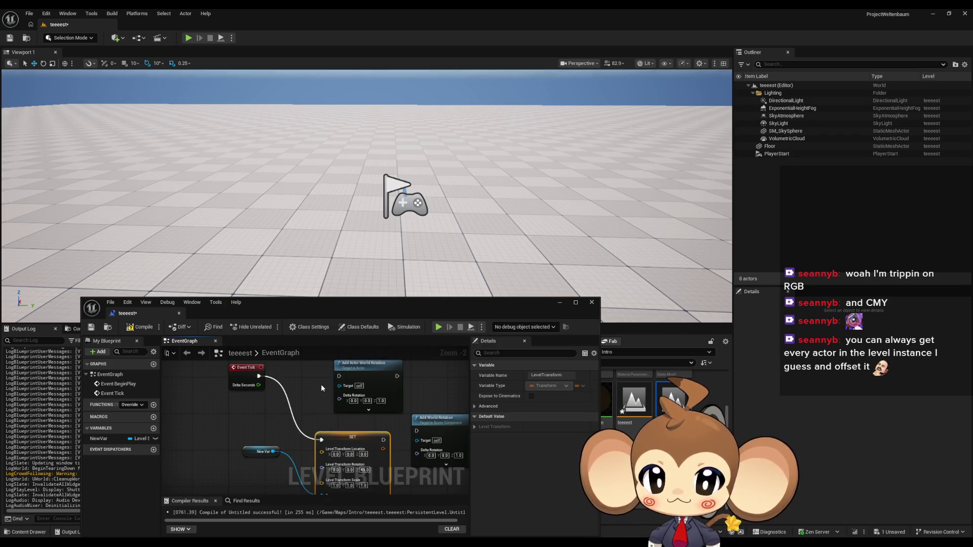
left_click(439, 327)
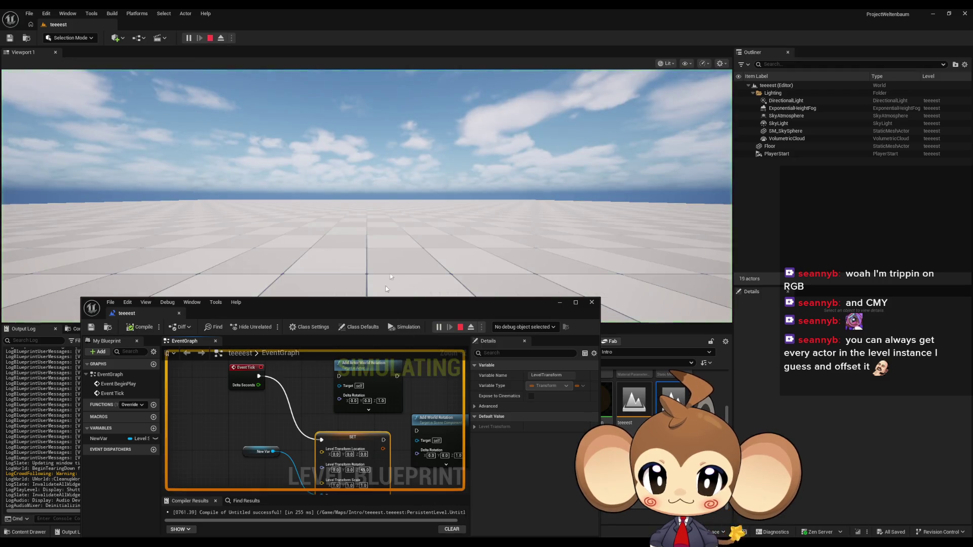
Stop the simulation and add a Get LevelTransform node pulled from New Var.
key("s")
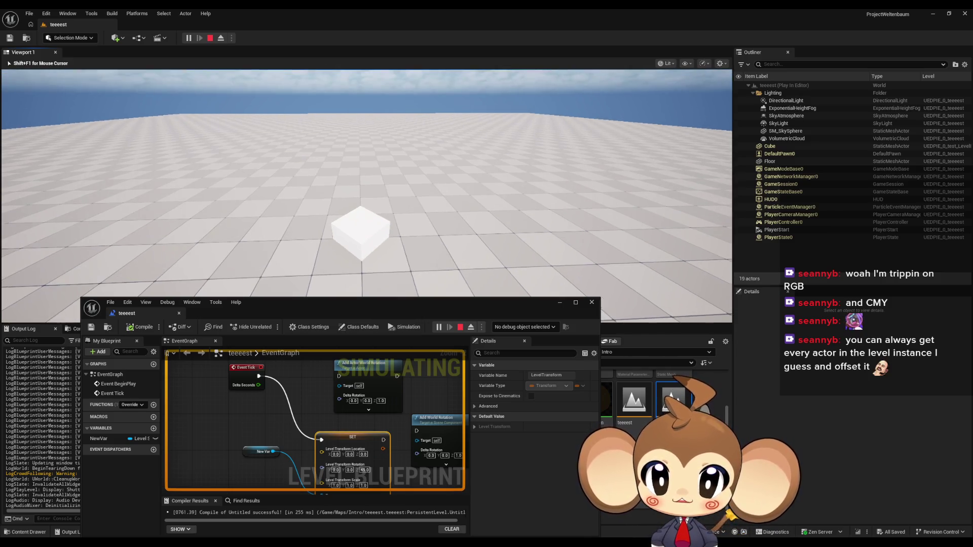
left_click(460, 327)
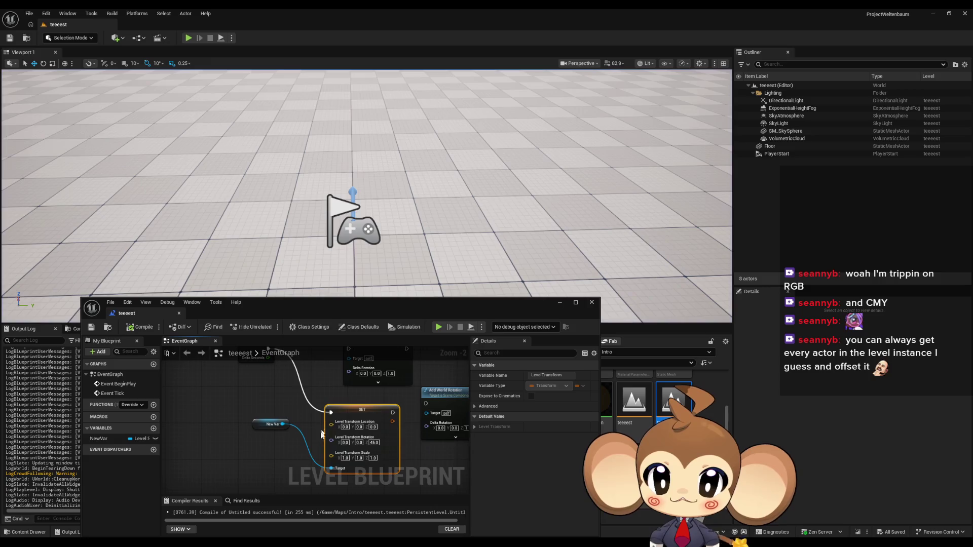
left_click_drag(263, 427, 240, 460)
left_click_drag(267, 411, 263, 439)
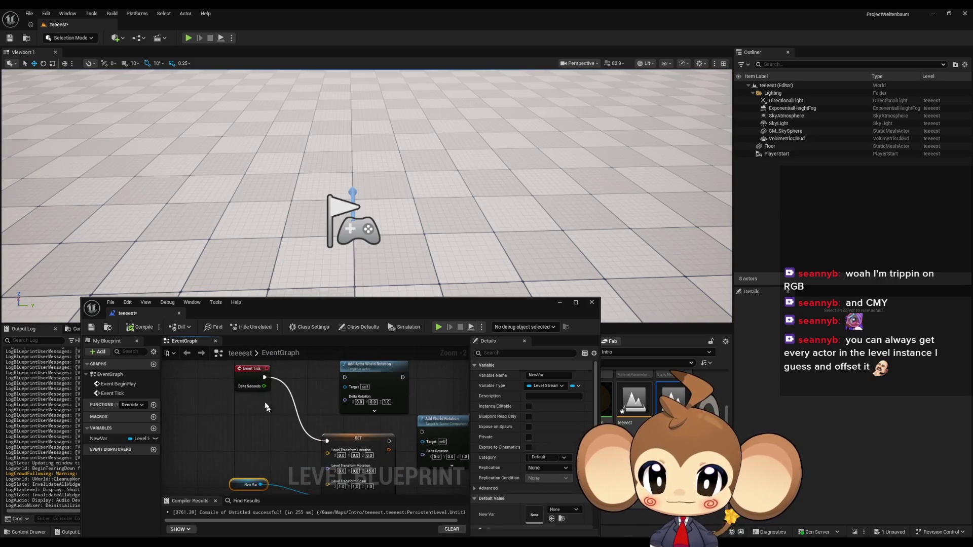
left_click_drag(262, 395, 275, 359)
left_click_drag(272, 448, 249, 406)
type("get rota")
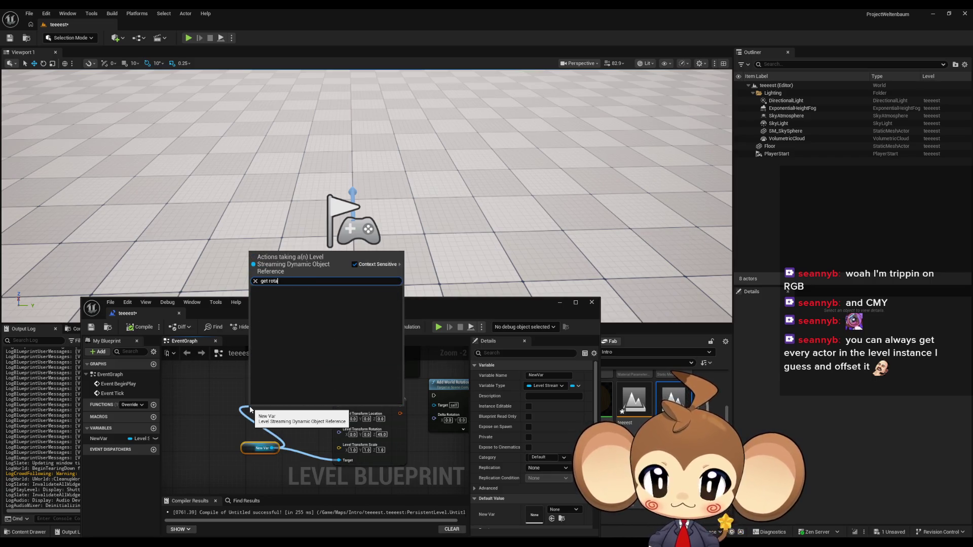
type("level transform")
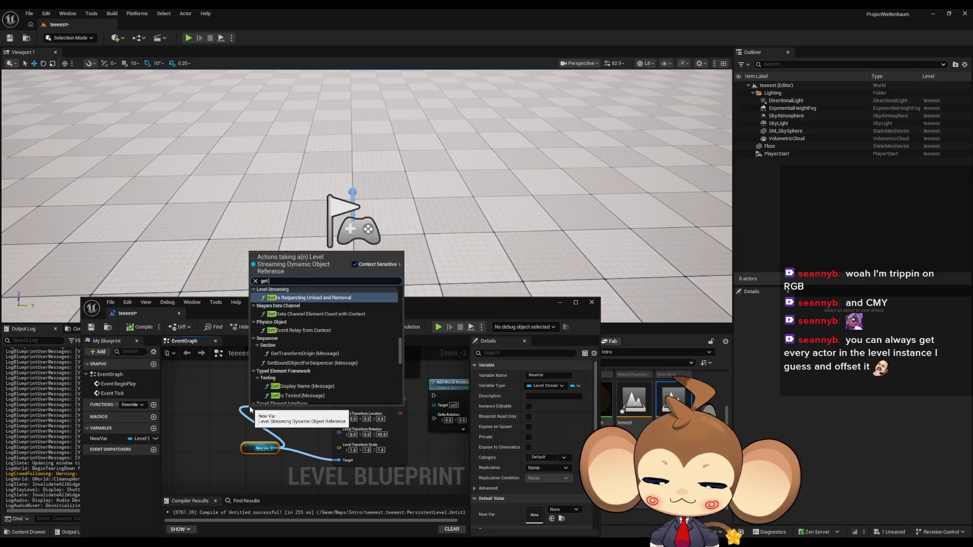
key("Return")
left_click_drag(250, 407, 222, 398)
Split the getter's transform pin, then split its rotation into X, Y, Z.
right_click(278, 398)
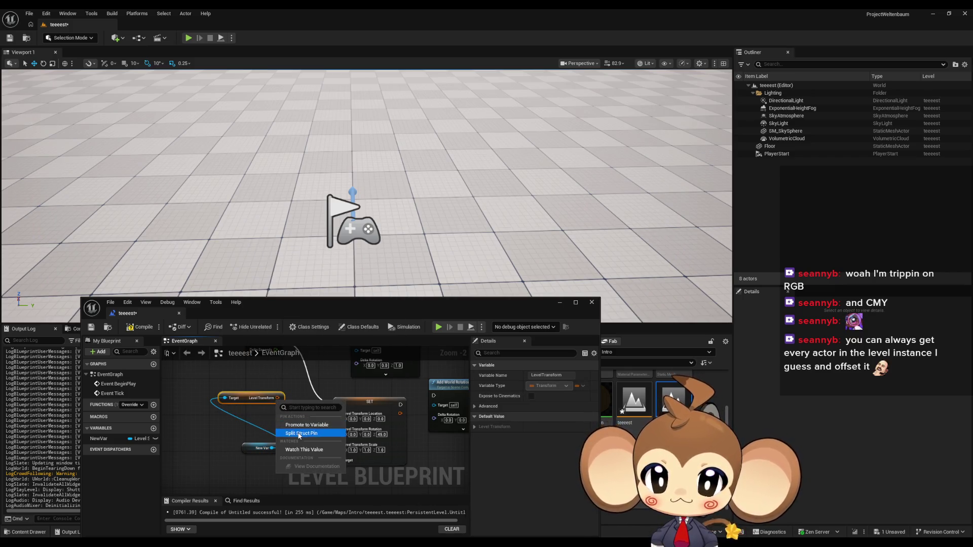
left_click(299, 433)
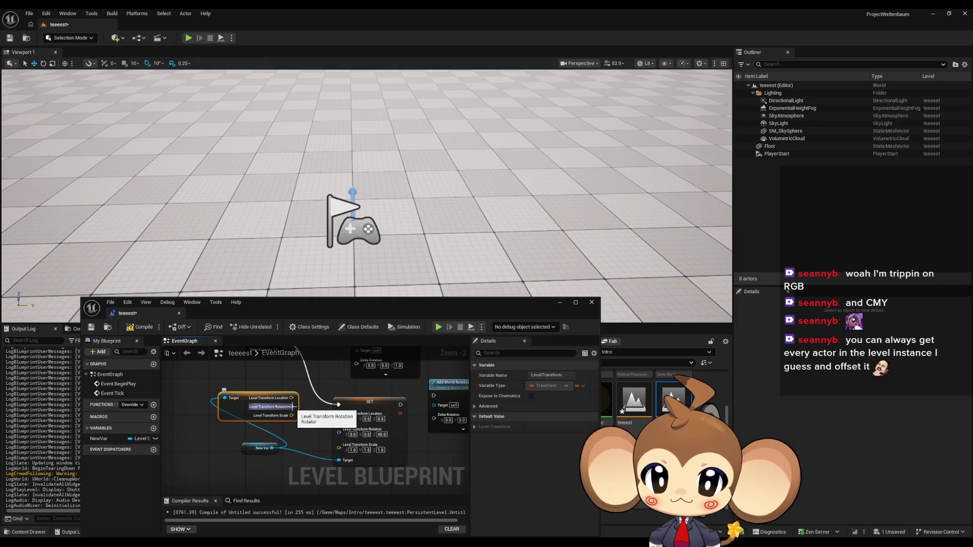
right_click(293, 407)
left_click(339, 437)
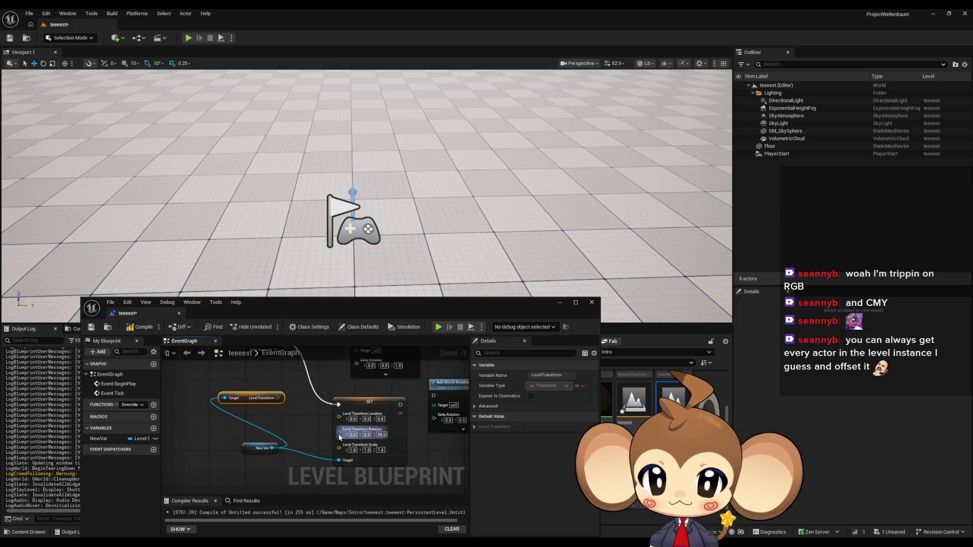
right_click(278, 398)
left_click(299, 432)
right_click(283, 408)
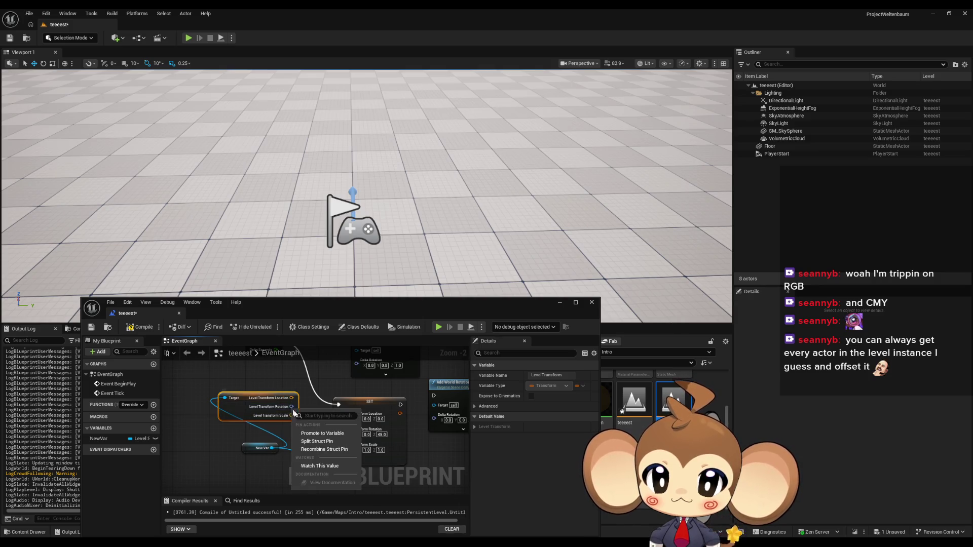
left_click(332, 442)
Split SET's rotation into Roll, Pitch, Yaw, feed Yaw from a float Add node, and play-test.
right_click(340, 434)
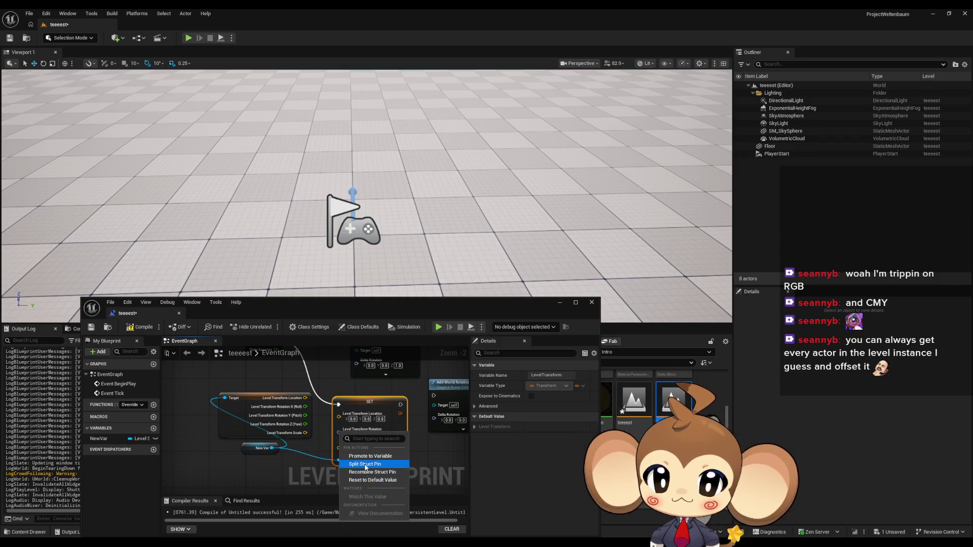
left_click(365, 464)
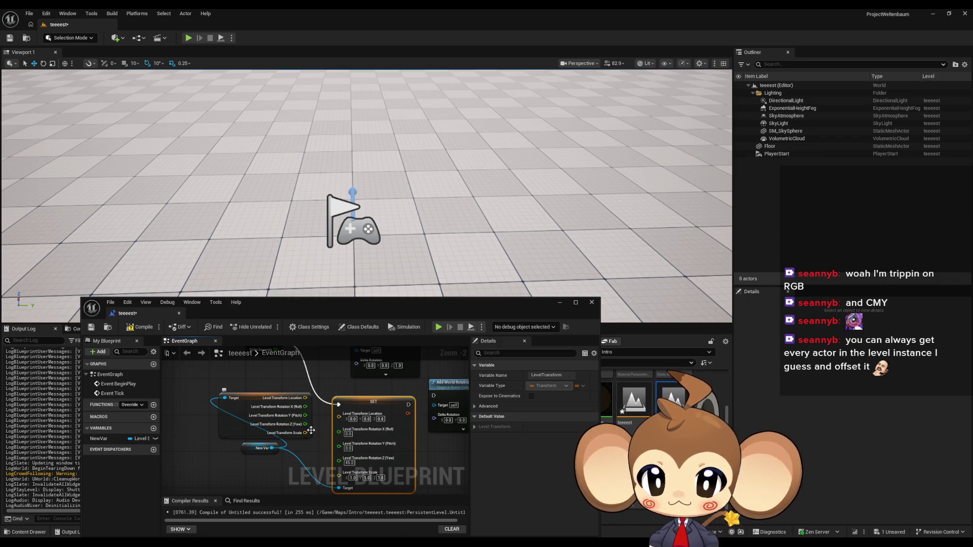
mouse_move(305, 425)
left_mouse_down()
mouse_move(312, 469)
mouse_move(303, 476)
mouse_move(338, 459)
left_mouse_up()
type("+")
key("Return")
left_click(439, 328)
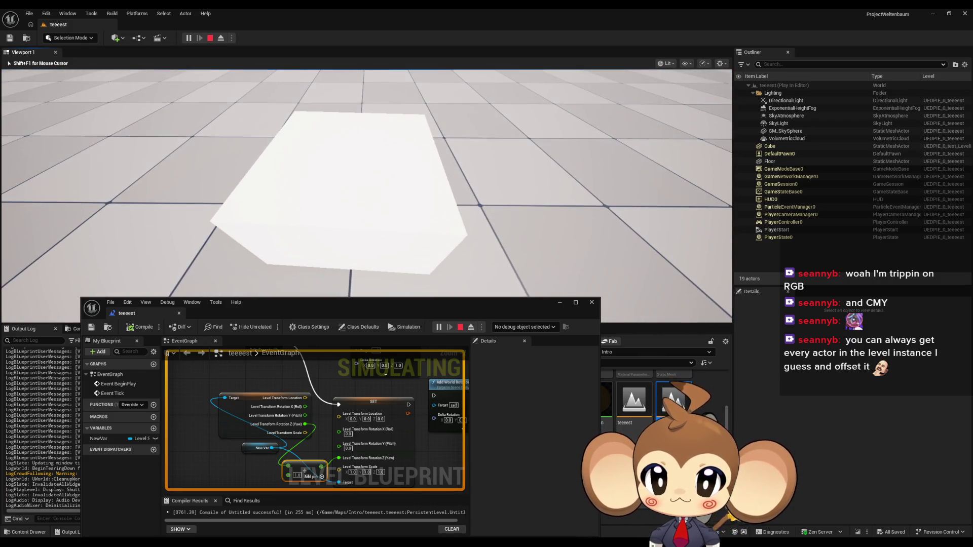
left_click(516, 344)
mouse_move(306, 424)
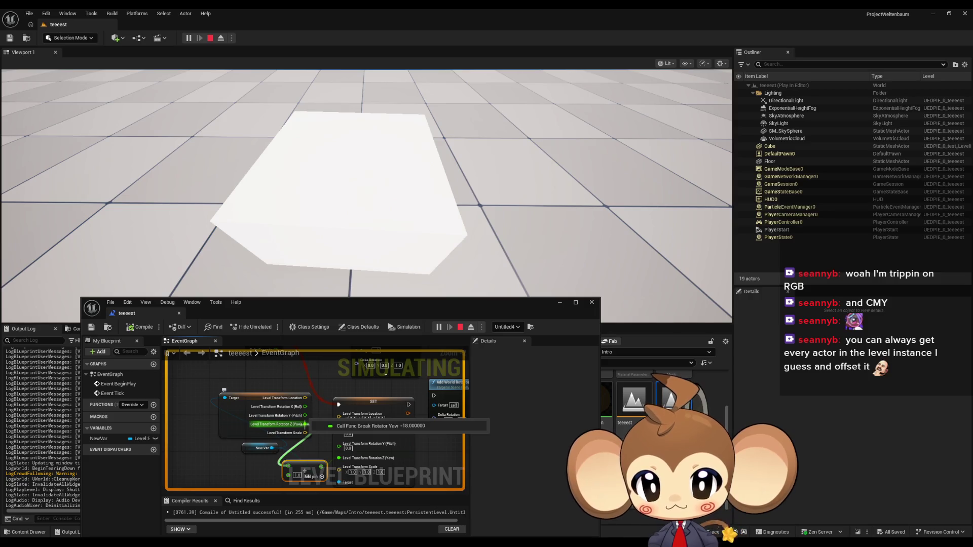
mouse_move(338, 458)
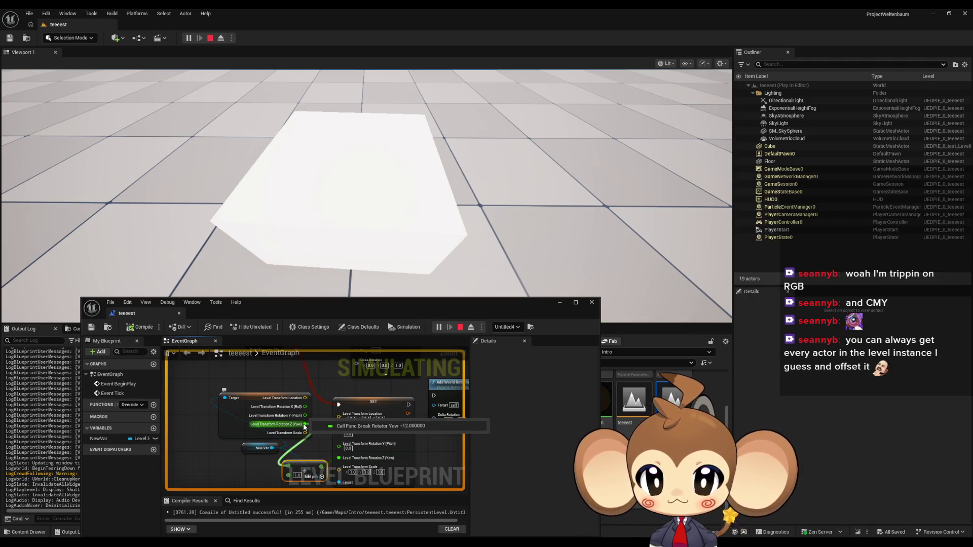
left_click_drag(269, 403, 298, 391)
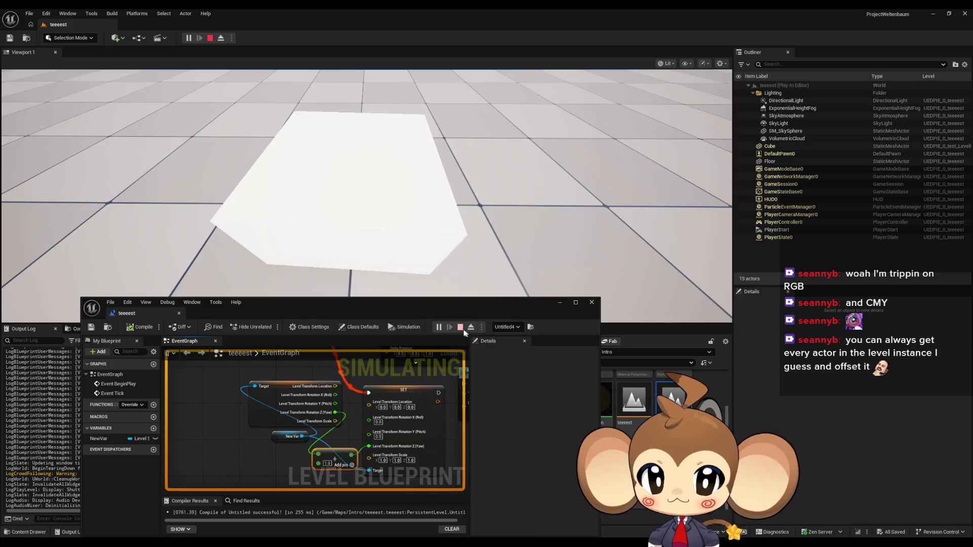
left_click(461, 327)
left_click(153, 429)
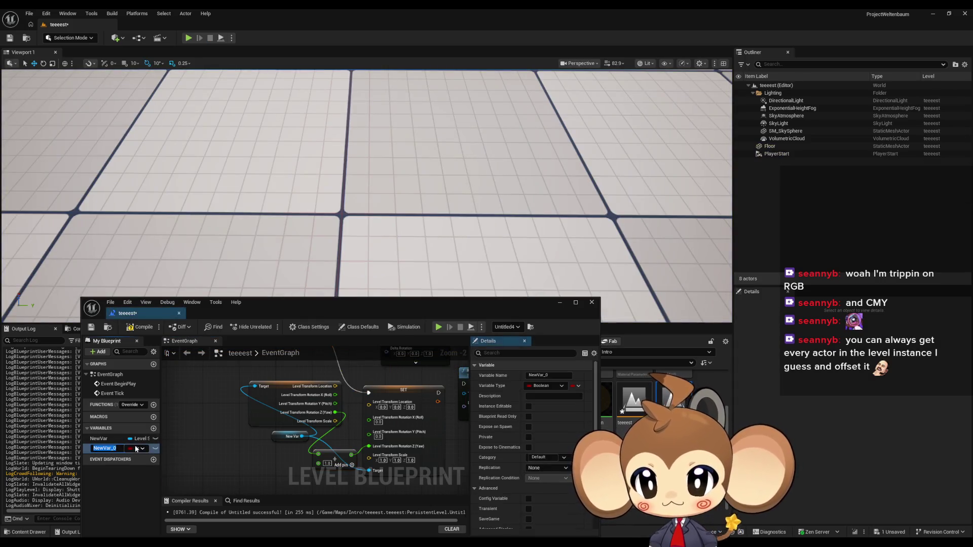
Make NewVar_0 a Float, place its Set and Get nodes, and delete the transform getter.
left_click(135, 448)
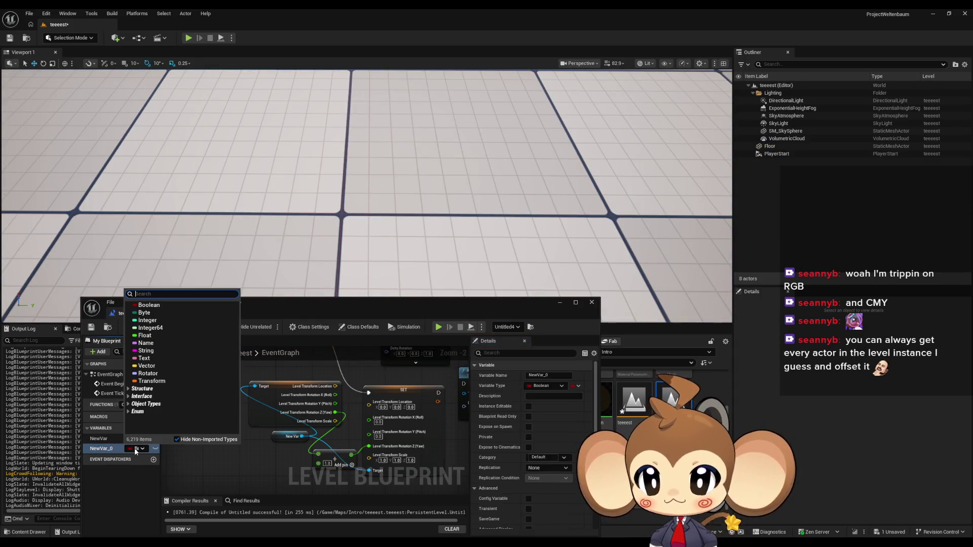
left_click(148, 336)
left_click_drag(208, 448, 209, 449)
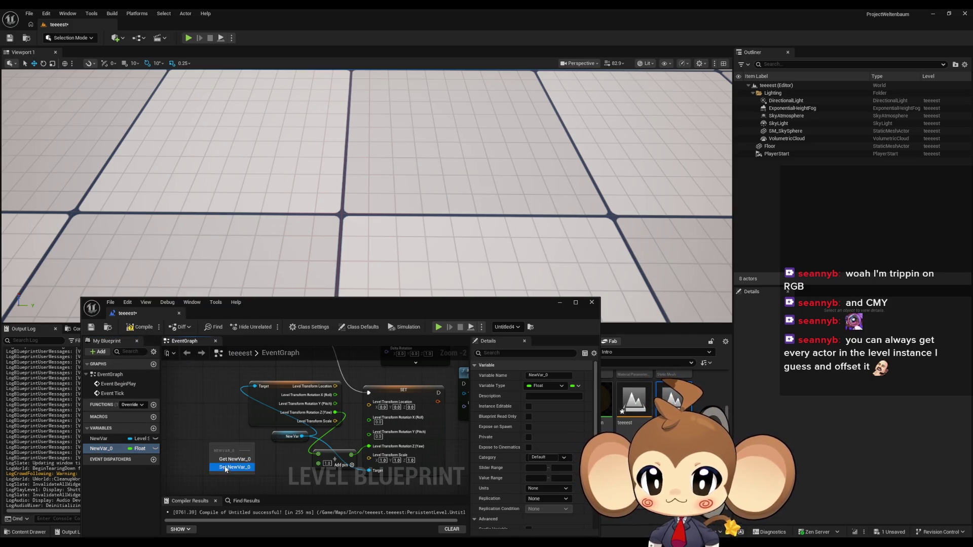
left_click_drag(245, 476, 322, 432)
left_click(266, 484)
left_click_drag(284, 380, 311, 450)
key("Delete")
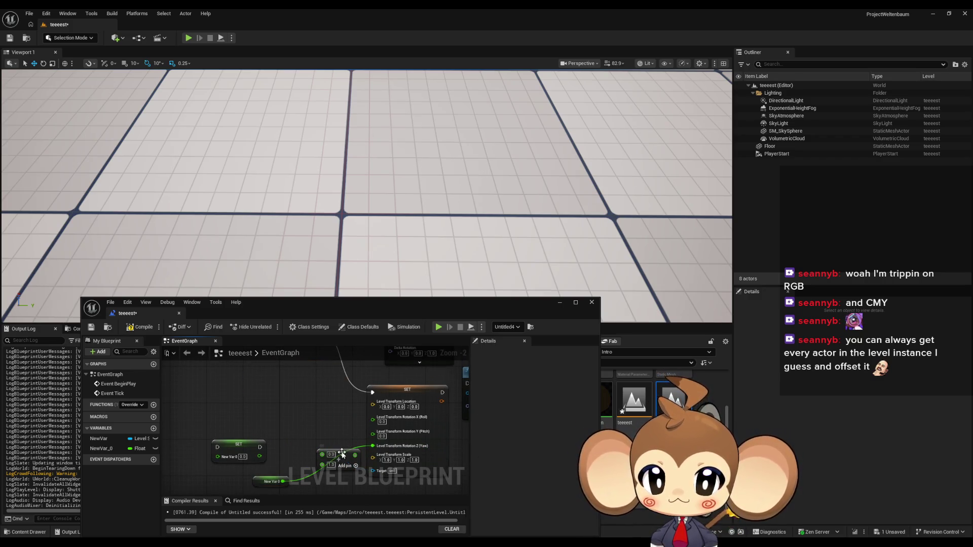
Wire the Add result into SET NewVar_0 on Event Tick and play-test, dismissing the compile warning.
left_click_drag(242, 447, 310, 378)
mouse_move(320, 414)
left_mouse_down()
mouse_move(269, 408)
mouse_move(286, 388)
left_mouse_up()
mouse_move(98, 448)
left_mouse_down()
mouse_move(225, 411)
mouse_move(208, 404)
left_mouse_up()
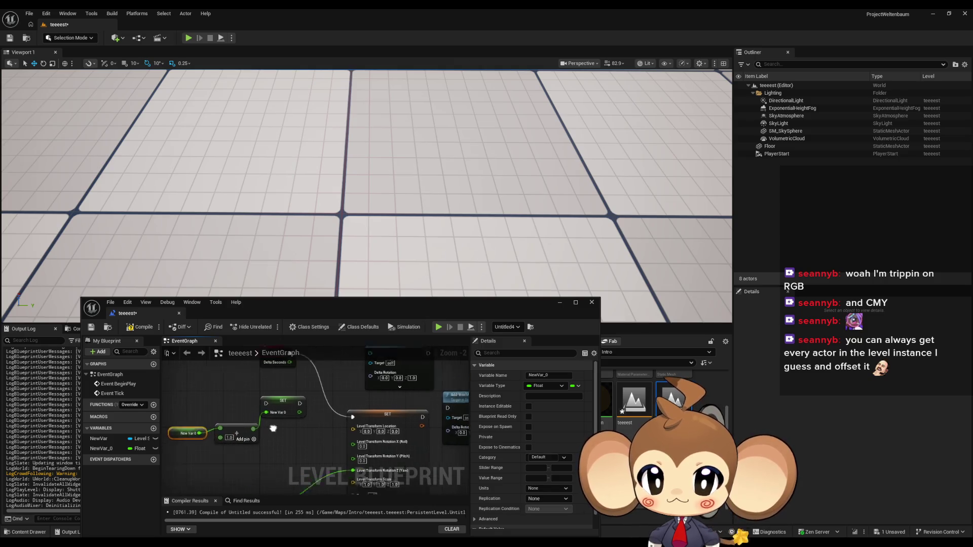
left_click_drag(297, 373, 288, 370)
left_click(438, 328)
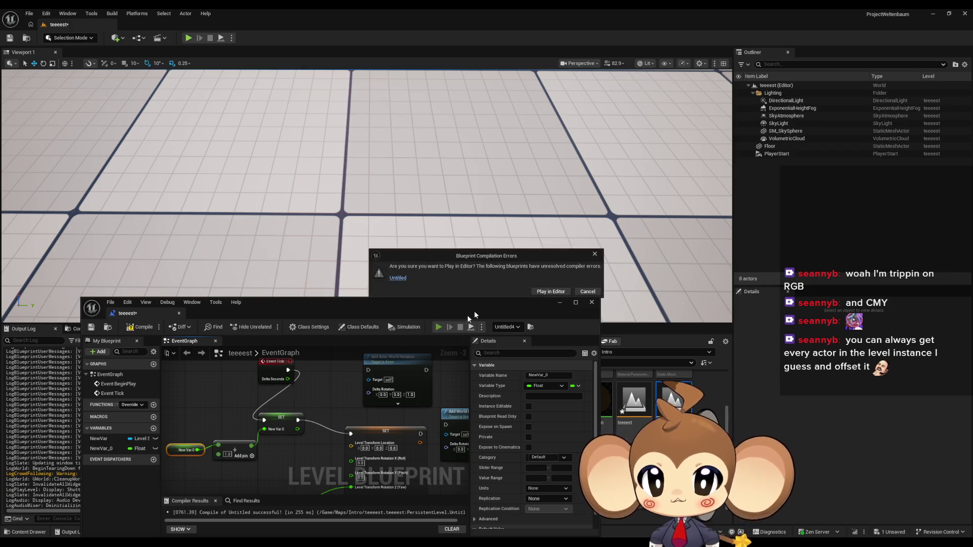
left_click(594, 255)
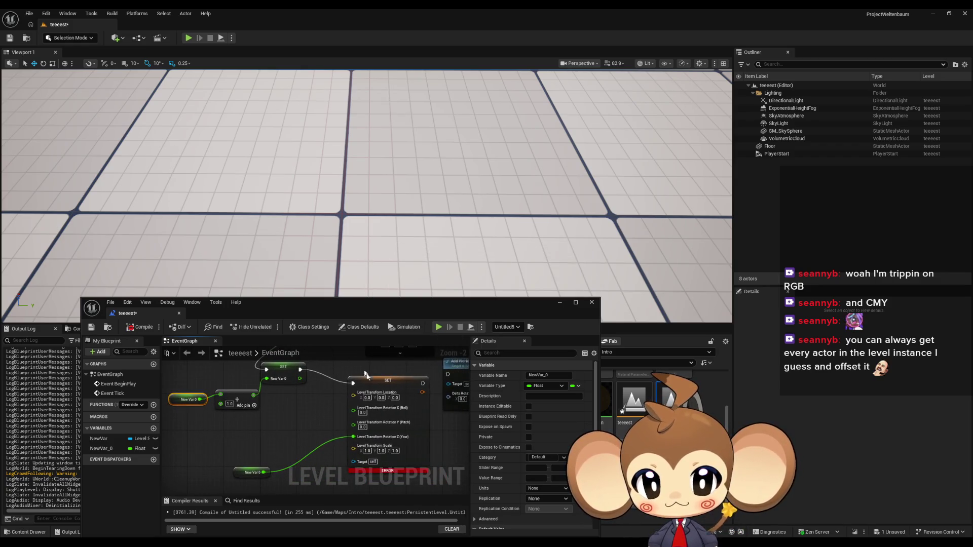
Connect a New Var getter to the SET node's Target and play the level.
left_click_drag(99, 438, 260, 444)
left_click(283, 462)
left_click_drag(340, 430, 349, 427)
left_click(439, 328)
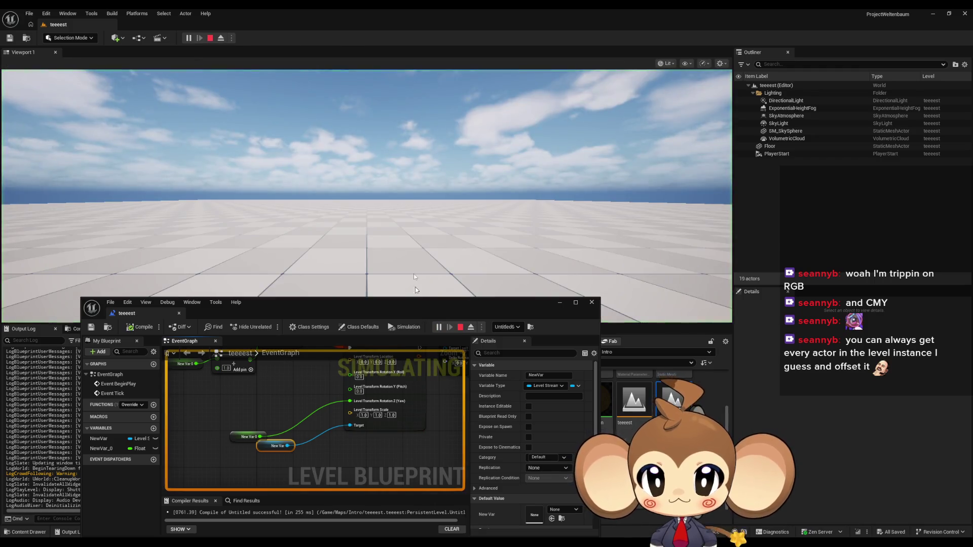
While playing, put a value watch on New Var 0's pin, then stop the test.
key("s")
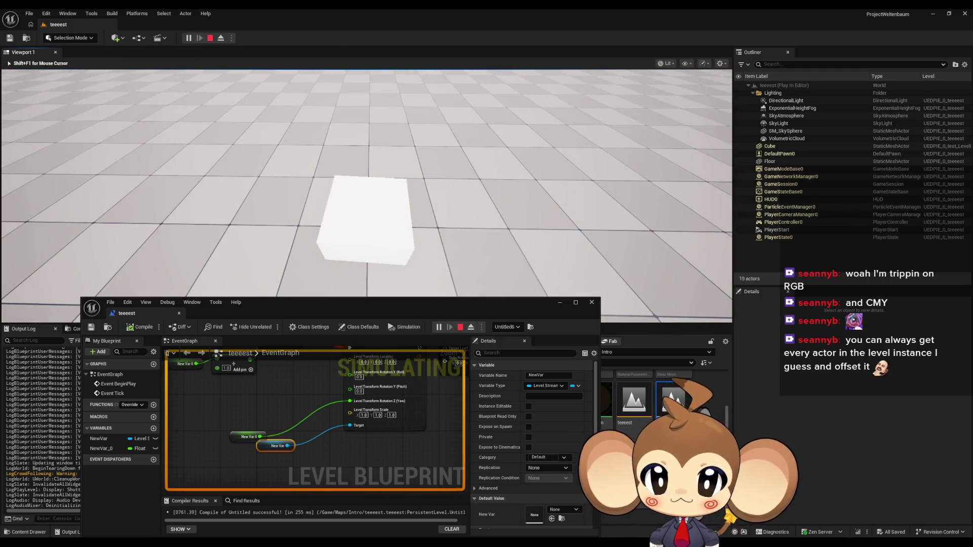
key("shift+F1")
left_click_drag(292, 454, 299, 499)
mouse_move(290, 393)
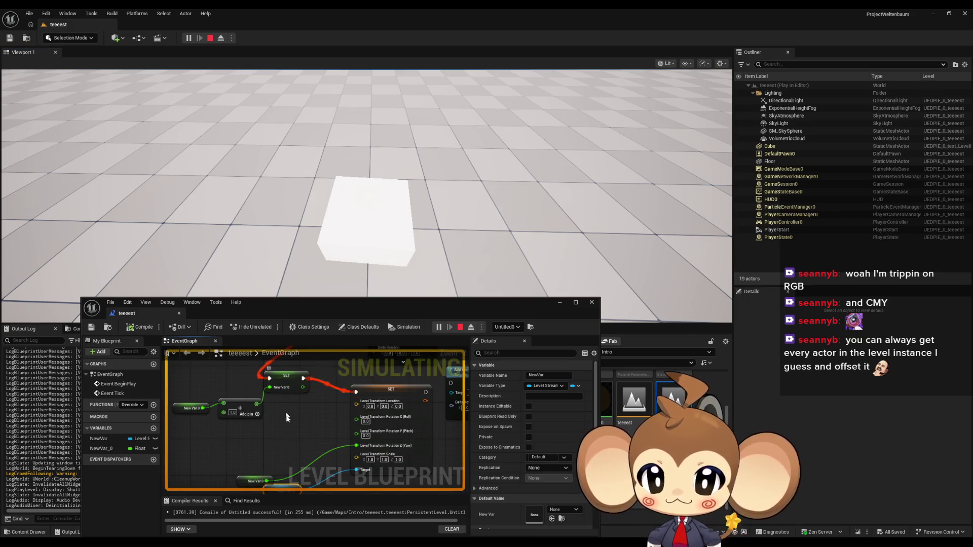
left_click_drag(277, 424, 284, 441)
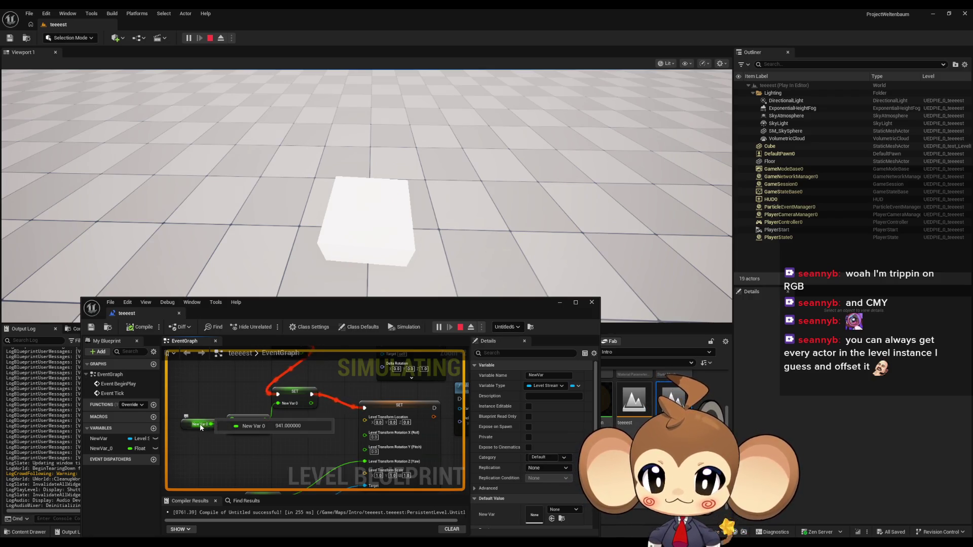
right_click(203, 426)
left_click(241, 501)
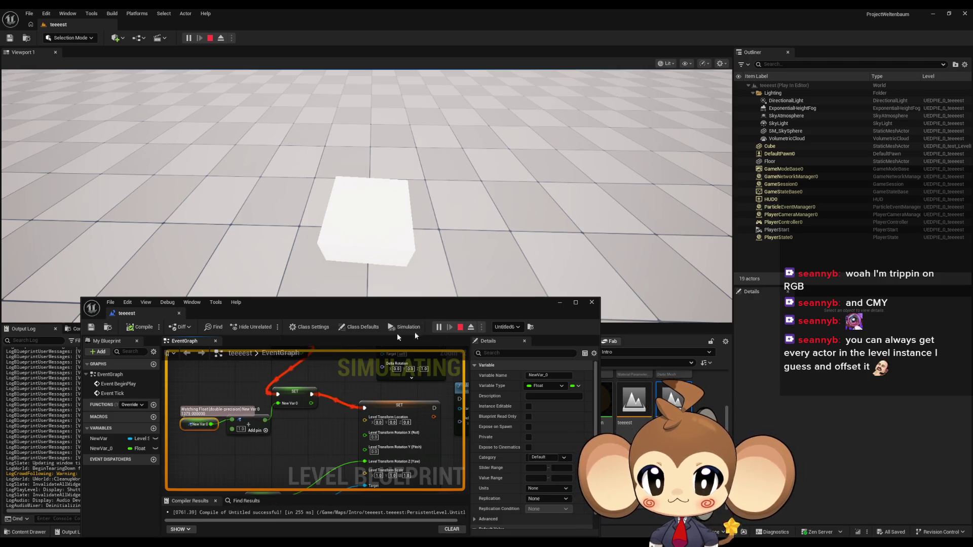
left_click(460, 328)
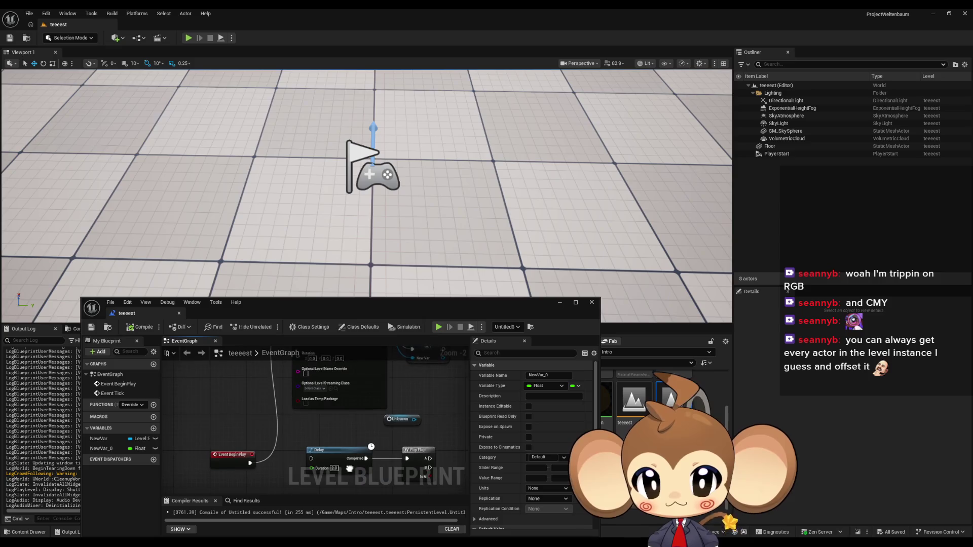
Add a New Var getter and a second Set Should Be Visible node beside the Flip Flop.
mouse_move(261, 463)
left_mouse_down()
mouse_move(400, 380)
mouse_move(385, 389)
mouse_move(389, 402)
left_mouse_up()
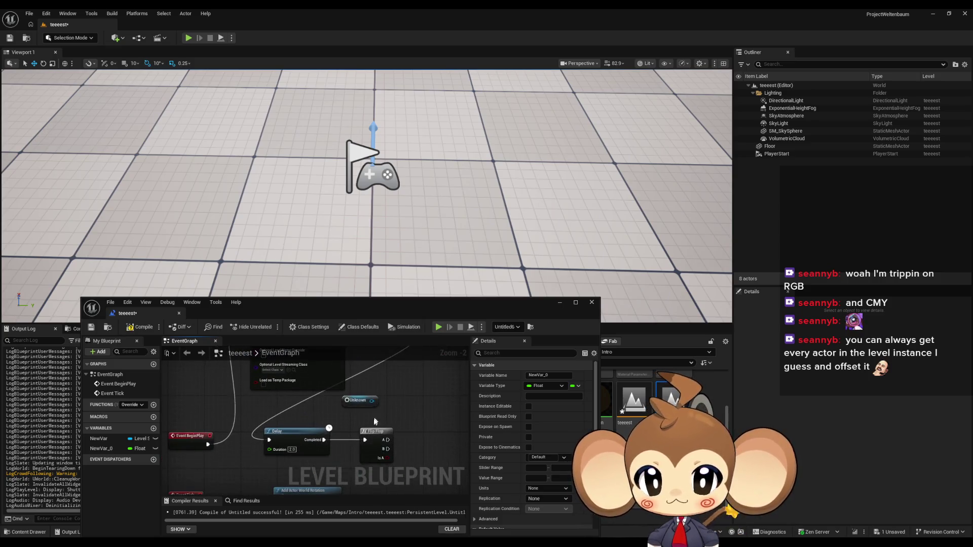
mouse_move(276, 428)
left_mouse_down()
mouse_move(355, 453)
mouse_move(444, 443)
mouse_move(203, 401)
mouse_move(352, 402)
left_mouse_up()
left_click_drag(99, 438, 419, 452)
type("set shou")
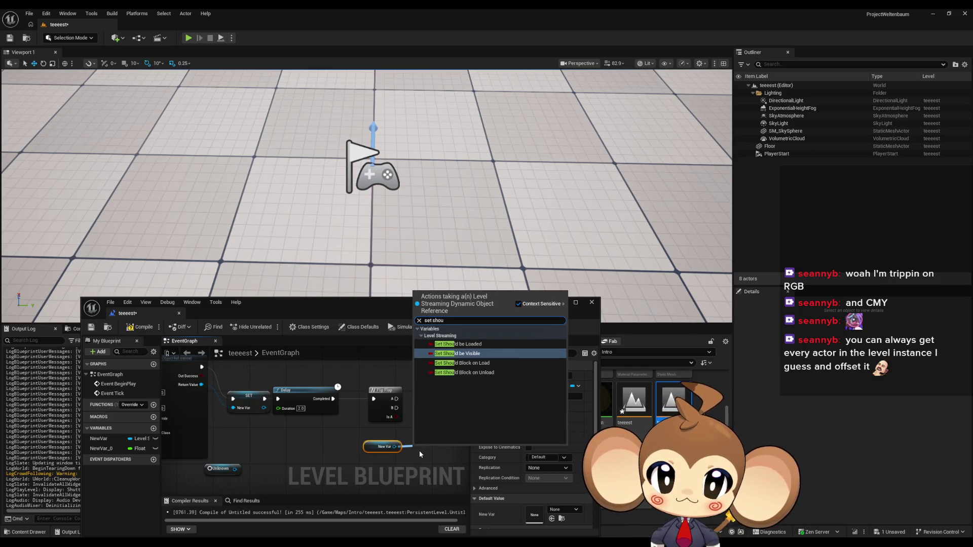
key("Return")
left_click_drag(448, 407, 447, 399)
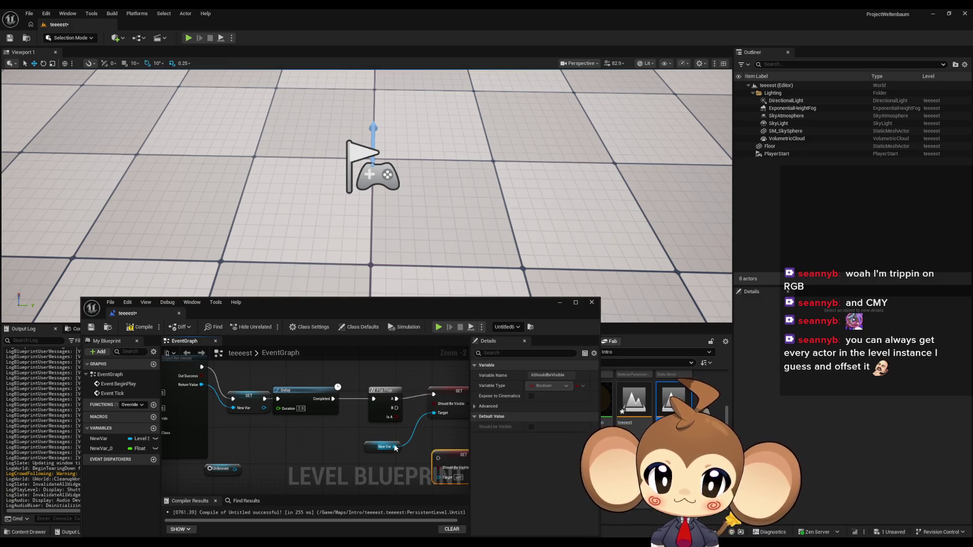
Wire New Var to its Target and Flip Flop B into it, save, and play.
left_click_drag(435, 470, 367, 435)
mouse_move(363, 398)
left_mouse_down()
mouse_move(409, 445)
mouse_move(365, 435)
left_mouse_up()
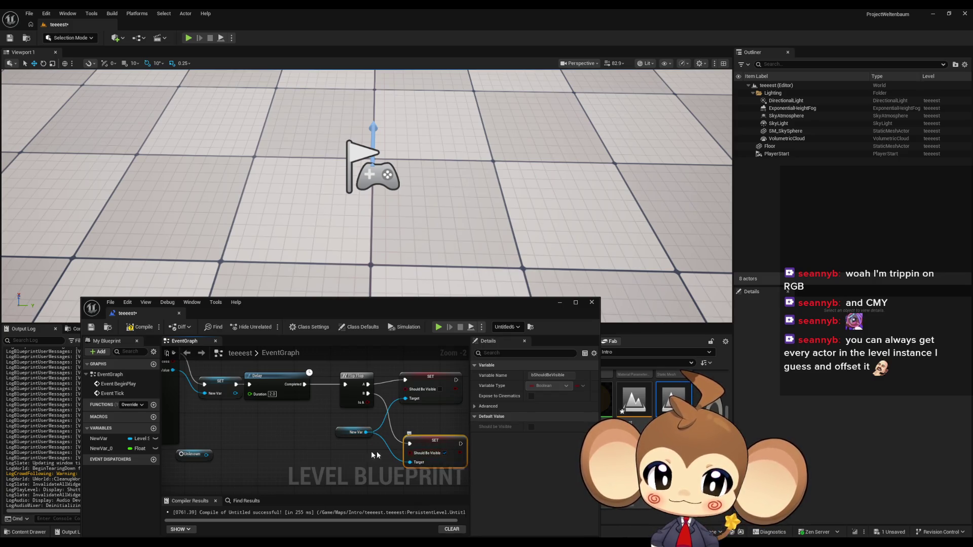
scroll(390, 455, "down", 2)
key("ctrl+s")
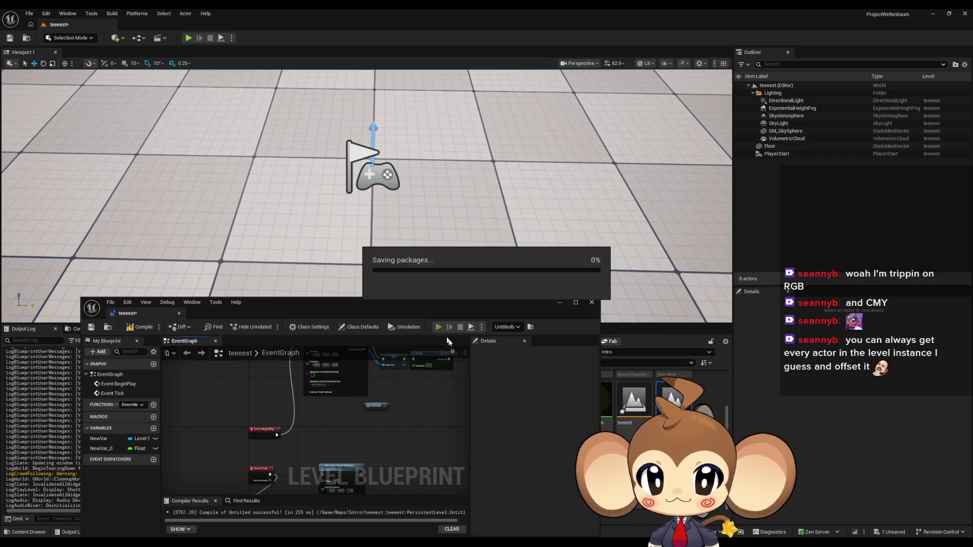
left_click(439, 327)
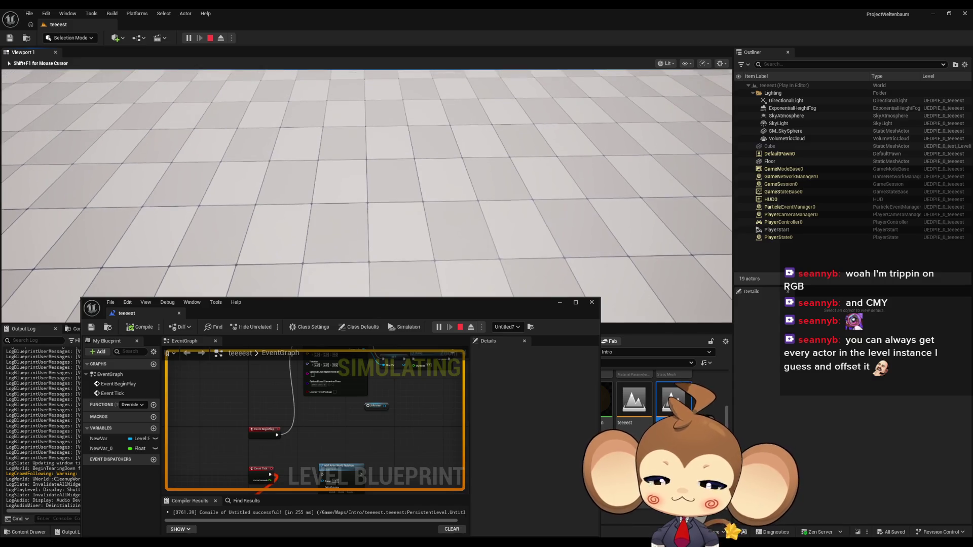
Stop the play test and rewire the execution flow to the lower SET node.
key("shift+F1")
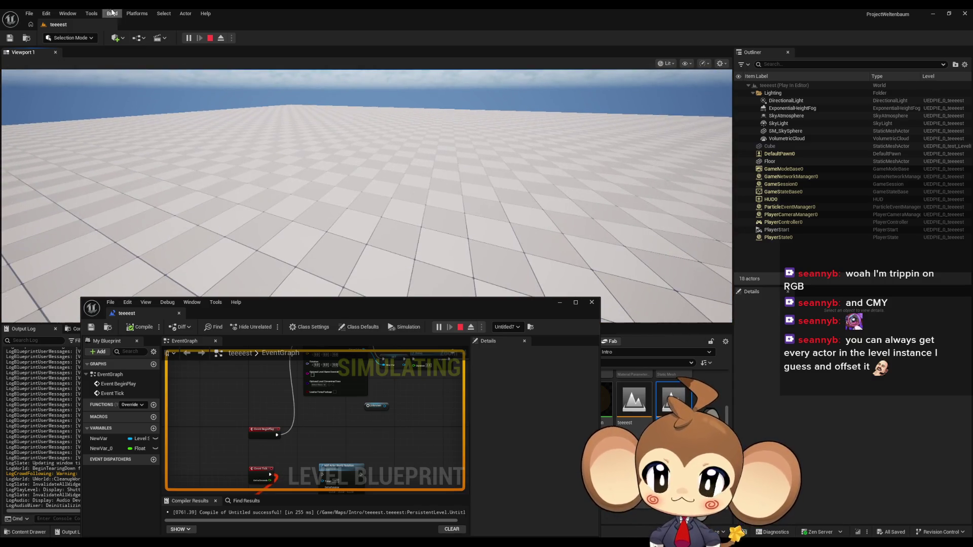
left_click(211, 38)
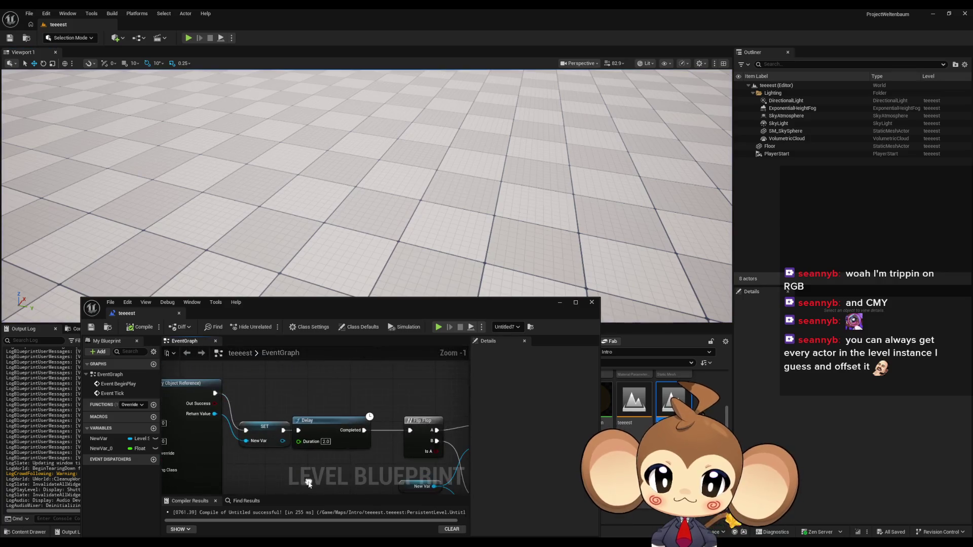
scroll(305, 430, "down", 1)
mouse_move(207, 401)
left_mouse_down()
mouse_move(424, 415)
mouse_move(446, 479)
mouse_move(431, 463)
left_mouse_up()
Play-test the level, watching the cube blink on and off, then stop.
left_click(439, 327)
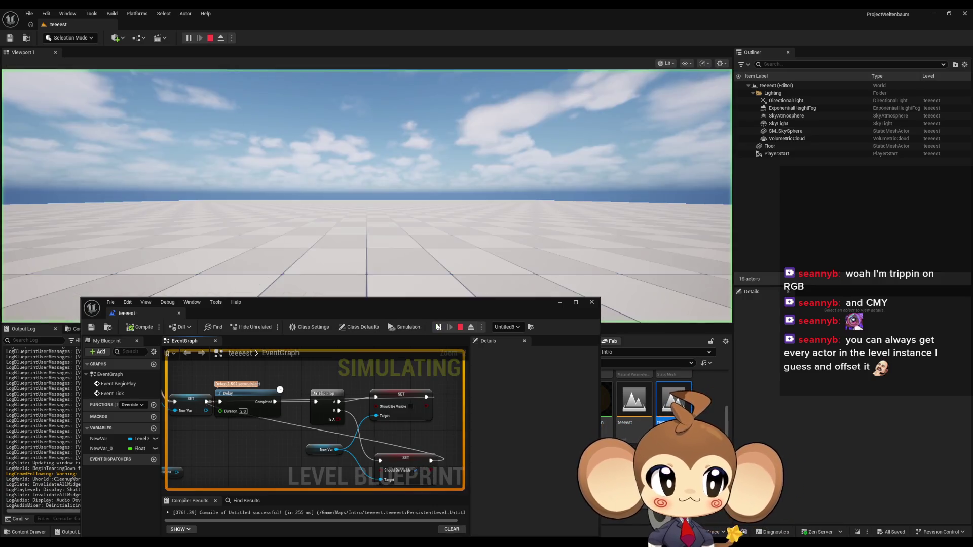
left_click(346, 284)
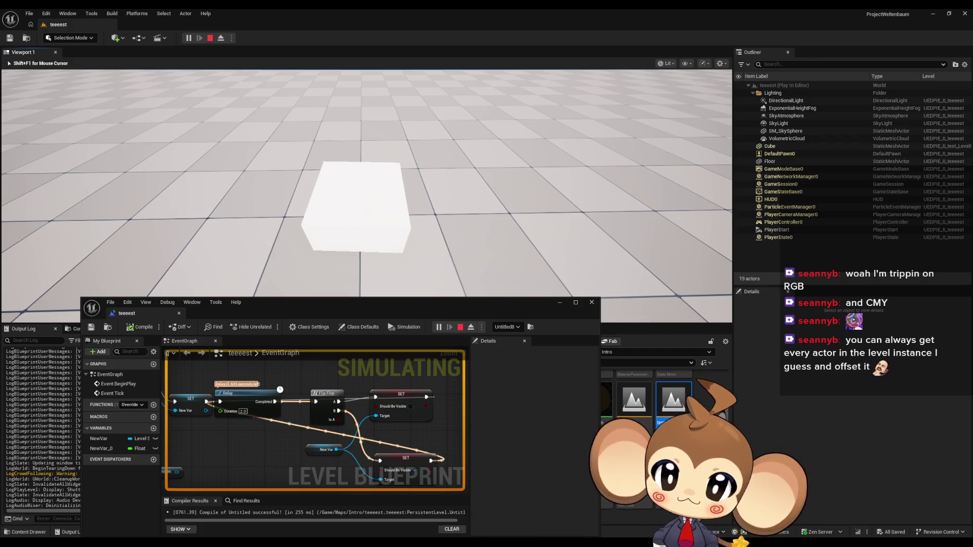
mouse_move(366, 196)
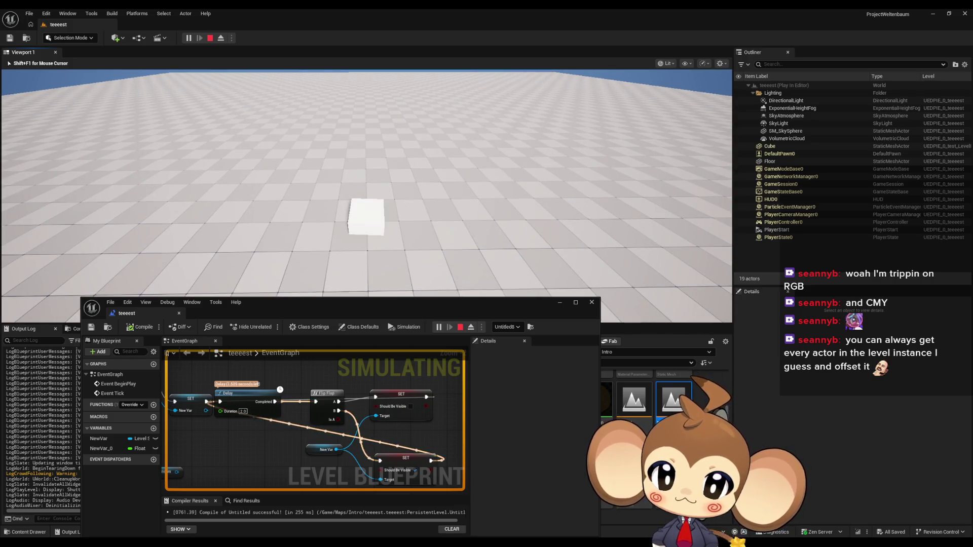
key("Escape")
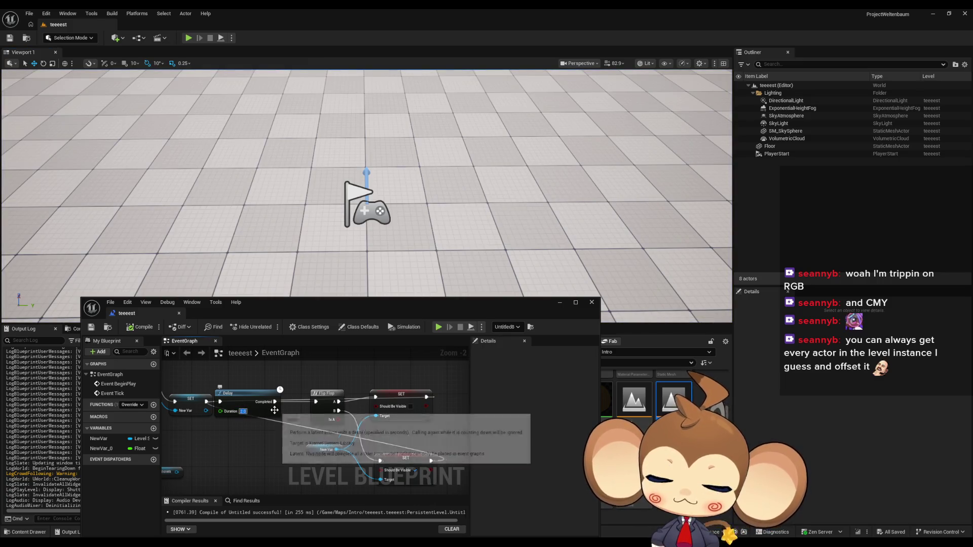
left_click(188, 38)
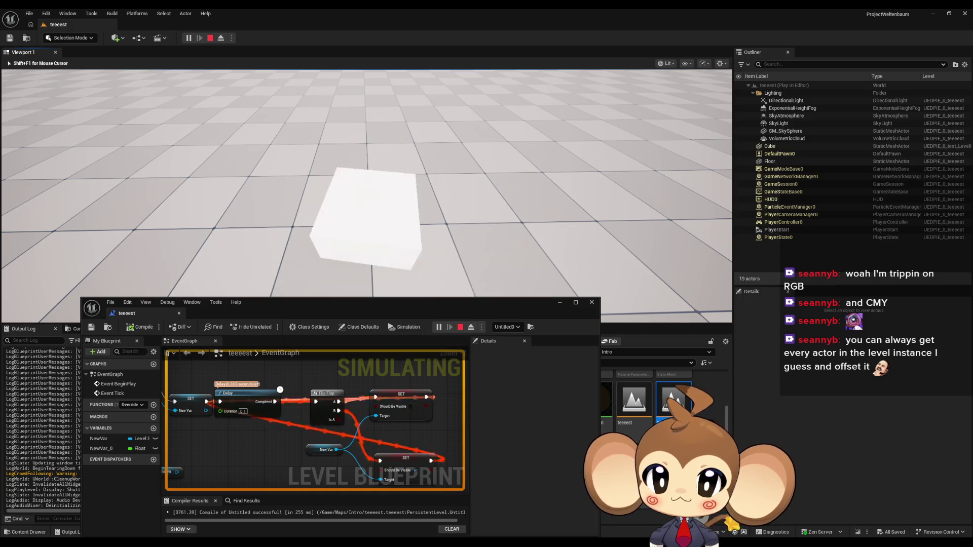
key("s")
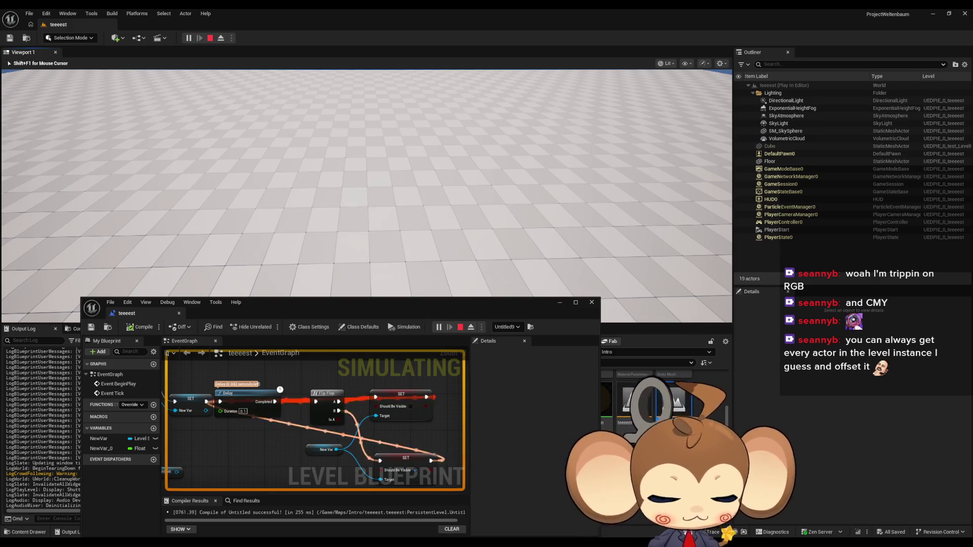
key("shift+F1")
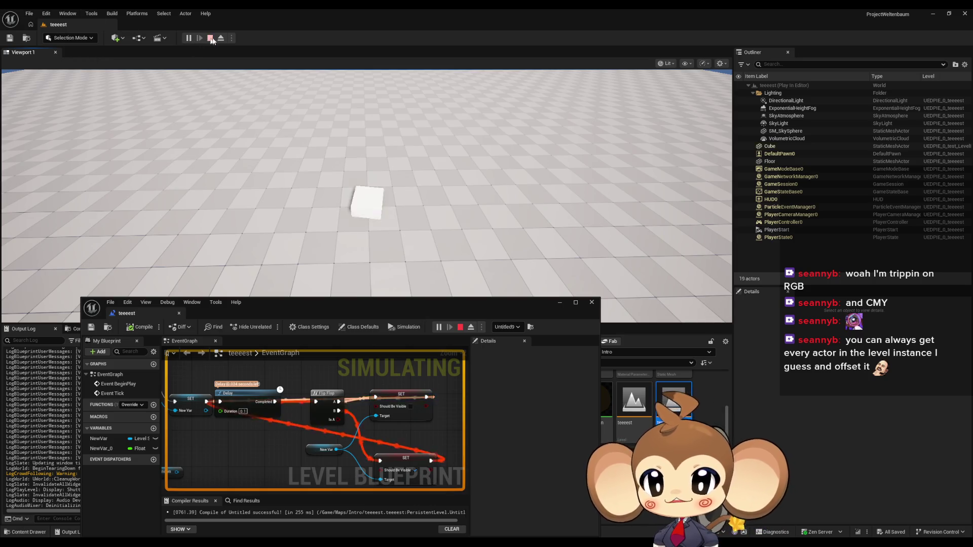
left_click(209, 38)
left_click_drag(558, 303, 501, 258)
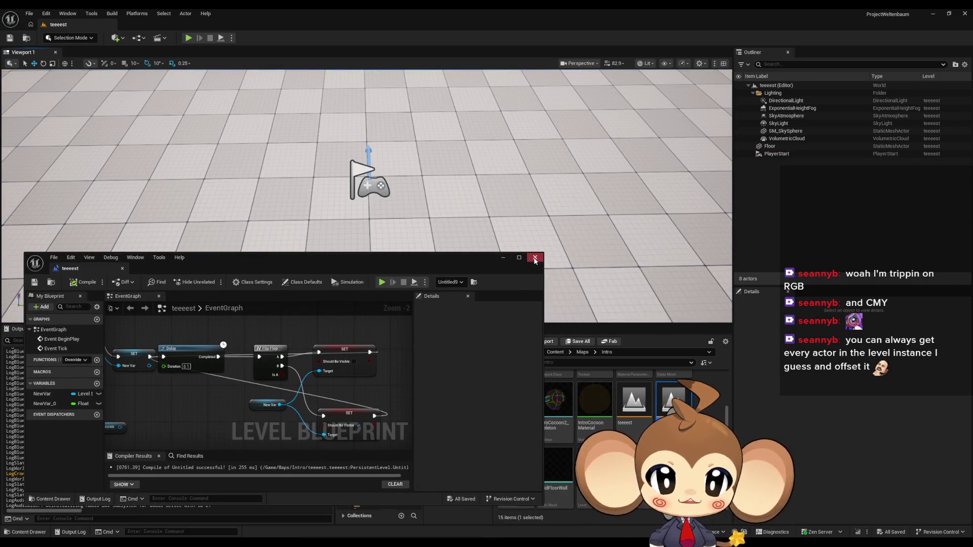
Close the level blueprint, open VoidLevel, and delete the teeeest map.
left_click(535, 256)
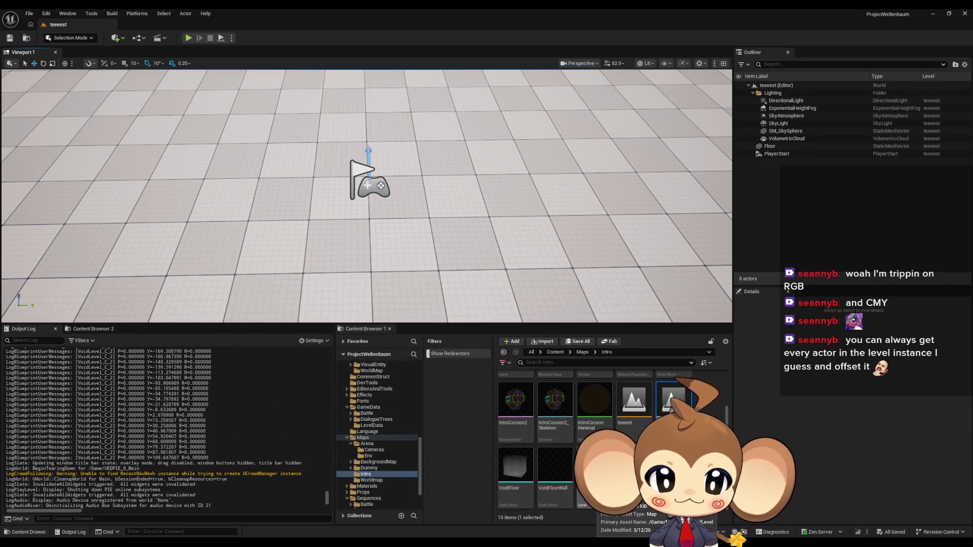
double_click(592, 466)
left_click(633, 417)
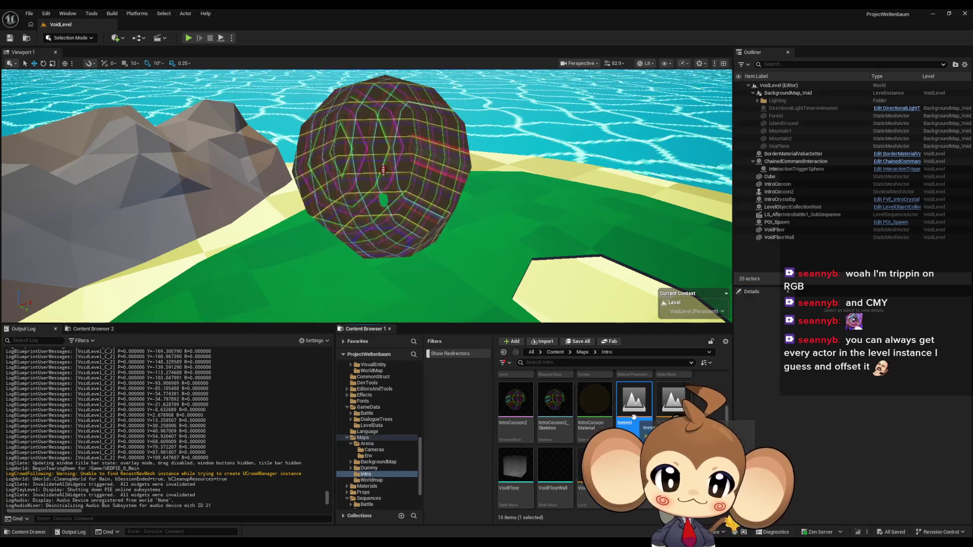
key("Delete")
key("Return")
Delete the test map asset from the Intro folder.
left_click(634, 403)
key("Delete")
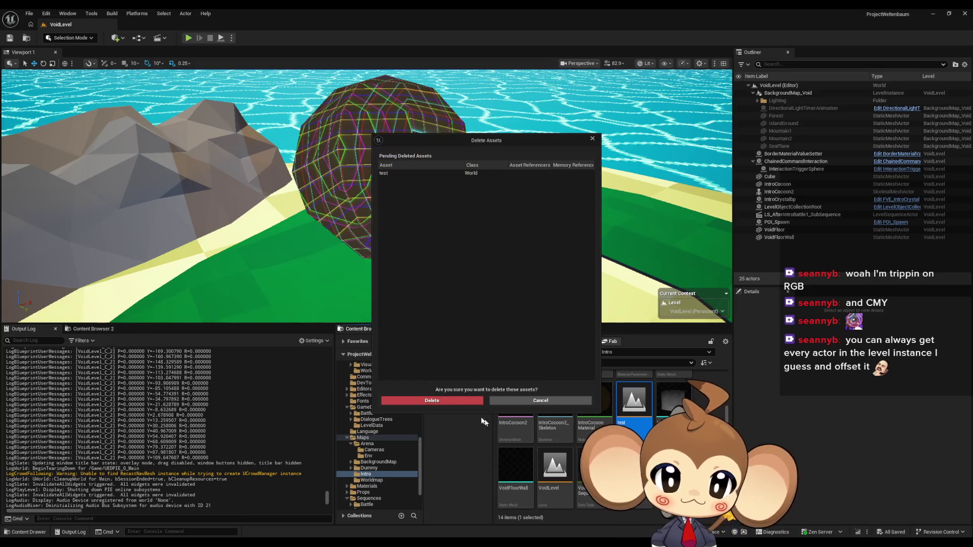
left_click(452, 403)
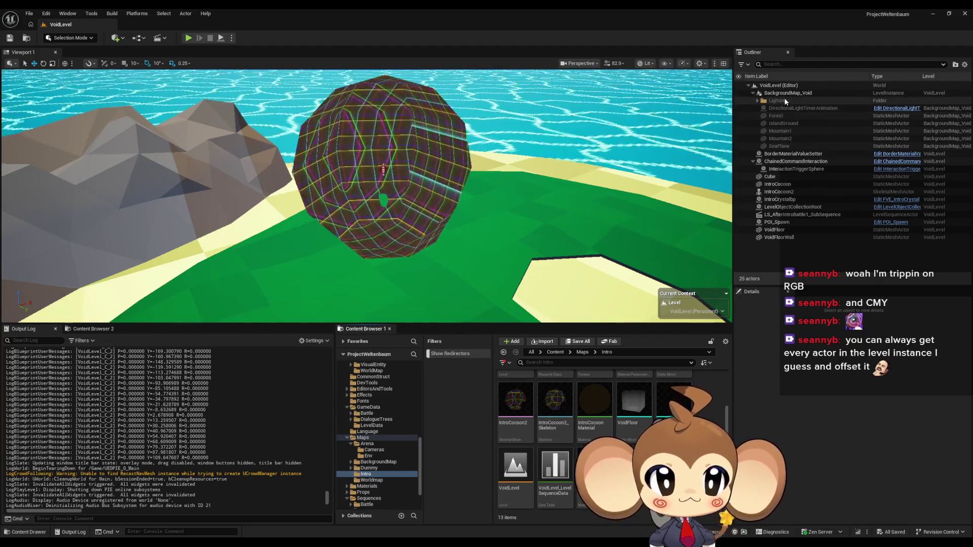
Browse into Maps > BackgroundMap and open the BackgroundMap_Void level asset.
scroll(632, 438, "up", 1)
scroll(631, 438, "up", 1)
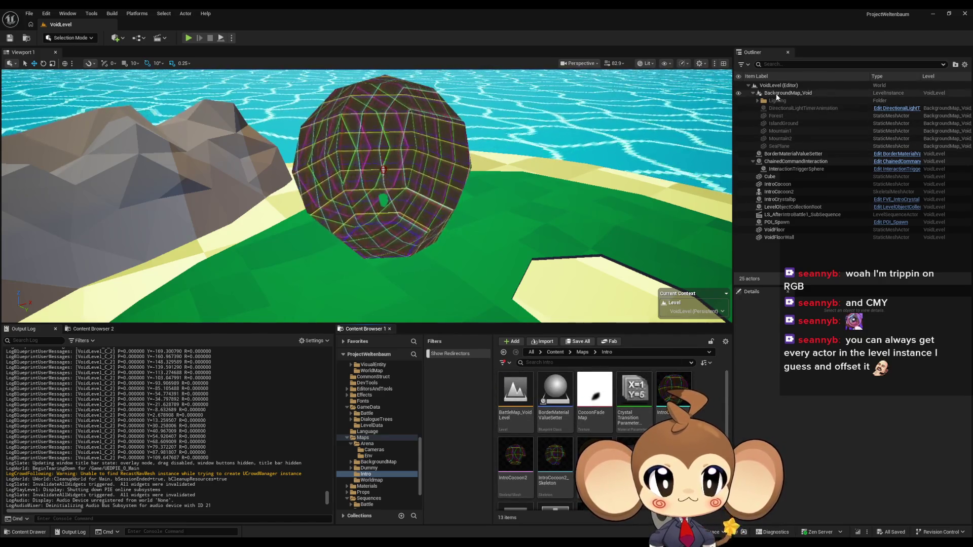
right_click(777, 94)
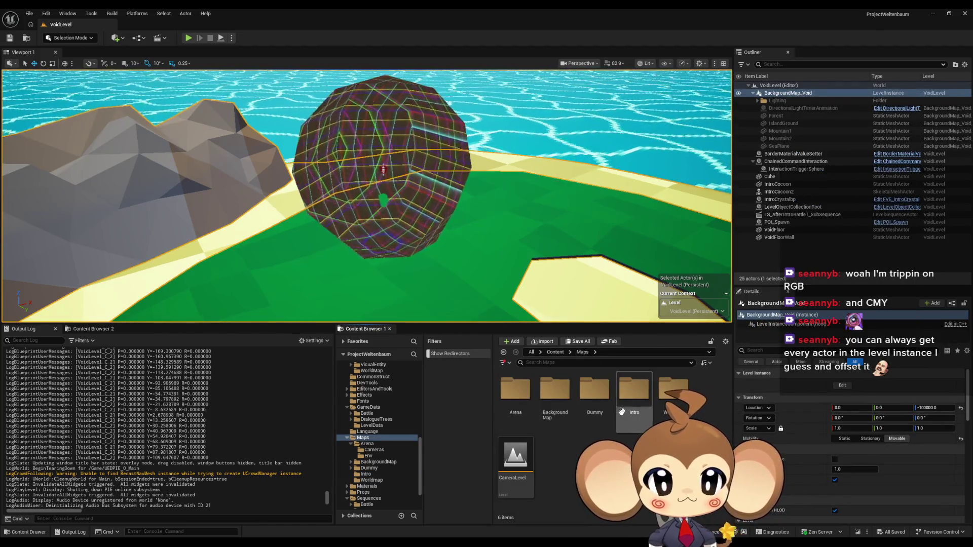
double_click(555, 389)
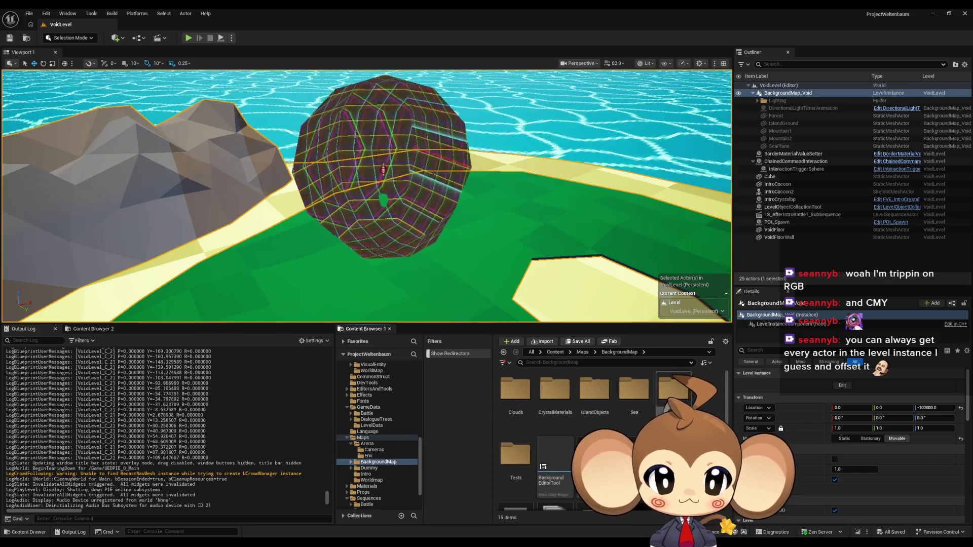
scroll(609, 431, "down", 1)
left_click(672, 406)
double_click(672, 406)
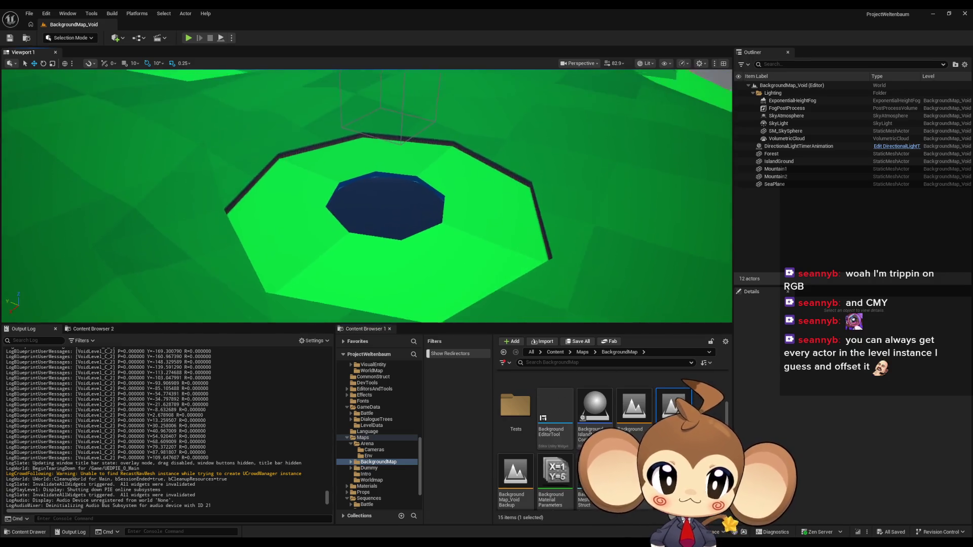
Drag a Character actor from the quick-add actor list toward the level.
left_click(117, 38)
mouse_move(140, 111)
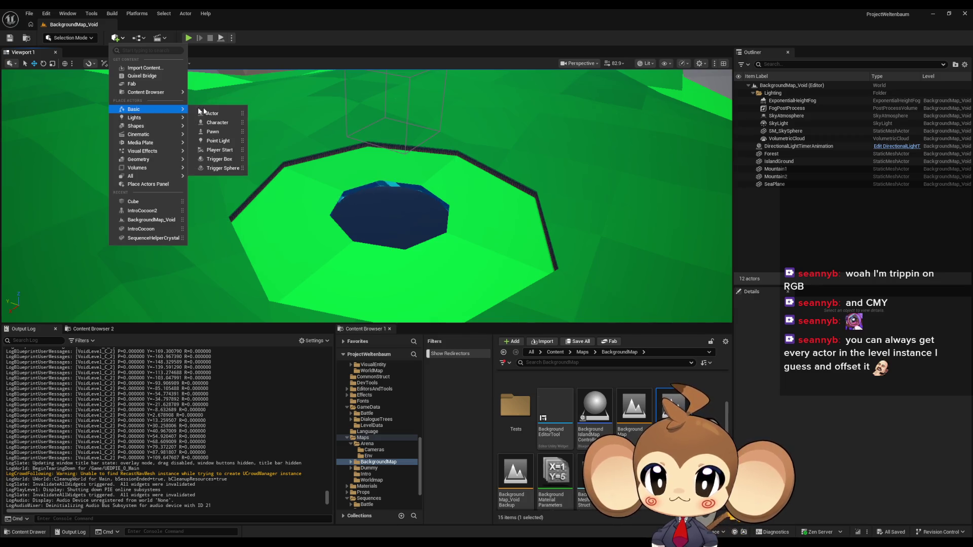
mouse_move(218, 122)
left_mouse_down()
mouse_move(376, 172)
mouse_move(628, 410)
mouse_move(669, 421)
left_mouse_up()
scroll(669, 421, "down", 1)
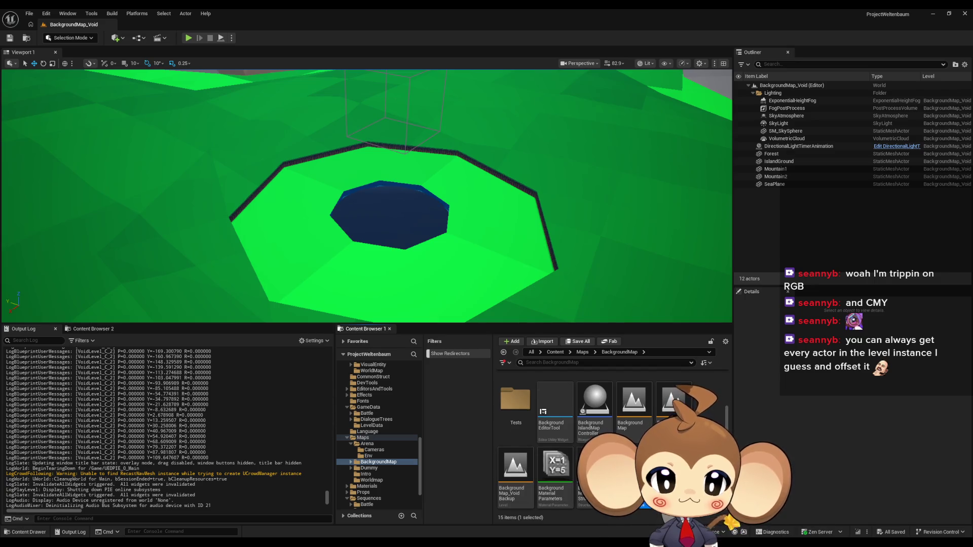
Create a new Blueprint class named BackgroundRotator in the BackgroundMap folder.
right_click(703, 421)
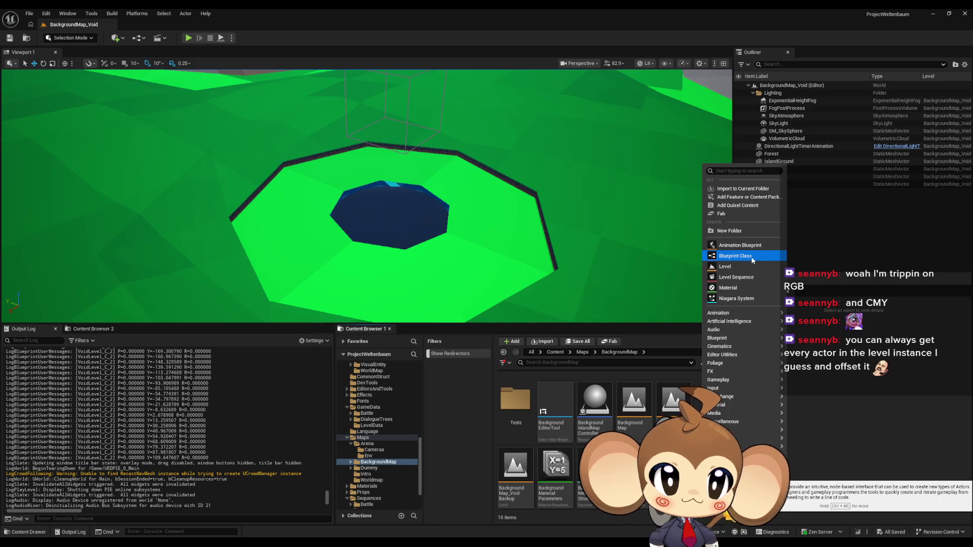
left_click(752, 257)
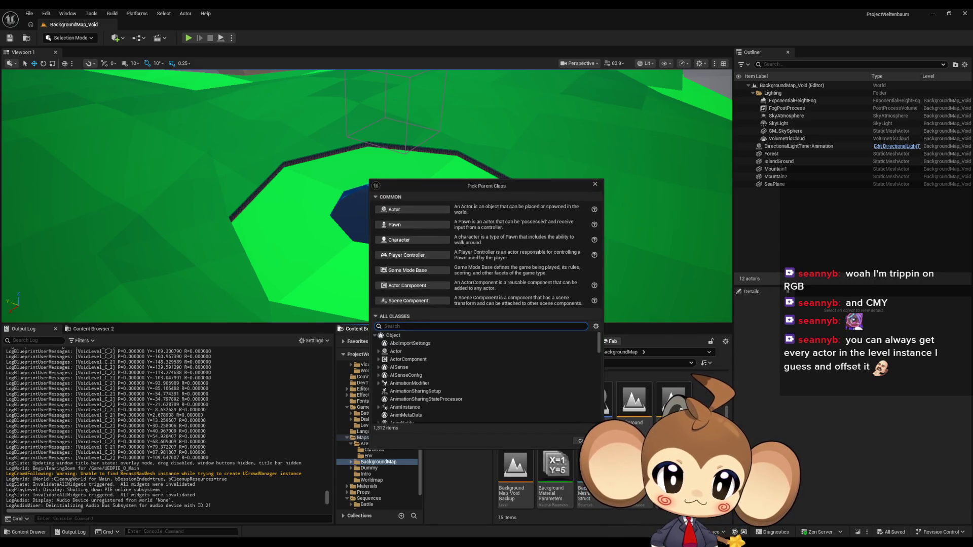
left_click(408, 211)
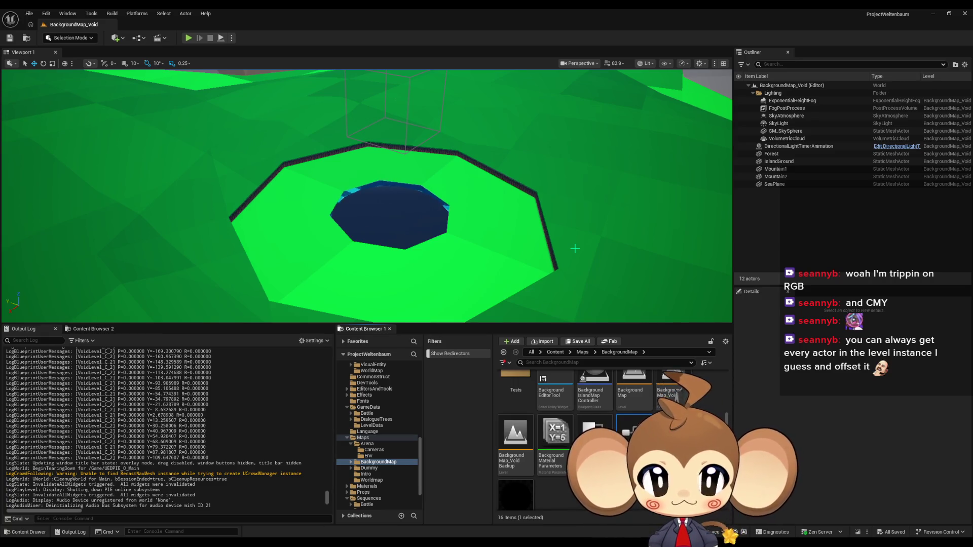
key("Return")
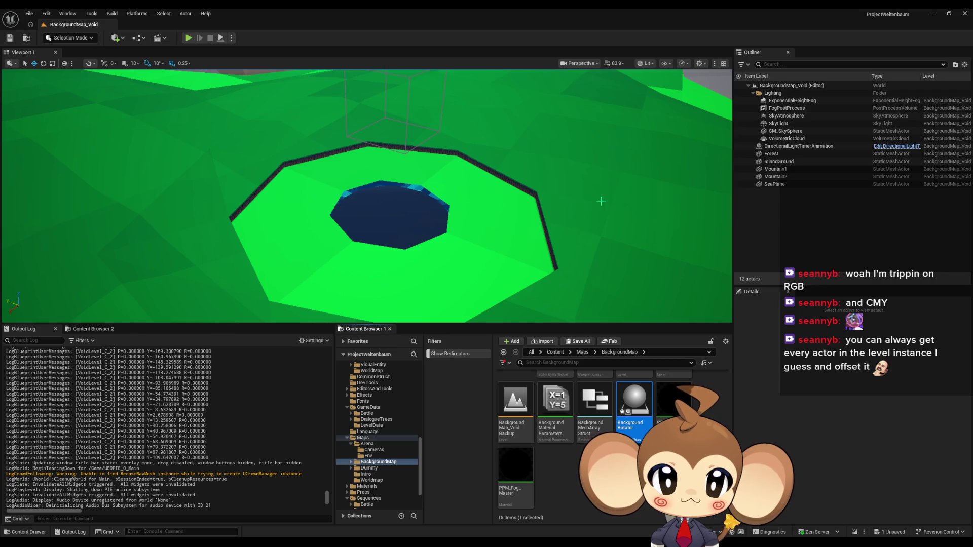
Place BackgroundRotator in the level, parent DirectionalLightTimerAnimation under it, and try attaching Forest.
left_click_drag(630, 416, 502, 277)
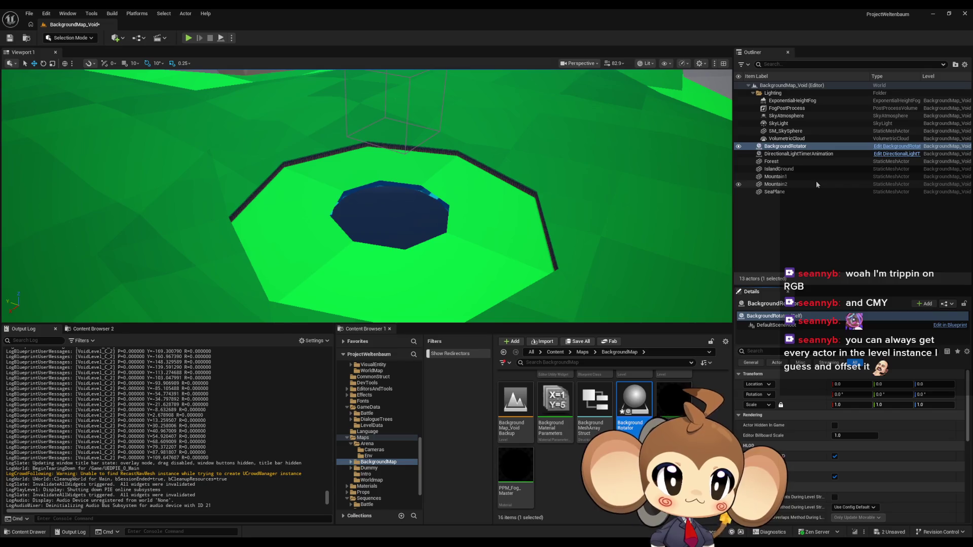
left_click(774, 154)
left_click(774, 191, "shift")
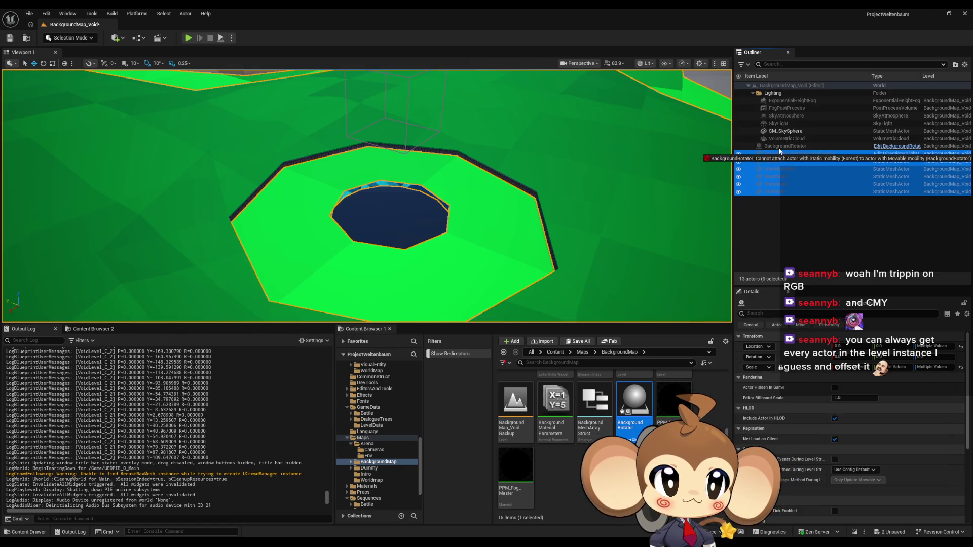
left_click(774, 157)
left_click_drag(775, 157, 774, 147)
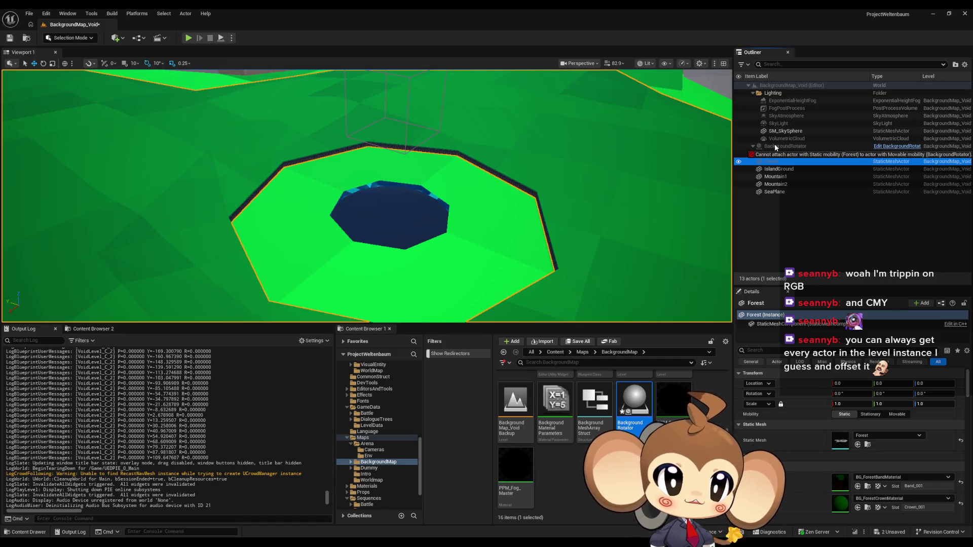
left_click_drag(775, 144, 774, 144)
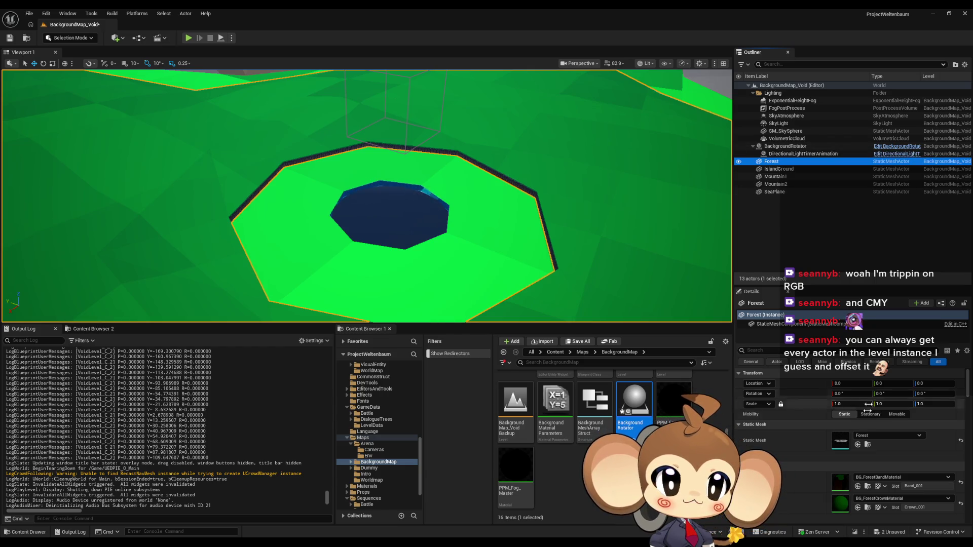
Set Mobility to Movable for Forest, IslandGround, Mountain1, Mountain2 and SeaPlane.
left_click(897, 414)
left_click(779, 169)
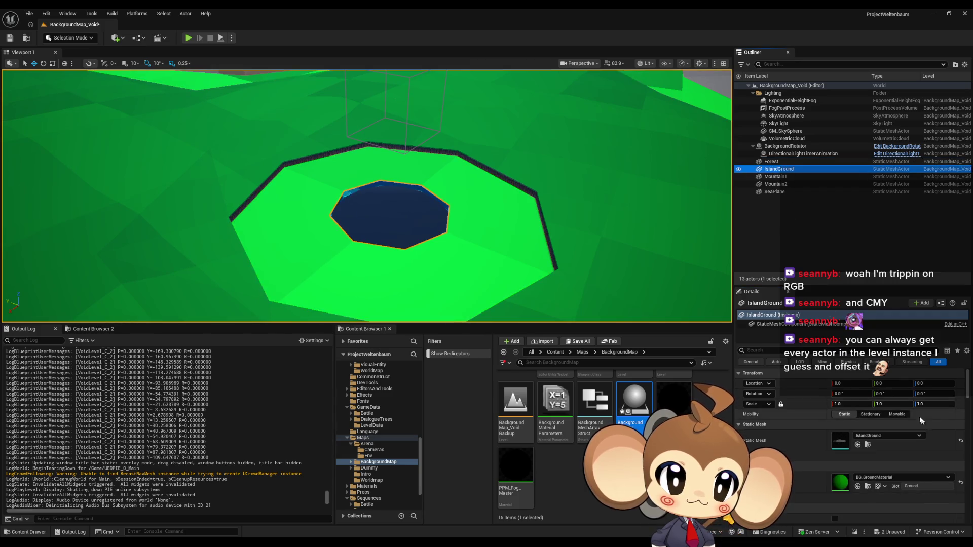
left_click(775, 177)
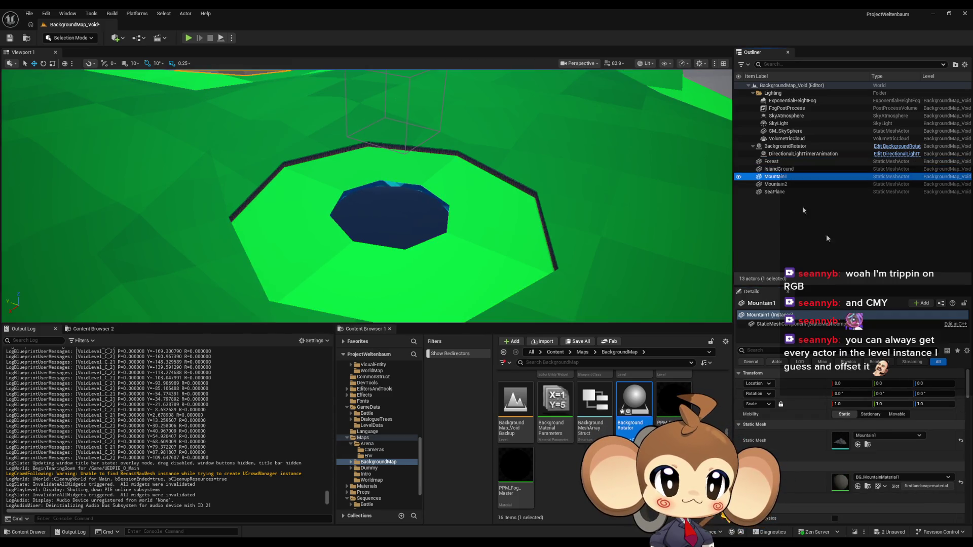
left_click(898, 414)
left_click(777, 185)
left_click(897, 414)
left_click(775, 192)
left_click(897, 414)
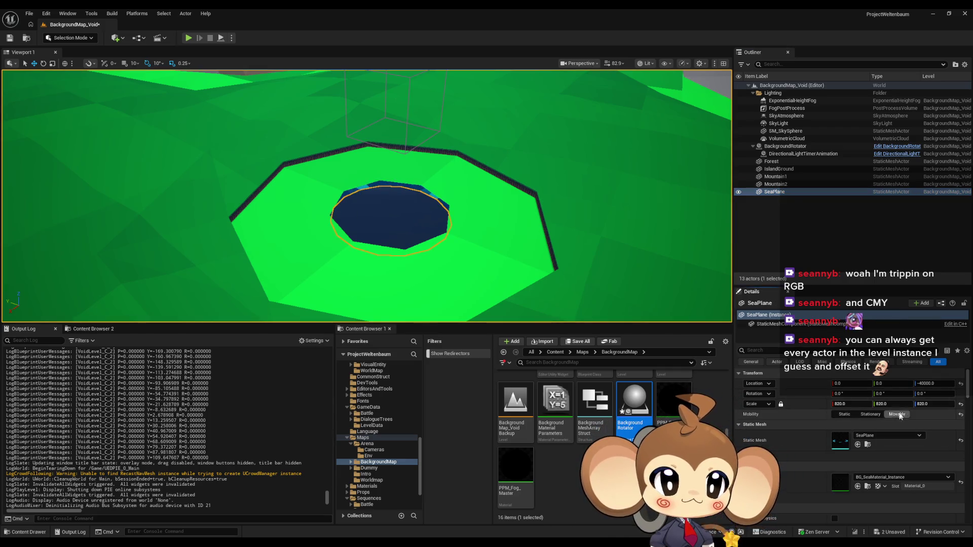
Parent SeaPlane, Mountain2, Mountain1, IslandGround and Forest under BackgroundRotator in the Outliner.
left_click_drag(772, 195, 781, 146)
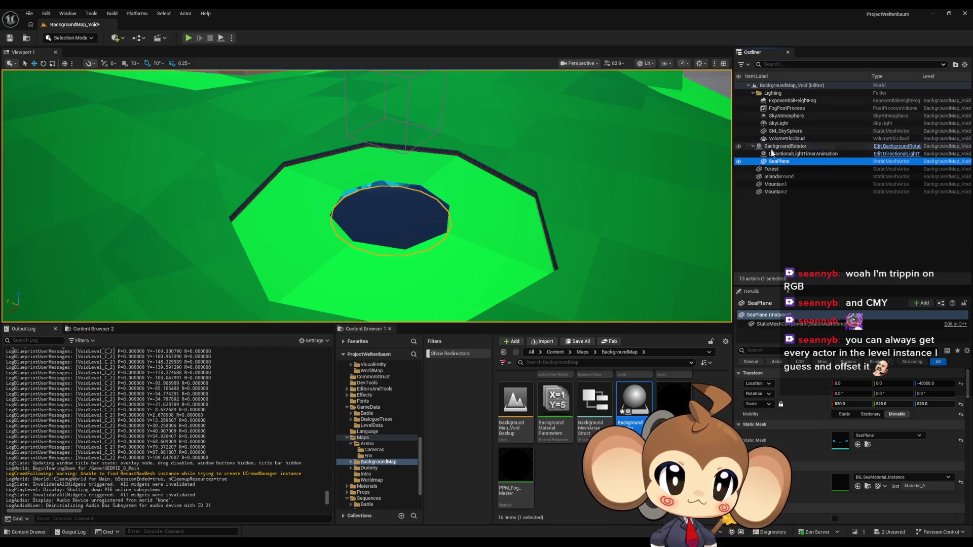
left_click_drag(776, 191, 773, 146)
left_click_drag(775, 192, 778, 147)
left_click_drag(779, 185, 775, 147)
left_click(776, 148)
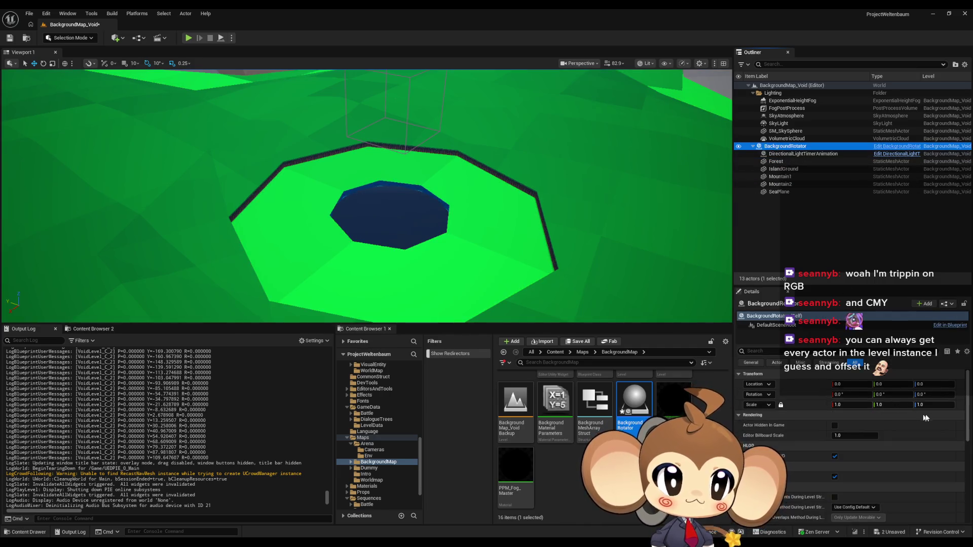
left_click_drag(922, 394, 945, 397)
type("0")
key("Return")
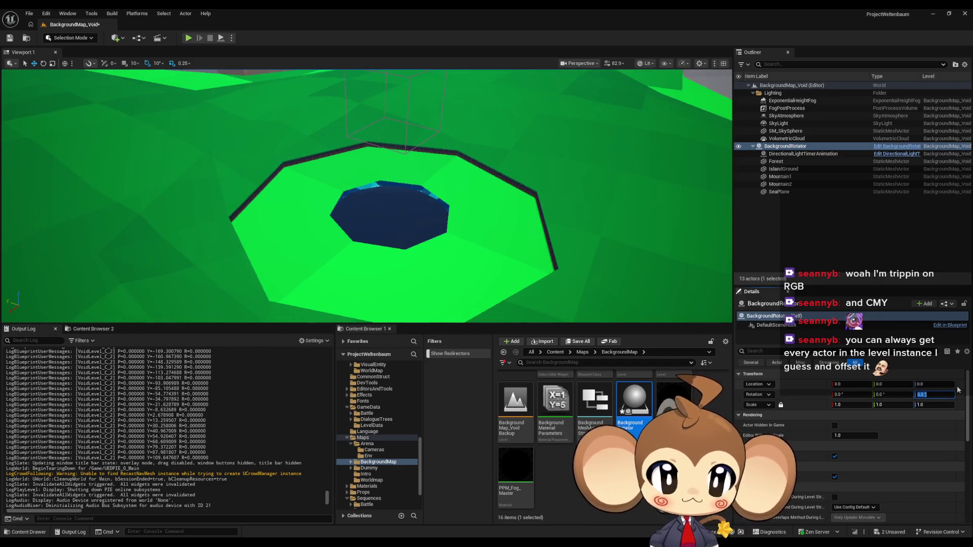
key("f")
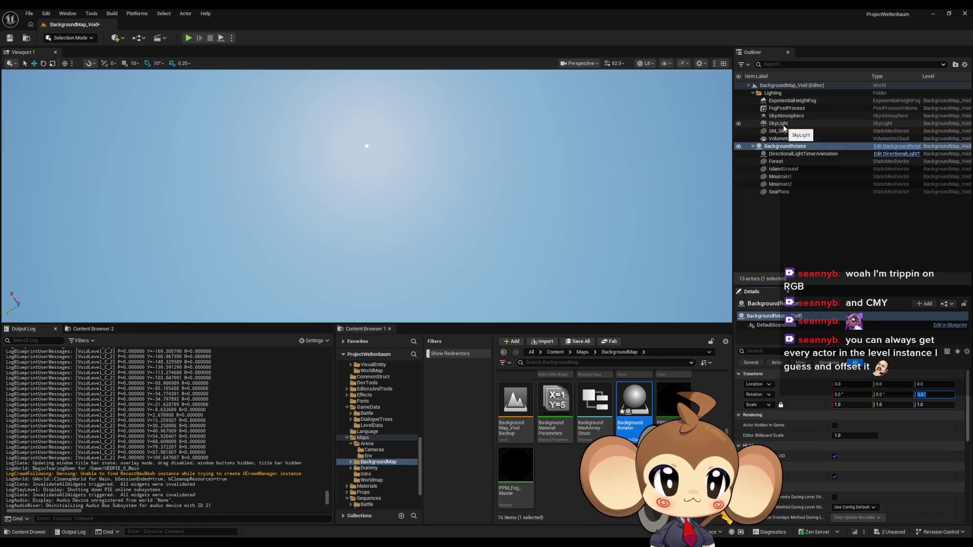
left_click(784, 154)
left_click(781, 339)
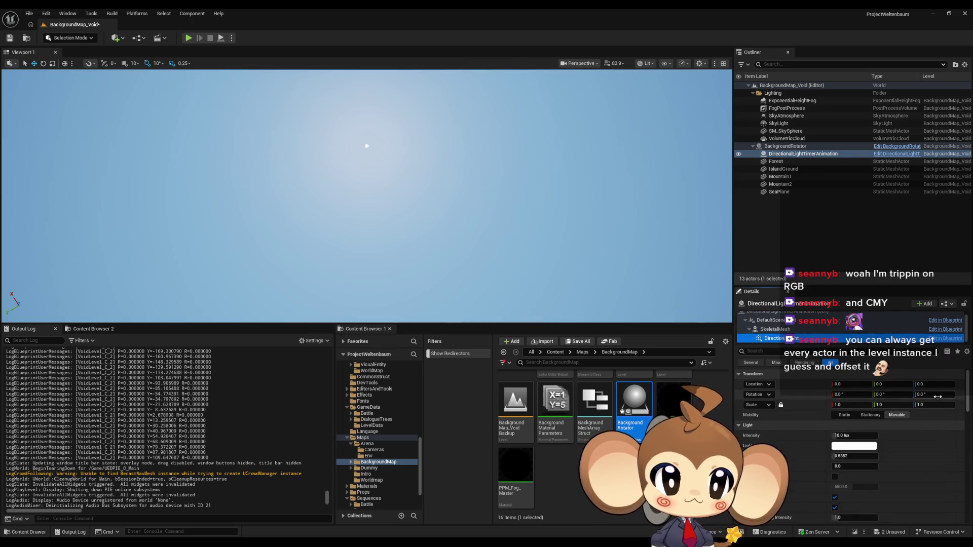
left_click_drag(891, 394, 908, 395)
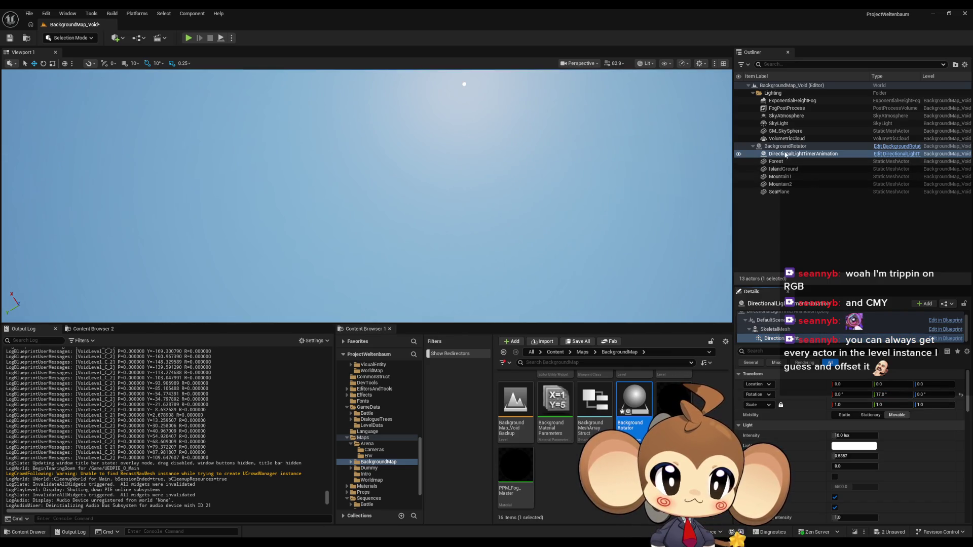
left_click(784, 148)
left_click(924, 395)
left_click_drag(924, 395, 925, 394)
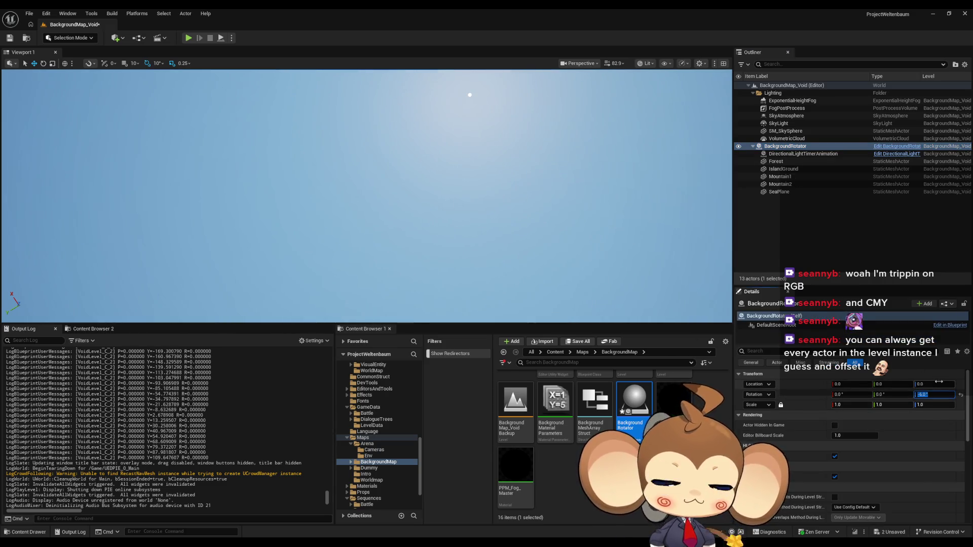
left_click(803, 154)
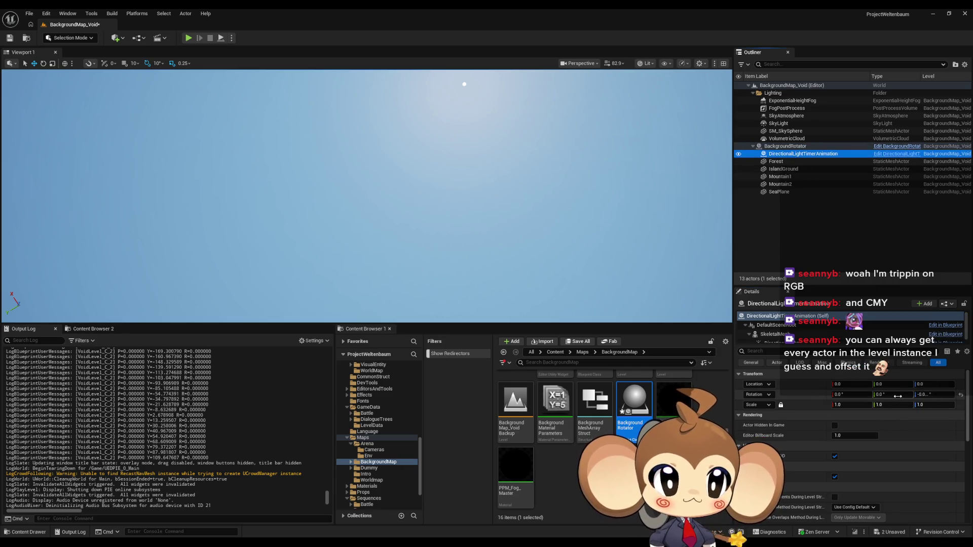
left_click(775, 338)
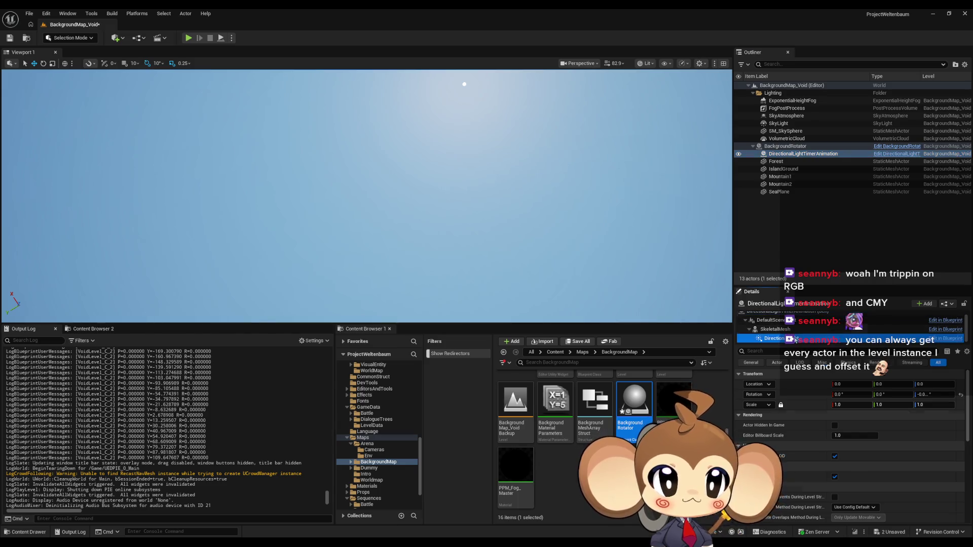
left_click(908, 394)
type("0")
key("Return")
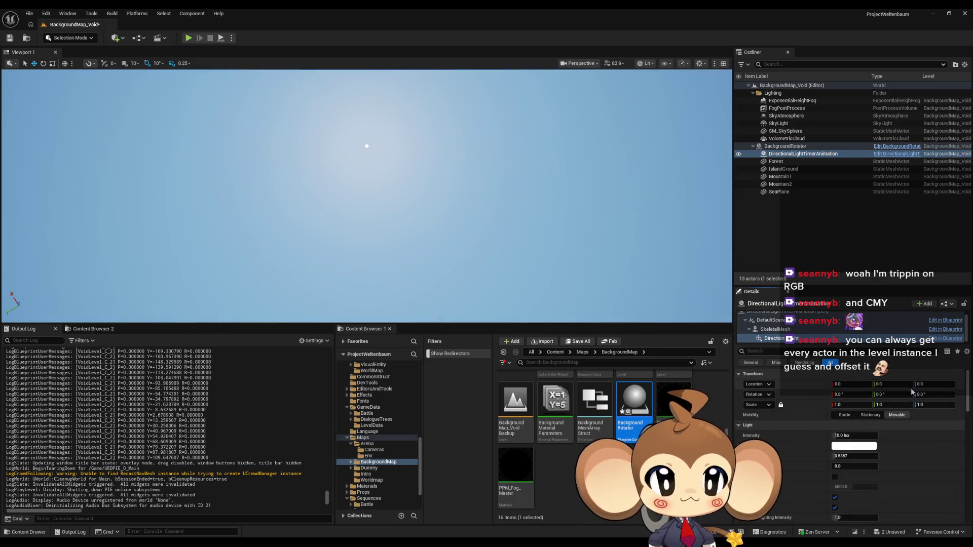
left_click(837, 146)
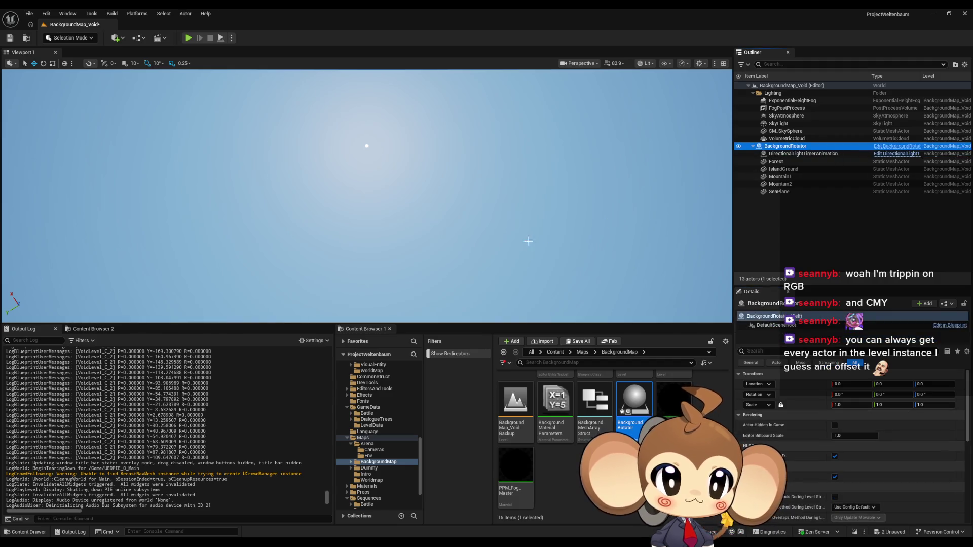
key("f")
mouse_move(528, 245)
left_mouse_down()
mouse_move(529, 283)
mouse_move(528, 246)
left_mouse_up()
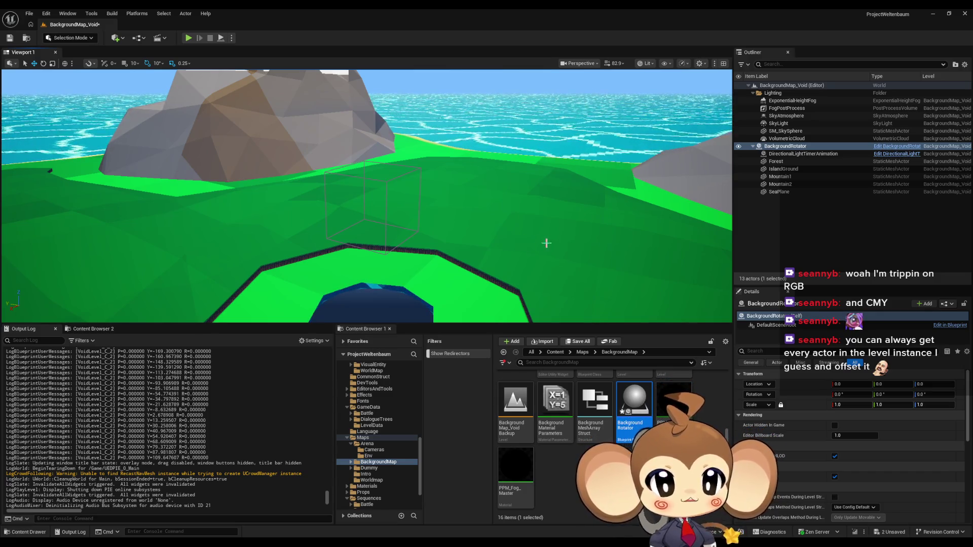
left_click(890, 148)
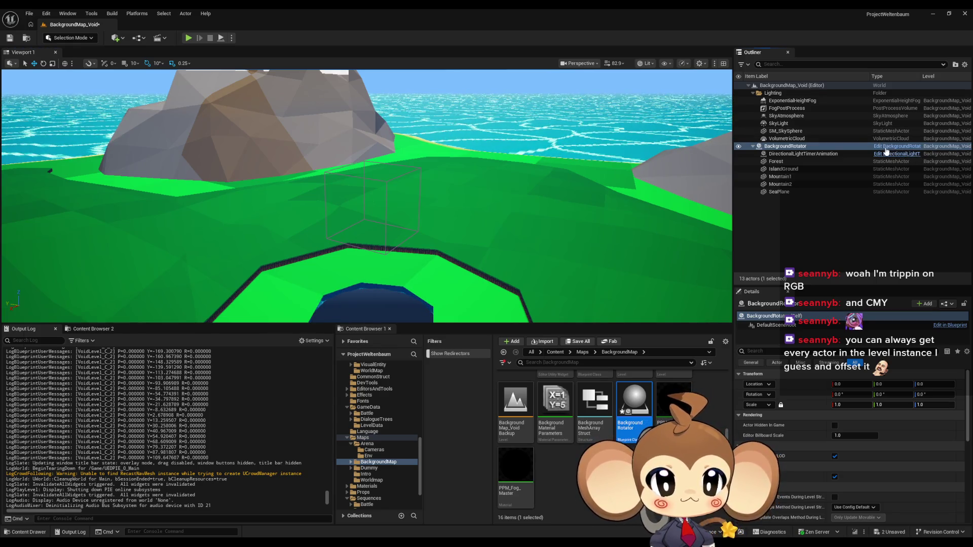
Add a Get World Delta Seconds node to the BackgroundRotator event graph.
double_click(323, 258)
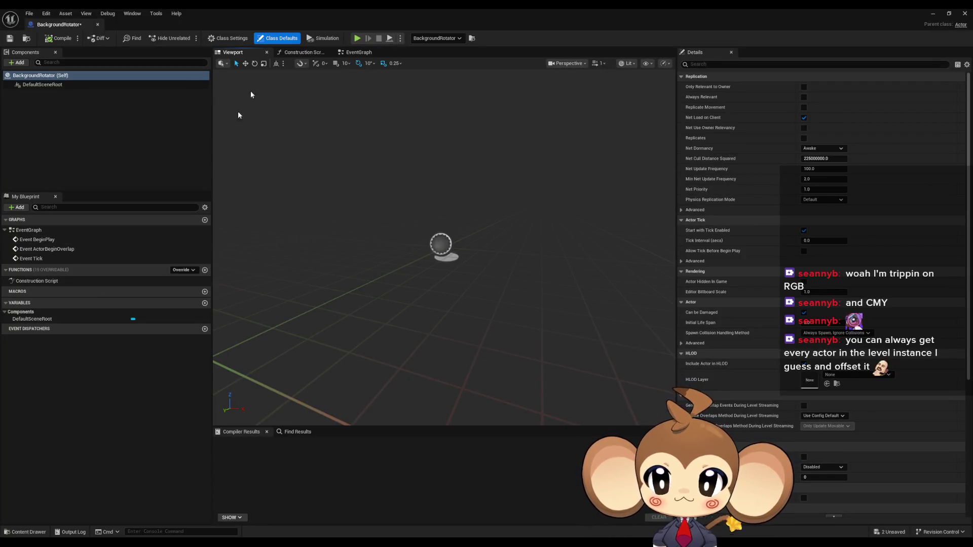
double_click(30, 231)
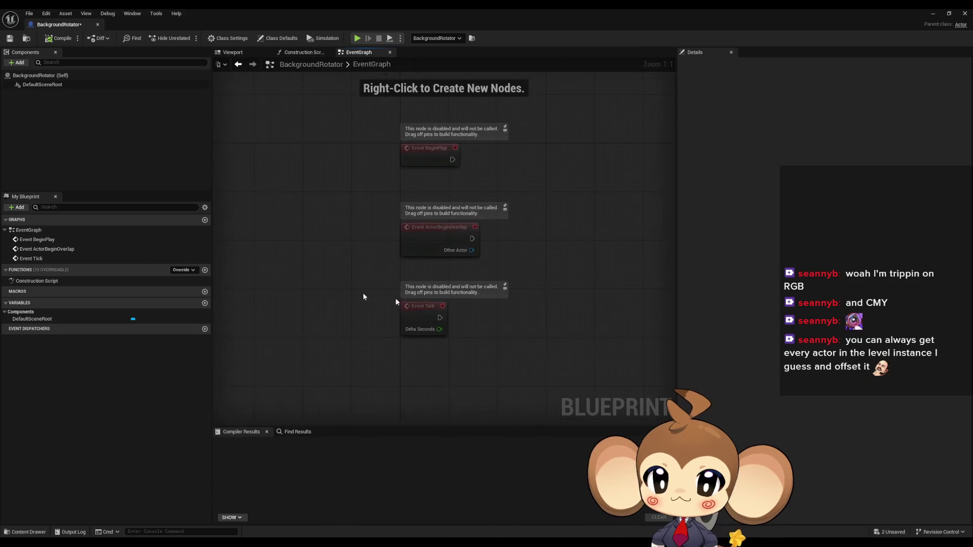
right_click(370, 361)
type("get del sec")
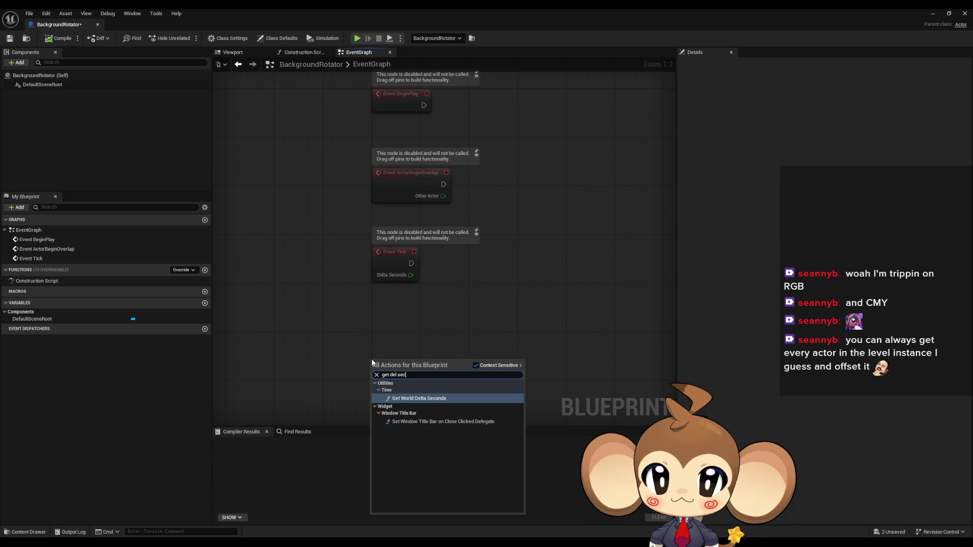
key("Return")
Create a Float variable named Speed and compile the blueprint.
left_click(205, 303)
left_click(132, 328)
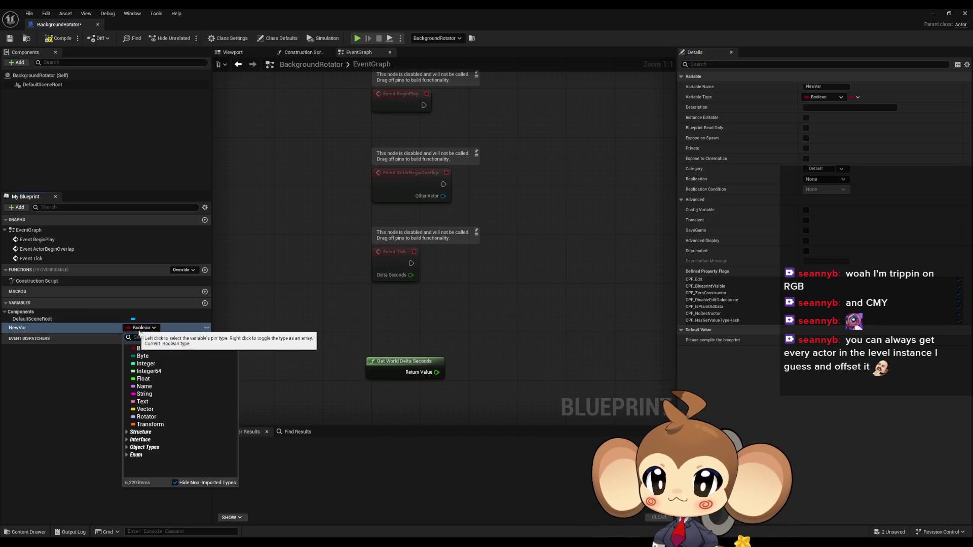
left_click(144, 376)
double_click(52, 327)
type("Sp")
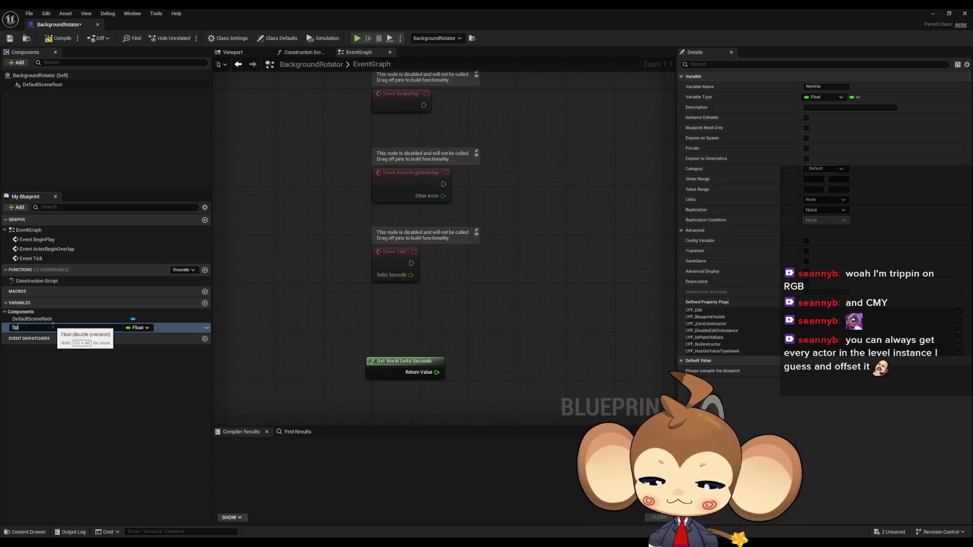
type("eed")
key("Return")
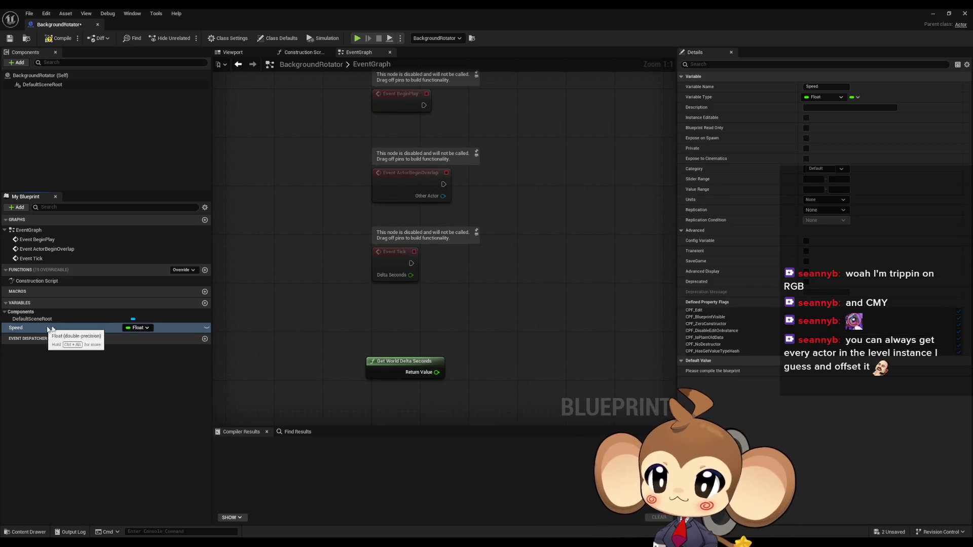
left_click(70, 40)
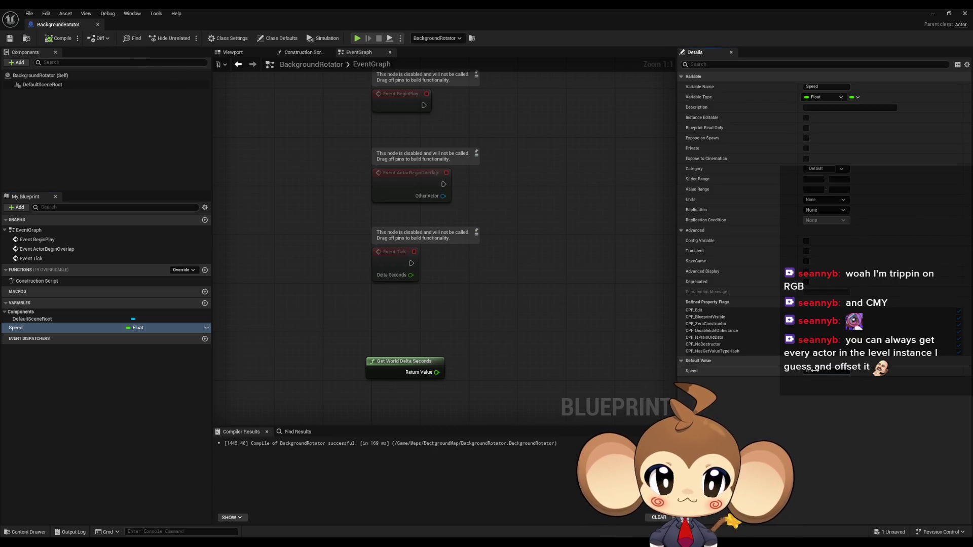
Combine the delta seconds output with a Speed getter node in a math node.
mouse_move(152, 327)
left_mouse_down()
mouse_move(341, 403)
mouse_move(399, 410)
left_mouse_up()
left_click(417, 419)
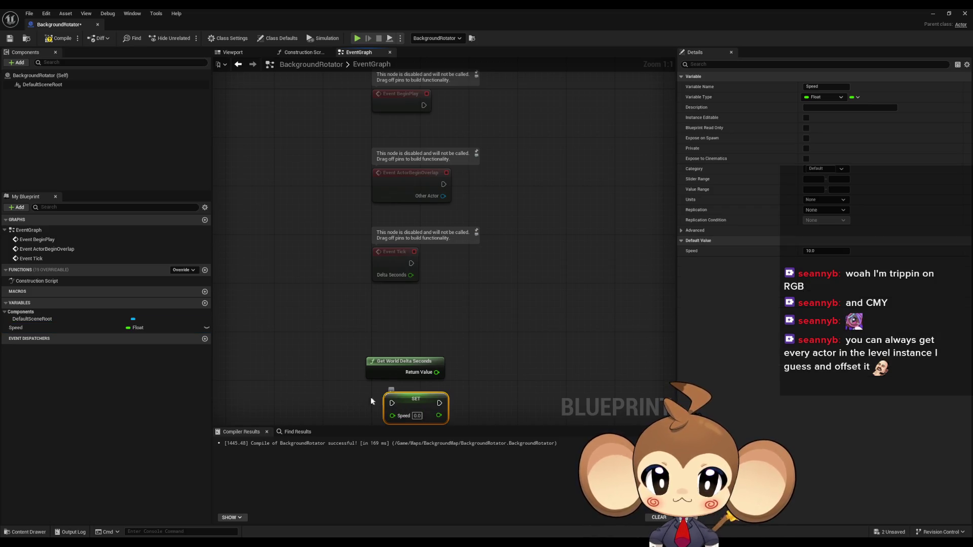
key("Delete")
left_click_drag(59, 330, 324, 381)
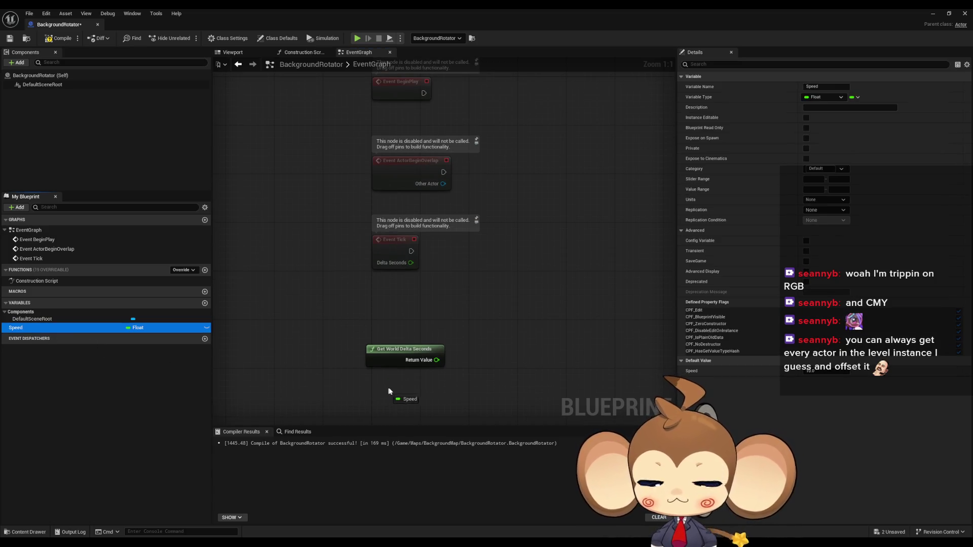
left_click_drag(387, 392, 387, 393)
mouse_move(436, 360)
left_mouse_down()
mouse_move(466, 367)
mouse_move(425, 394)
left_mouse_up()
type("+")
key("Return")
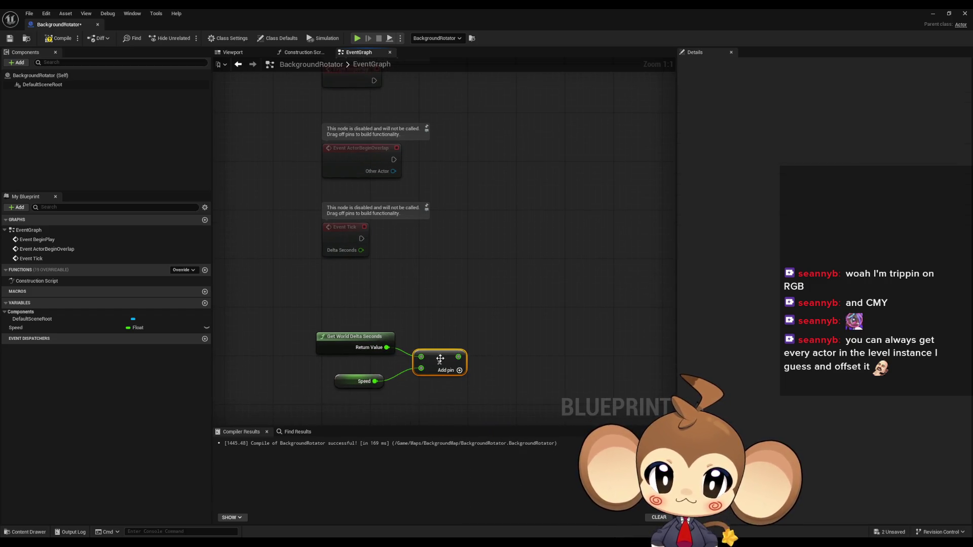
mouse_move(354, 381)
left_mouse_down()
mouse_move(371, 381)
mouse_move(366, 375)
left_mouse_up()
Place a Get Actor Rotation node in the graph.
left_click(443, 305)
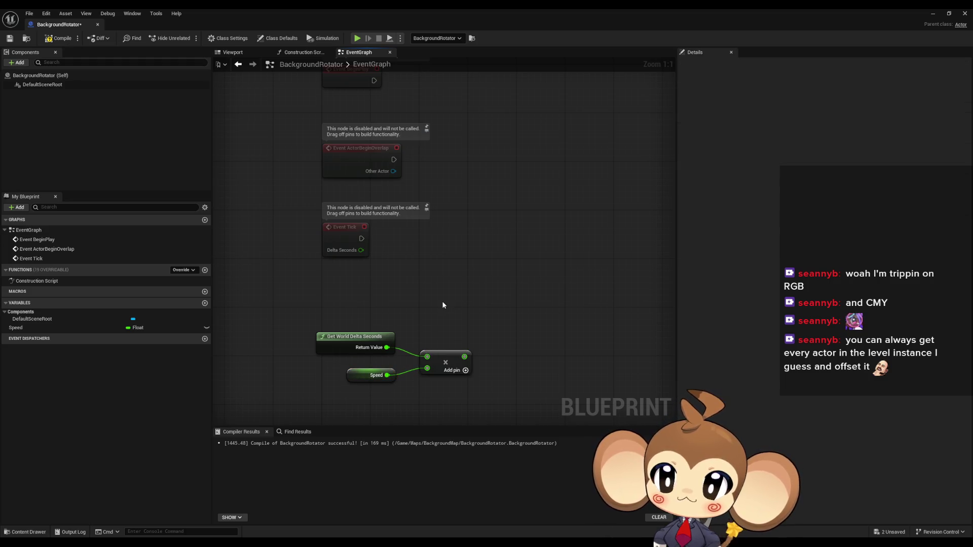
left_click_drag(387, 284, 356, 289)
right_click(491, 282)
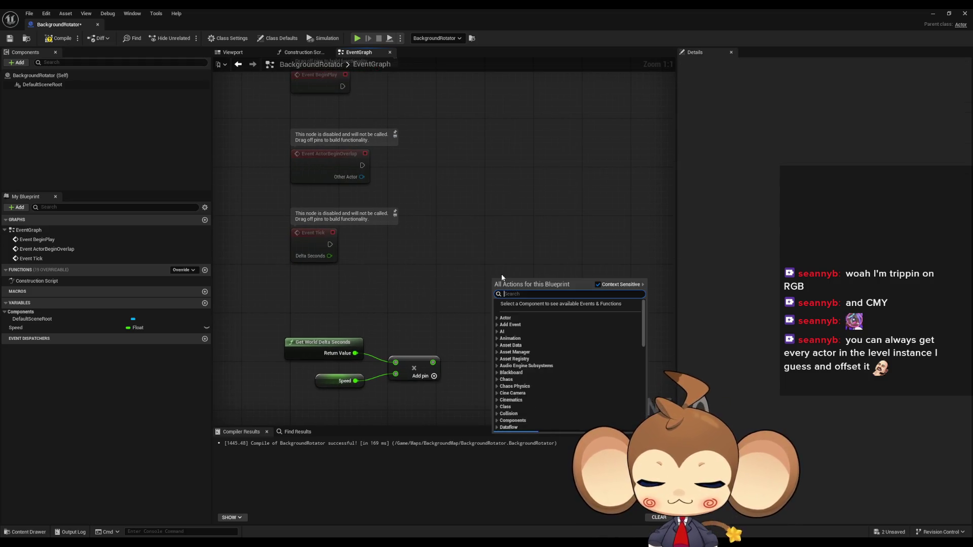
type("get rotat")
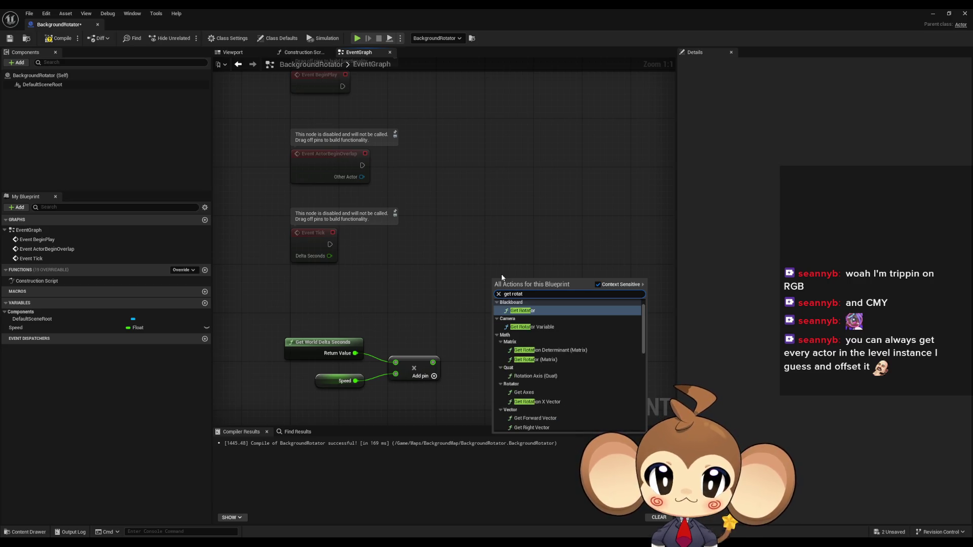
scroll(561, 342, "down", 3)
scroll(561, 342, "down", 5)
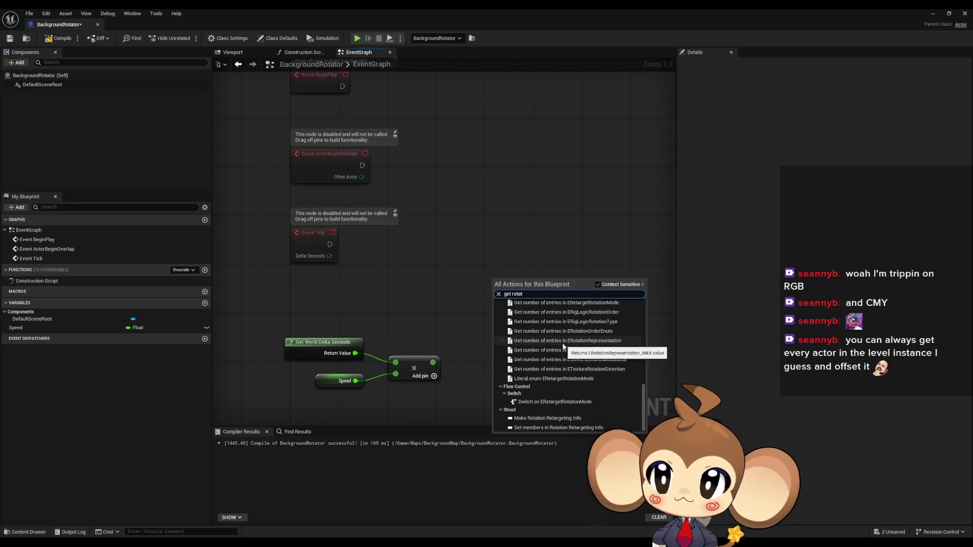
scroll(577, 360, "up", 5)
scroll(575, 356, "up", 5)
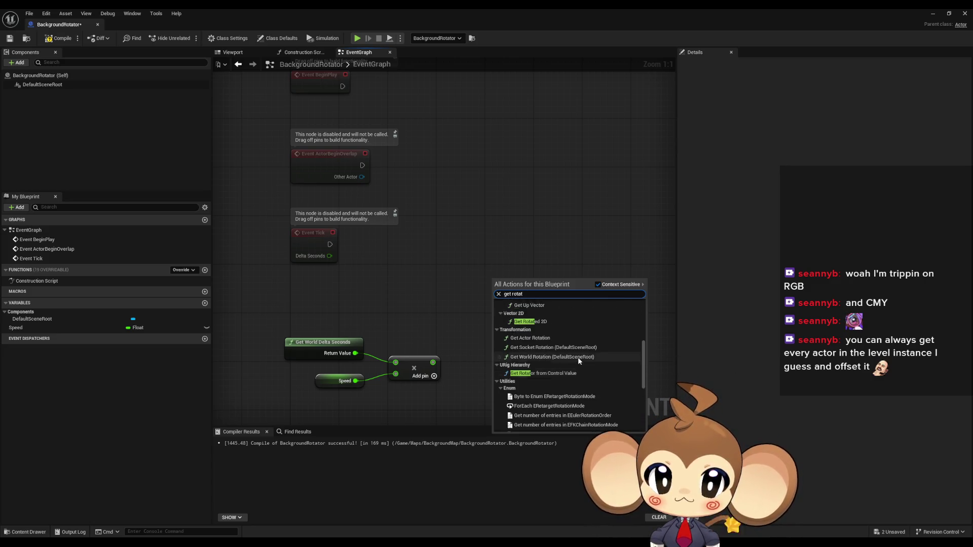
left_click(441, 300)
right_click(471, 289)
type("get actor rota")
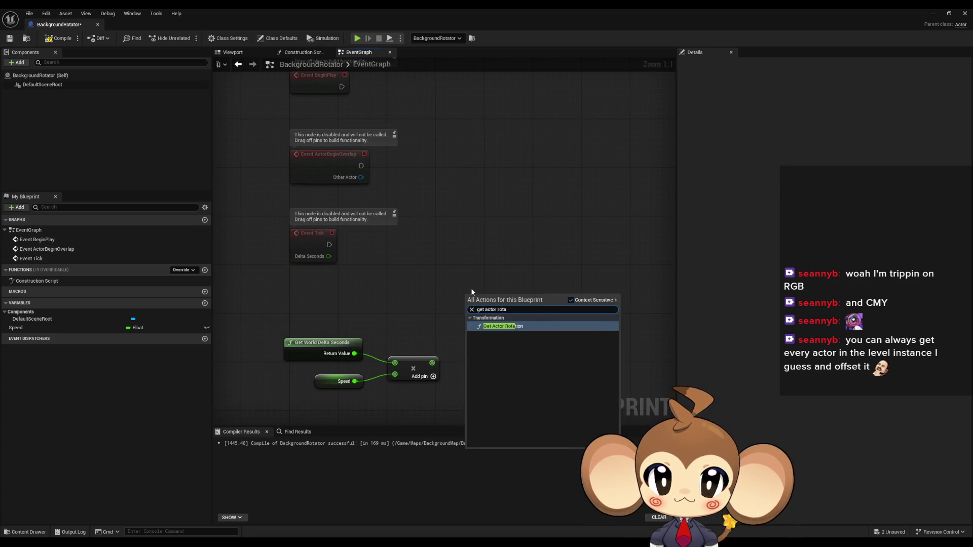
key("Return")
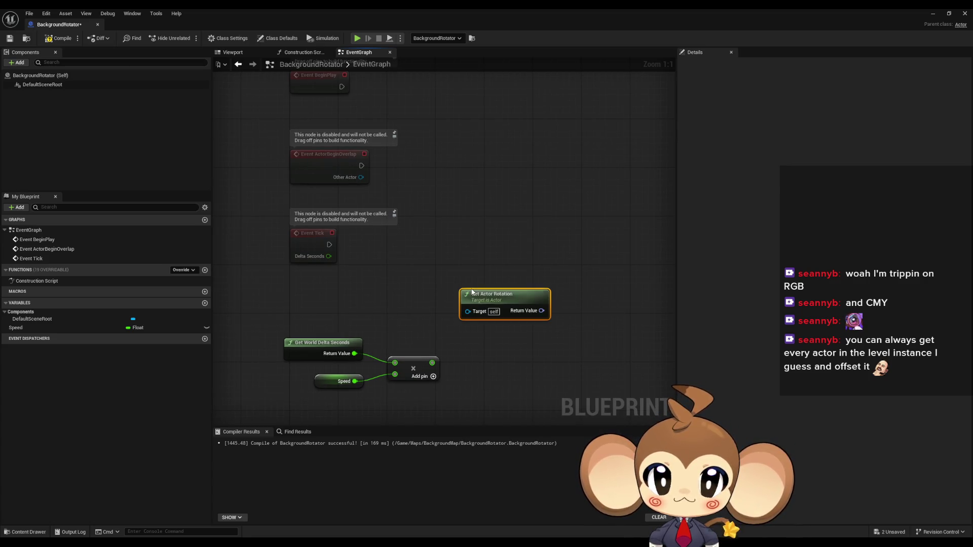
Place a Set Actor Rotation node to the right of it.
right_click(480, 251)
type("set actor rota")
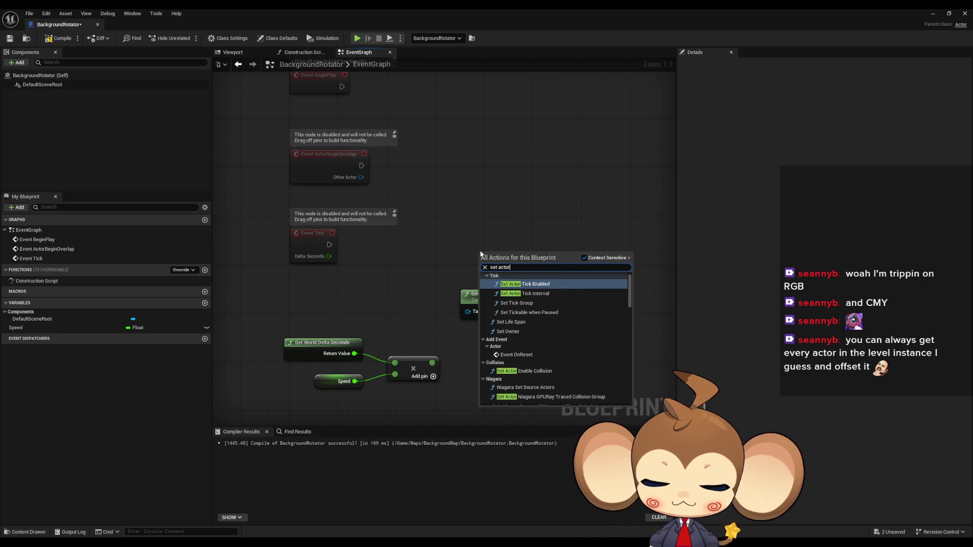
key("Return")
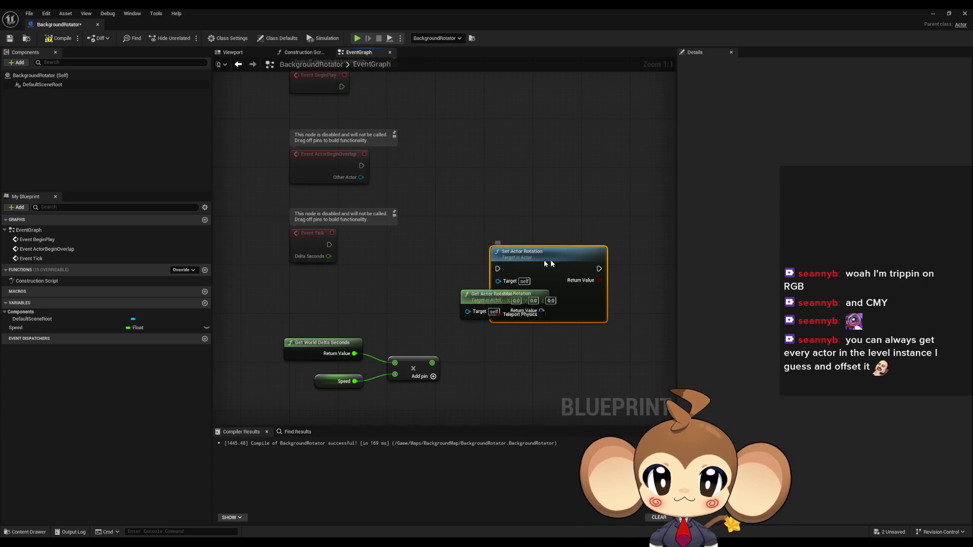
left_click_drag(507, 259, 601, 259)
Split the rotation pins on both nodes into roll, pitch and yaw.
right_click(596, 313)
left_click(615, 338)
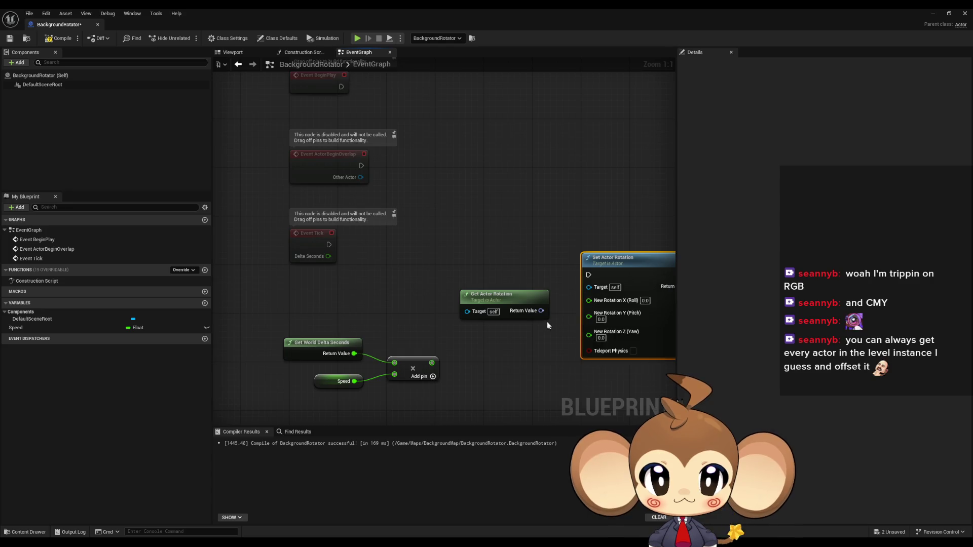
right_click(546, 318)
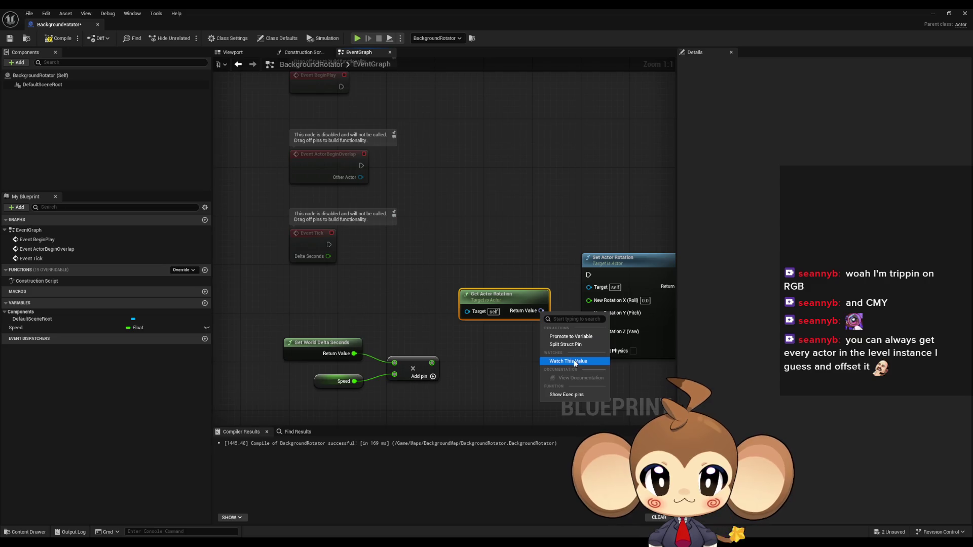
right_click(543, 311)
left_click(567, 343)
left_click_drag(507, 297, 459, 284)
Feed current Yaw plus scaled speed into New Yaw, driven by Event Tick, and compile.
mouse_move(511, 322)
left_mouse_down()
mouse_move(525, 353)
mouse_move(432, 363)
left_mouse_up()
type("+")
key("Return")
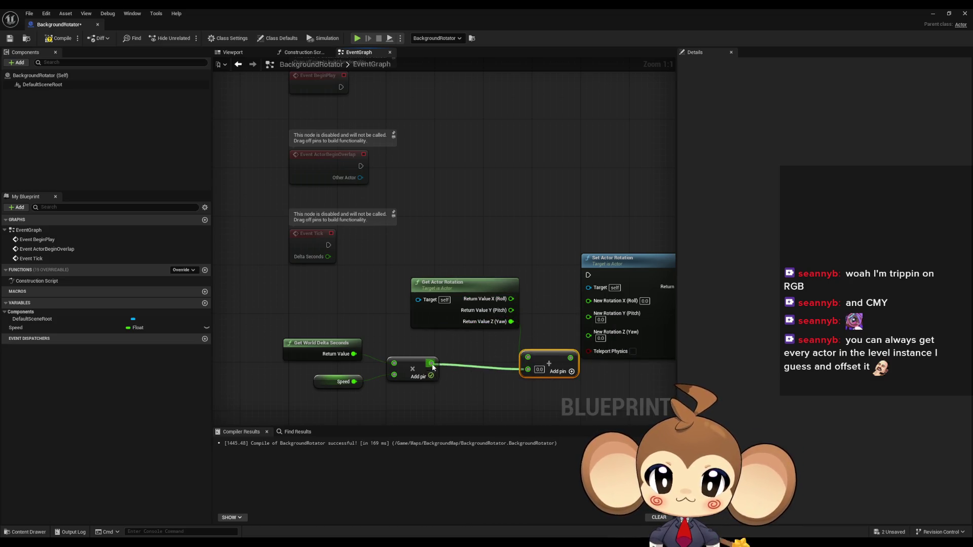
left_click_drag(566, 357, 590, 330)
left_click_drag(588, 276, 329, 245)
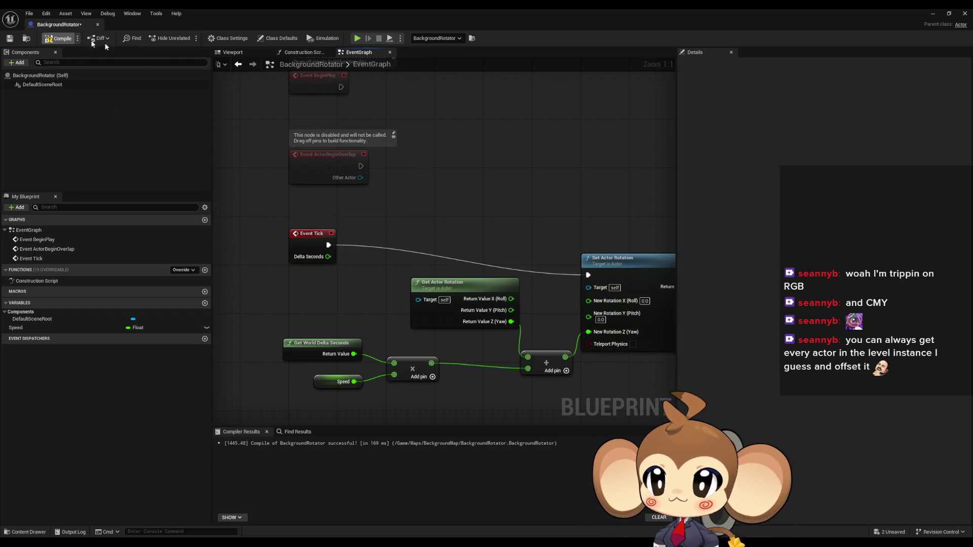
left_click(933, 13)
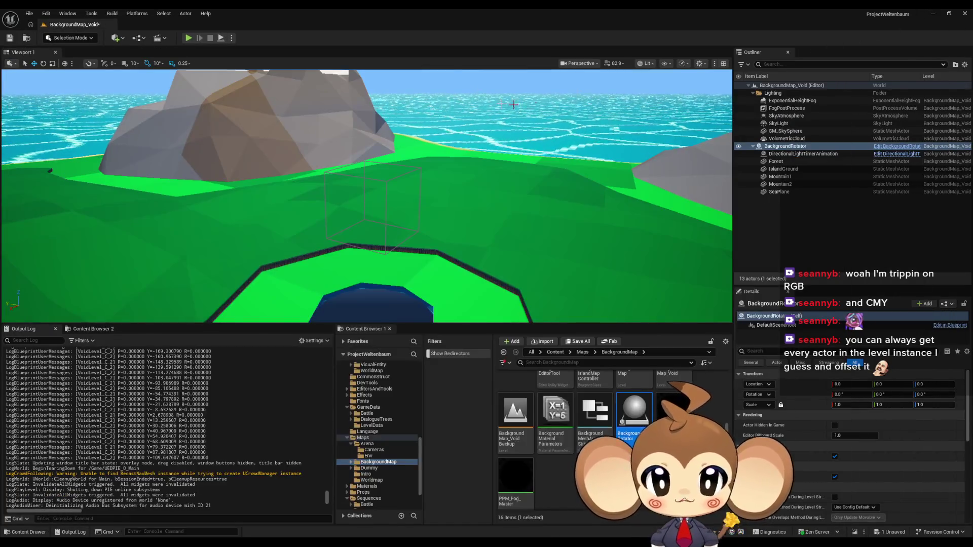
left_click(188, 38)
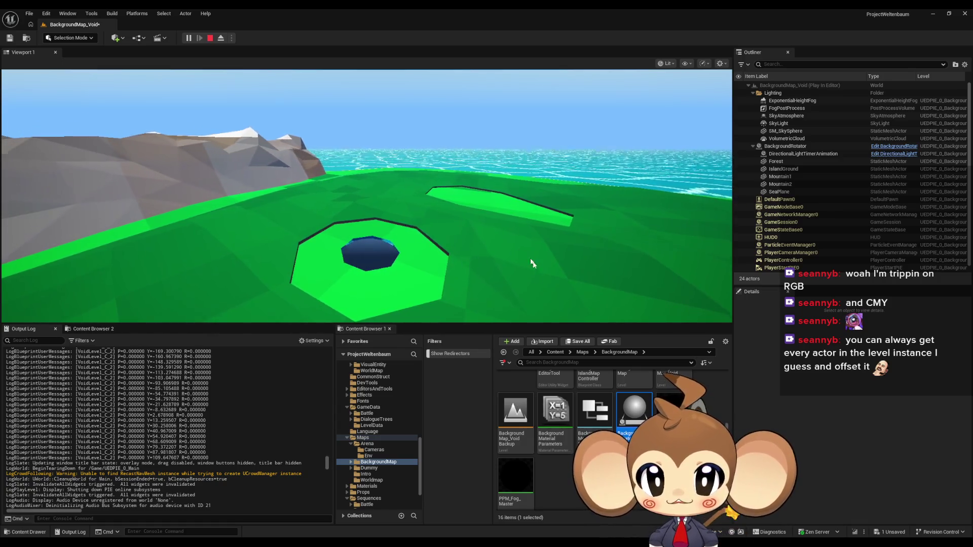
left_click(491, 261)
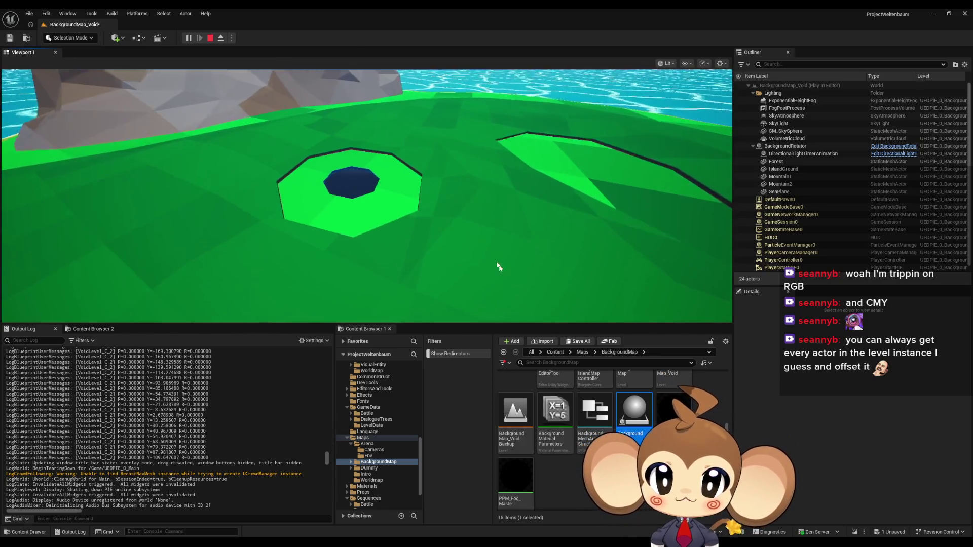
left_click(474, 205)
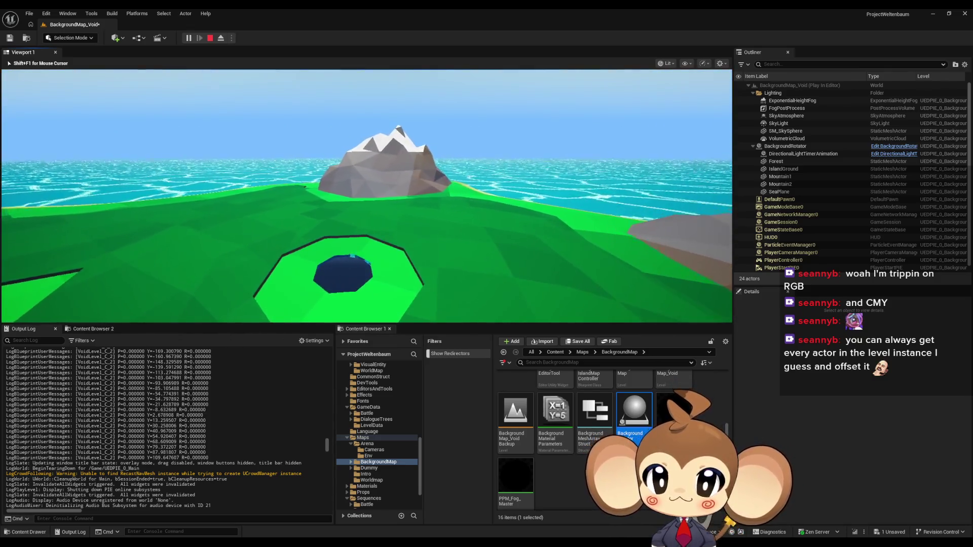
key("shift+F1")
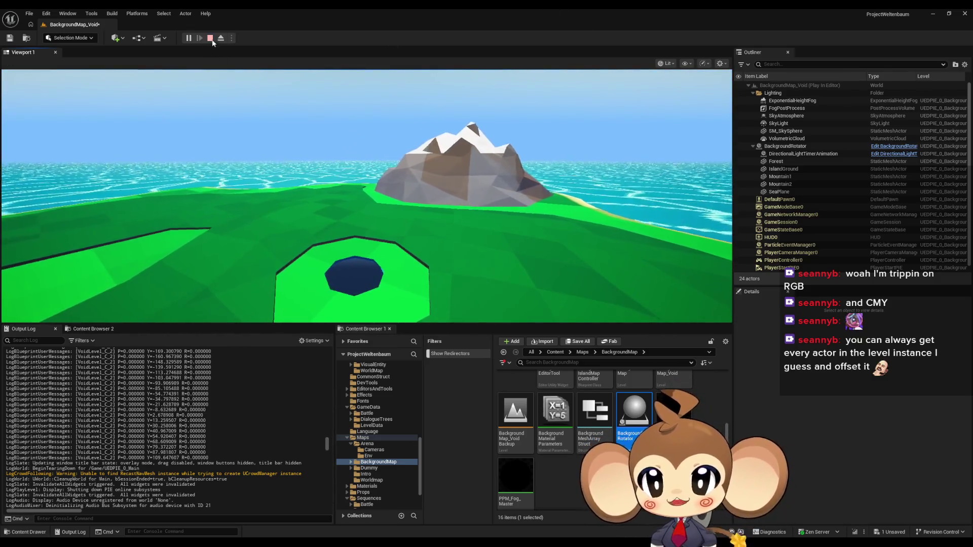
left_click(211, 39)
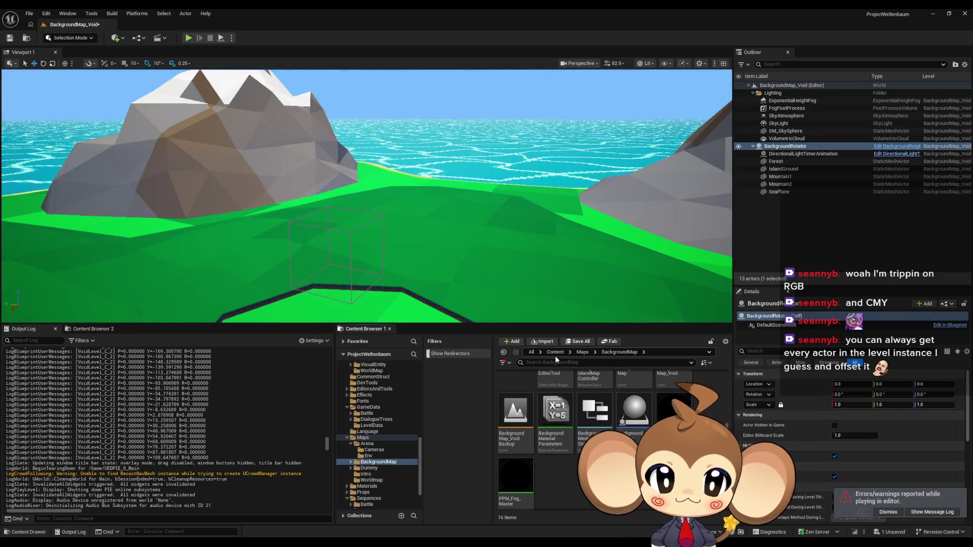
Go to the Content root and cancel opening another level at the save prompt.
left_click(556, 352)
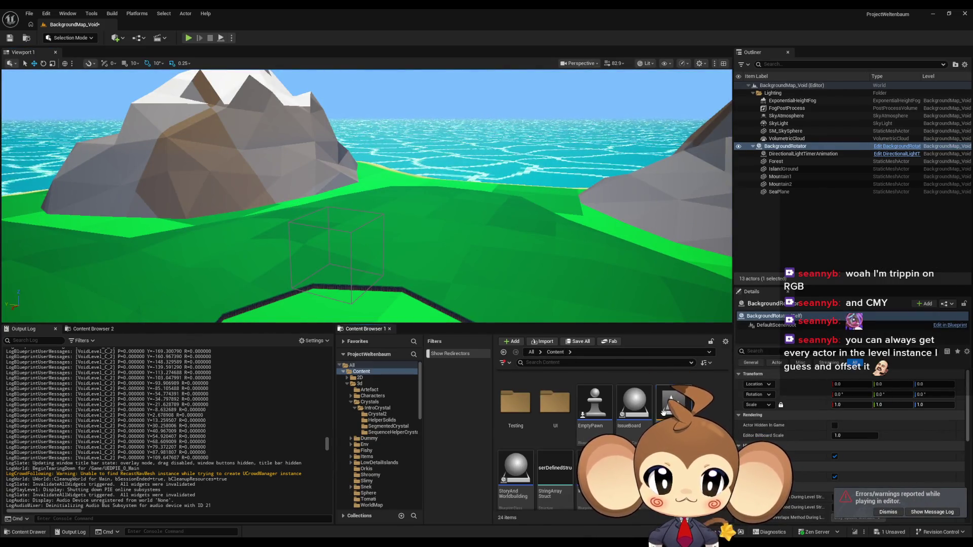
double_click(663, 413)
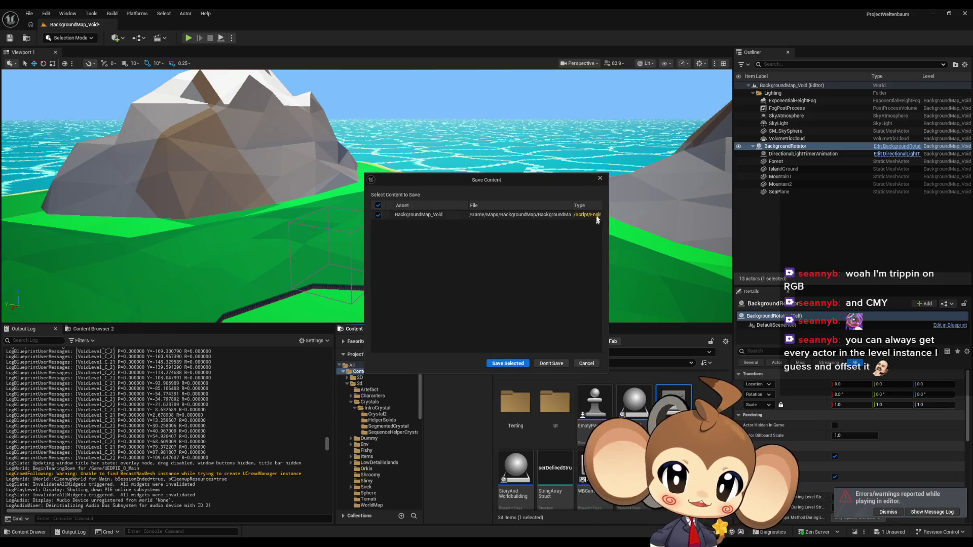
left_click(598, 180)
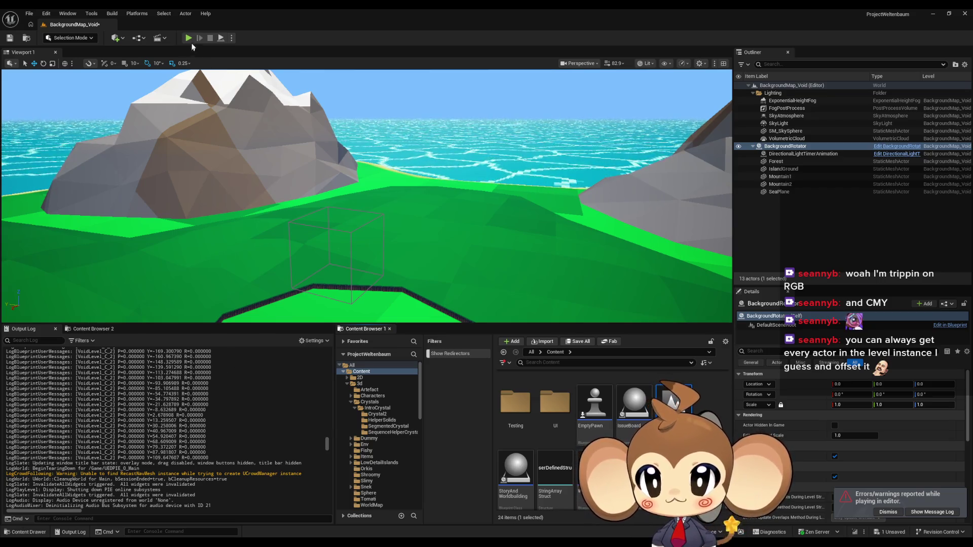
Clear the Output Log and run a fresh play test to capture only new errors.
left_click(188, 37)
left_click(210, 37)
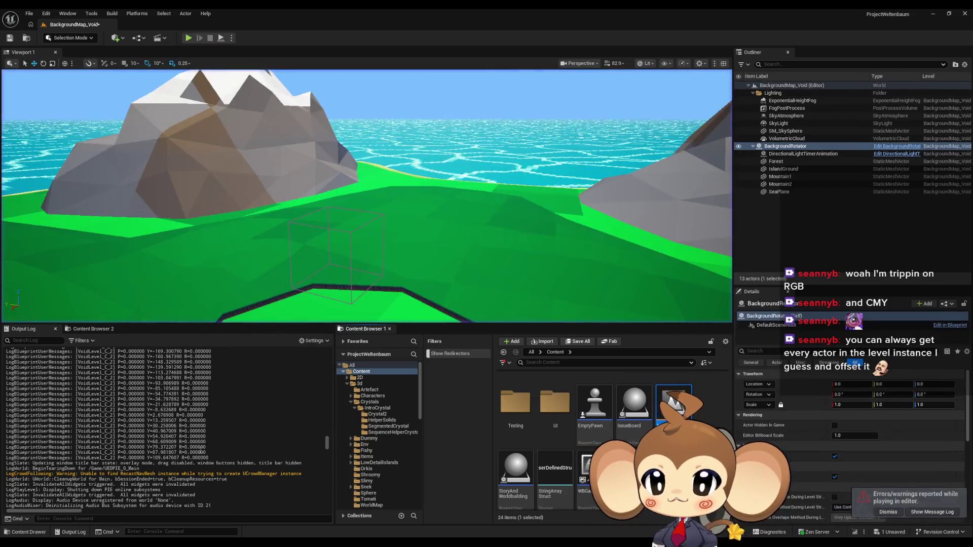
right_click(200, 354)
left_click(223, 360)
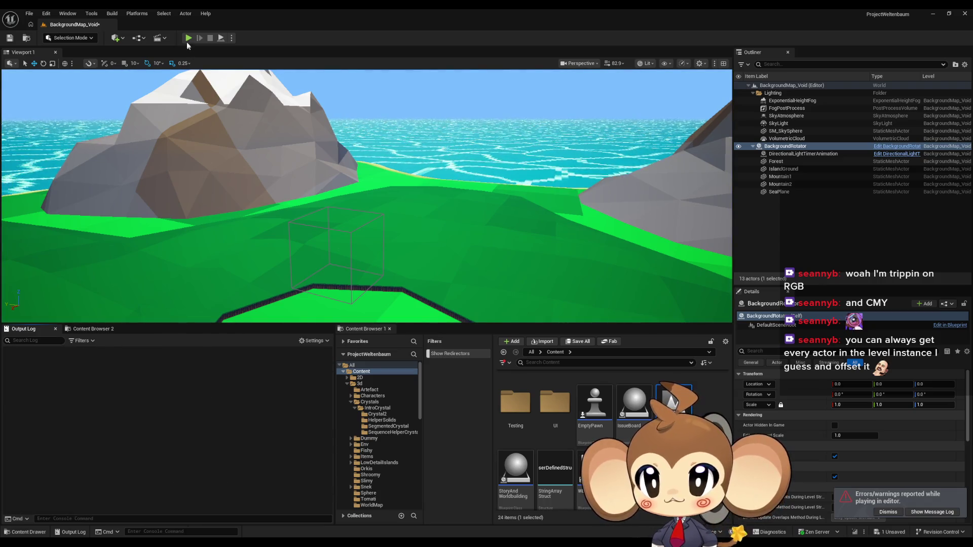
left_click(188, 37)
left_click(210, 38)
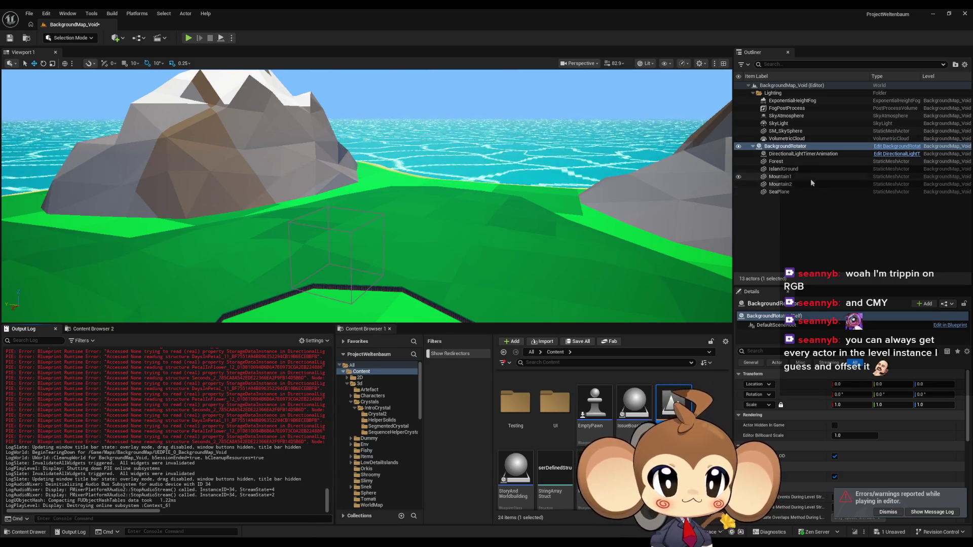
Select DirectionalLightTimerAnimation and save the modified BackgroundMap_Void map.
left_click(810, 155)
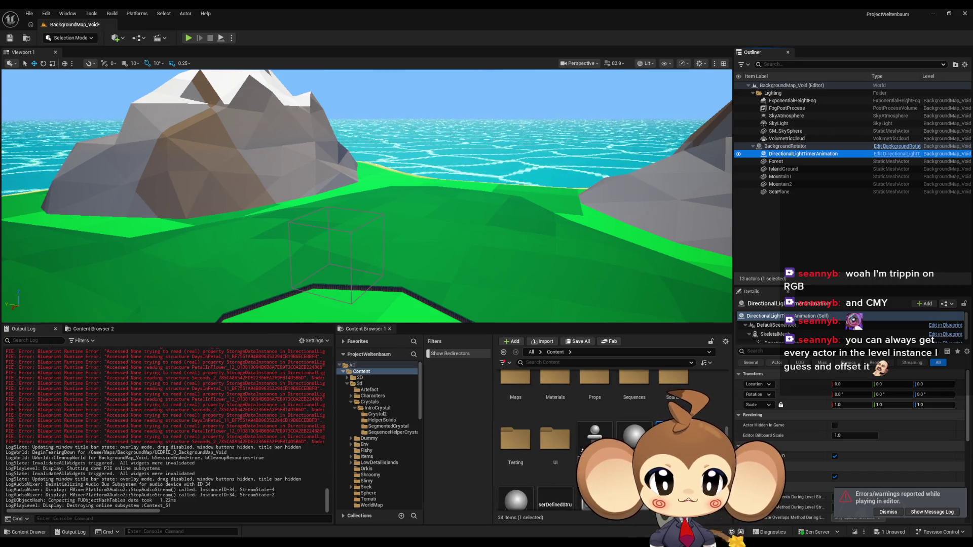
key("ctrl+shift+s")
left_click(507, 364)
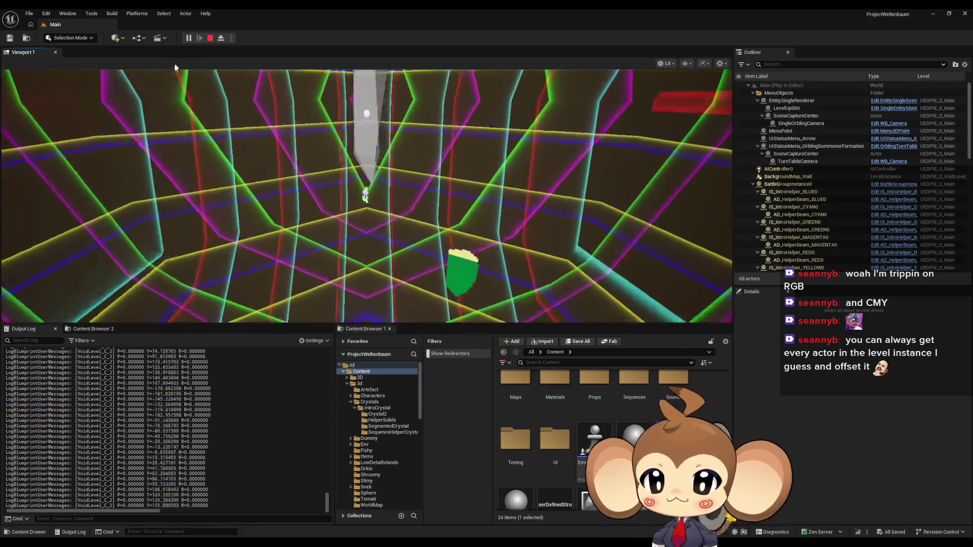
Stop the Main play test and open VoidLevel from Content > Maps > Intro.
left_click(210, 38)
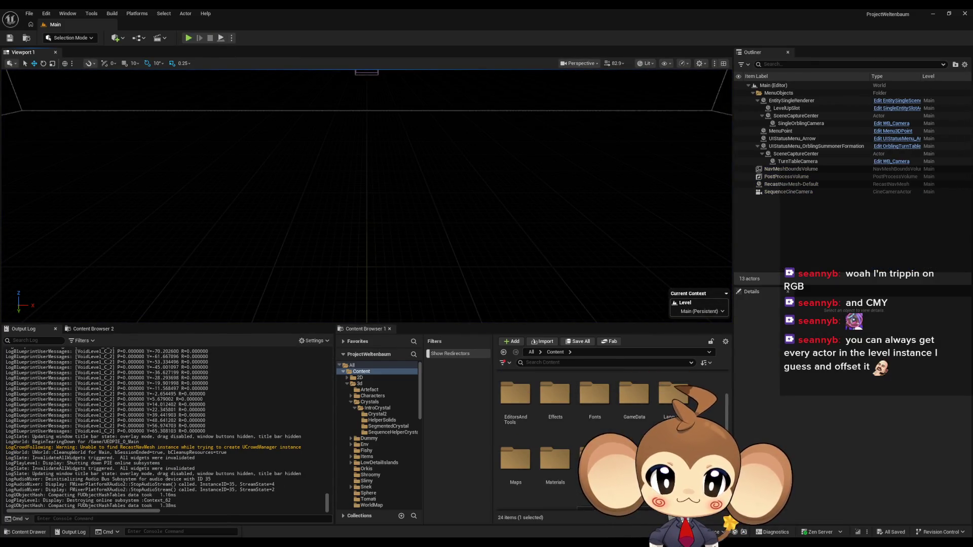
double_click(515, 459)
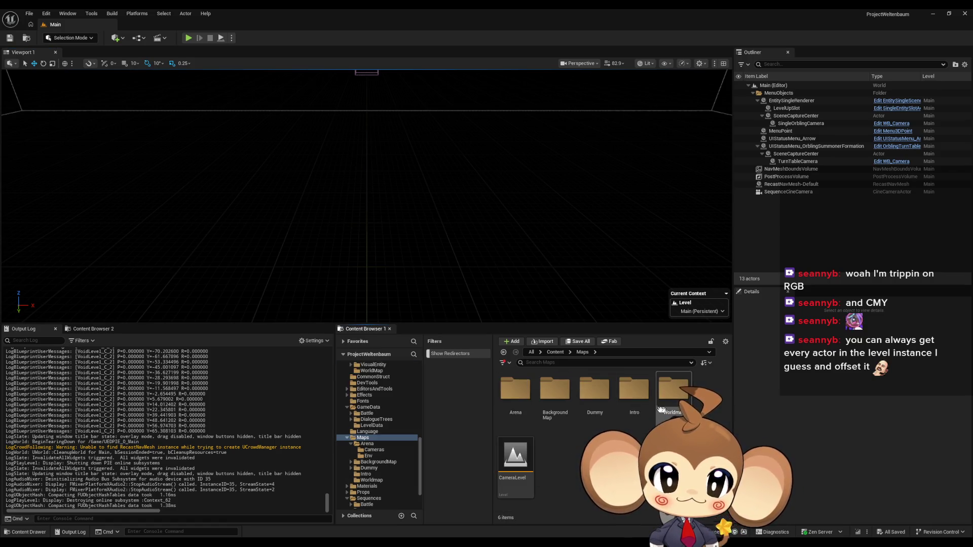
double_click(638, 406)
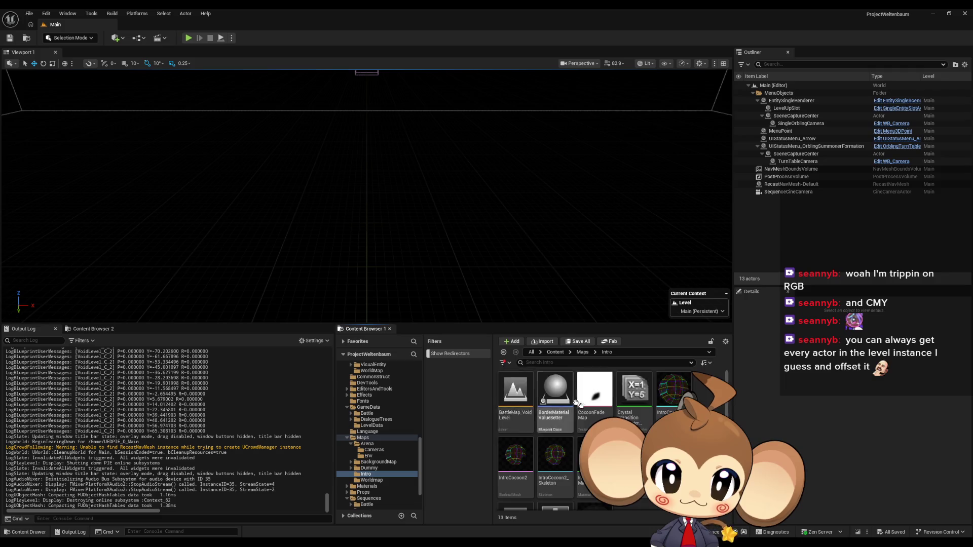
scroll(572, 401, "down", 2)
double_click(515, 474)
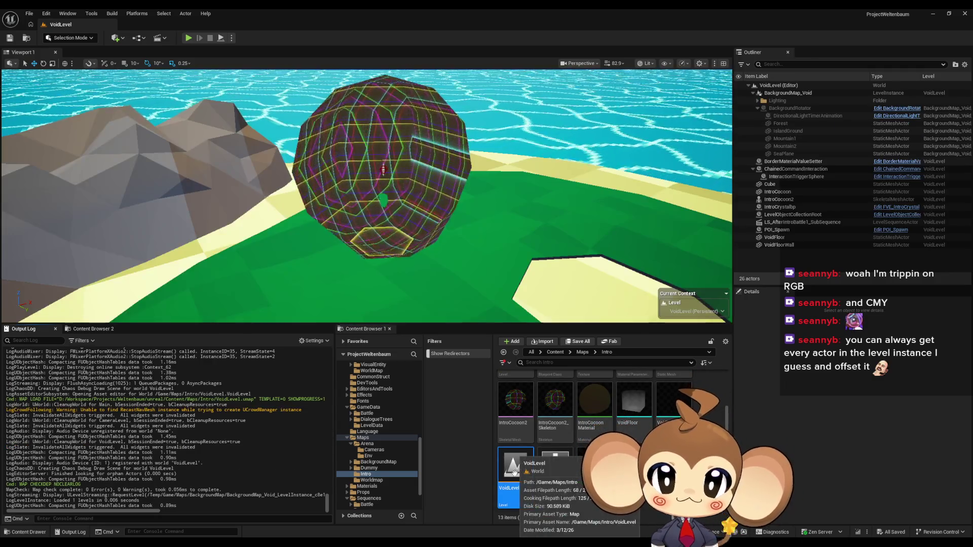
left_click(139, 38)
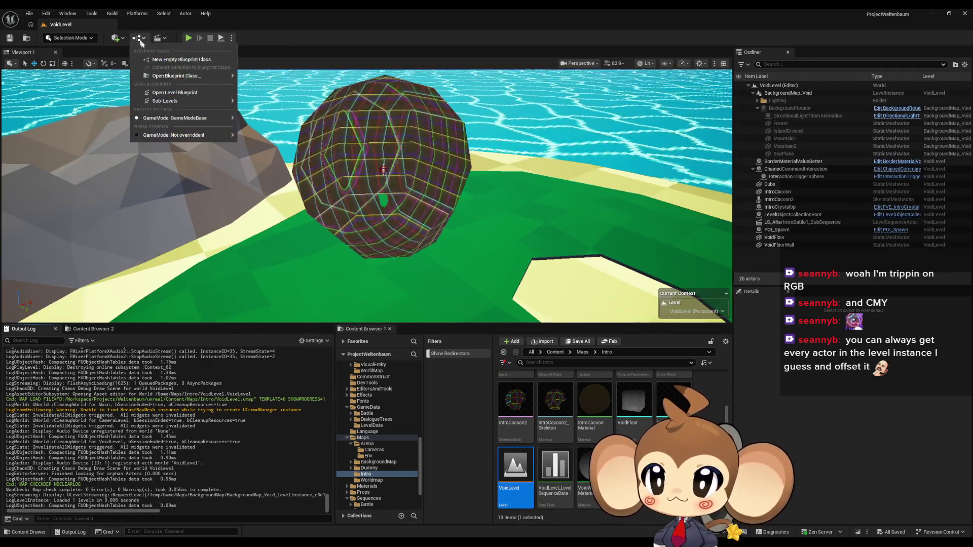
Delete the rotation and Print String nodes from VoidLevel's level blueprint, leaving BeginPlay and Tick.
left_click(166, 94)
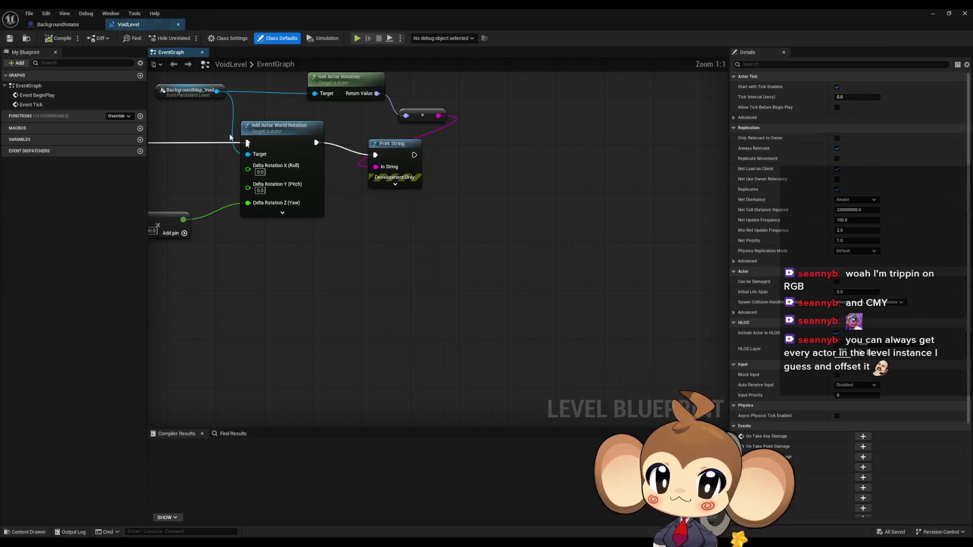
left_click_drag(408, 344, 667, 380)
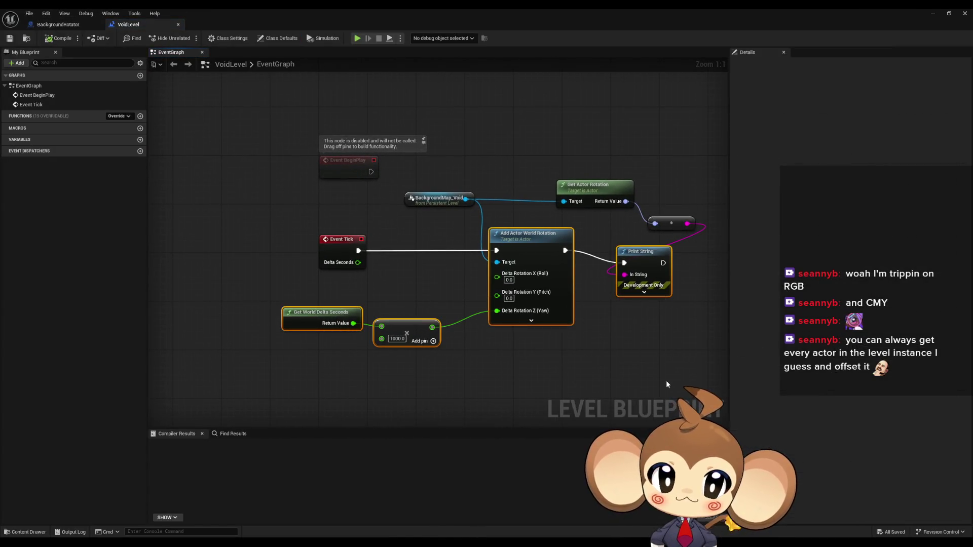
key("Delete")
left_click_drag(400, 175, 700, 231)
key("Delete")
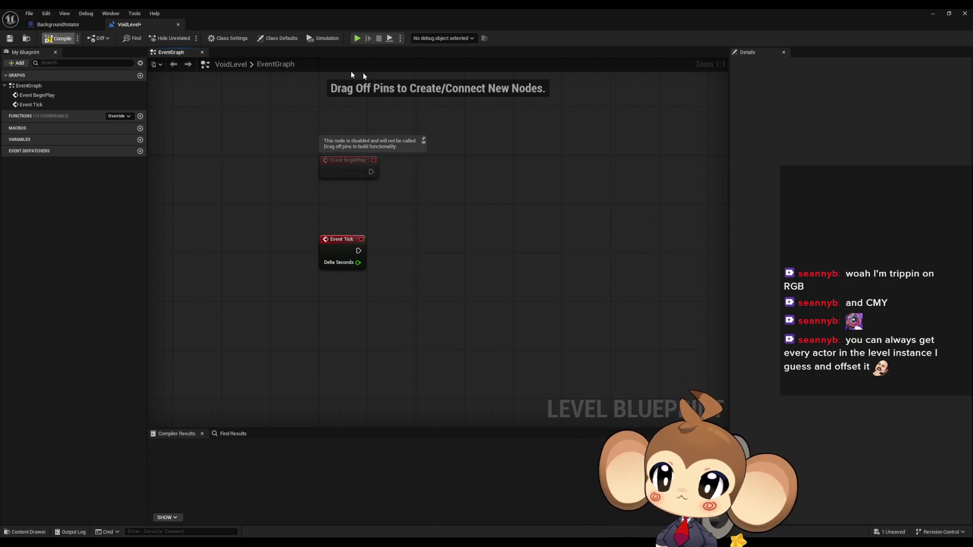
left_click(932, 15)
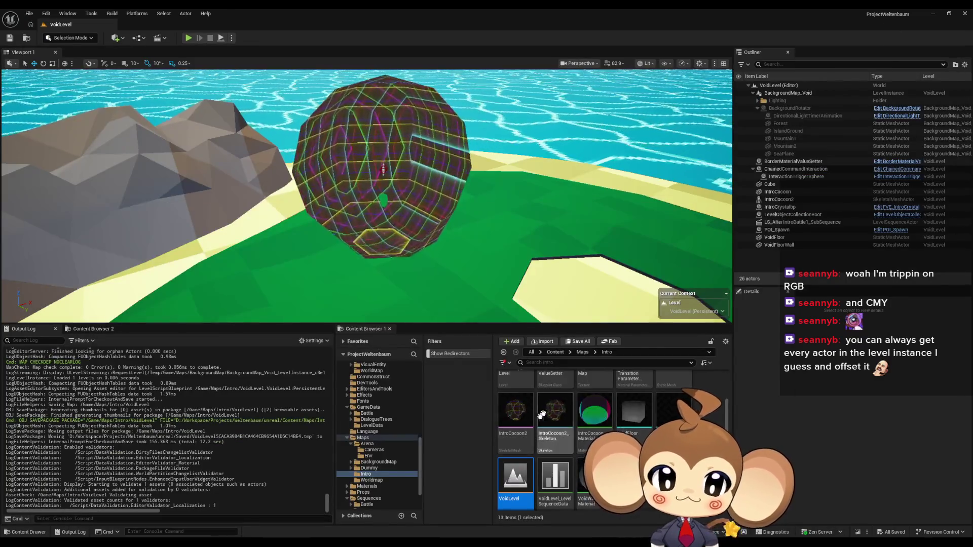
scroll(633, 429, "down", 2)
Play the Main map, eject with F8 to fly over the island, then stop.
double_click(674, 400)
left_click(188, 38)
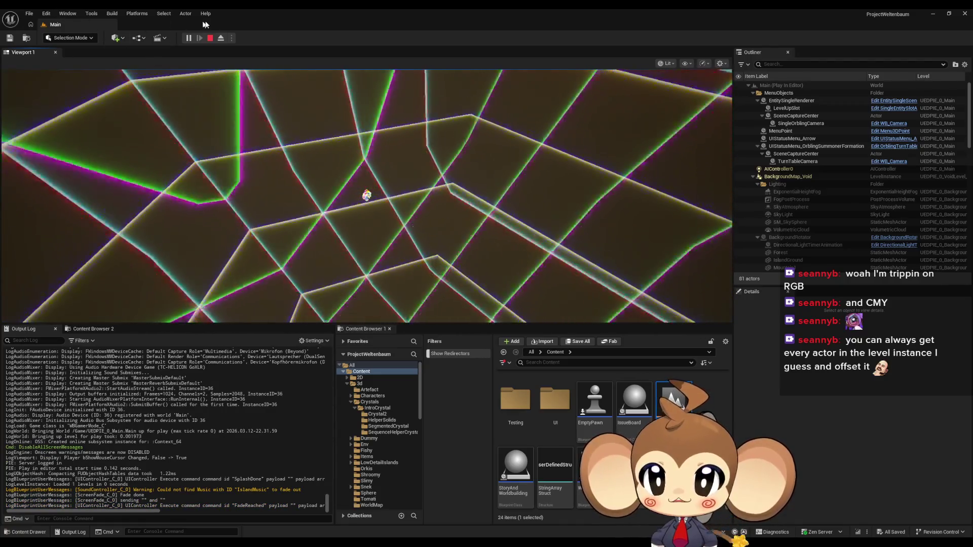
key("F8")
left_click_drag(369, 189, 369, 189)
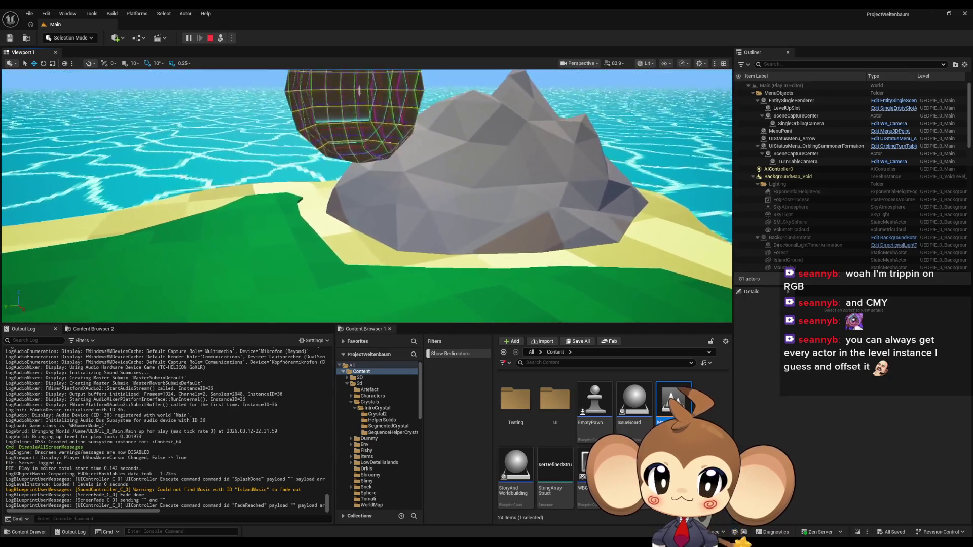
left_click_drag(409, 233, 409, 233)
mouse_move(341, 246)
left_mouse_down()
mouse_move(374, 202)
mouse_move(391, 225)
left_mouse_up()
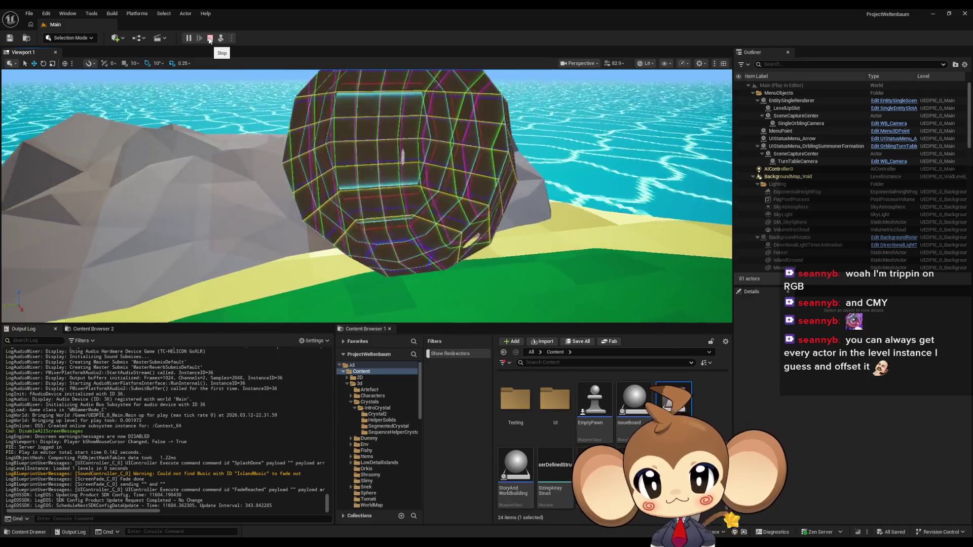
left_click(210, 38)
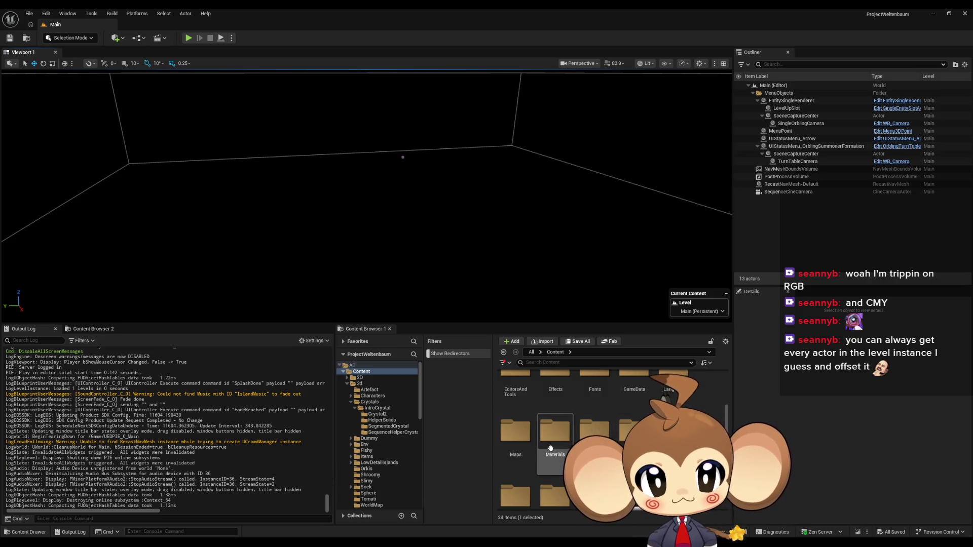
In VoidLevel, hide the IntroCocoon actor in the Outliner to reveal the inner mesh.
double_click(516, 445)
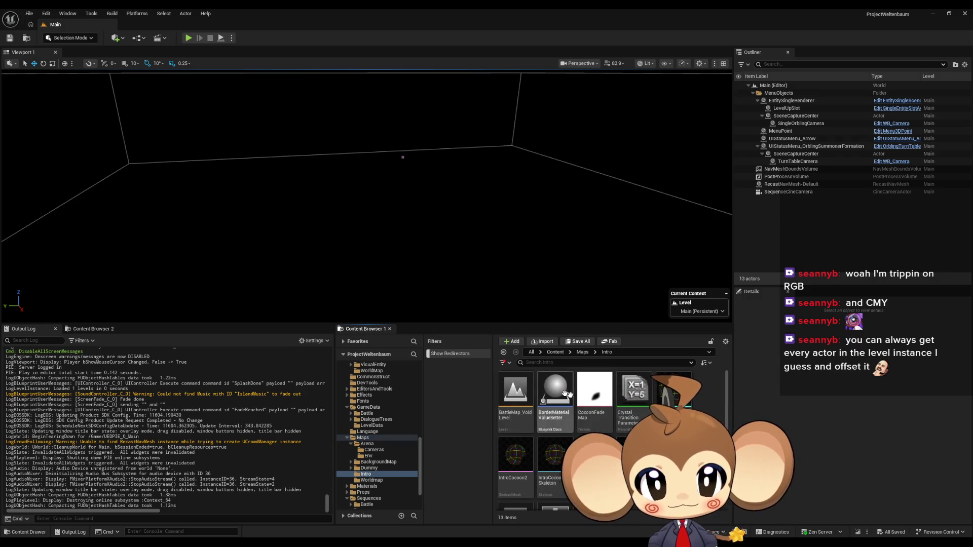
double_click(518, 478)
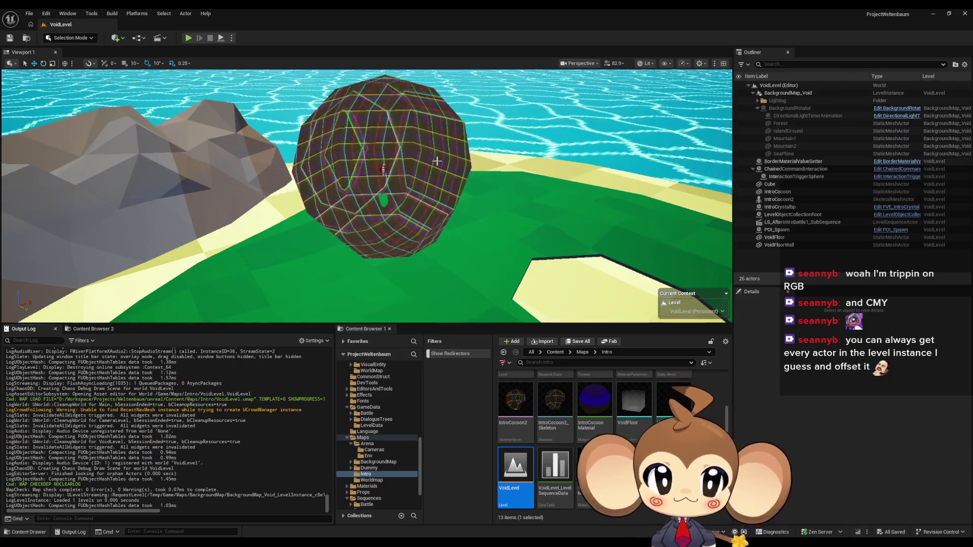
left_click(779, 199)
key("f")
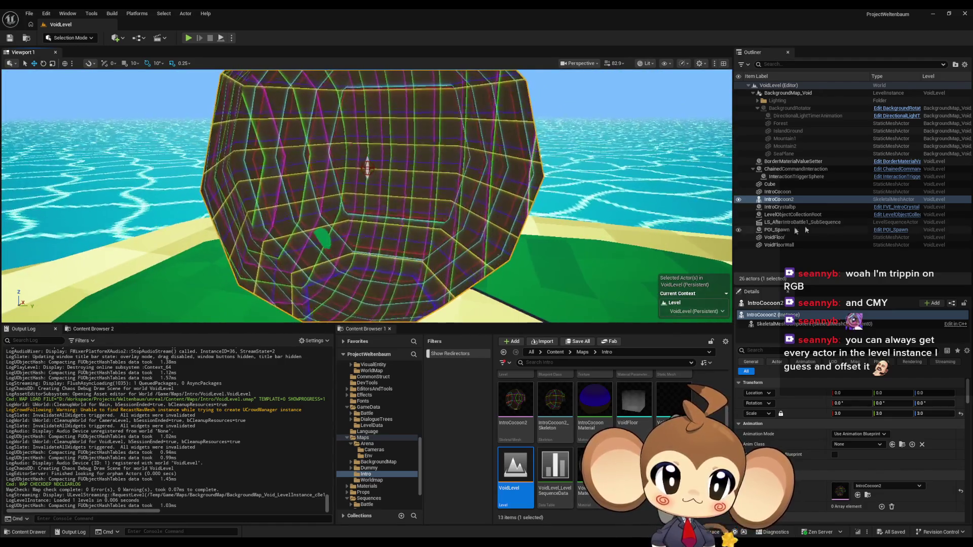
left_click(809, 192)
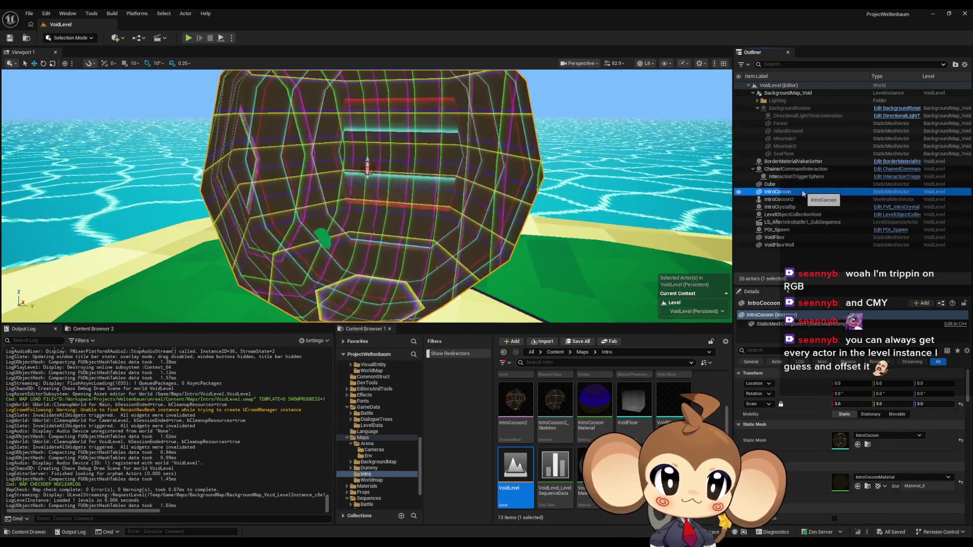
left_click(739, 192)
left_click(779, 199)
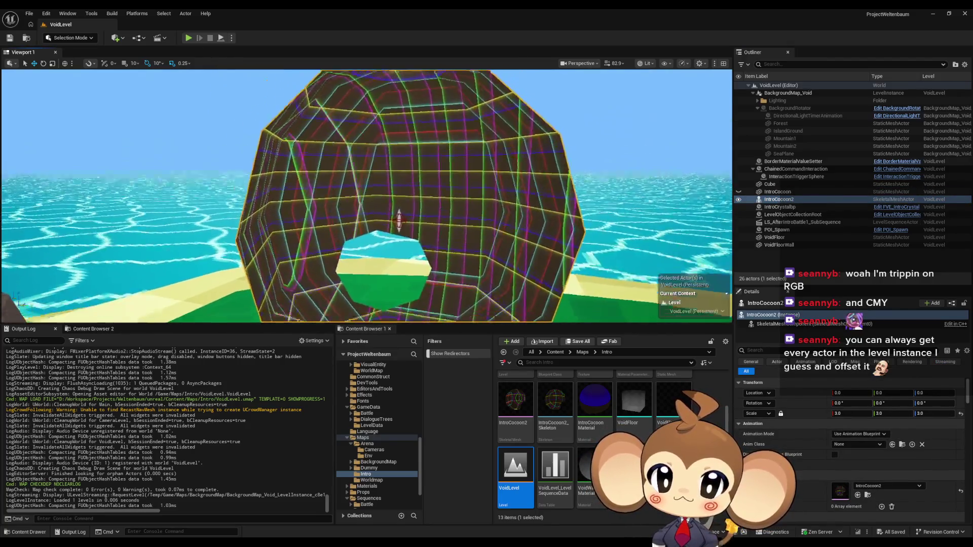
Play-test the Main map again, then browse to Content > Maps > Intro.
left_click(555, 352)
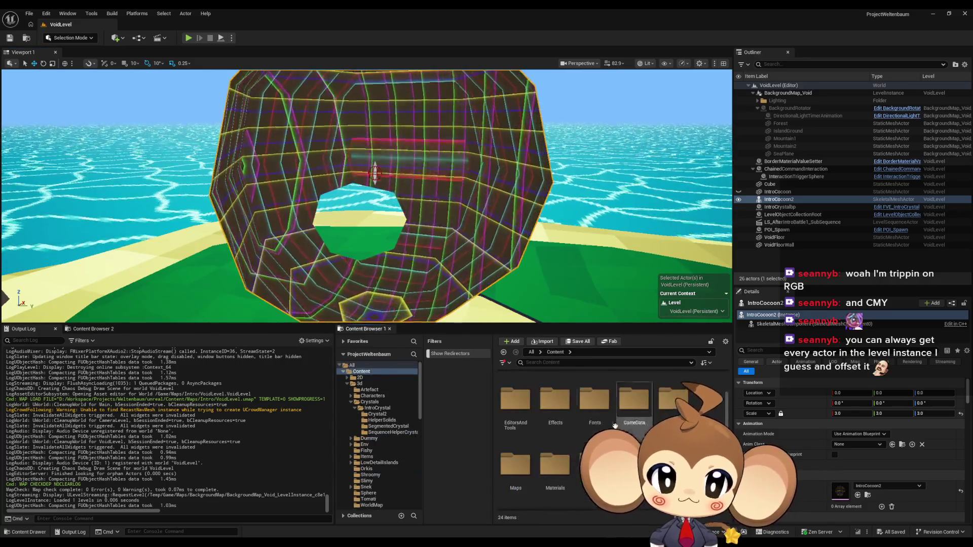
double_click(673, 400)
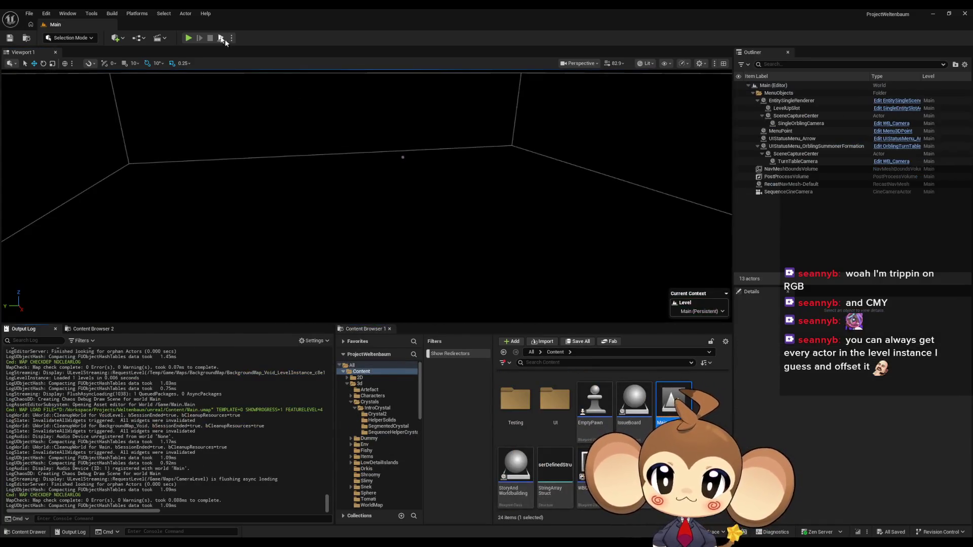
left_click(189, 39)
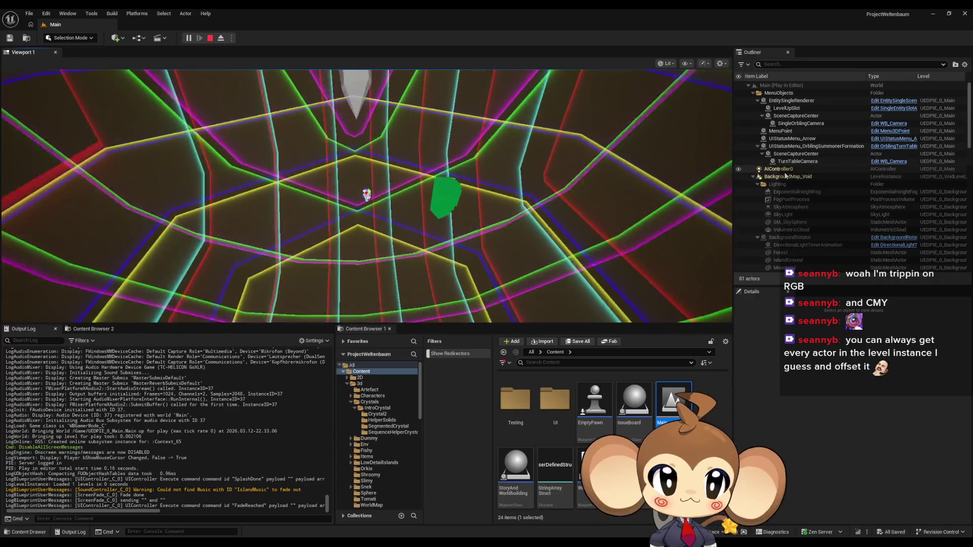
key("Escape")
scroll(648, 428, "up", 5)
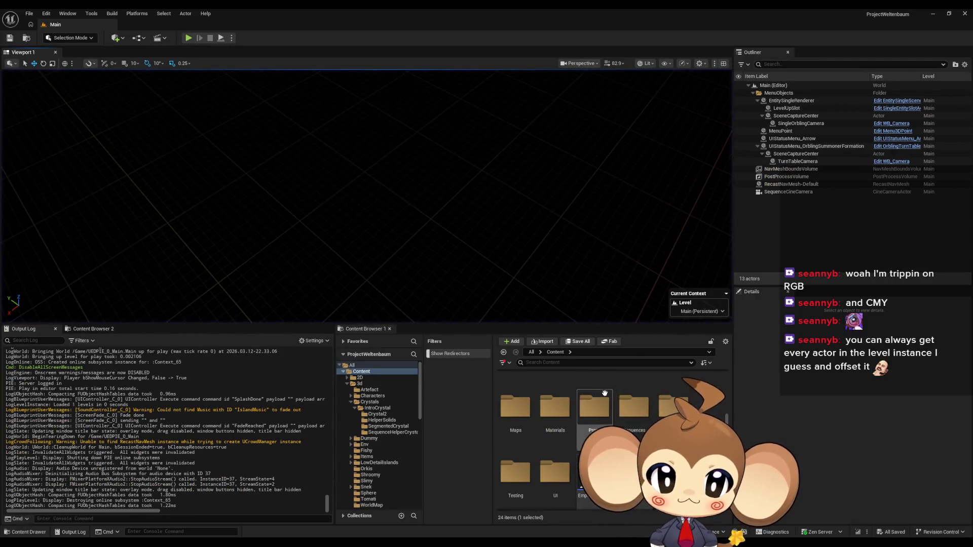
double_click(532, 459)
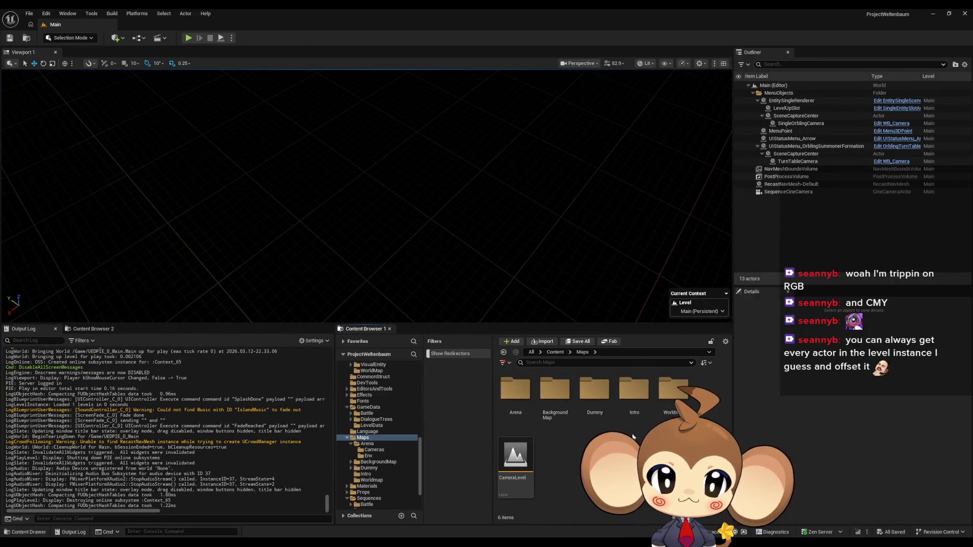
double_click(629, 402)
scroll(580, 459, "down", 2)
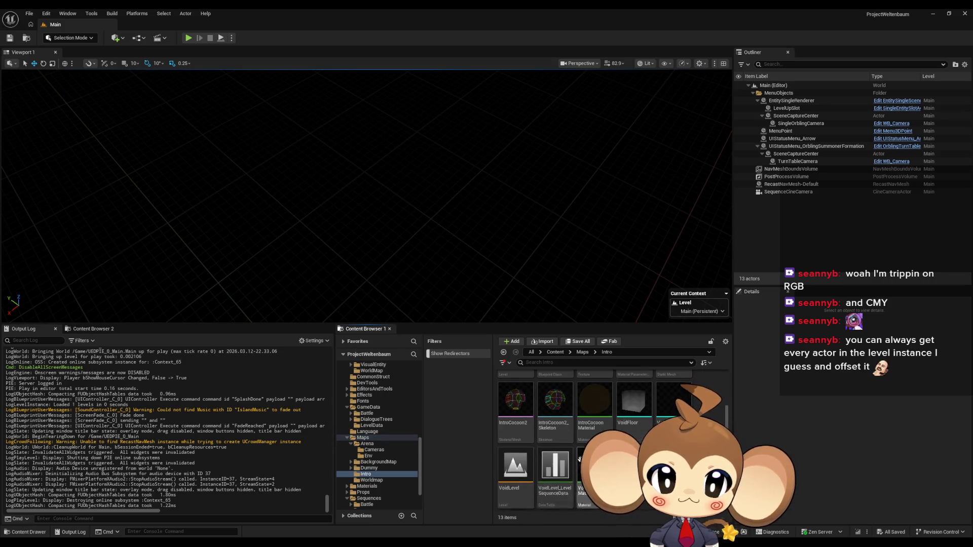
Delete the IntroCocoon actor from VoidLevel and save the level.
double_click(516, 474)
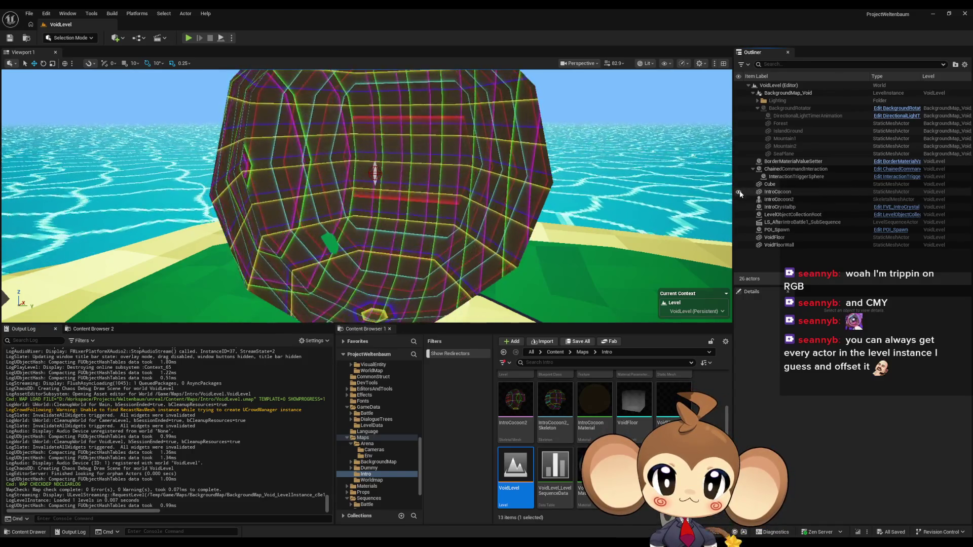
left_click(785, 192)
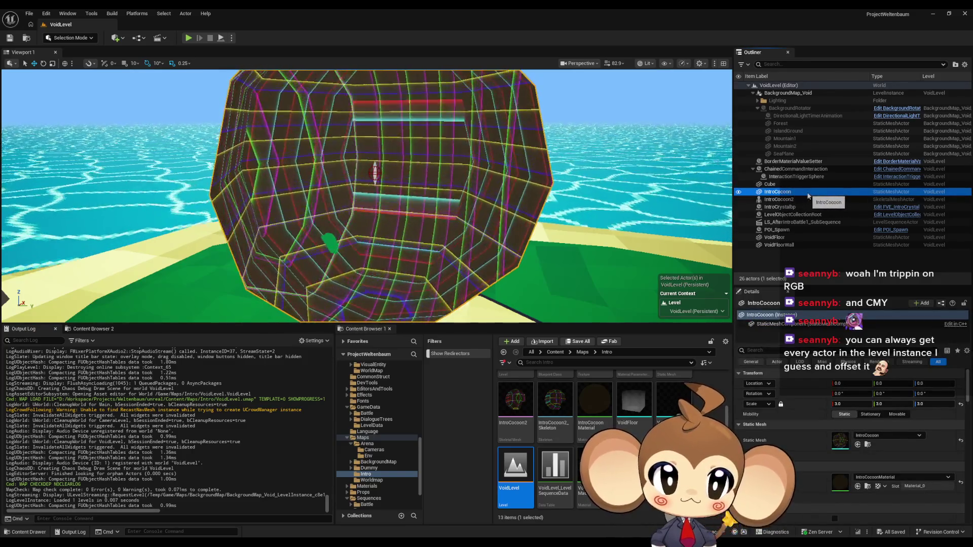
key("Delete")
key("ctrl+s")
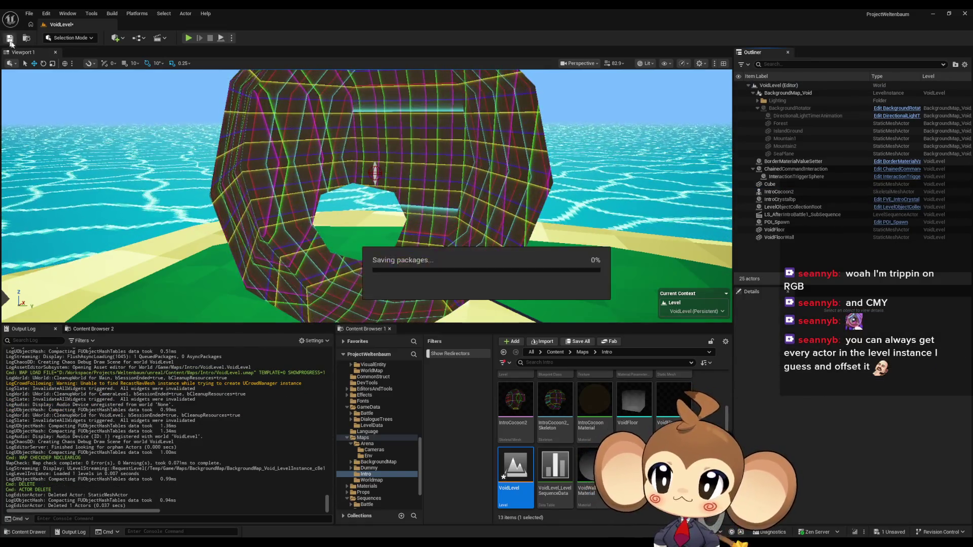
Reopen the Main map and play it to test the changes.
key("alt+Left")
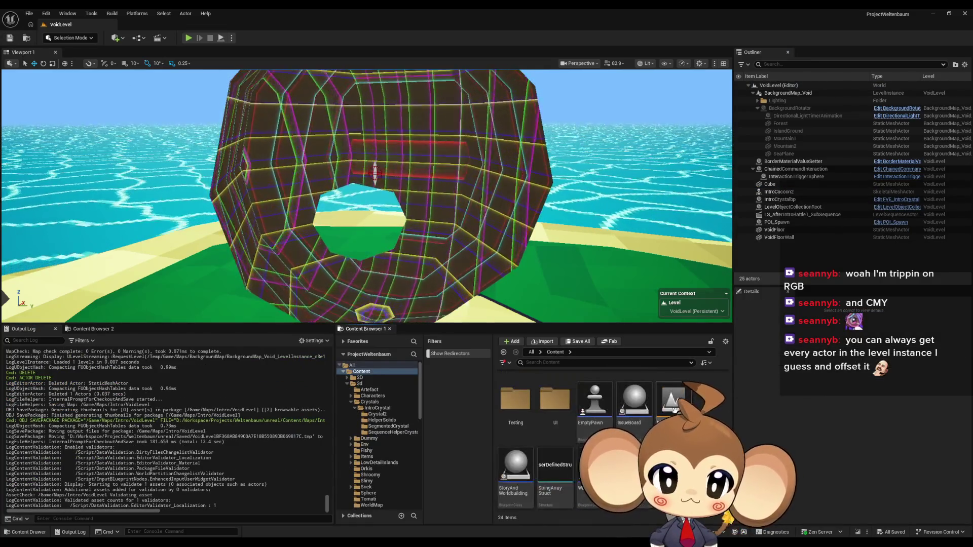
double_click(674, 401)
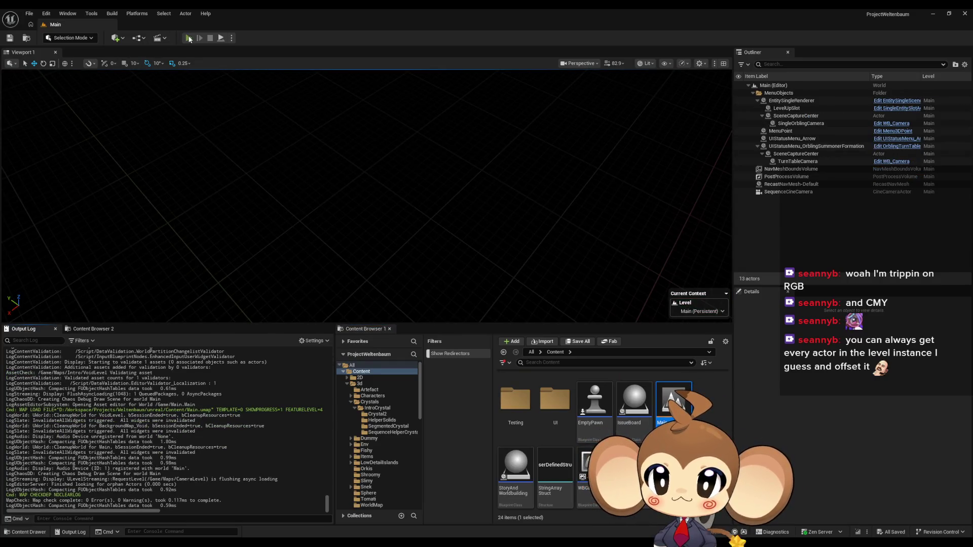
left_click(188, 39)
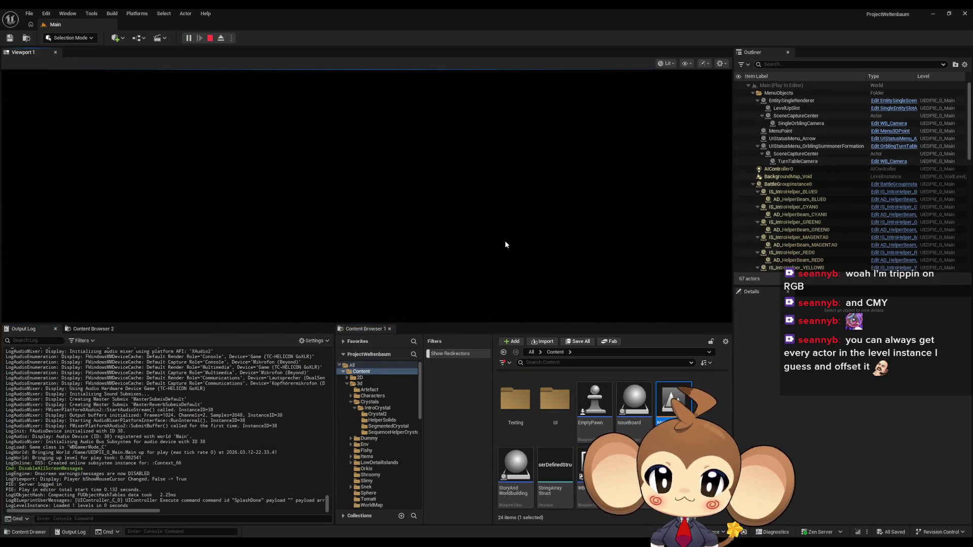
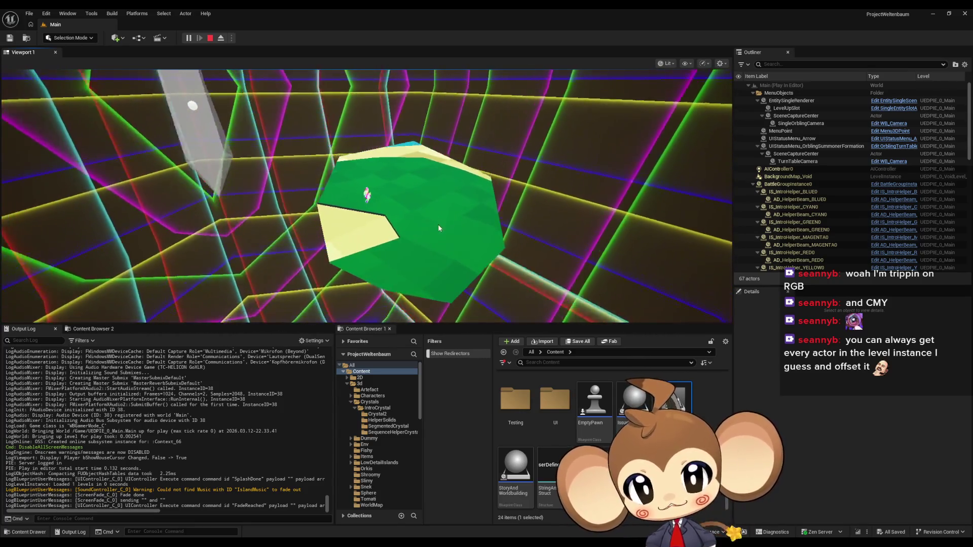
Stop the running play session.
left_click(209, 38)
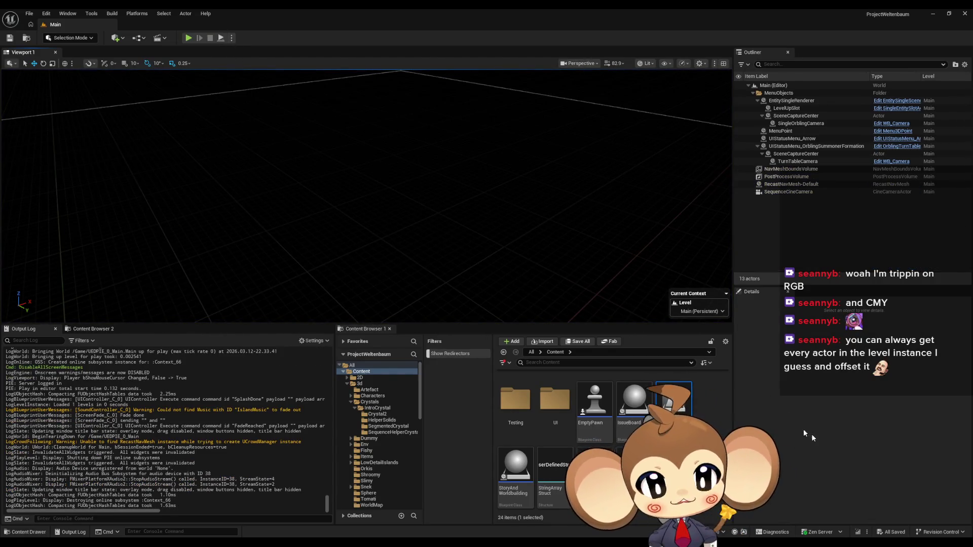
scroll(608, 441, "up", 5)
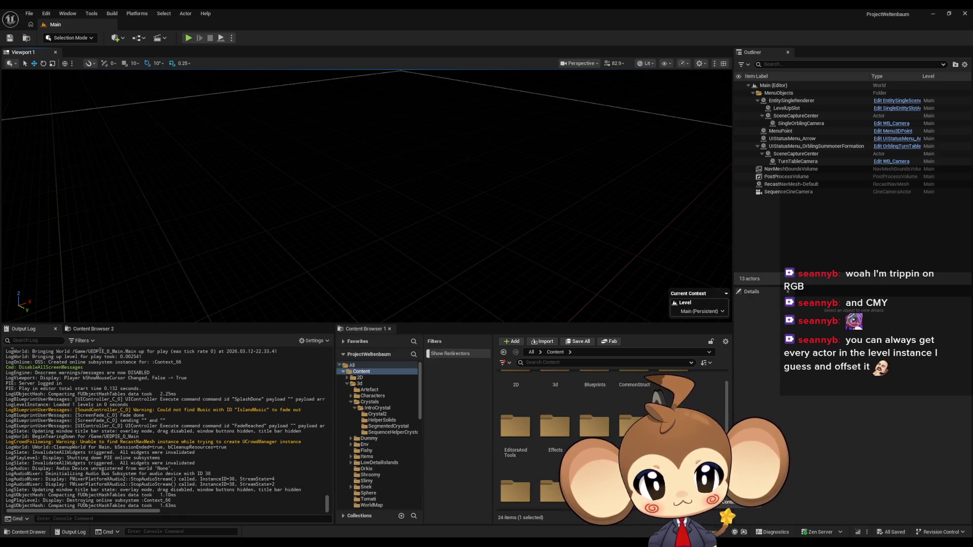
scroll(608, 441, "up", 1)
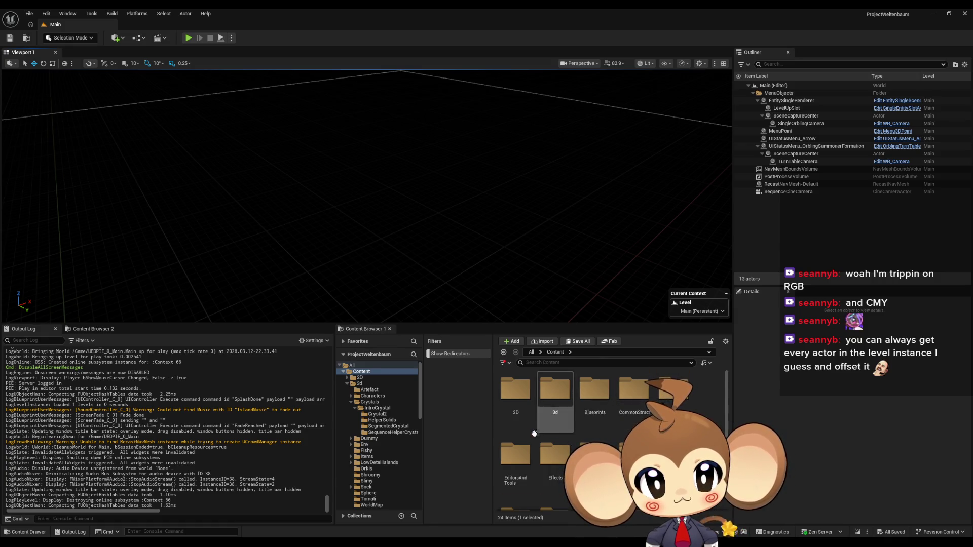
scroll(536, 431, "down", 1)
Open the 1_1 level from Content > Maps > Dummy > Island_1_1.
double_click(509, 465)
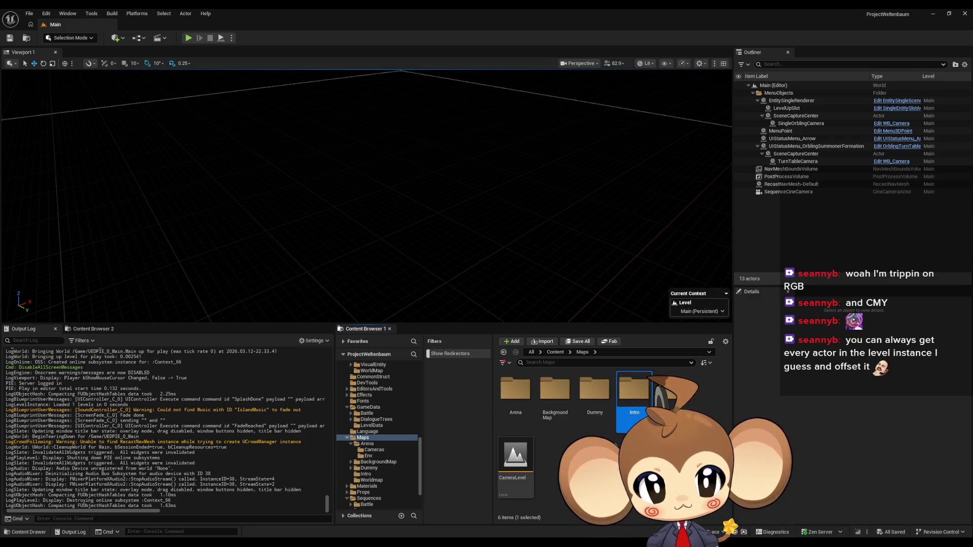
double_click(555, 396)
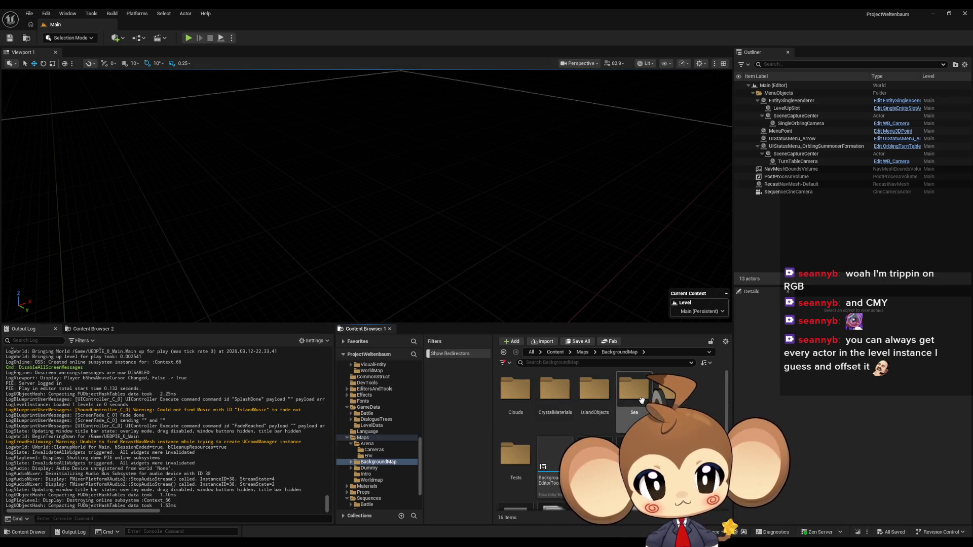
left_click(583, 352)
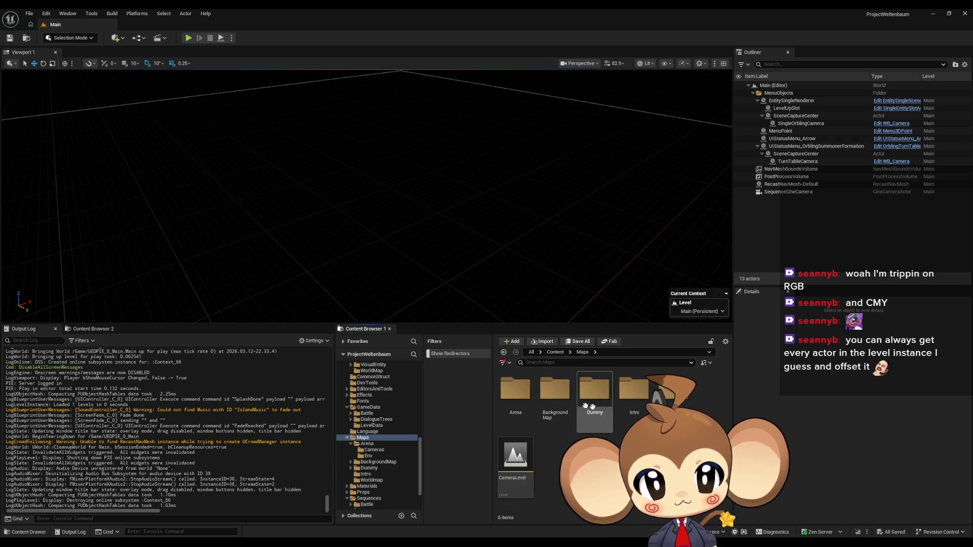
double_click(595, 390)
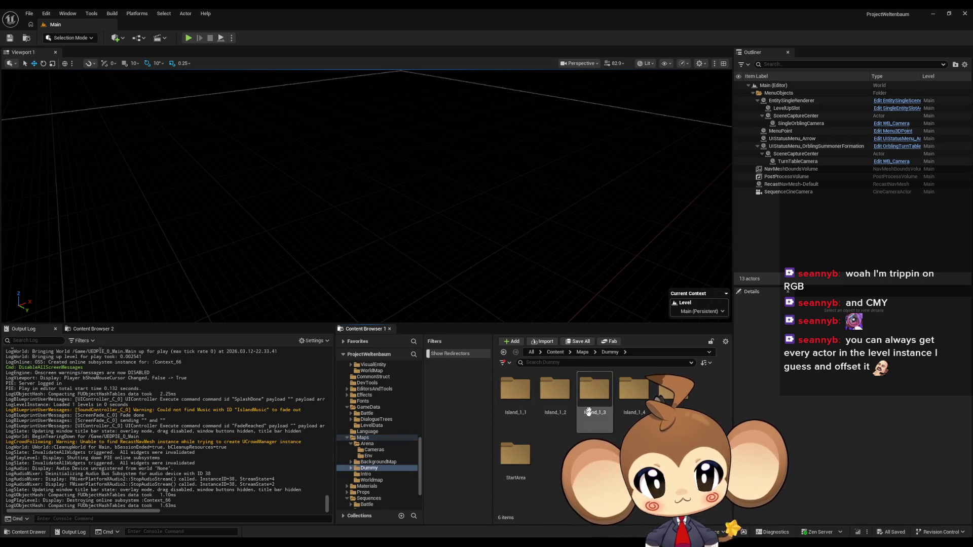
double_click(517, 401)
left_click(551, 401)
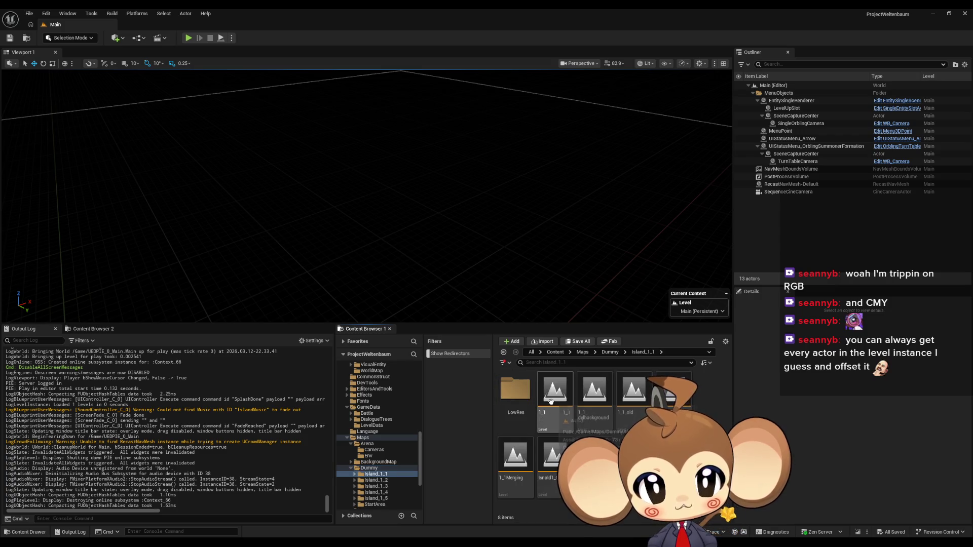
double_click(551, 401)
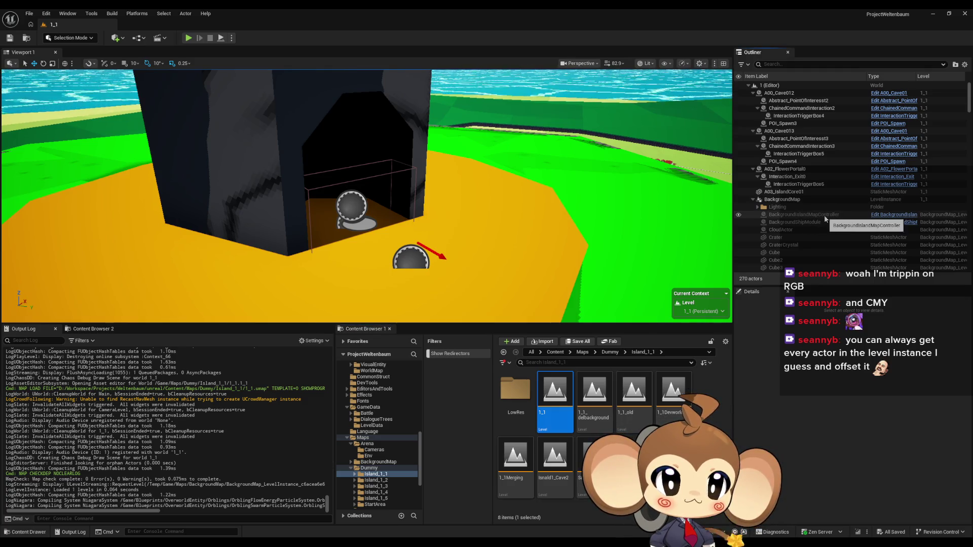
Inspect the BackgroundMap level instance and InteractionTriggerBox6 properties, then return to the Content root.
left_click(782, 200)
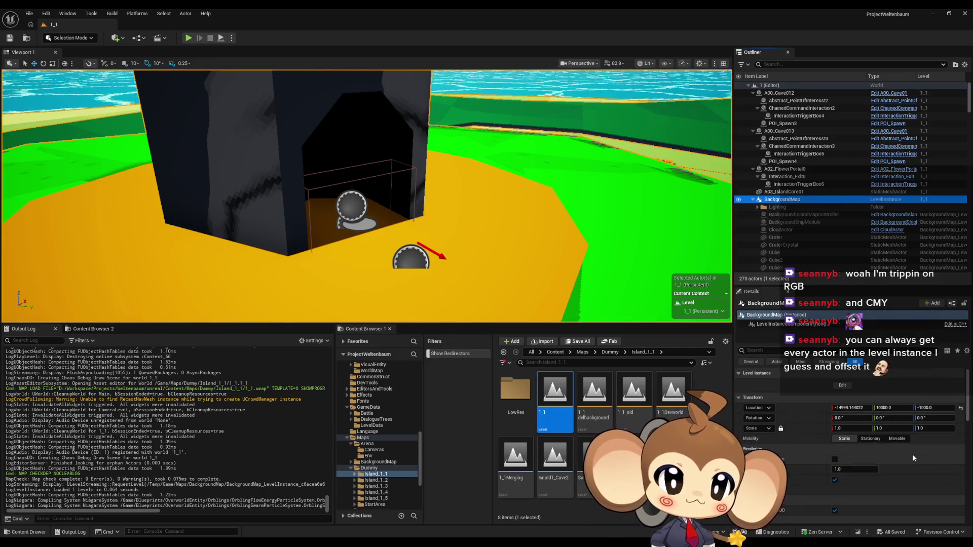
scroll(911, 450, "down", 2)
scroll(920, 439, "down", 2)
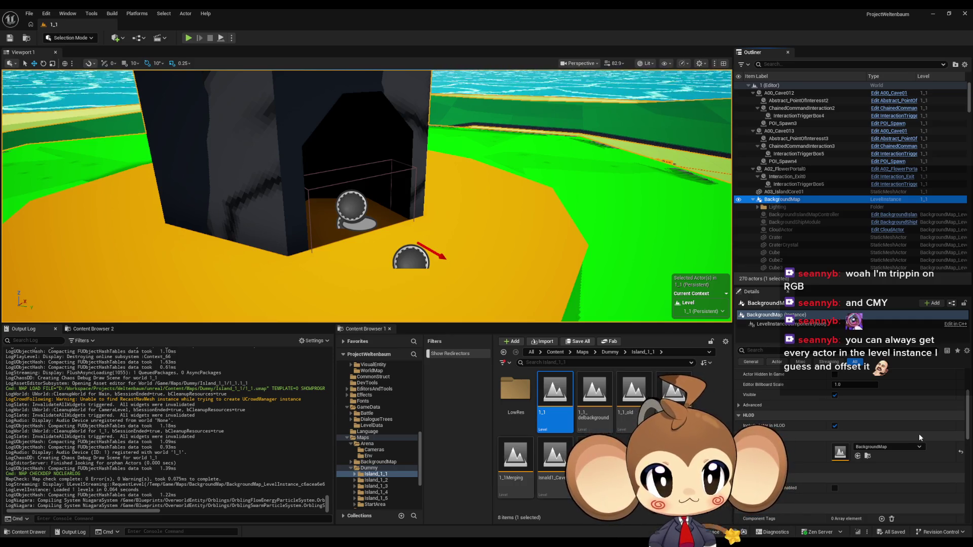
left_click(803, 185)
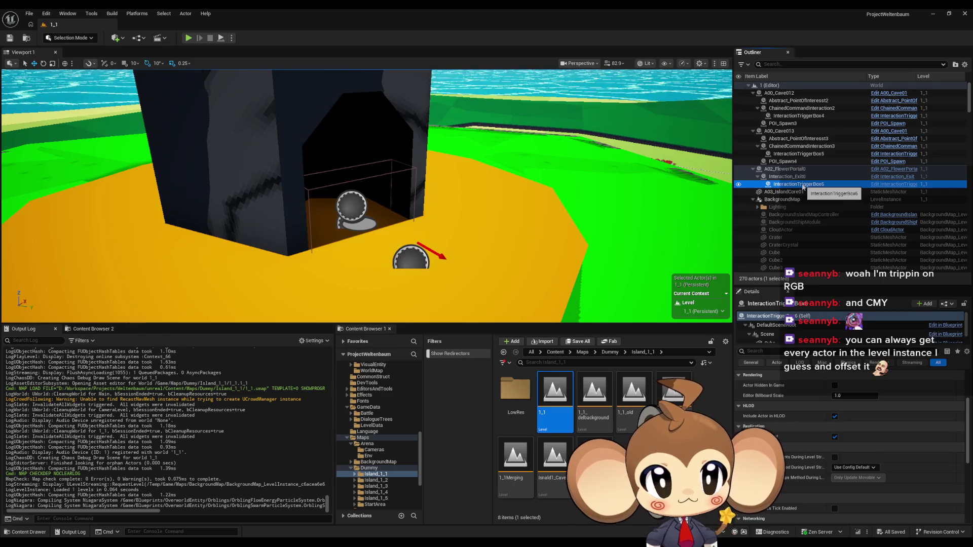
key("ctrl+z")
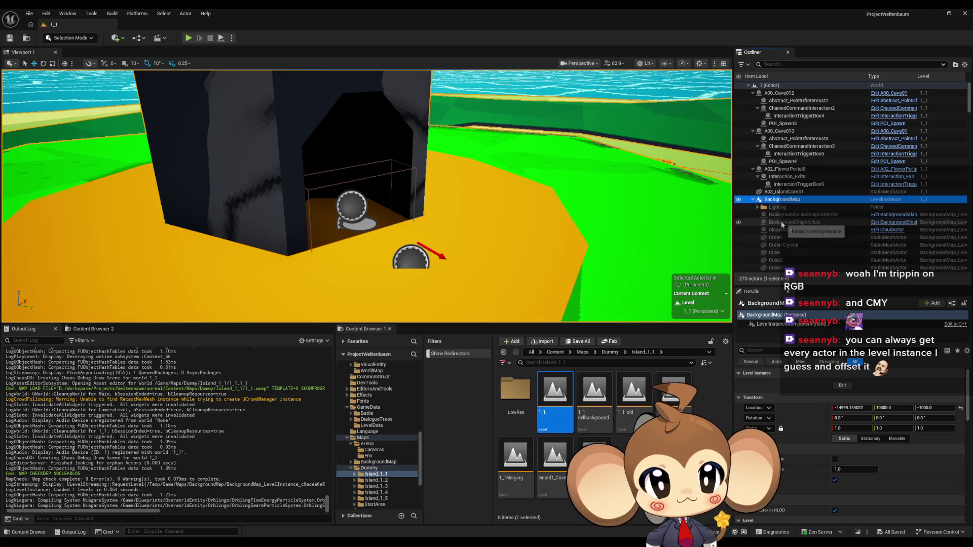
left_click(554, 353)
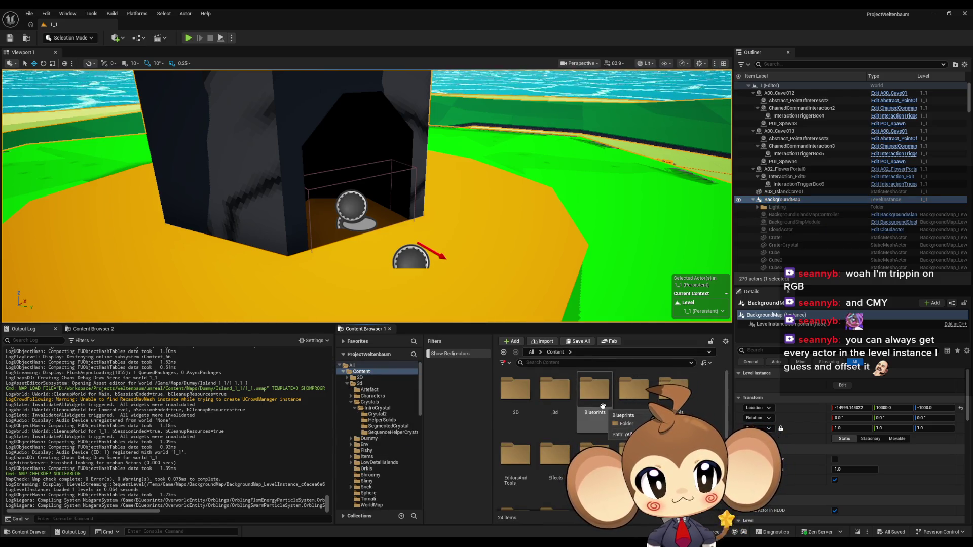
Collapse BackgroundMap, Interaction_CliffJump0, Island0, A02_FlowerPortal0, A00_Cave013 and ChainedCommandInteraction2 in the Outliner.
left_click(754, 200)
left_click(753, 207)
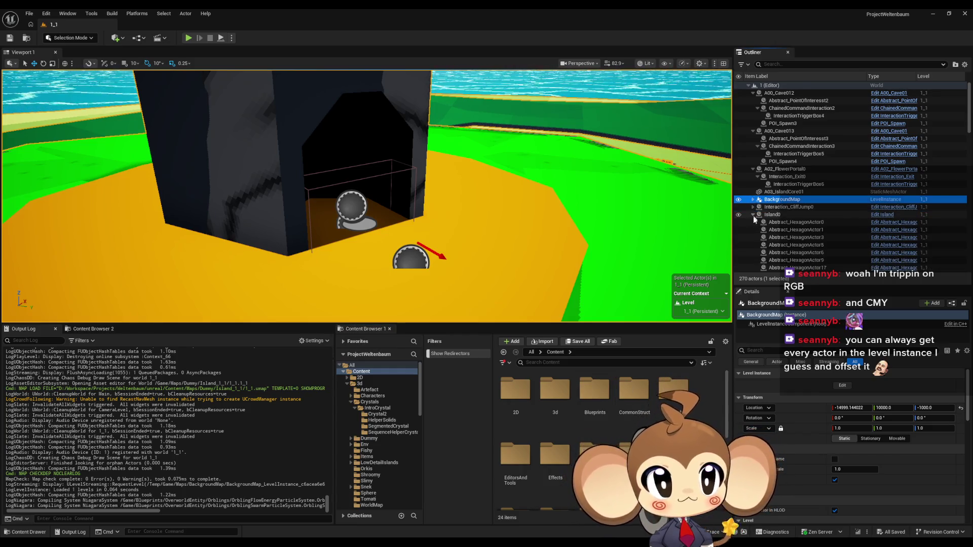
left_click(752, 214)
scroll(811, 223, "down", 5)
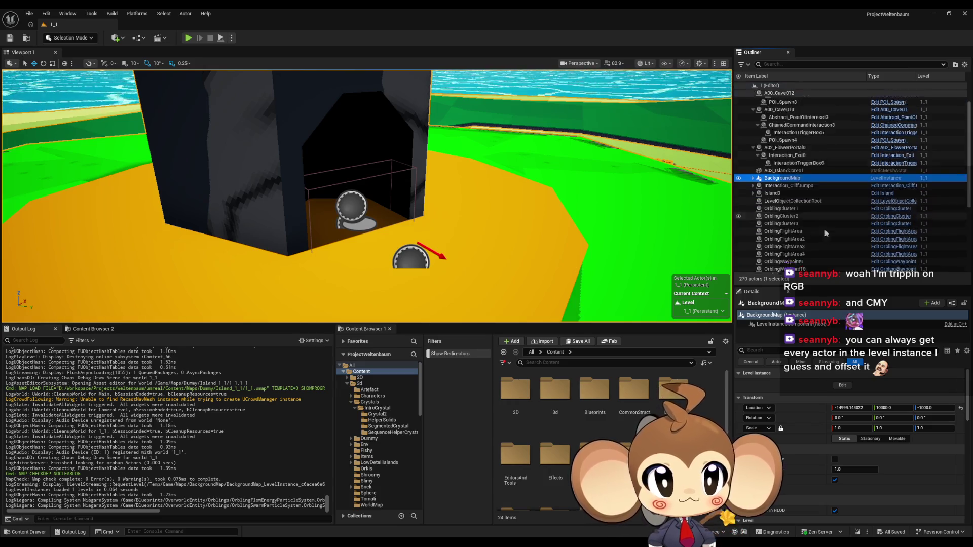
scroll(838, 227, "up", 5)
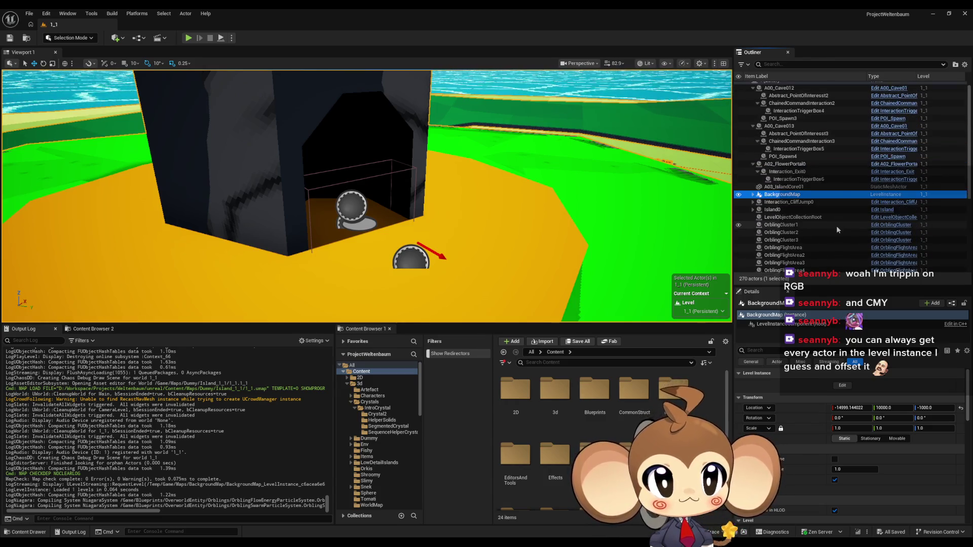
left_click(753, 169)
left_click(753, 131)
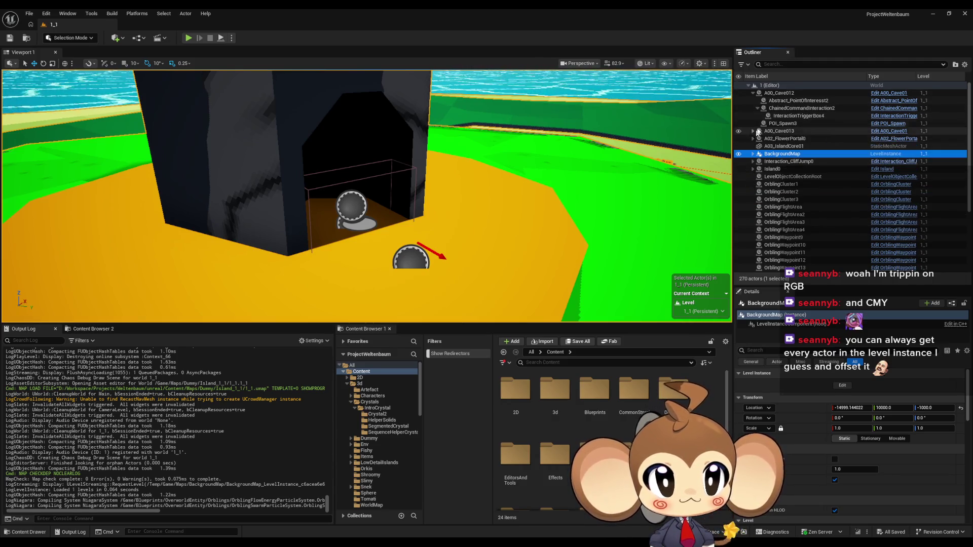
left_click(757, 108)
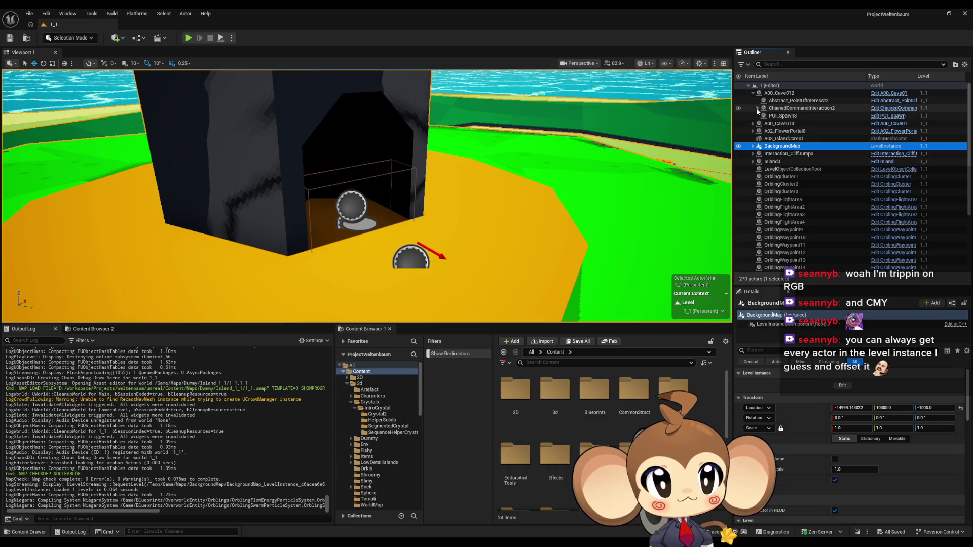
Inspect LevelObjectCollectionRoot, then expand BackgroundMap to list its actors and inspect it.
left_click(793, 168)
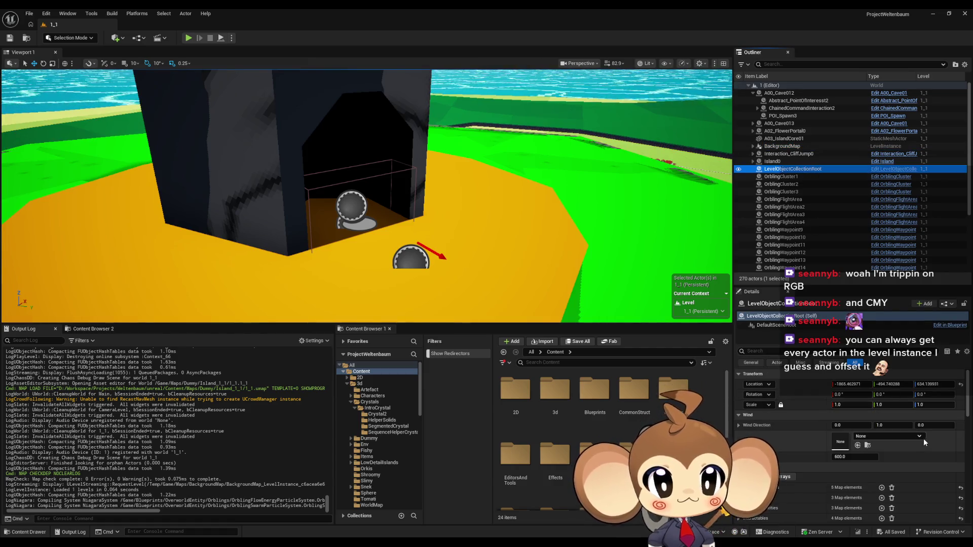
scroll(923, 435, "down", 2)
scroll(927, 434, "down", 1)
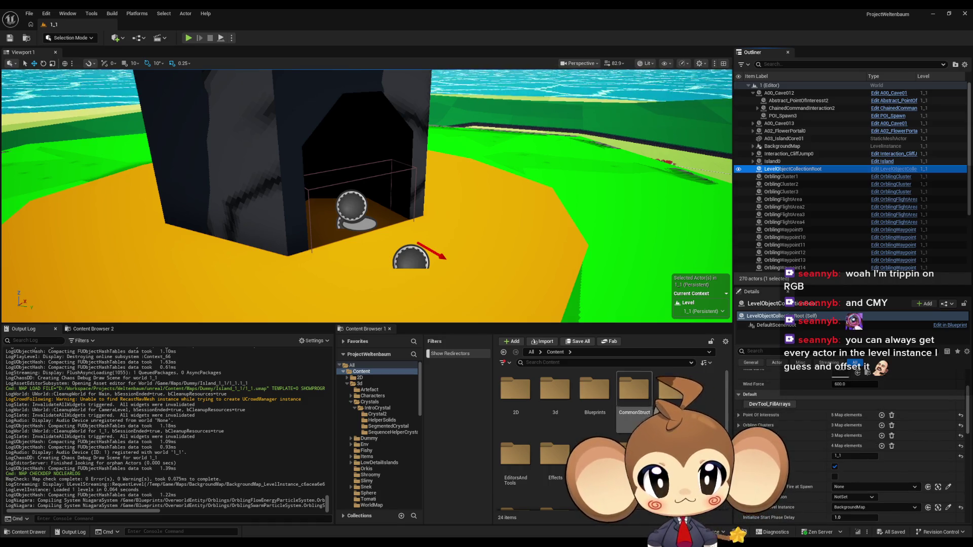
left_click(753, 146)
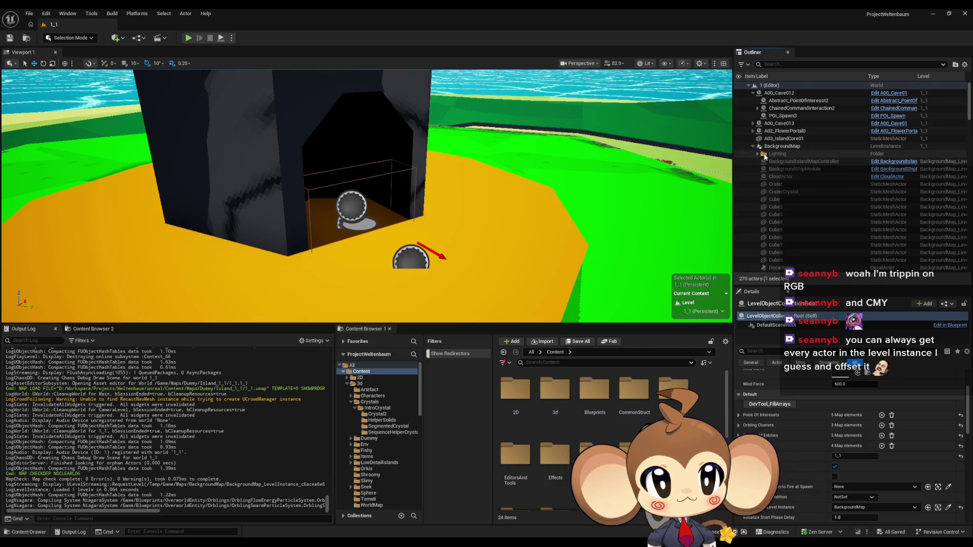
left_click(788, 147)
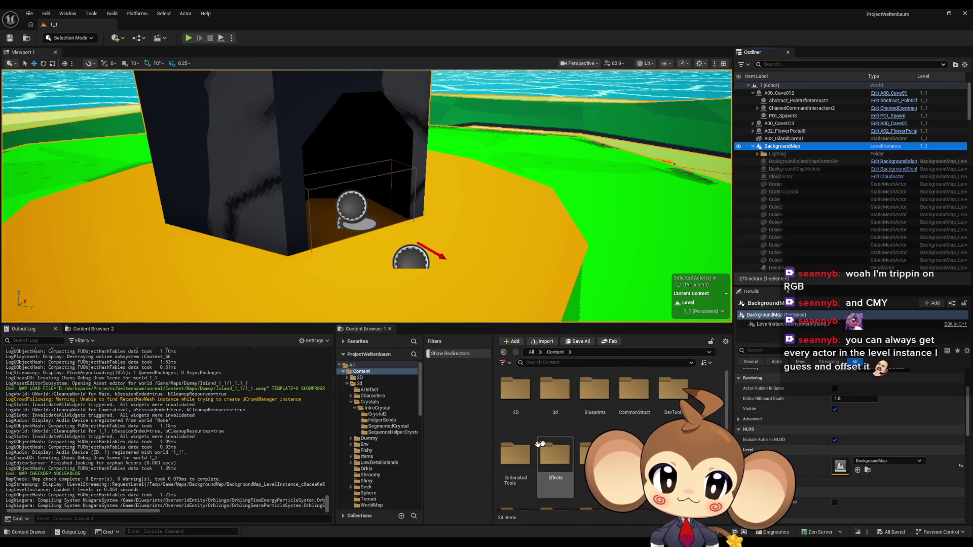
scroll(515, 444, "down", 2)
Open the Maps > BackgroundMap folder in the Content Browser.
left_click(511, 442)
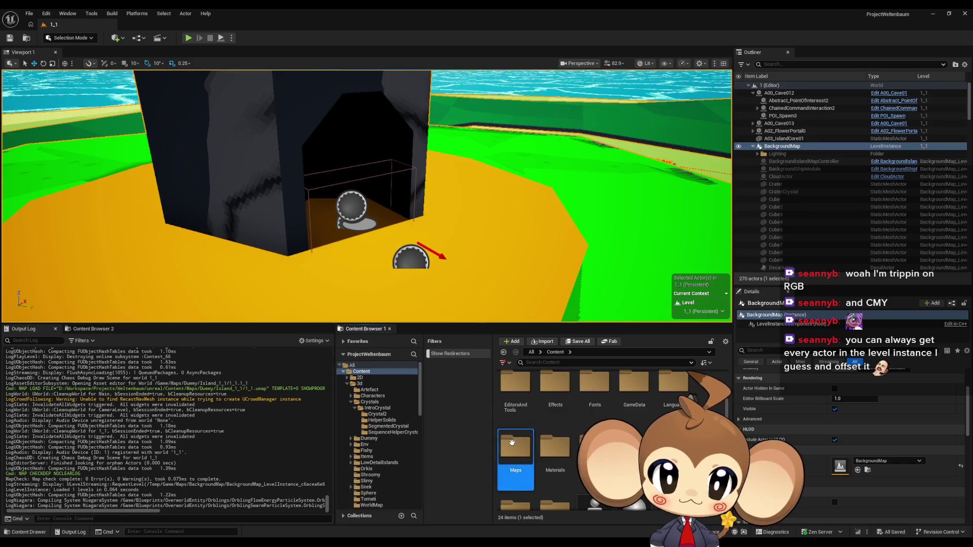
double_click(512, 443)
double_click(513, 445)
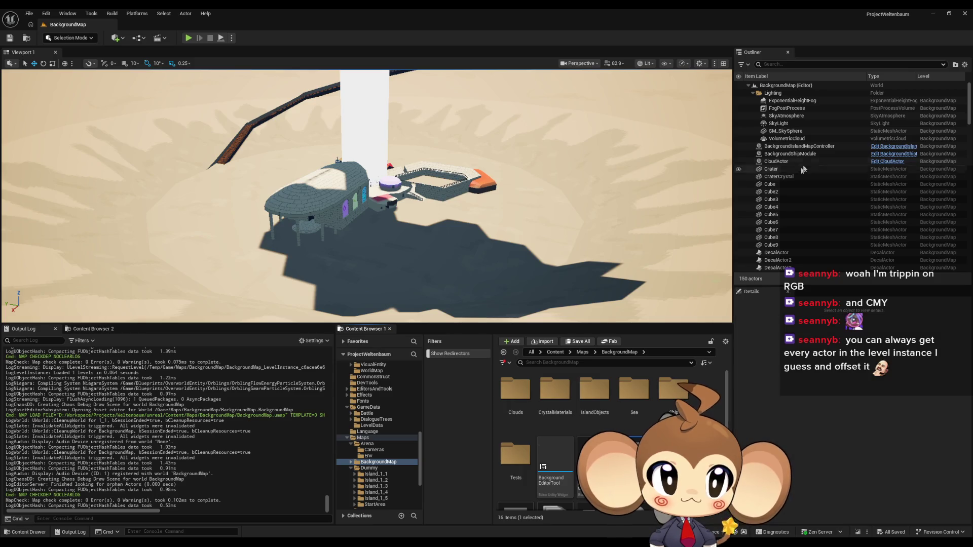
Inspect BackgroundIslandMapController's Background Island Chain entries.
left_click(825, 146)
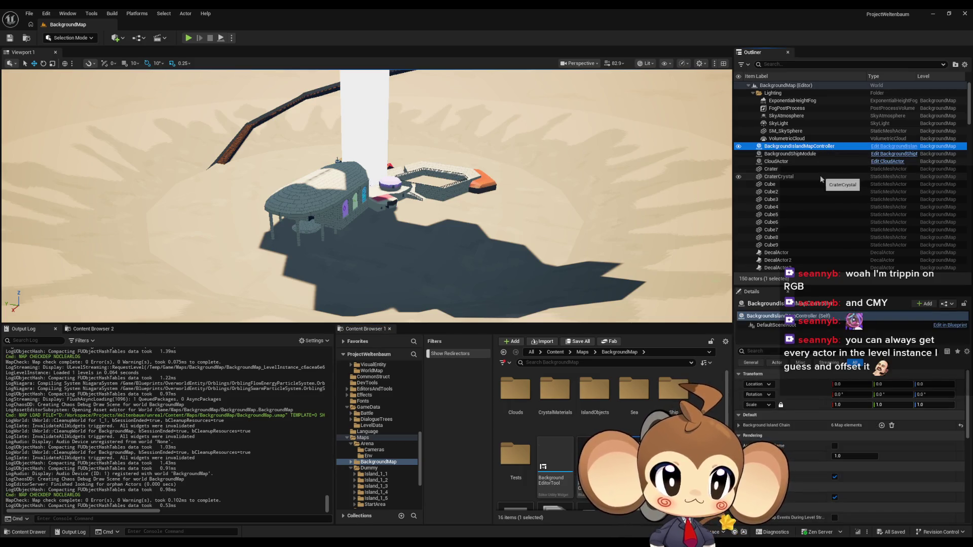
left_click(739, 425)
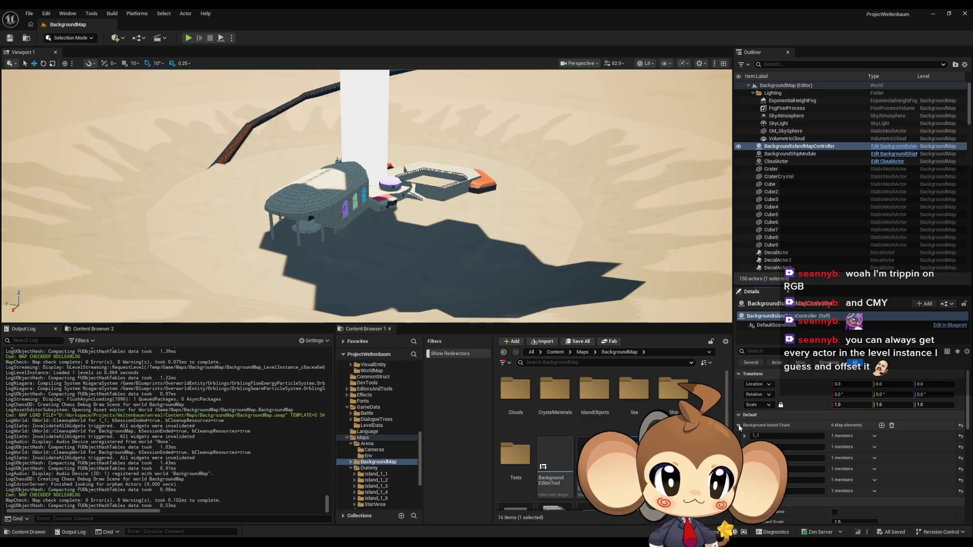
left_click(738, 425)
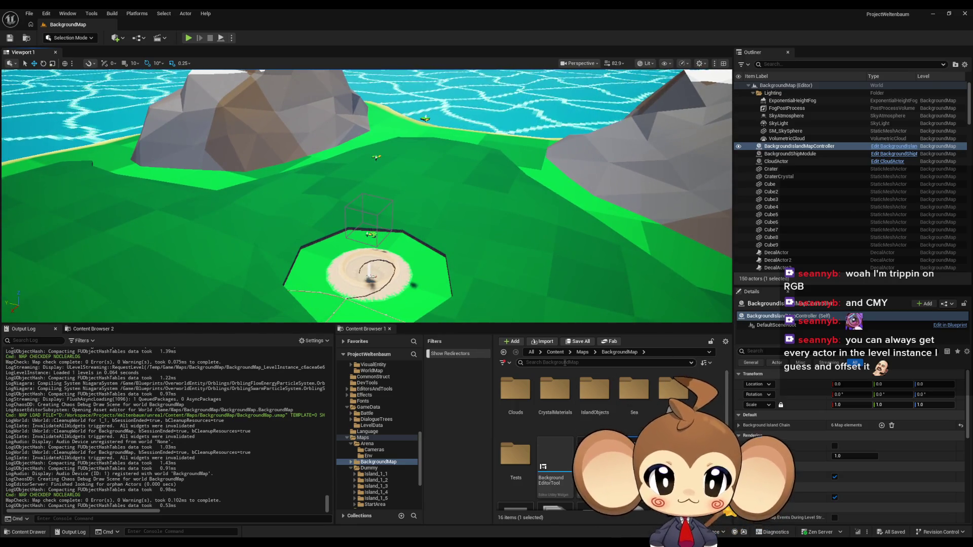
Browse the Blueprints folder, then the EditorsAndTools > IslandEditor assets like the IslandEditor Widget.
left_click(556, 352)
left_click(590, 401)
double_click(589, 402)
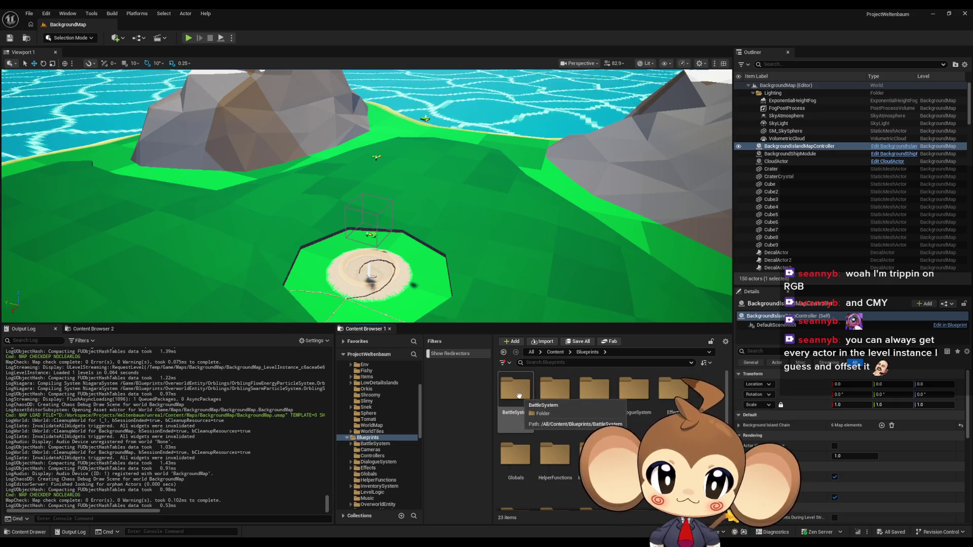
left_click(554, 352)
double_click(519, 457)
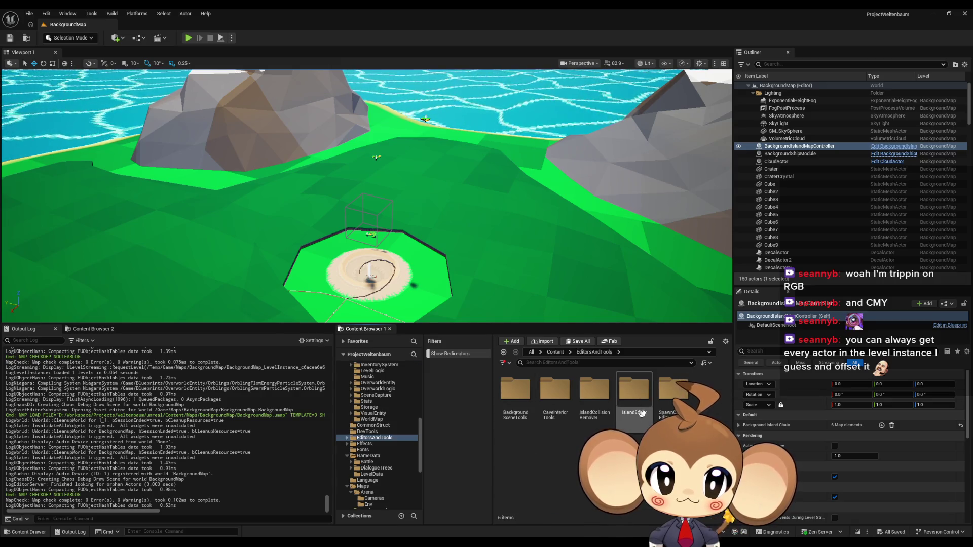
double_click(644, 400)
left_click(674, 391)
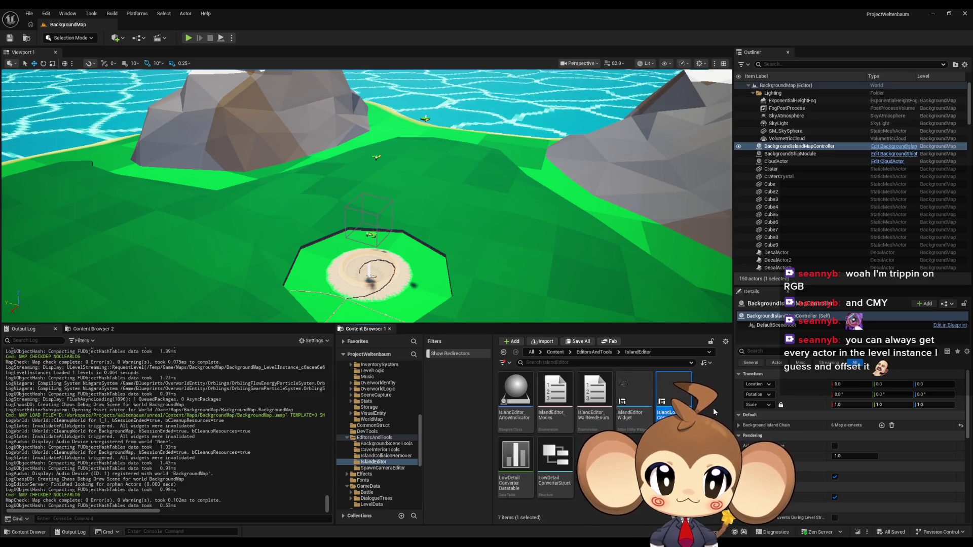
left_click(556, 459)
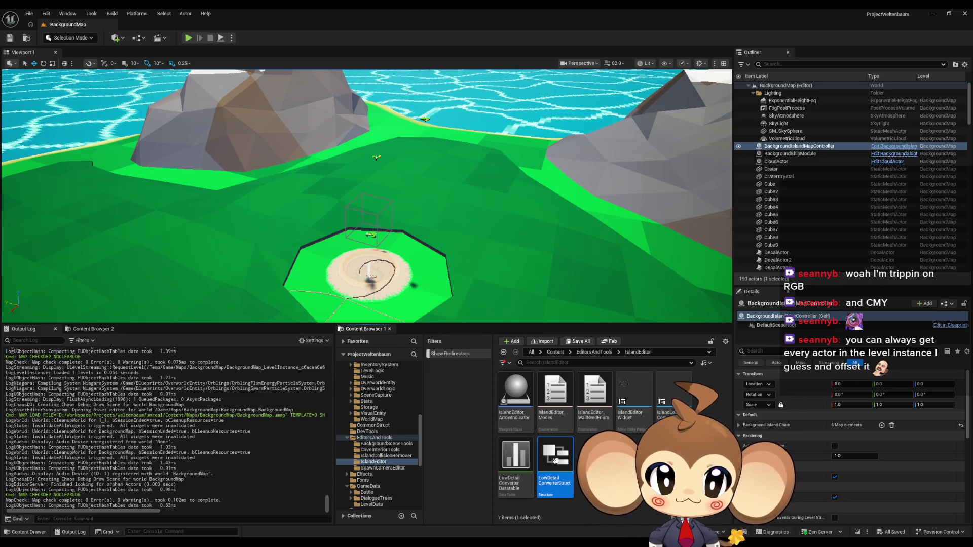
left_click(633, 398)
Open the BackgroundSceneTools folder and bring up actions for EU_SetBackgroundToIsland.
left_click(594, 352)
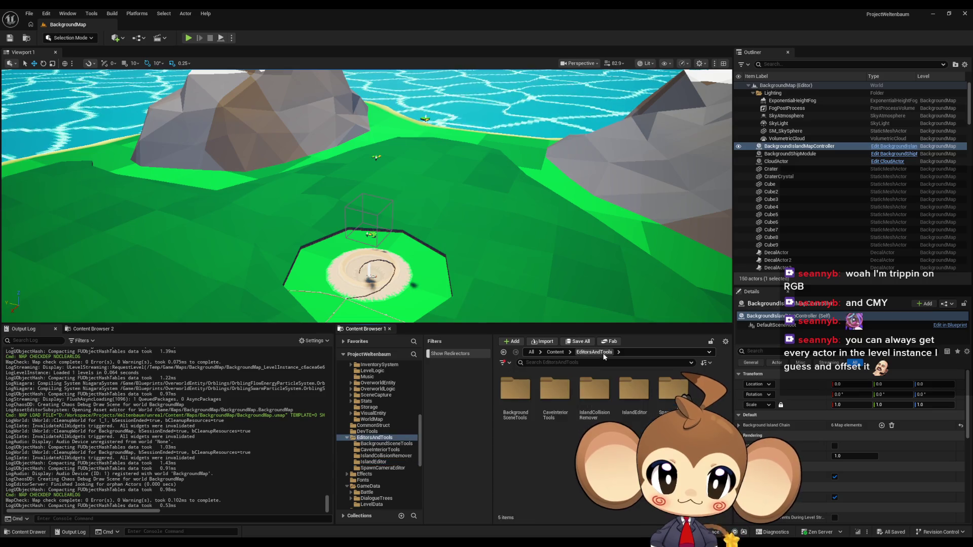
double_click(510, 393)
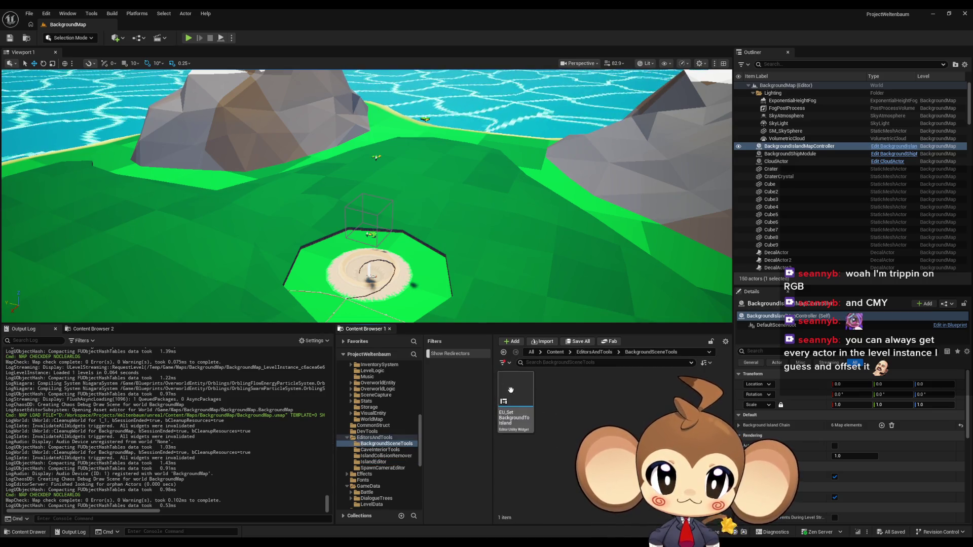
right_click(512, 397)
Run the EU_SetBackgroundToIsland utility widget and open its blueprint's Graph view.
left_click(557, 180)
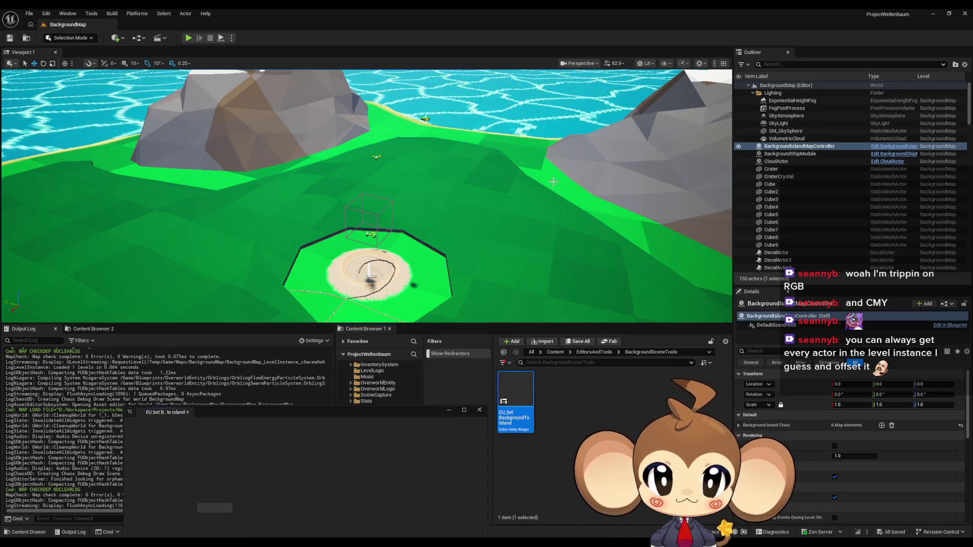
mouse_move(324, 406)
left_mouse_down()
mouse_move(391, 336)
mouse_move(480, 209)
left_mouse_up()
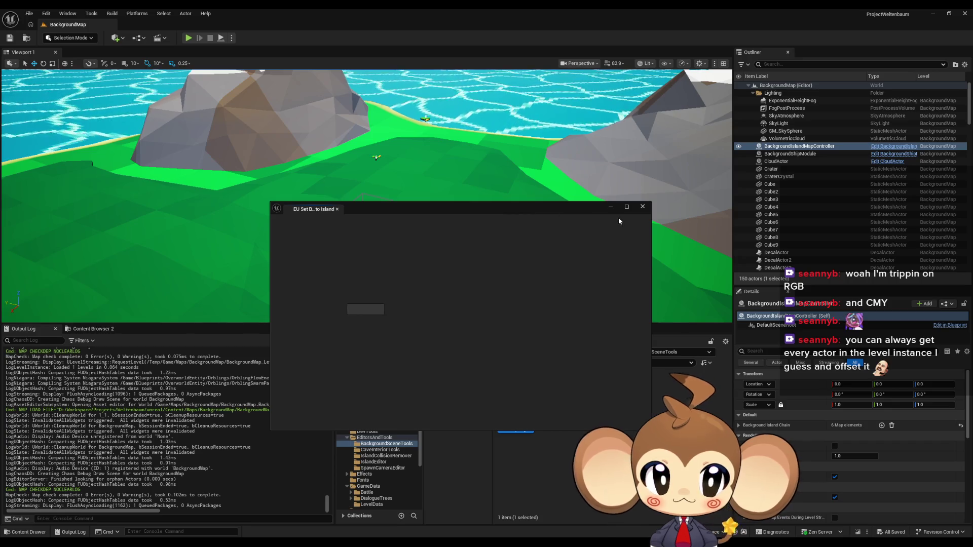
double_click(514, 404)
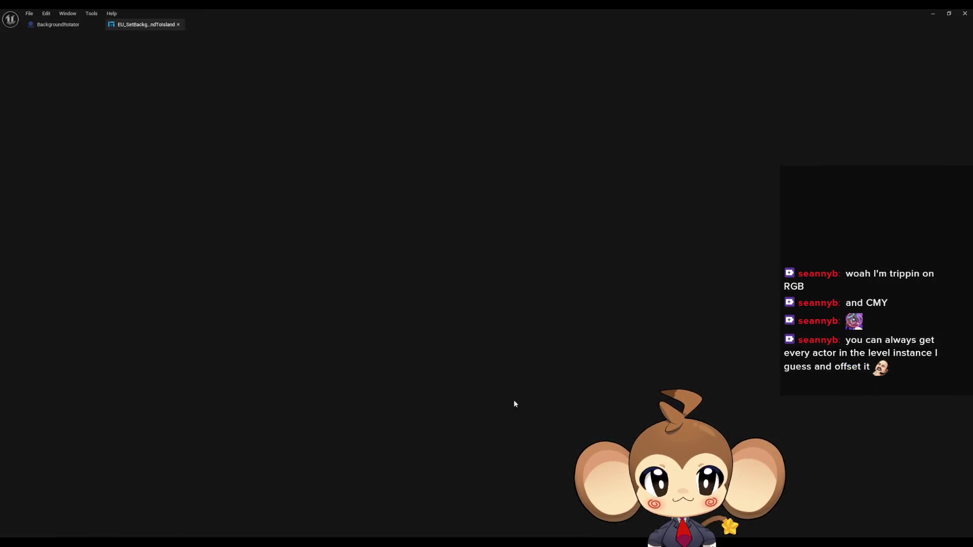
left_click(952, 40)
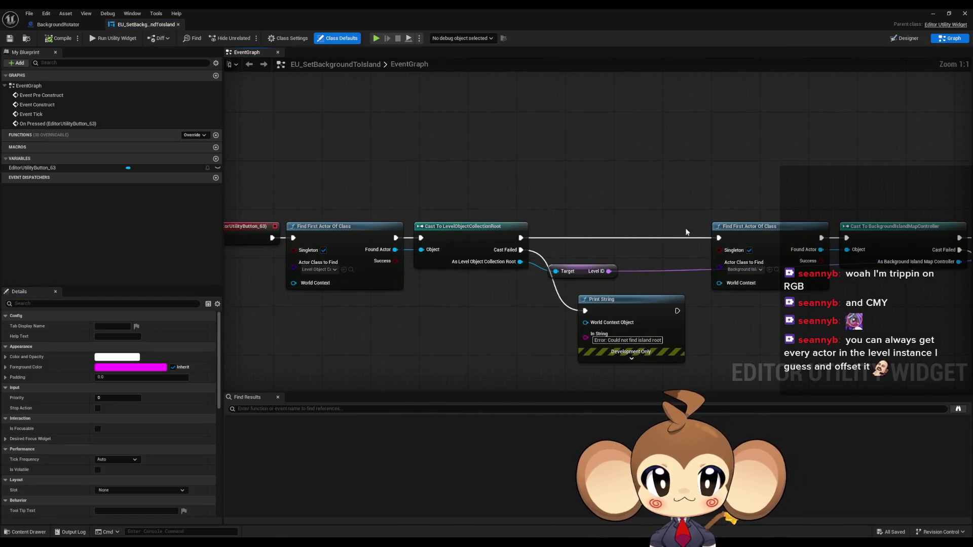
Open the SetVisibilityToIsland function from the Set Visibility to Island node.
left_click_drag(685, 192, 415, 176)
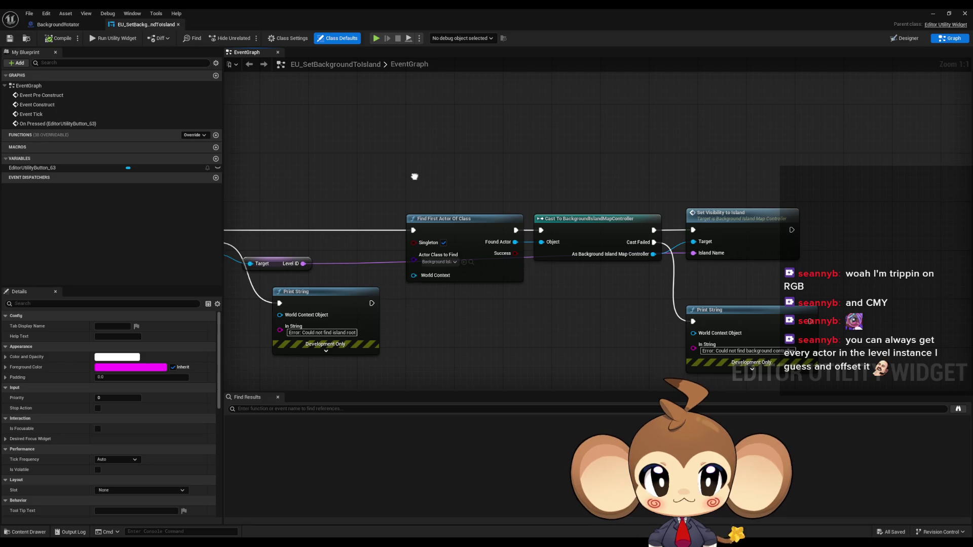
left_click_drag(692, 178, 588, 200)
left_click(585, 202)
double_click(620, 218)
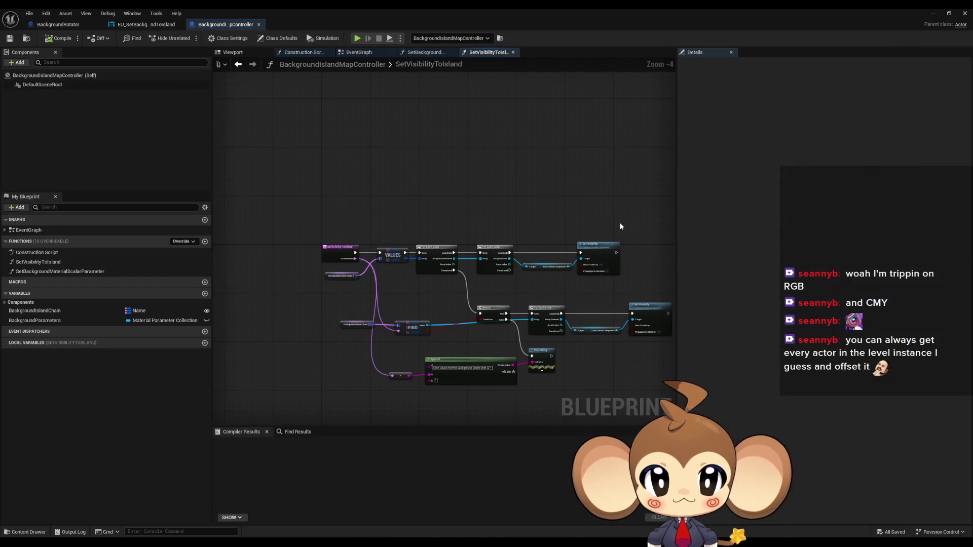
scroll(570, 282, "up", 5)
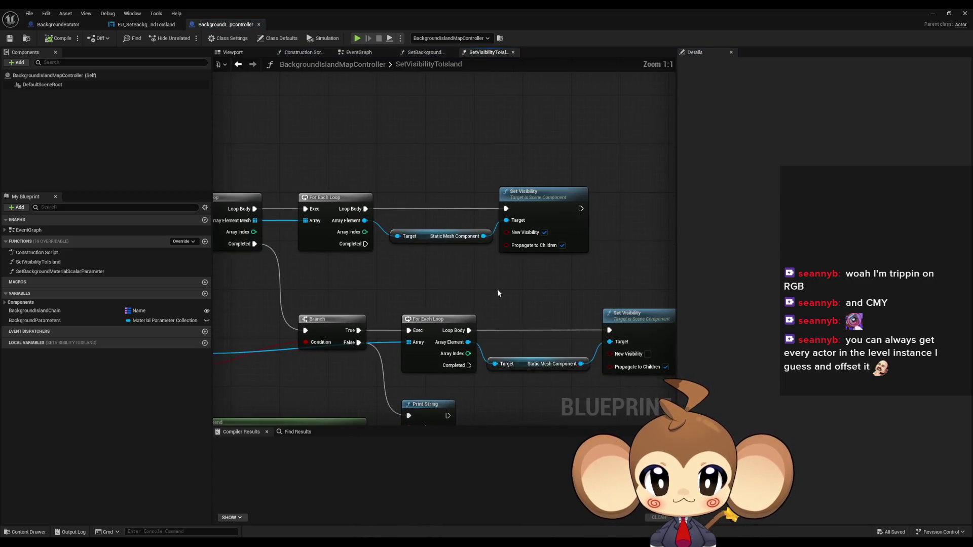
mouse_move(434, 280)
left_mouse_down()
mouse_move(659, 247)
mouse_move(645, 174)
mouse_move(636, 172)
mouse_move(701, 239)
left_mouse_up()
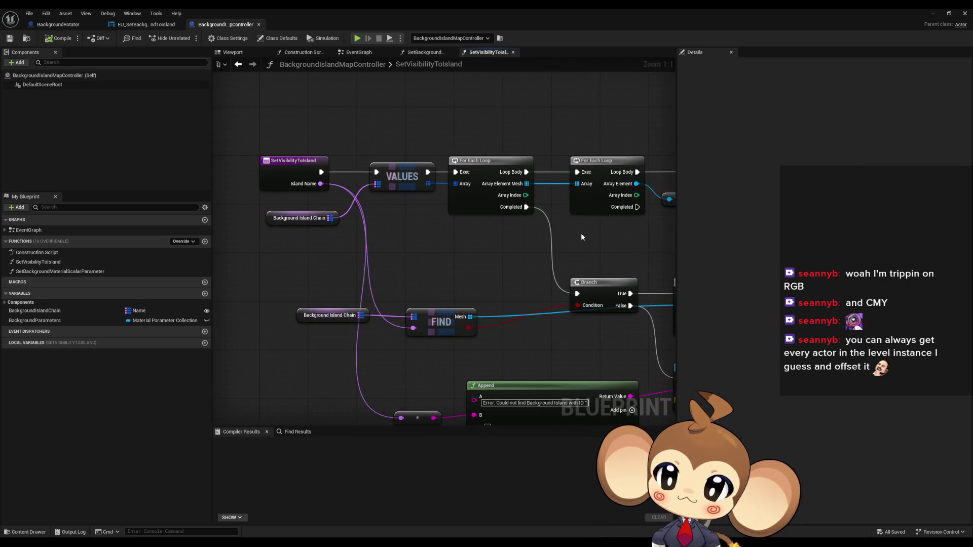
Find References for the BackgroundParameters variable.
left_click(43, 321)
right_click(42, 323)
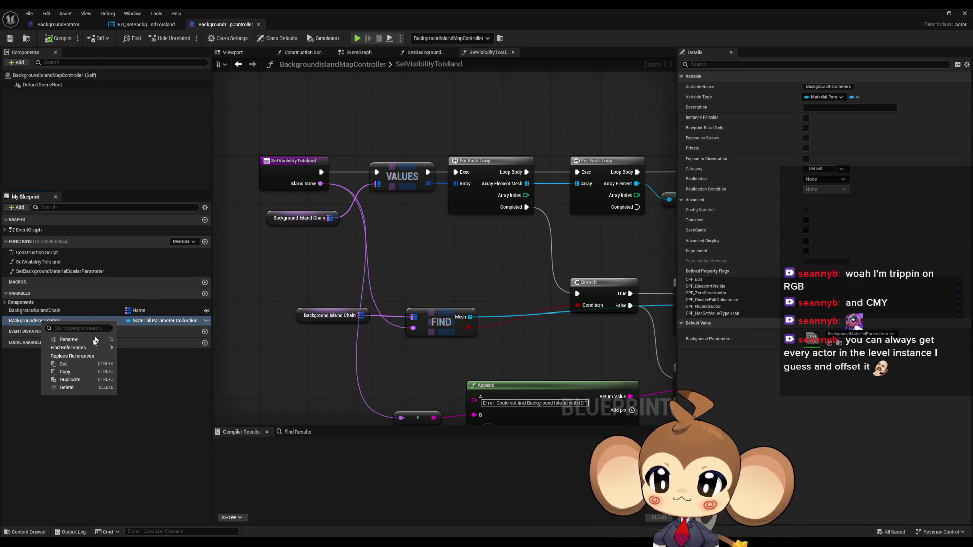
mouse_move(79, 350)
left_click(144, 368)
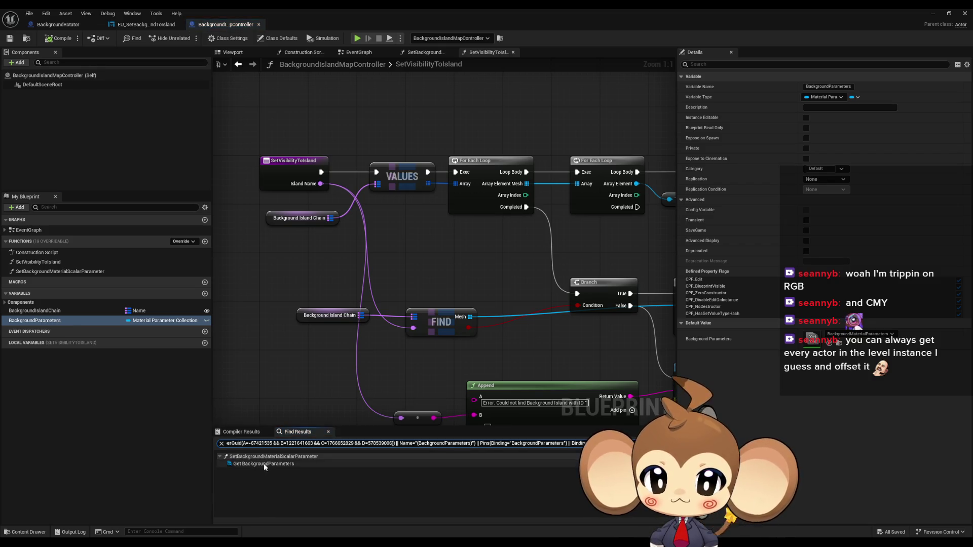
Jump to the Get BackgroundParameters result, then find all blueprint calls to SetBackgroundMaterialScalarParameter.
double_click(263, 464)
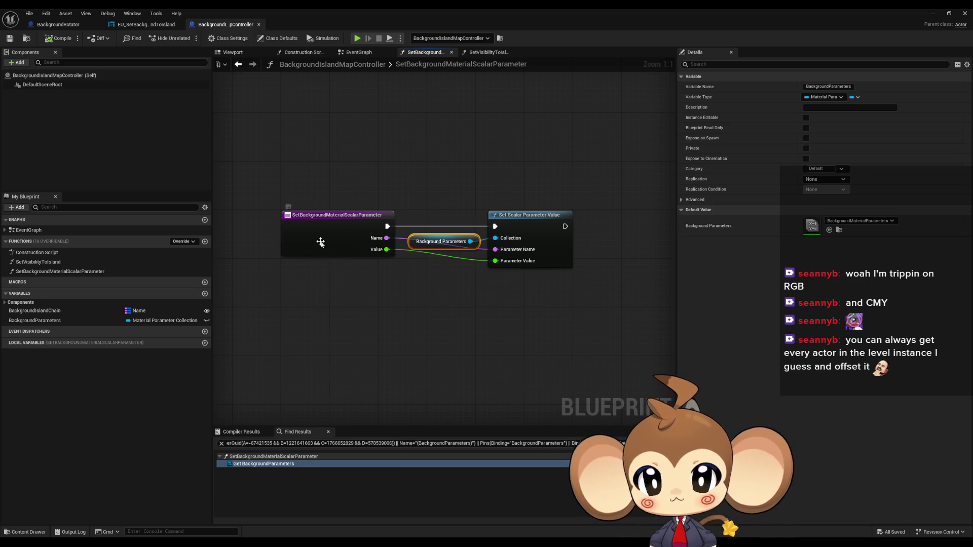
right_click(321, 244)
left_click(414, 351)
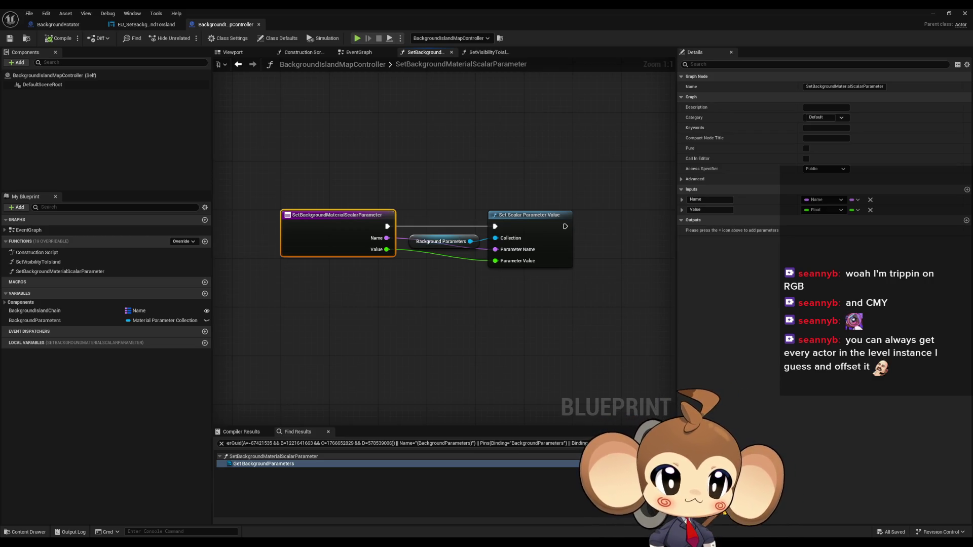
Pan through LevelObjectCollectionRoot's InitializeBackground graph and its Set Background Material Scalar Parameter nodes.
mouse_move(612, 274)
left_mouse_down()
mouse_move(601, 289)
mouse_move(529, 298)
left_mouse_up()
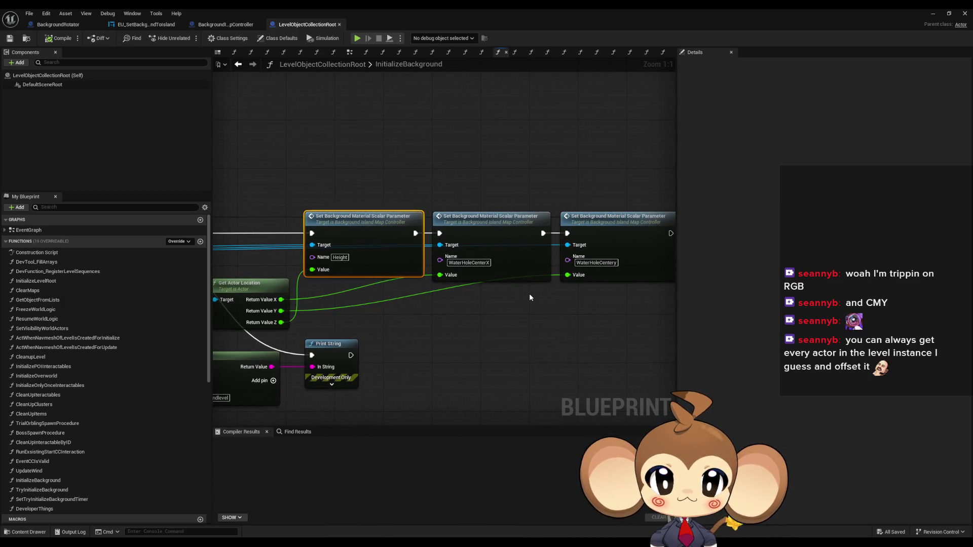
mouse_move(351, 296)
left_mouse_down()
mouse_move(465, 294)
mouse_move(480, 284)
mouse_move(547, 296)
left_mouse_up()
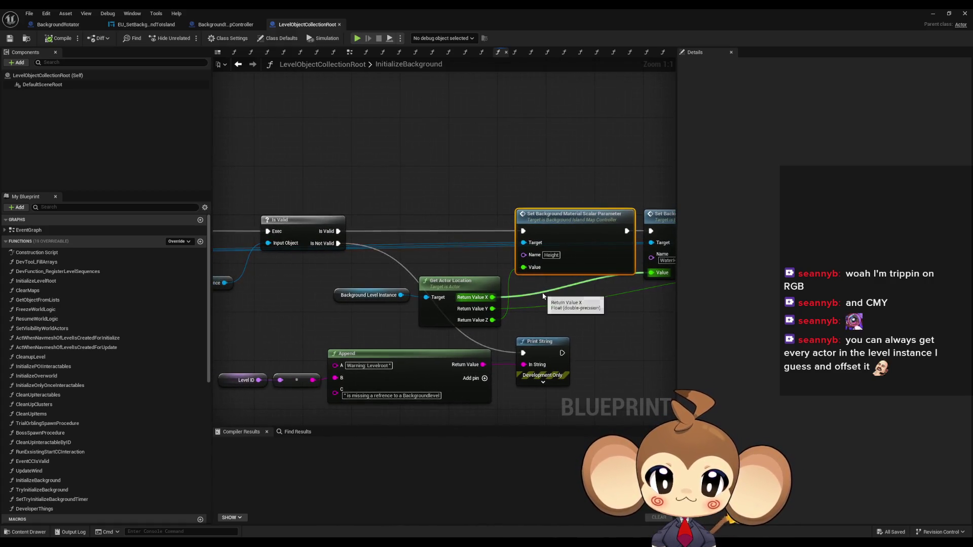
mouse_move(633, 308)
left_mouse_down()
mouse_move(451, 310)
mouse_move(571, 309)
left_mouse_up()
left_click(309, 293)
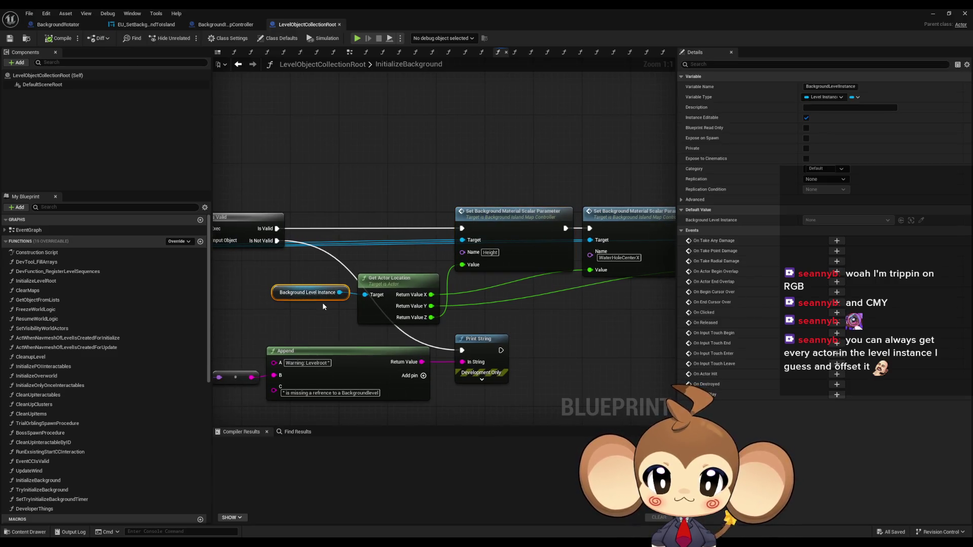
left_click_drag(504, 293, 462, 296)
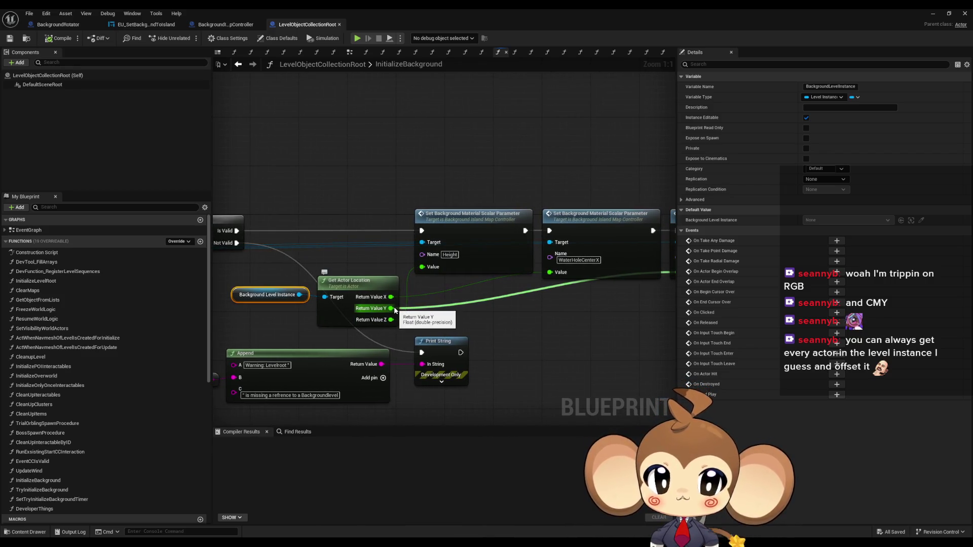
mouse_move(592, 288)
left_mouse_down()
mouse_move(524, 285)
mouse_move(429, 261)
left_mouse_up()
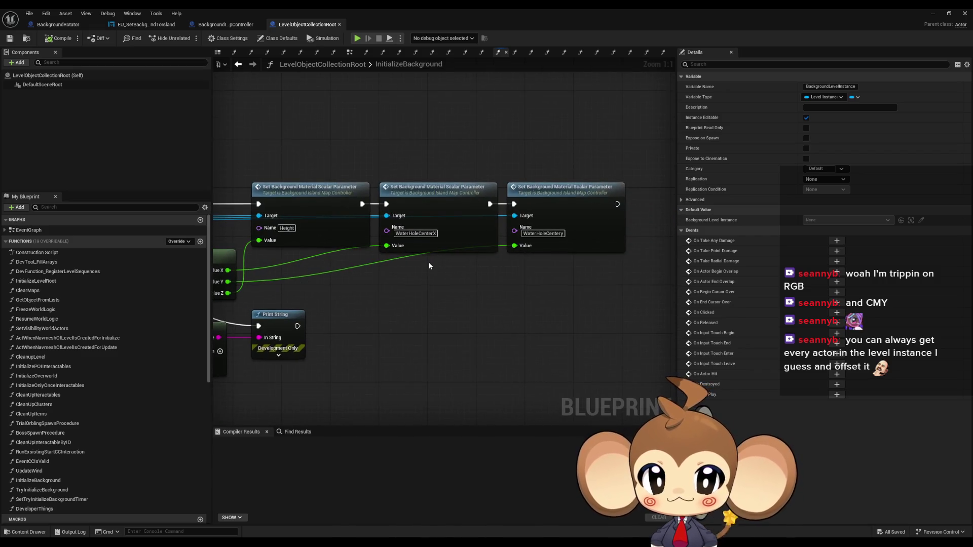
left_click_drag(294, 283, 499, 309)
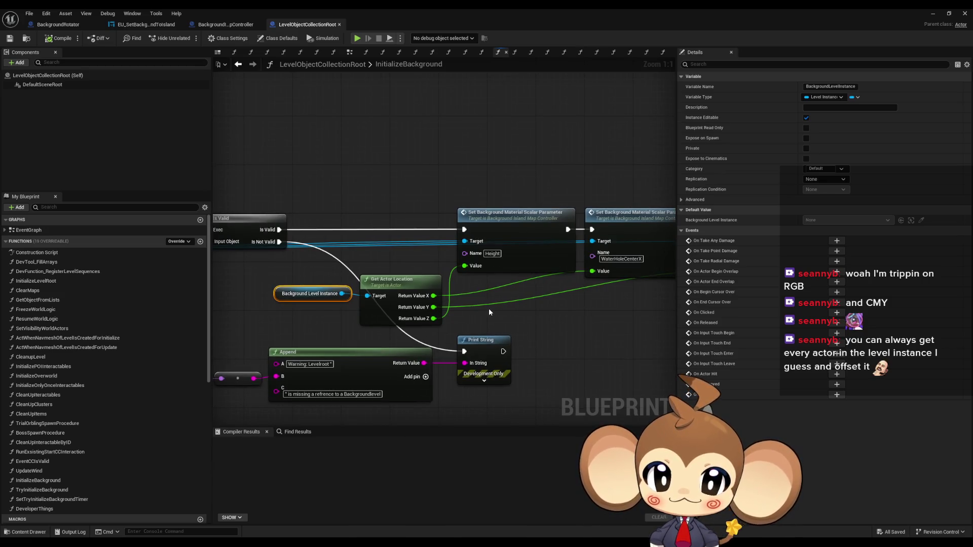
mouse_move(394, 309)
left_mouse_down()
mouse_move(874, 319)
mouse_move(361, 315)
left_mouse_up()
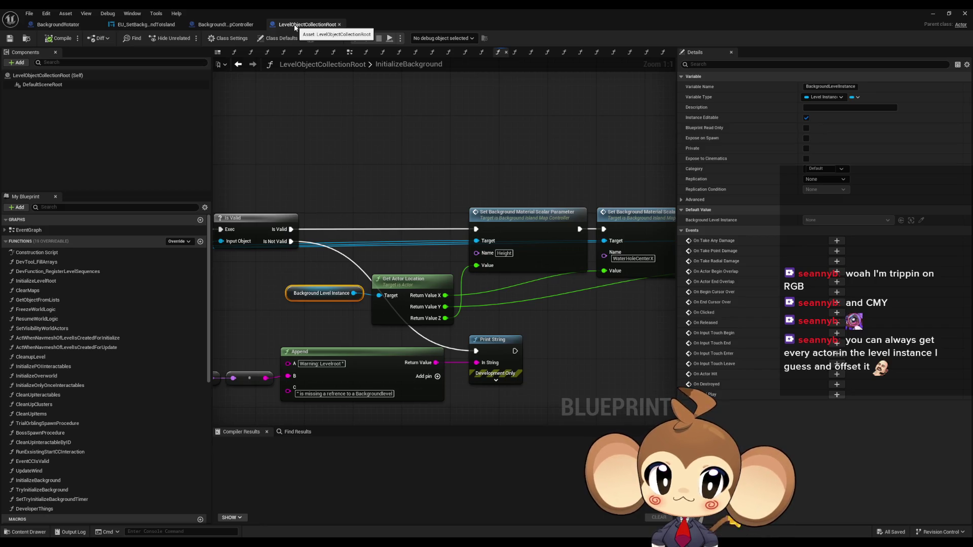
Close LevelObjectCollectionRoot and return to the EU_SetBackgroundToIsland event graph.
left_click(517, 210)
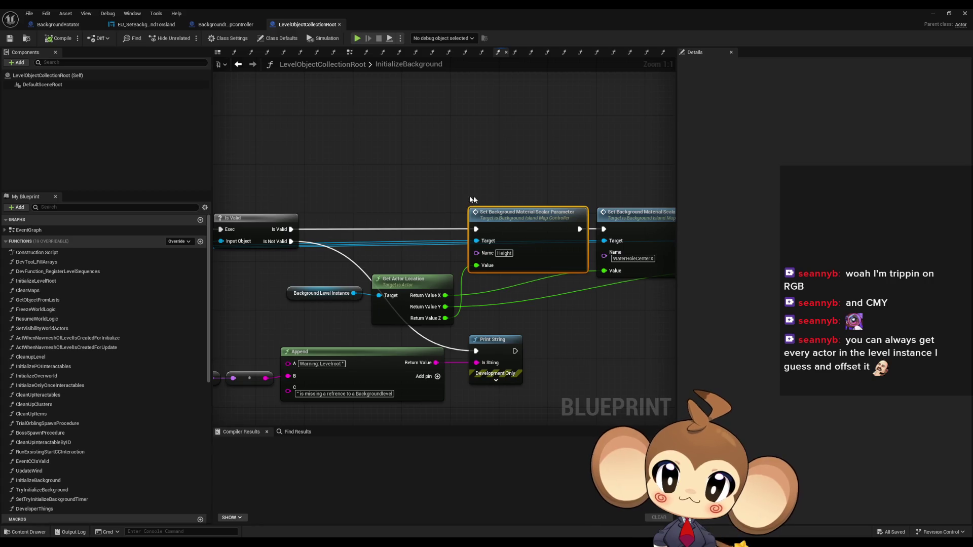
middle_click(300, 28)
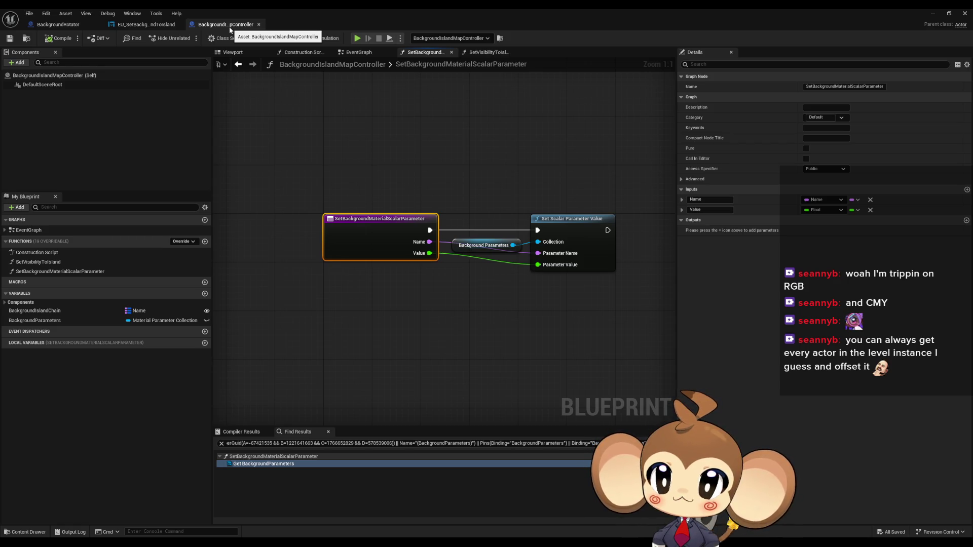
left_click(160, 26)
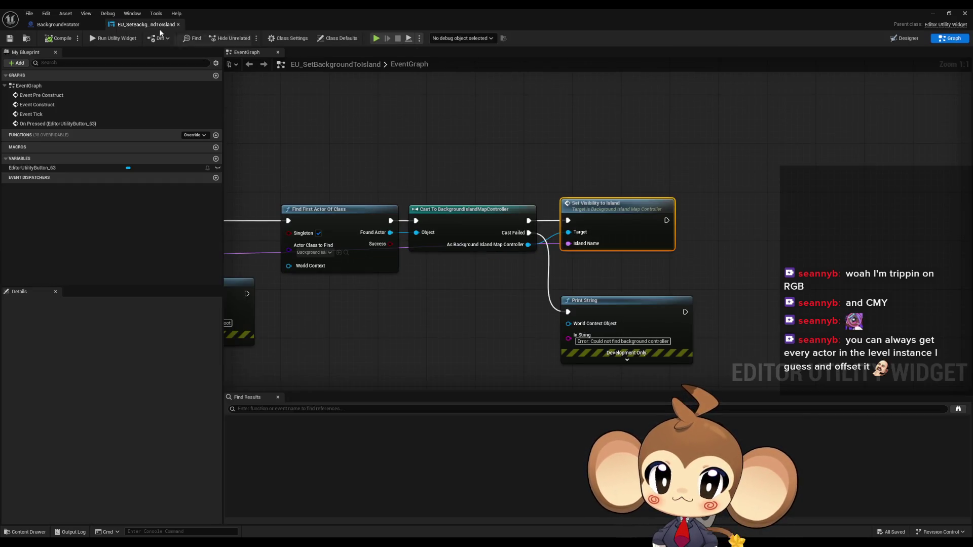
Close the EU_SetBackgroundToIsland and BackgroundRotator blueprint editors.
middle_click(161, 31)
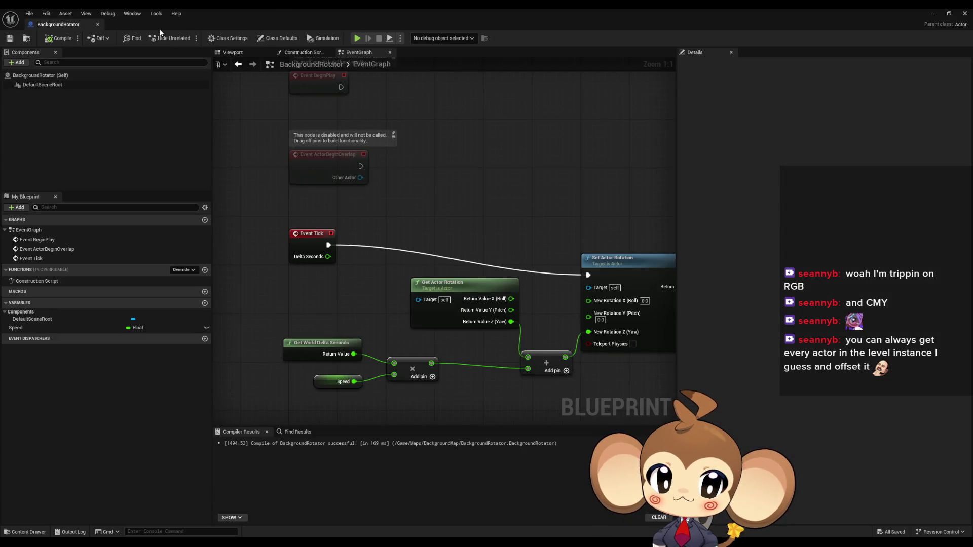
mouse_move(476, 210)
left_mouse_down()
mouse_move(354, 189)
mouse_move(430, 198)
left_mouse_up()
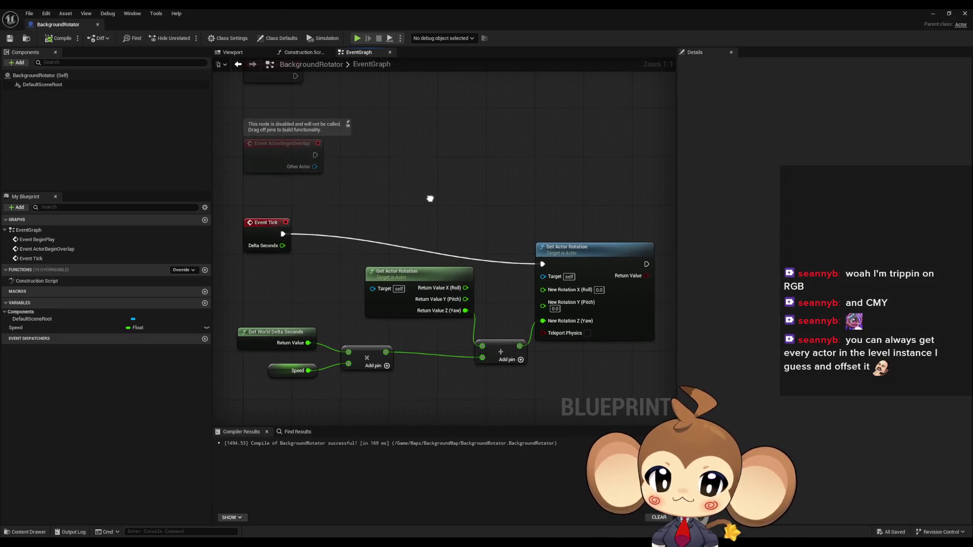
middle_click(75, 25)
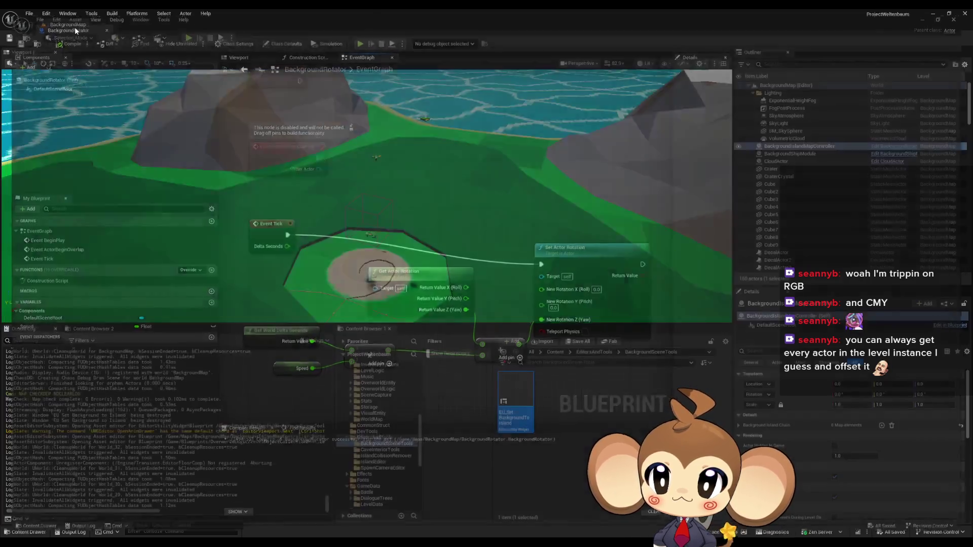
Open the VoidLevel map from Content > Maps > Intro.
left_click(556, 351)
scroll(565, 438, "down", 2)
scroll(565, 437, "up", 3)
scroll(517, 446, "down", 2)
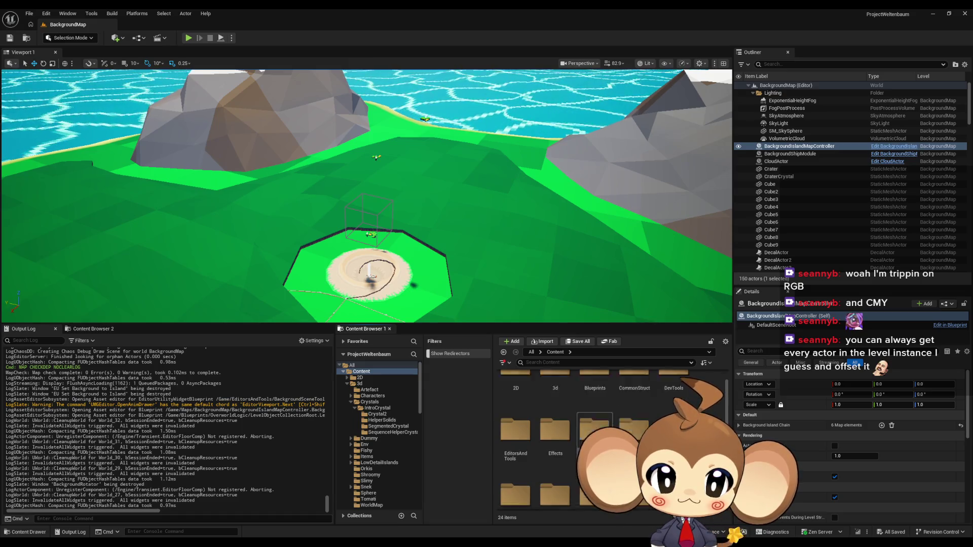
double_click(517, 456)
double_click(633, 396)
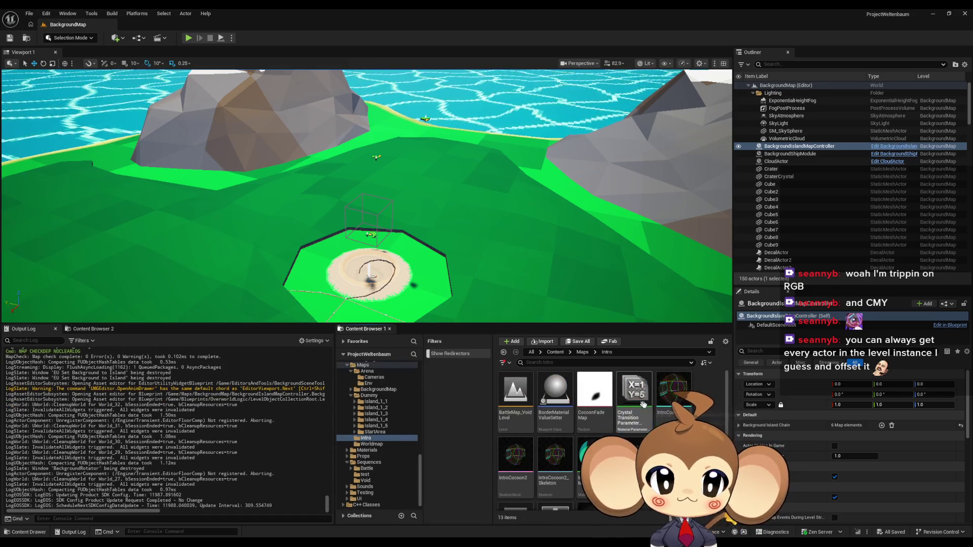
scroll(530, 455, "down", 2)
double_click(530, 456)
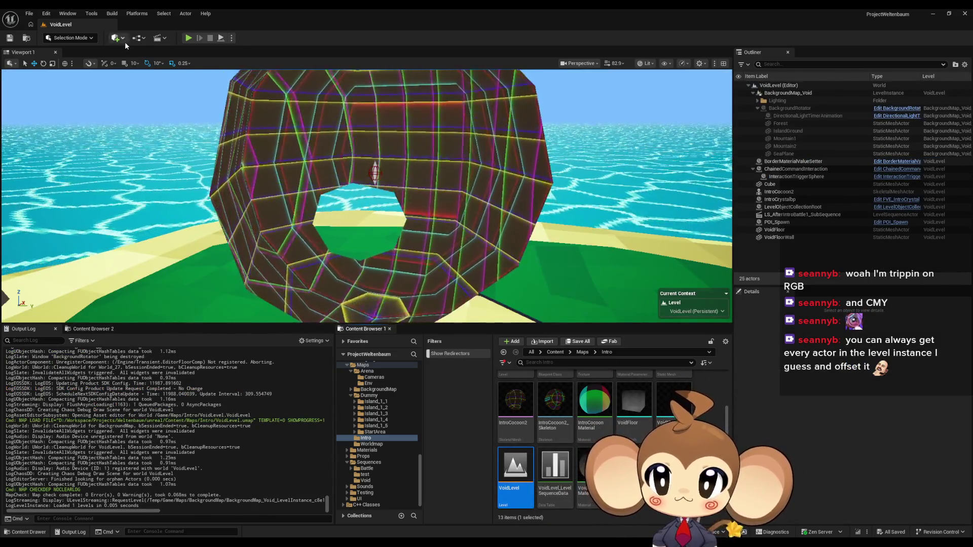
left_click(140, 43)
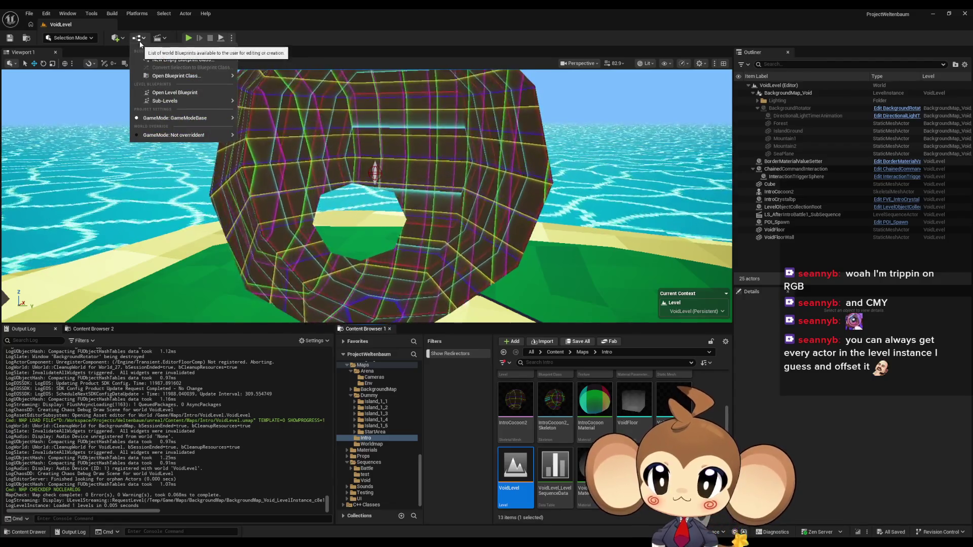
In VoidLevel's Level Blueprint, add a 2.0 Delay after BeginPlay and a Set Background Material Scalar Parameter node.
left_click(174, 91)
mouse_move(249, 8)
left_mouse_down()
mouse_move(263, 234)
mouse_move(283, 265)
mouse_move(343, 250)
mouse_move(364, 227)
left_mouse_up()
left_click_drag(404, 352, 352, 315)
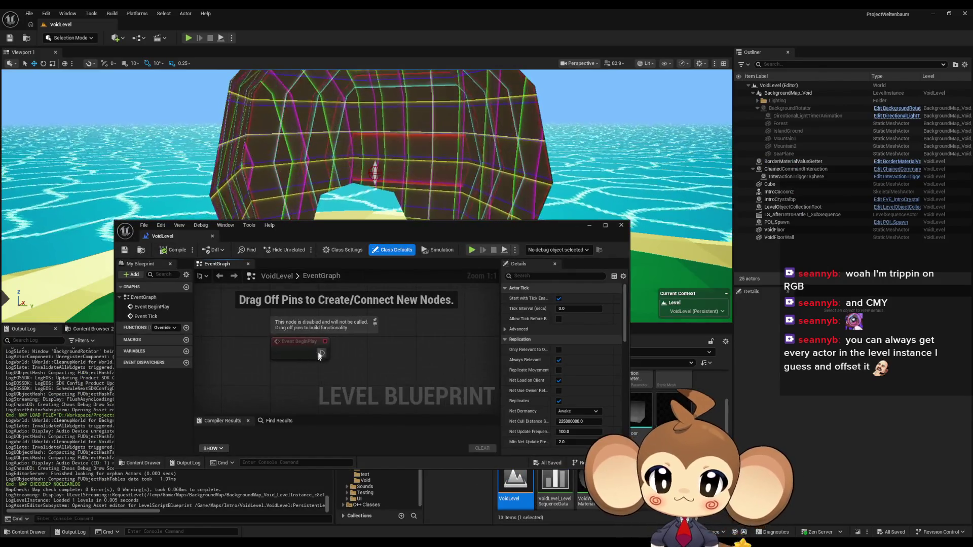
left_click_drag(323, 353, 348, 349)
type("delay")
key("Return")
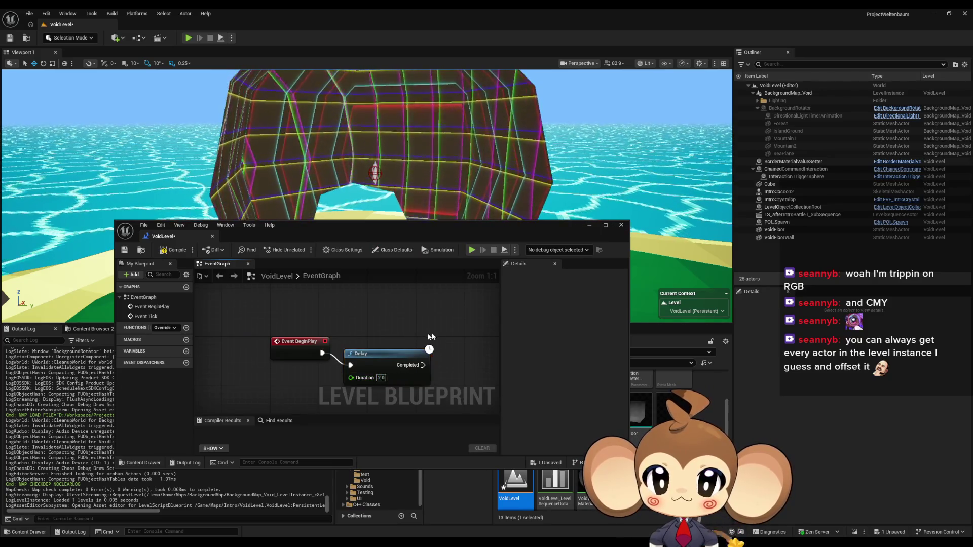
left_click_drag(427, 333, 359, 323)
key("ctrl+v")
left_click_drag(437, 349, 391, 323)
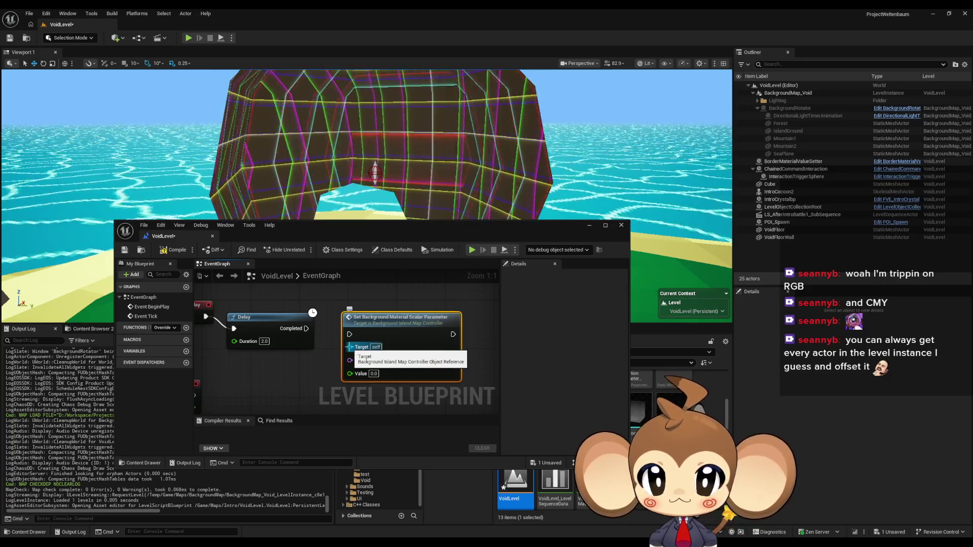
Copy the Set Scalar Parameter Value nodes from that node's function back into the level graph.
double_click(409, 334)
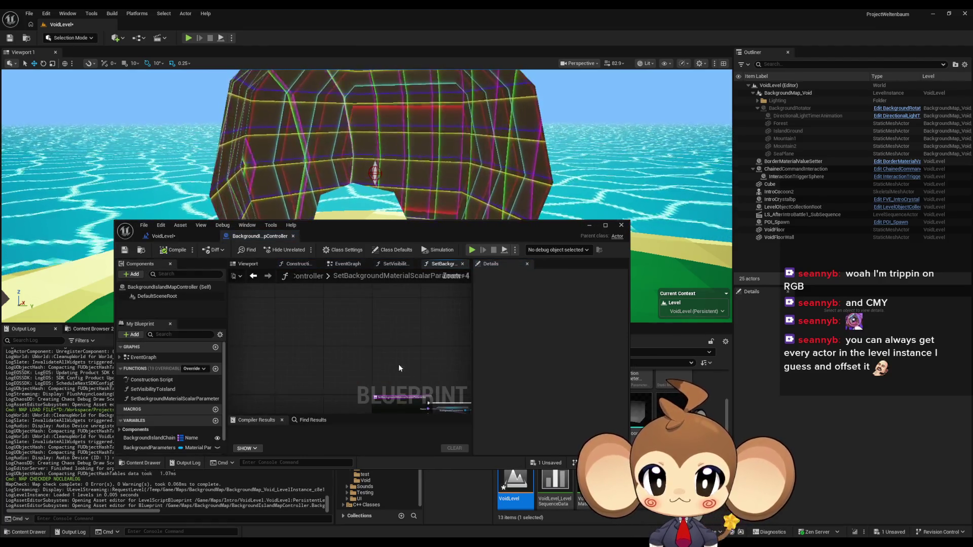
scroll(349, 346, "up", 1)
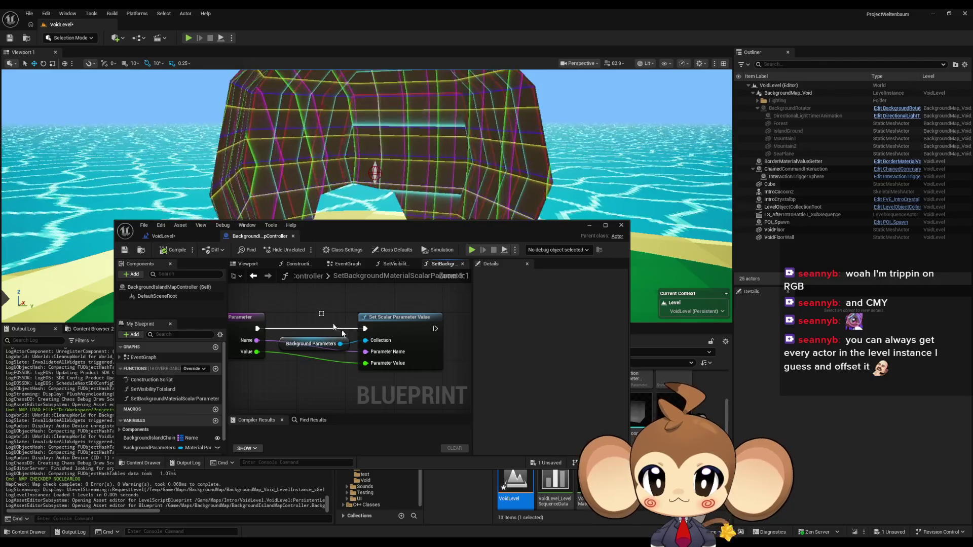
left_click_drag(326, 318, 397, 352)
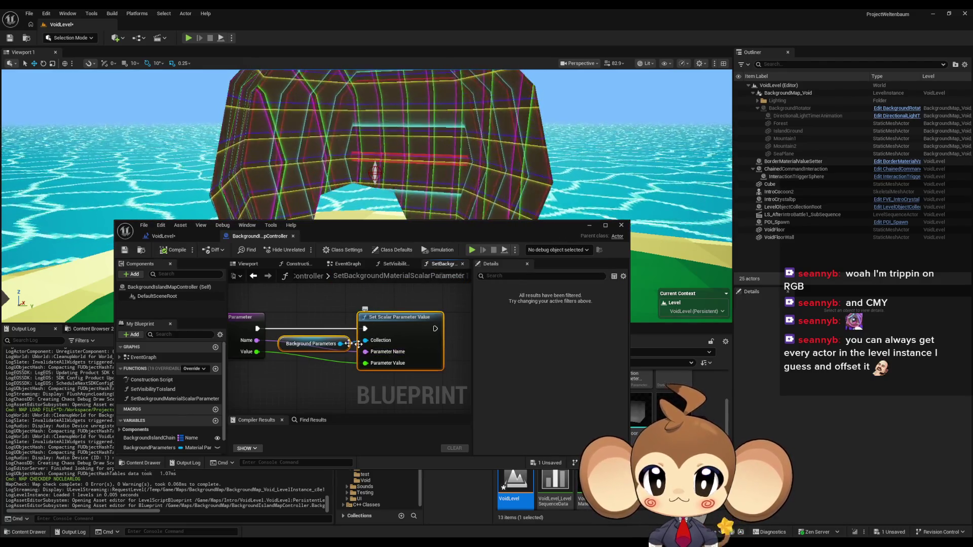
left_click(177, 237)
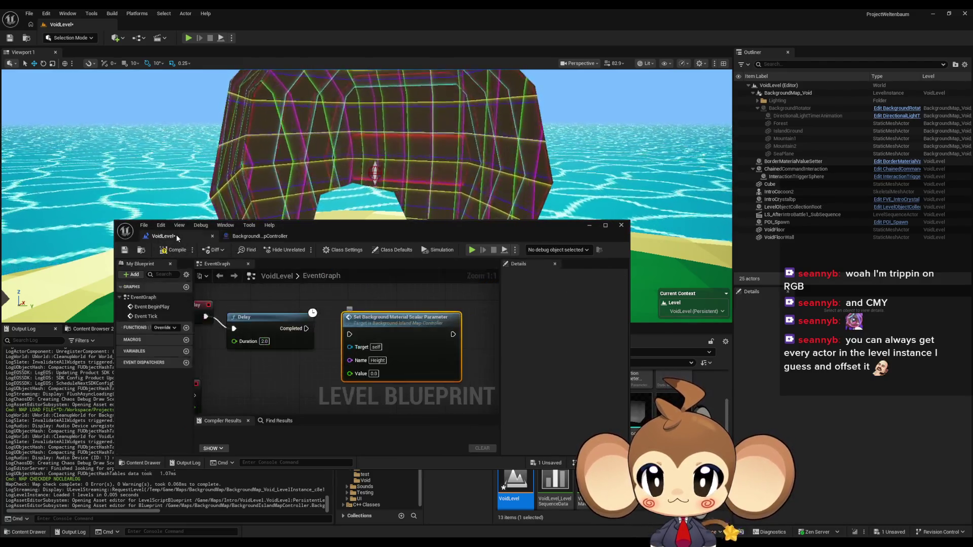
left_click_drag(382, 388, 338, 336)
Paste the Set Scalar Parameter Value node, delete the old nodes, and pick the background parameter collection.
key("ctrl+v")
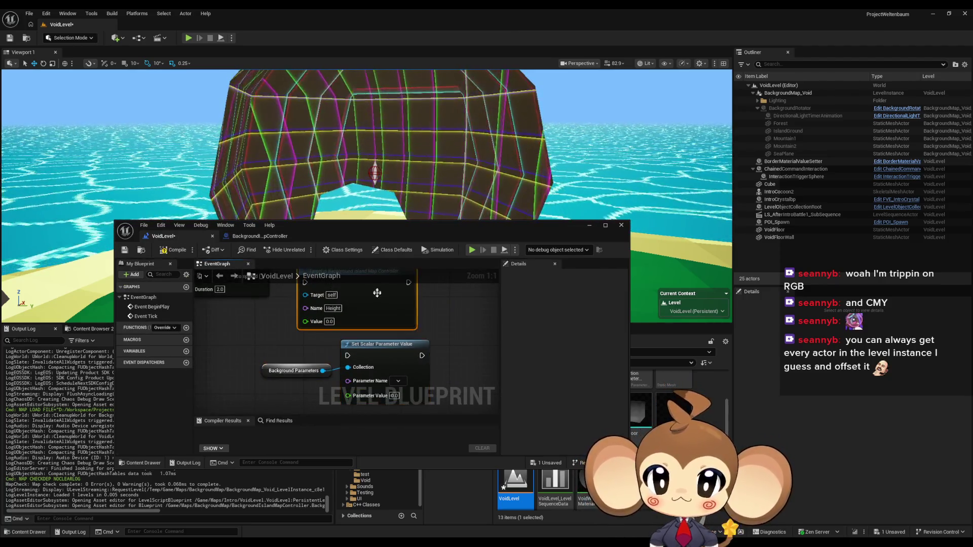
key("Delete")
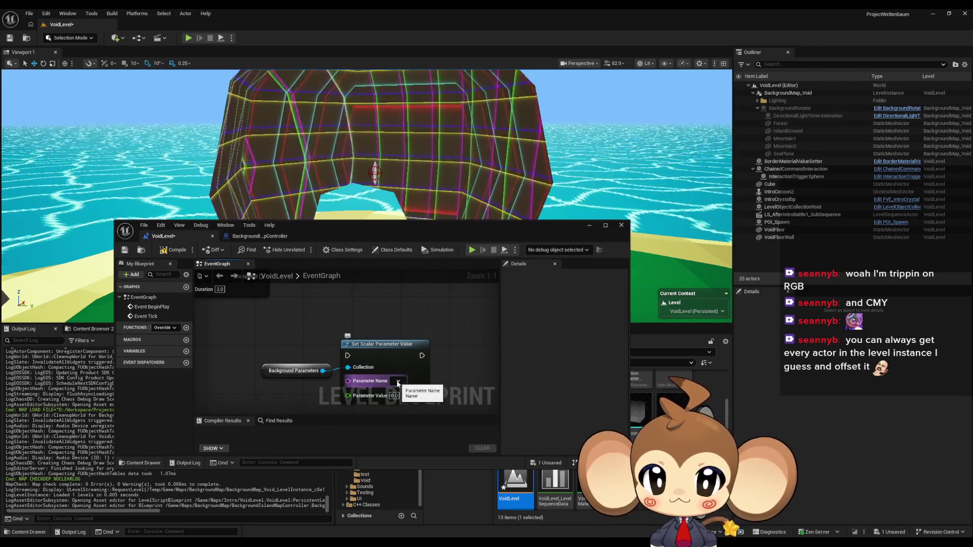
left_click(315, 367)
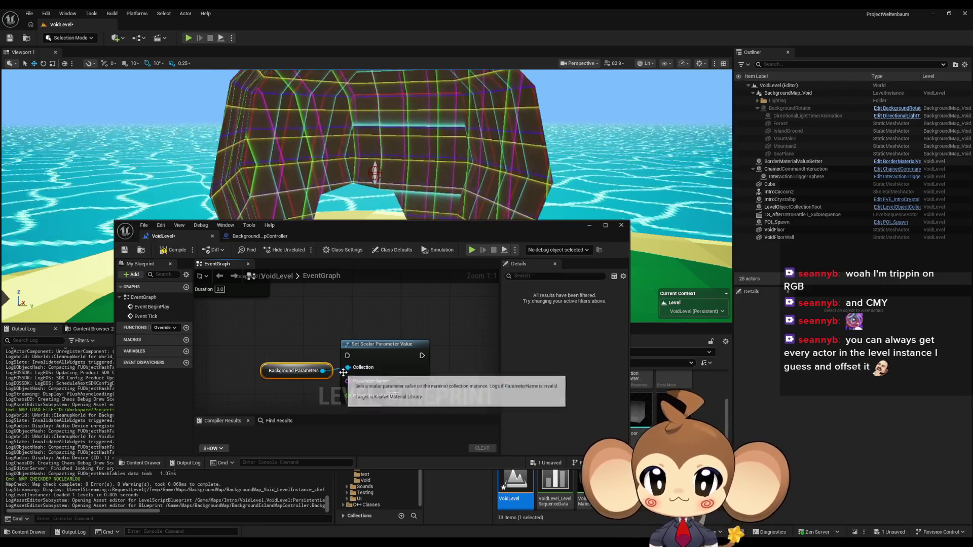
key("Delete")
left_click(370, 375)
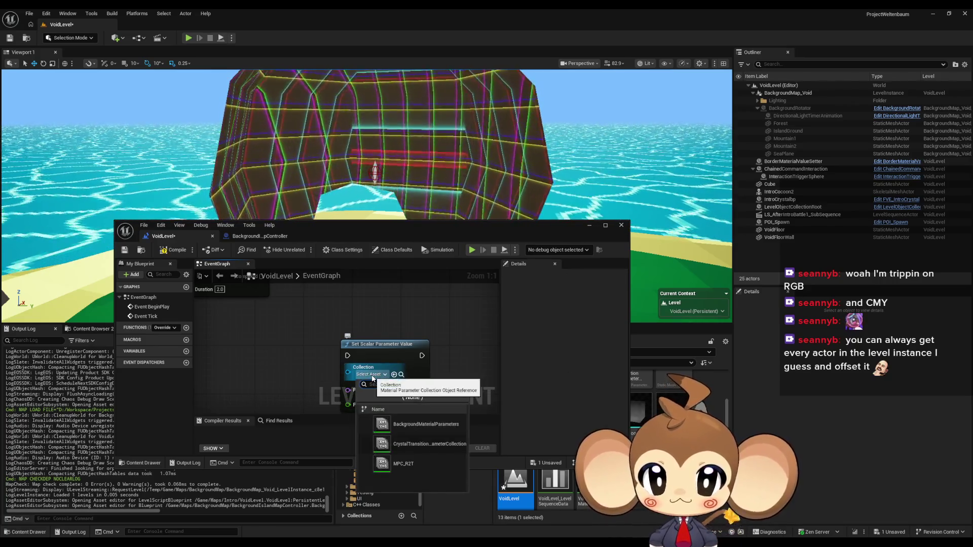
left_click(439, 425)
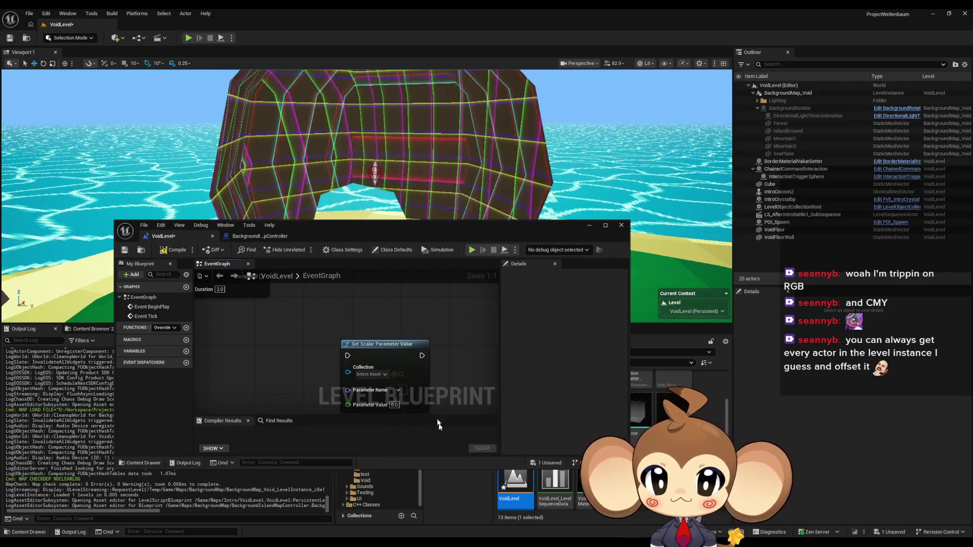
Choose the Height parameter and check BackgroundMap_Void's location.
left_click_drag(395, 353, 352, 274)
left_click(356, 304)
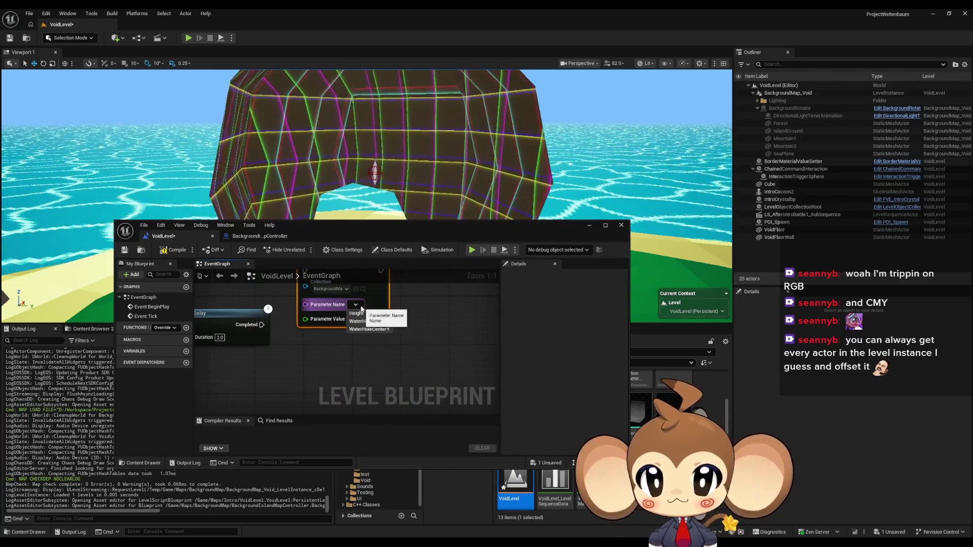
left_click(376, 315)
mouse_move(378, 318)
left_mouse_down()
mouse_move(402, 355)
mouse_move(385, 350)
left_mouse_up()
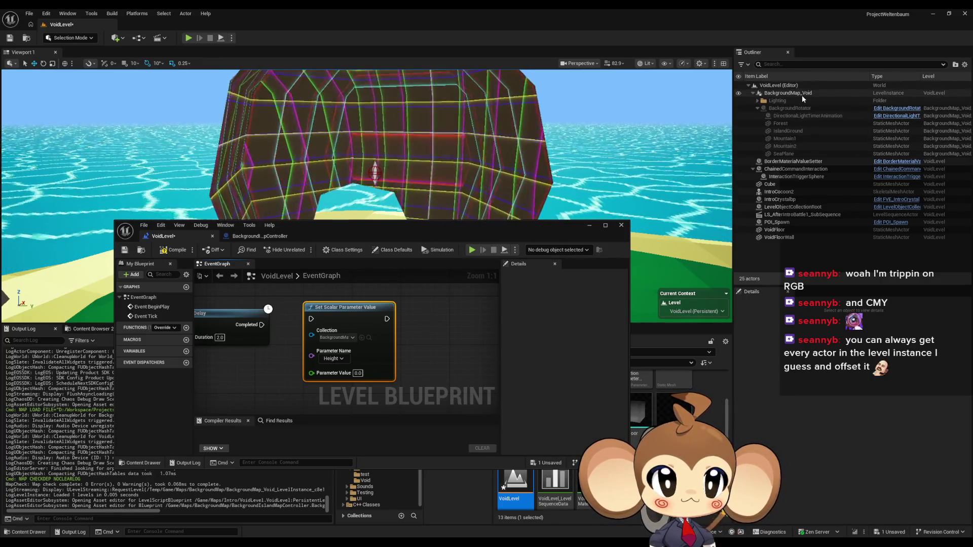
left_click(801, 95)
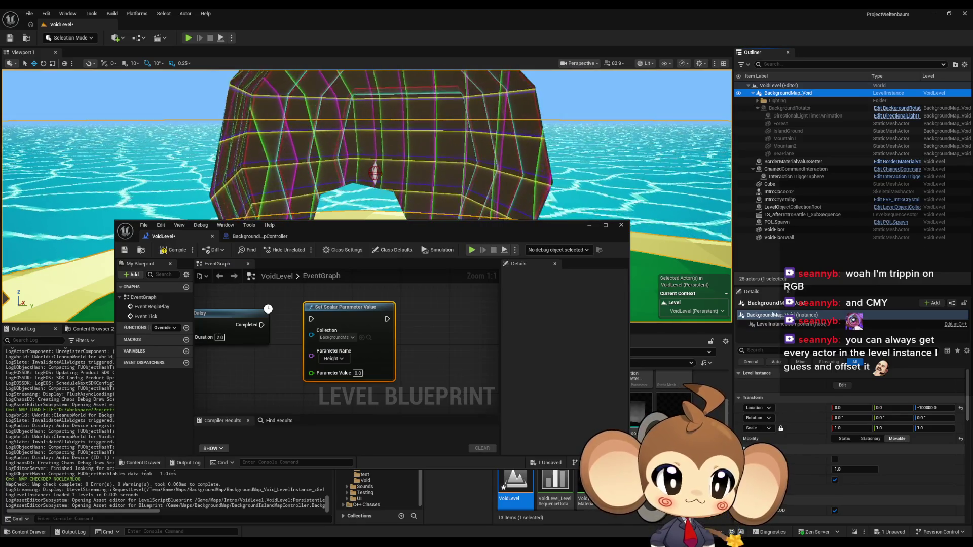
Set Parameter Value to -100000, wire Delay's Completed into it, then compile and save.
left_click(358, 373)
type("-100000")
key("Return")
left_click_drag(262, 324, 358, 328)
key("ctrl+s")
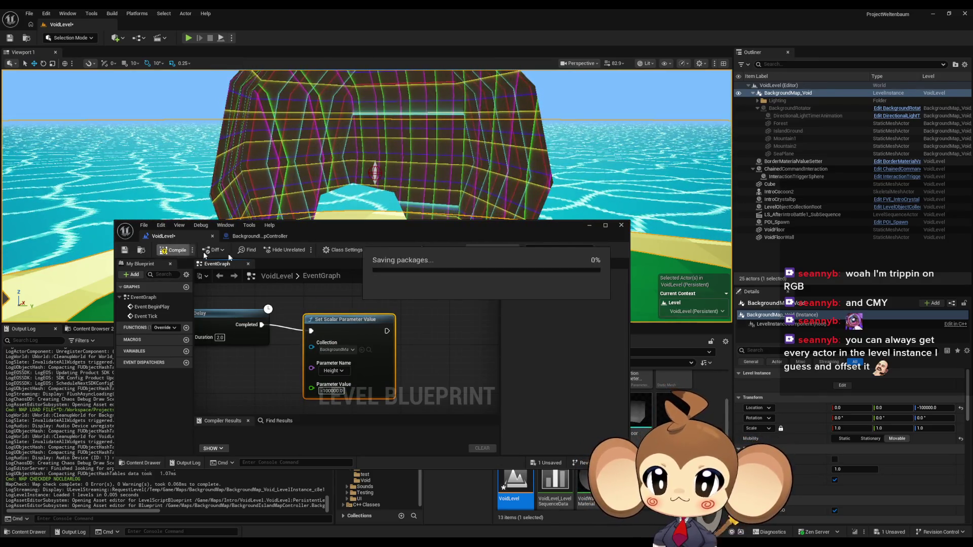
left_click_drag(424, 240, 464, 310)
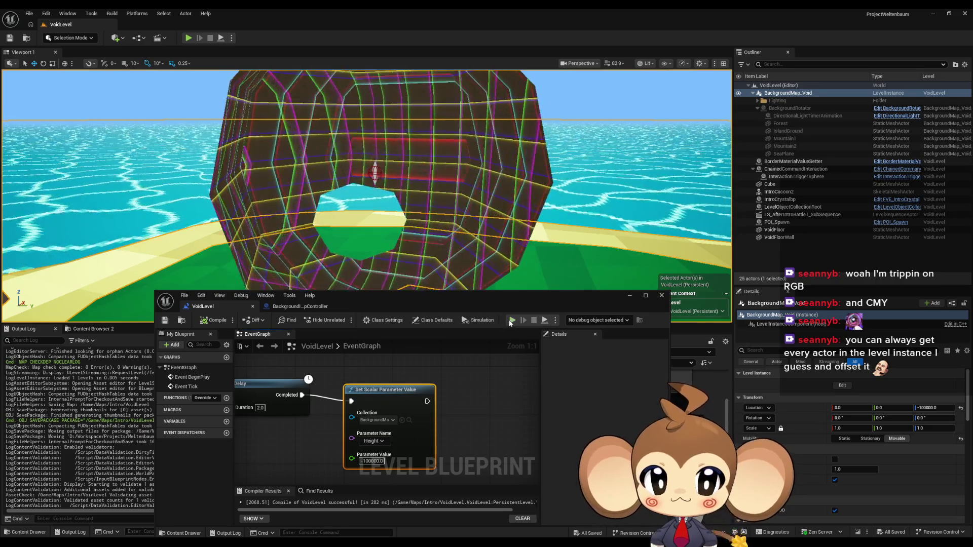
Test-play VoidLevel and return to editing.
left_click(511, 321)
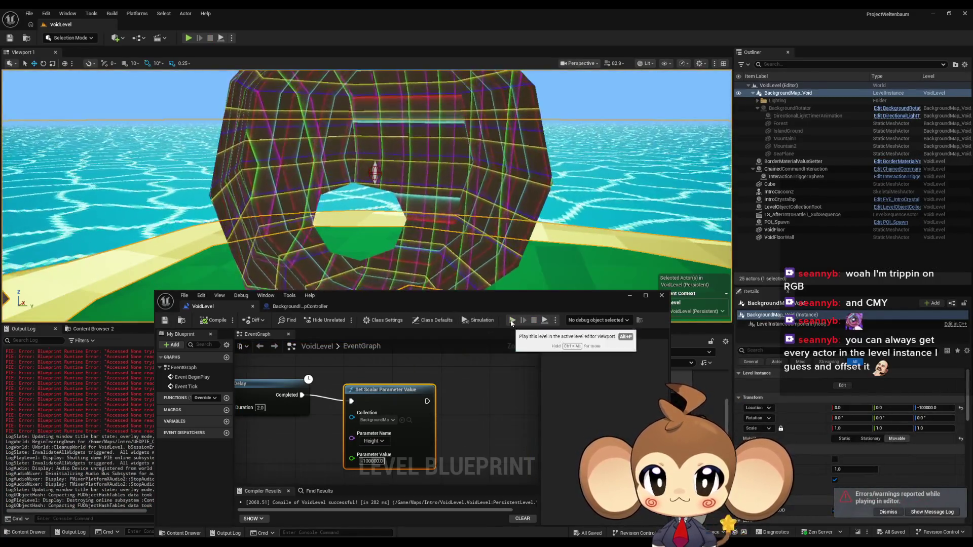
left_click(534, 320)
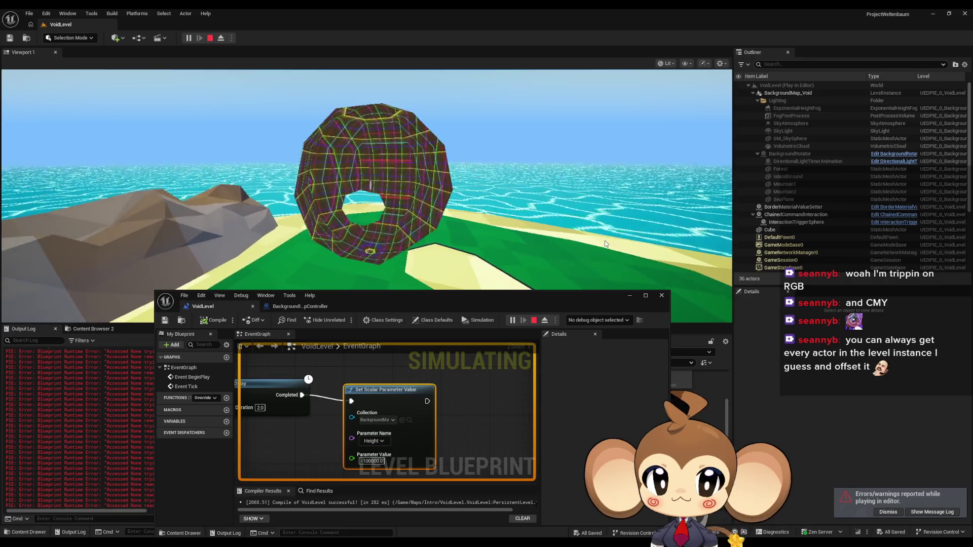
key("Escape")
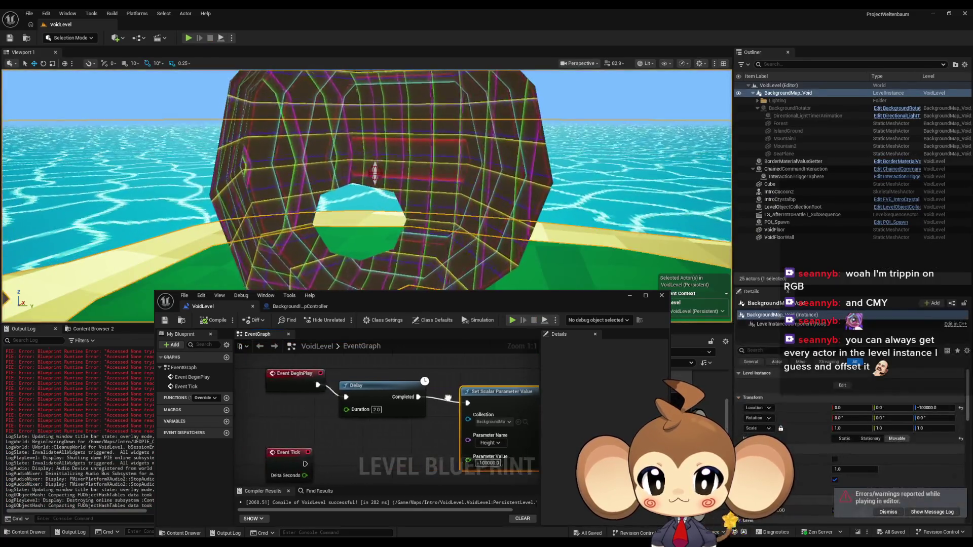
left_click_drag(476, 406, 348, 403)
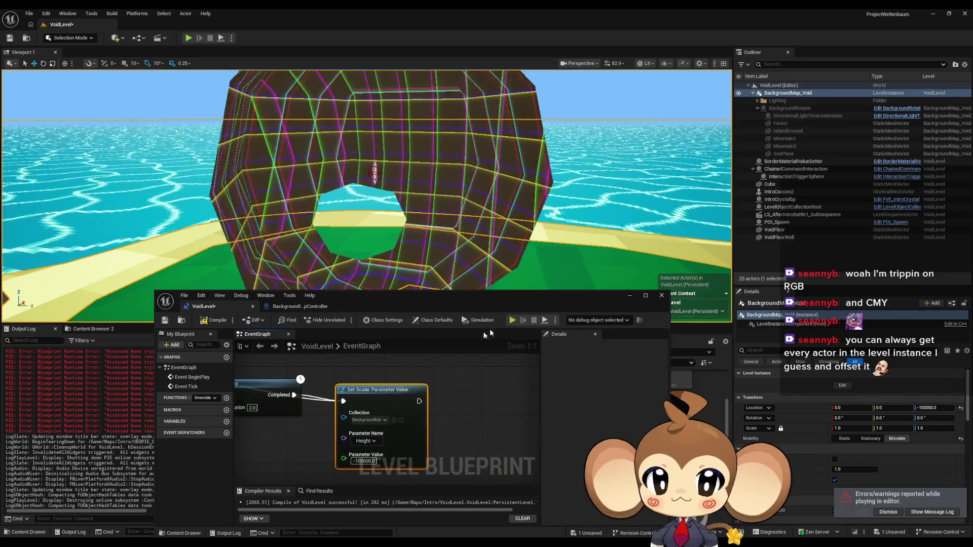
Test again, save, and remove the Delay so BeginPlay drives Set Scalar Parameter Value directly.
left_click(513, 320)
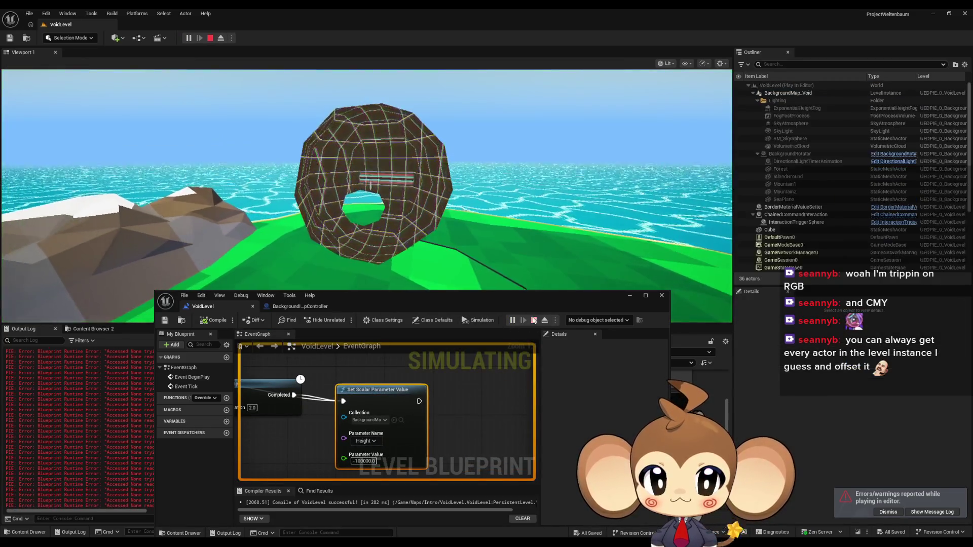
key("Escape")
key("ctrl+s")
key("ctrl+z")
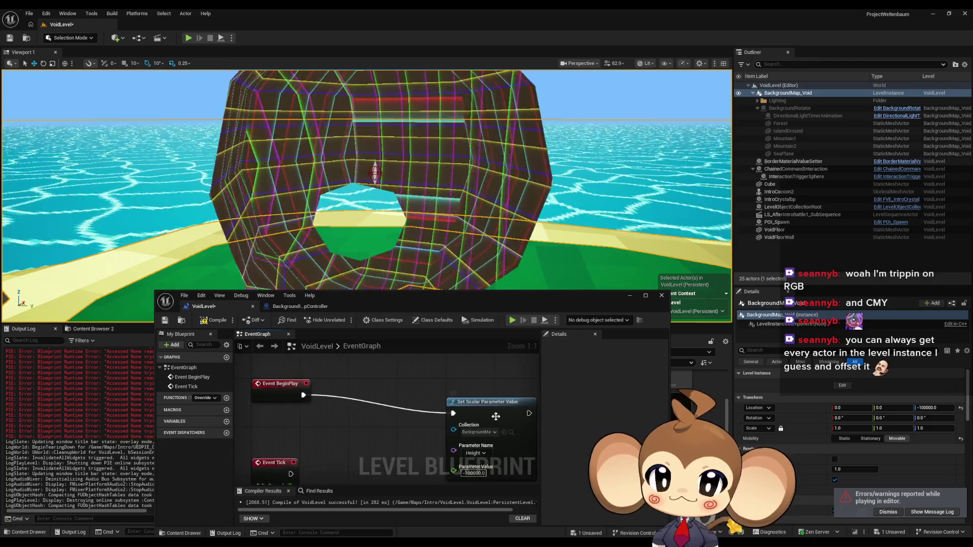
Tidy the Set Scalar Parameter Value node, save the level, and start Play-In-Editor from Main.
left_click_drag(385, 397, 399, 403)
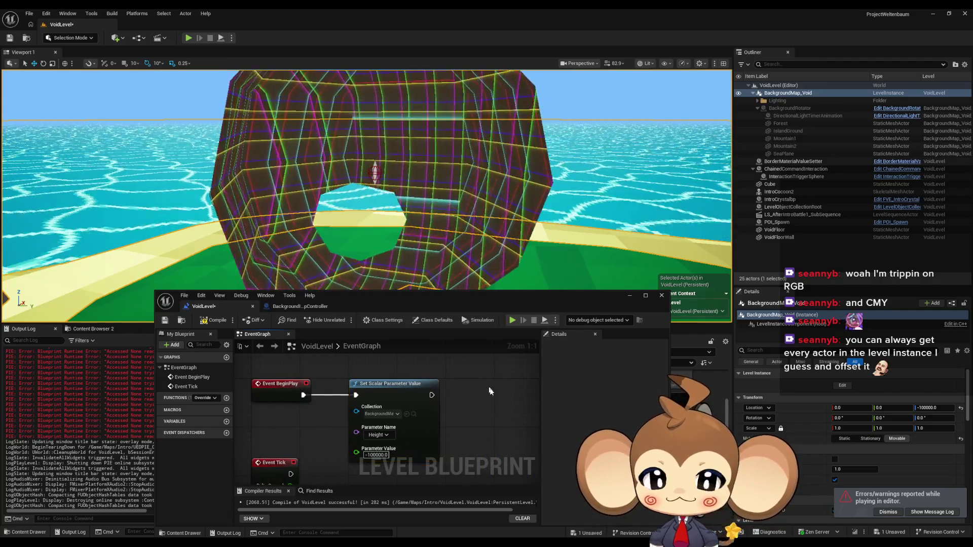
left_click(490, 396)
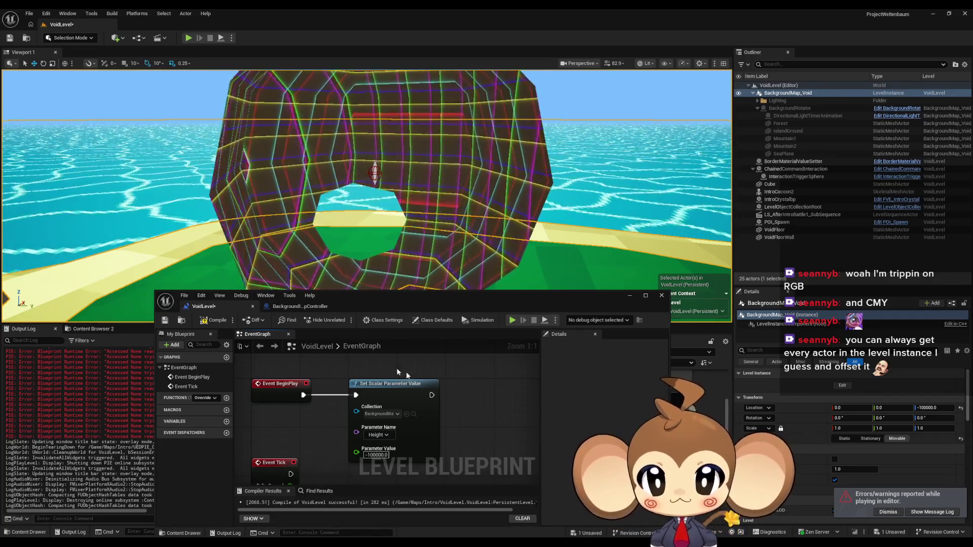
key("ctrl+s")
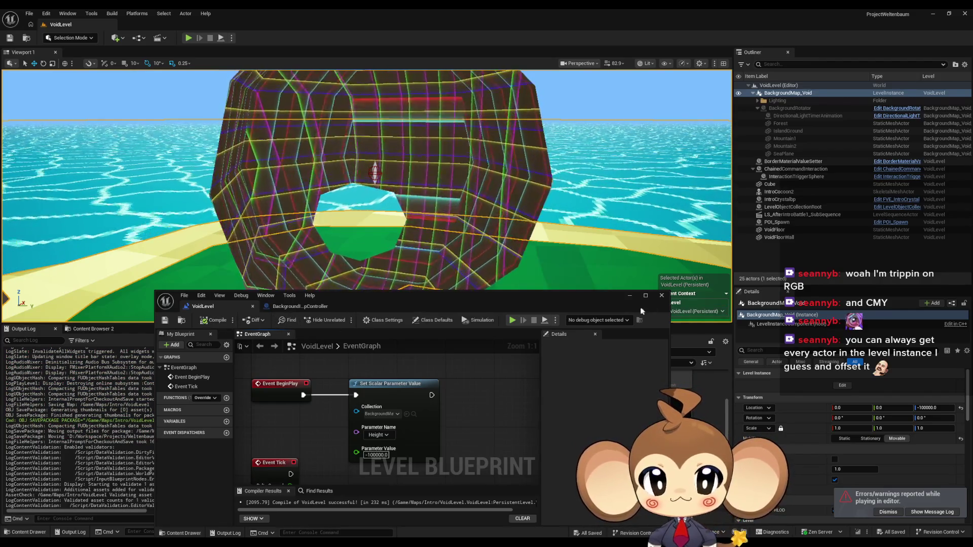
left_click(631, 295)
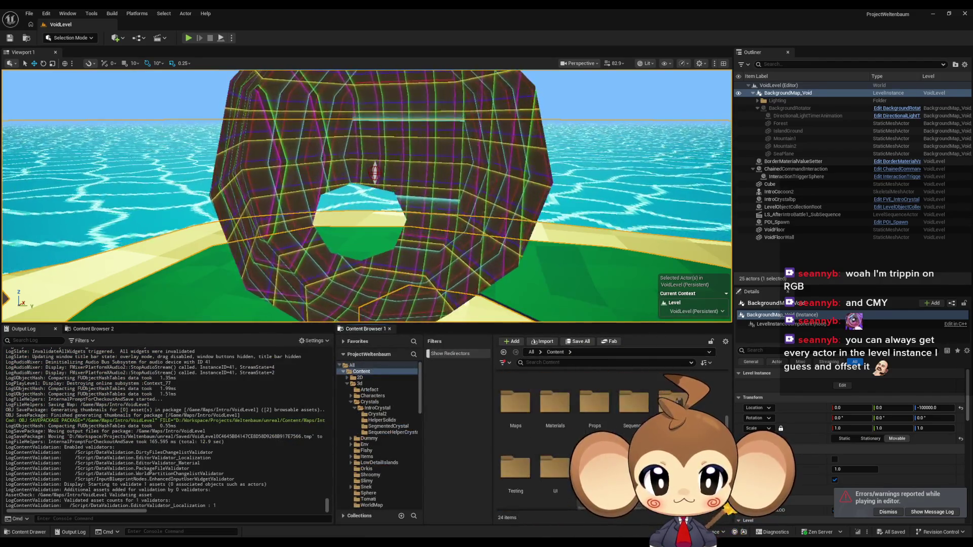
key("alt+p")
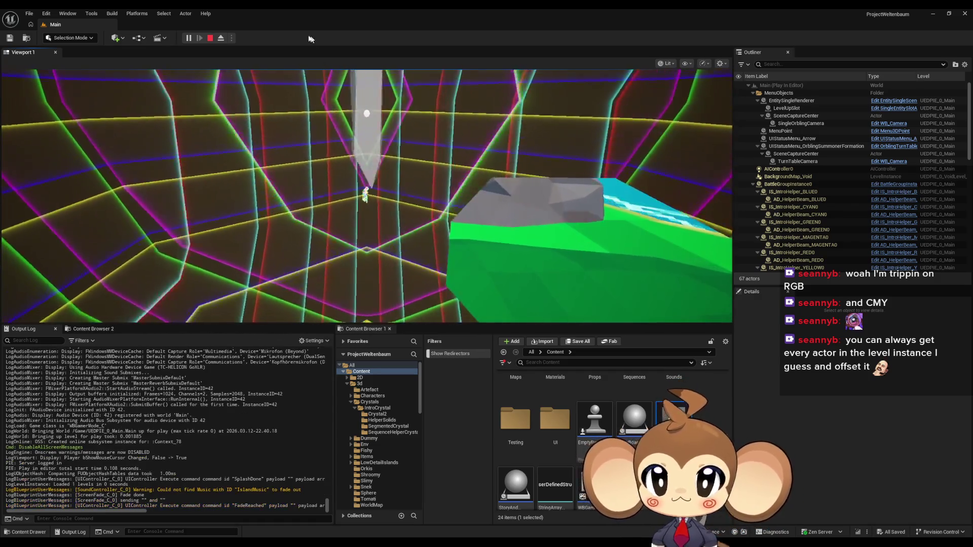
Stop the play session and open the BackgroundRotator blueprint from the Maps folder.
key("Escape")
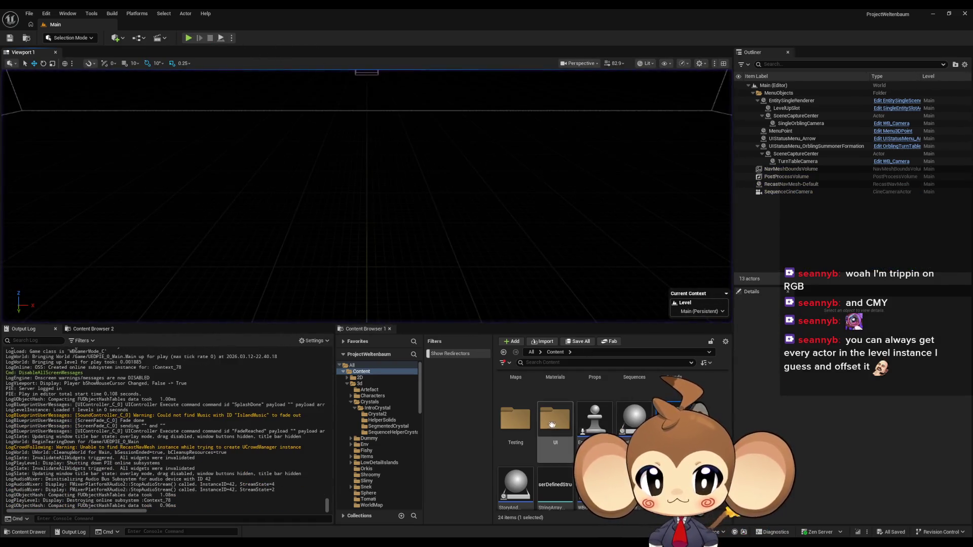
scroll(528, 415, "up", 1)
double_click(517, 407)
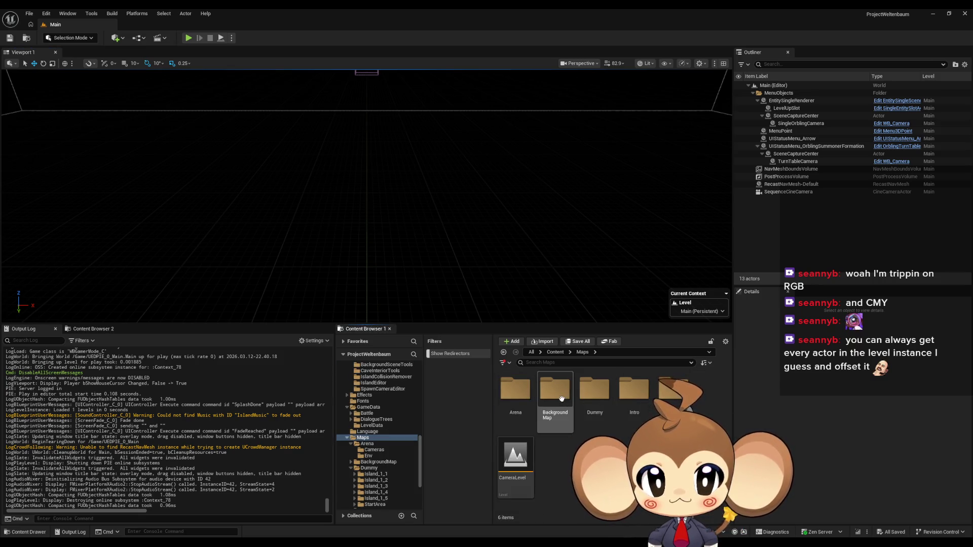
scroll(625, 432, "down", 2)
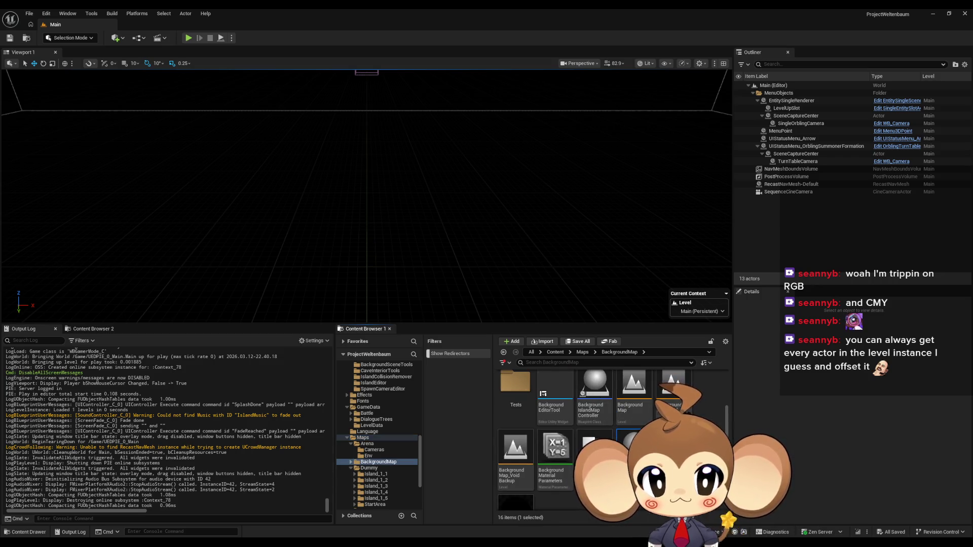
double_click(630, 443)
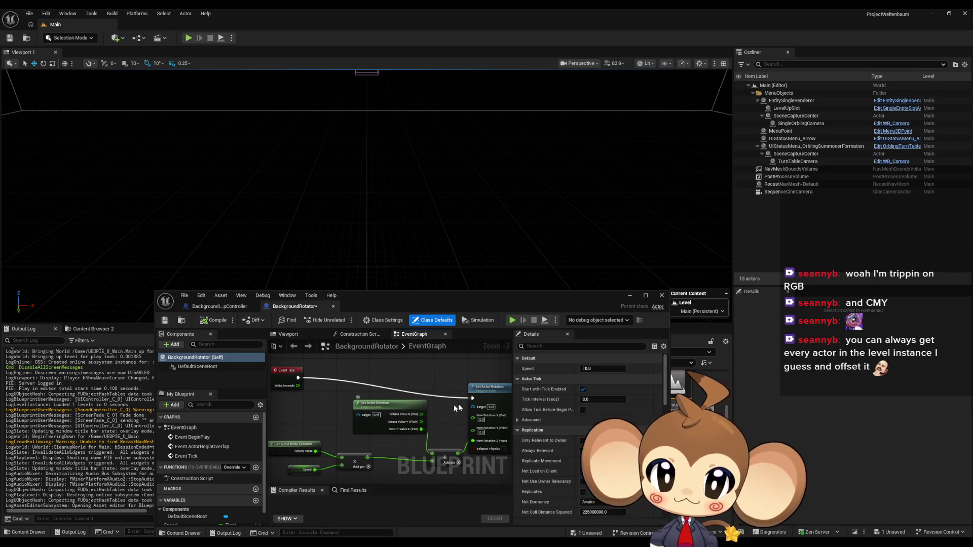
Open BackgroundMap_Void, delete its BackgroundRotator actor, and save the level.
left_click_drag(490, 402, 490, 382)
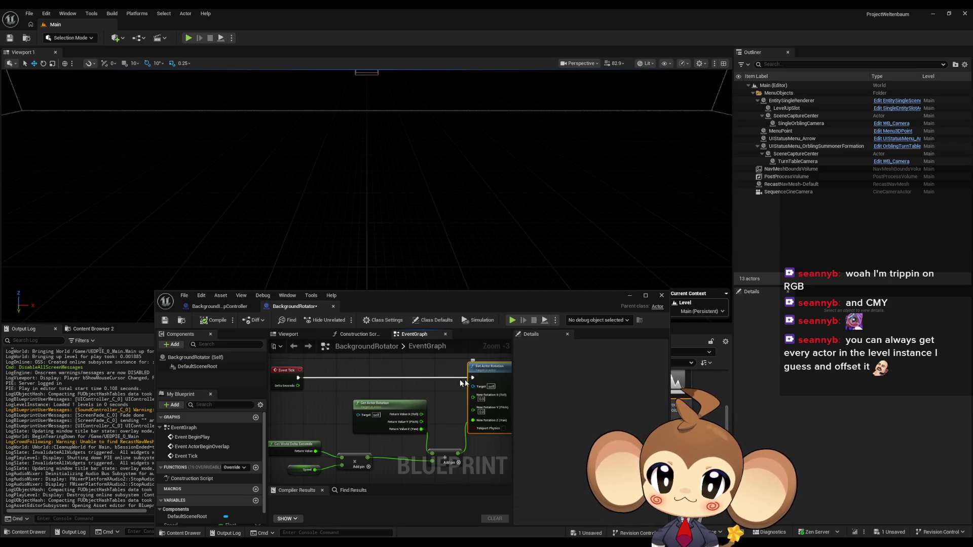
left_click_drag(597, 305, 389, 318)
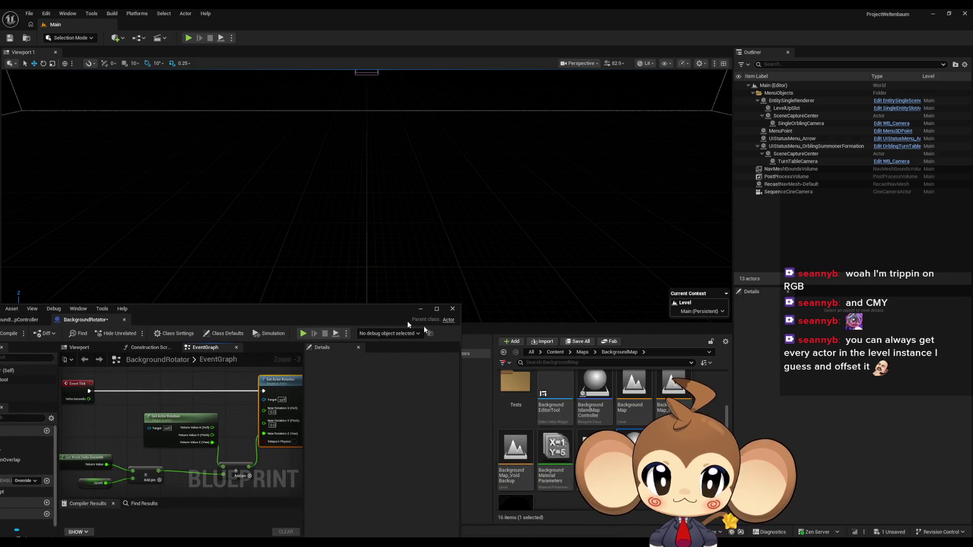
double_click(675, 402)
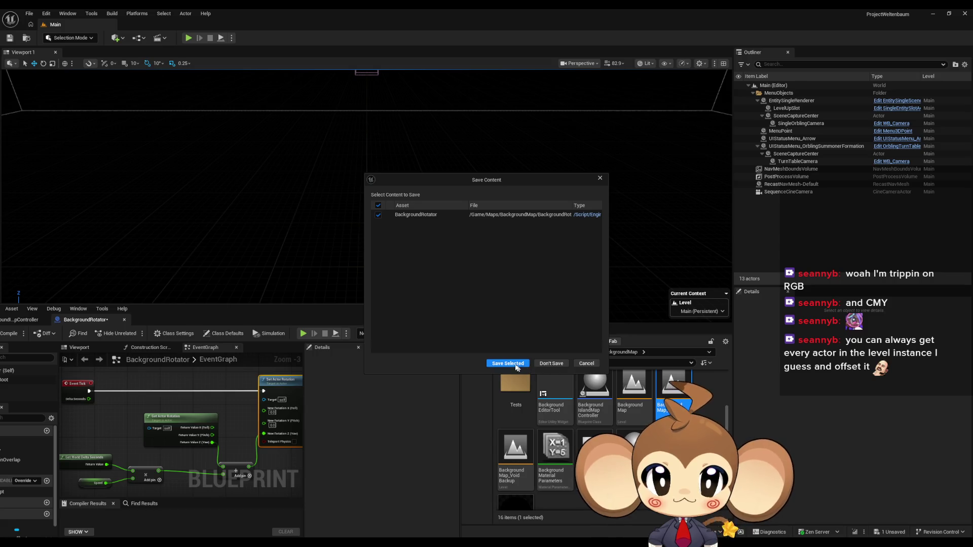
left_click(508, 364)
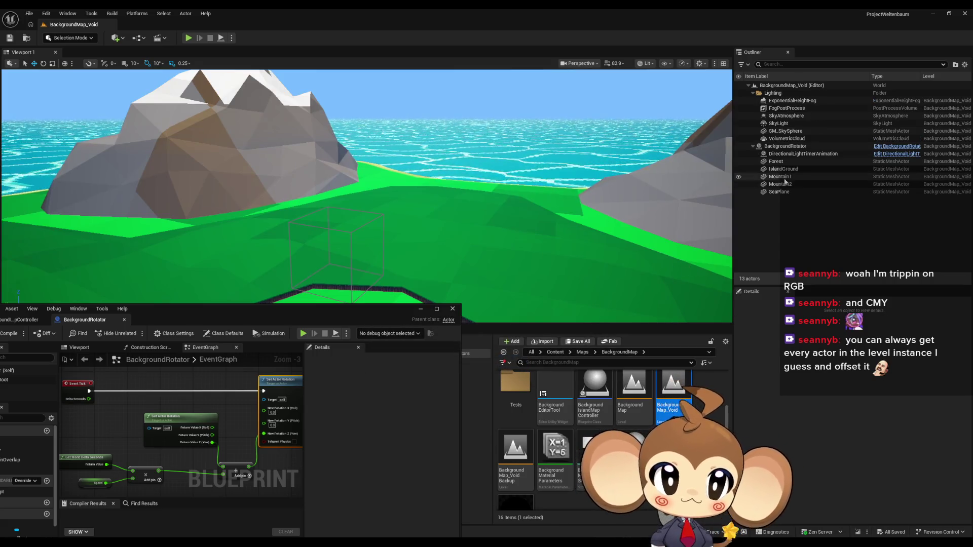
left_click(787, 146)
key("Delete")
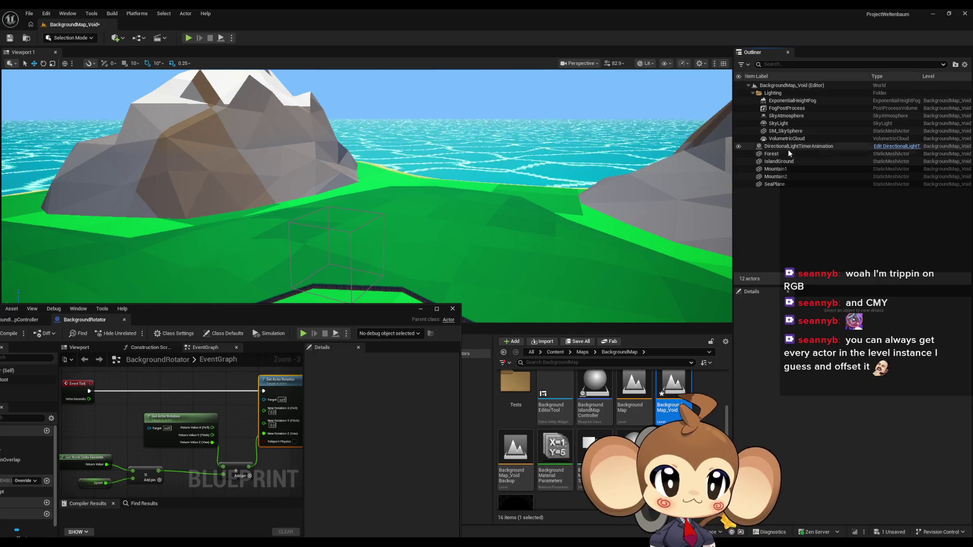
left_click(9, 38)
Force-delete the BackgroundRotator blueprint asset and return to the Content folder.
left_click(634, 446)
key("Delete")
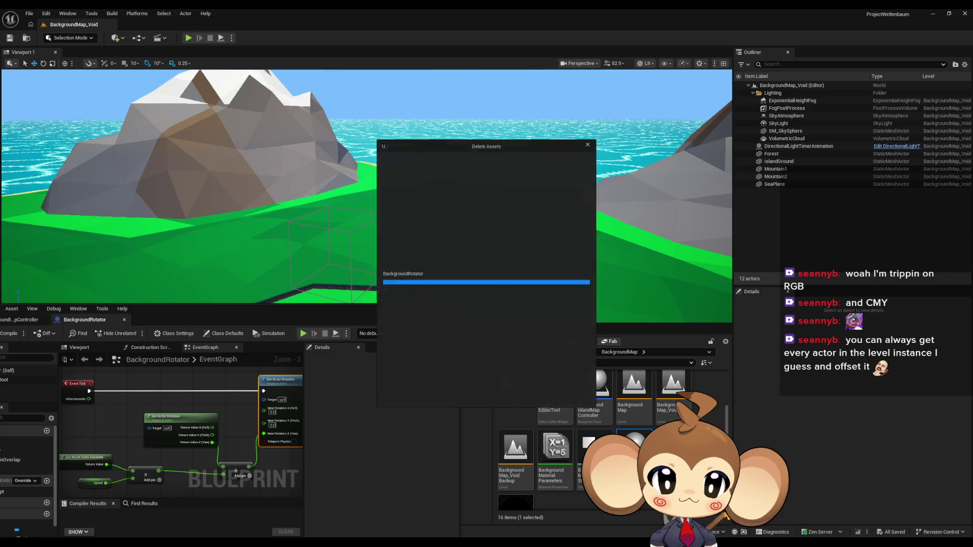
left_click(432, 400)
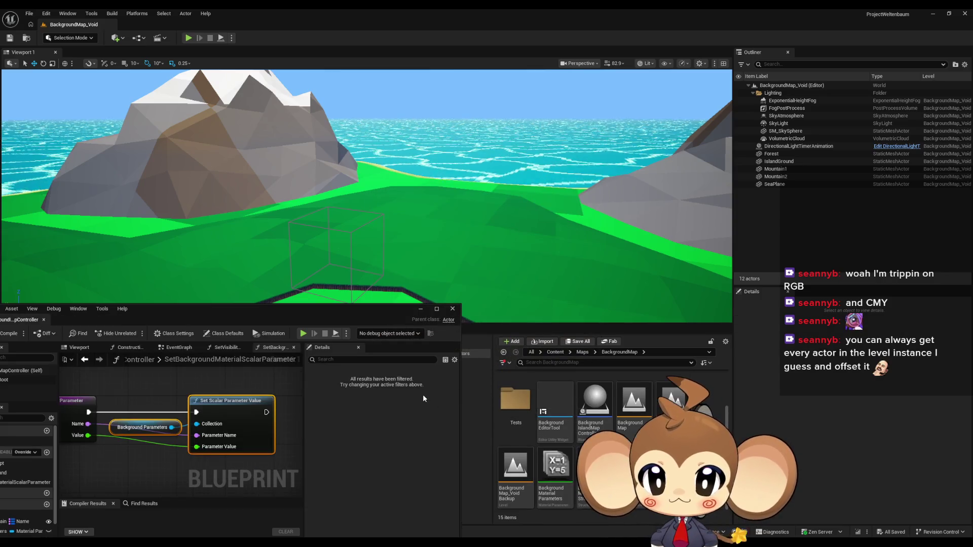
mouse_move(296, 319)
left_mouse_down()
mouse_move(309, 314)
mouse_move(335, 187)
mouse_move(431, 203)
mouse_move(381, 149)
left_mouse_up()
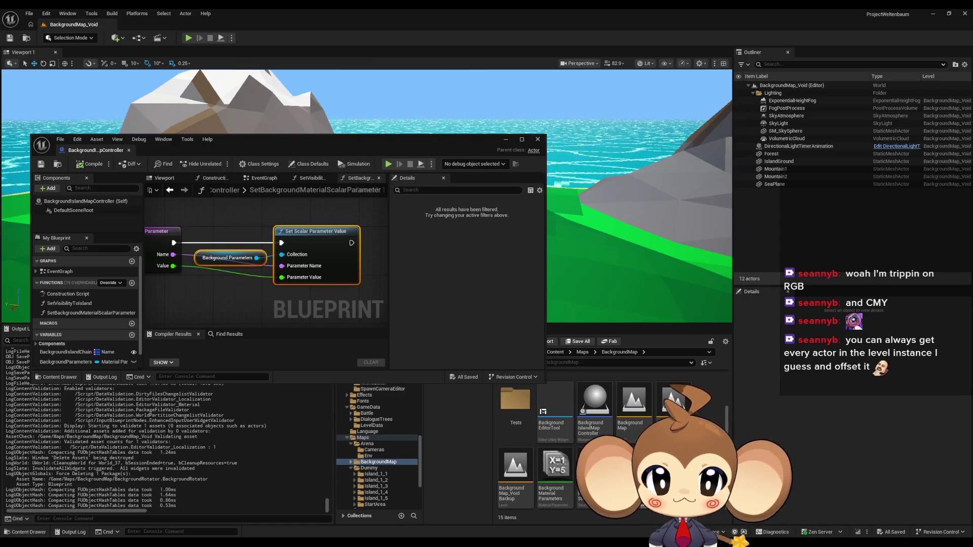
scroll(608, 446, "up", 2)
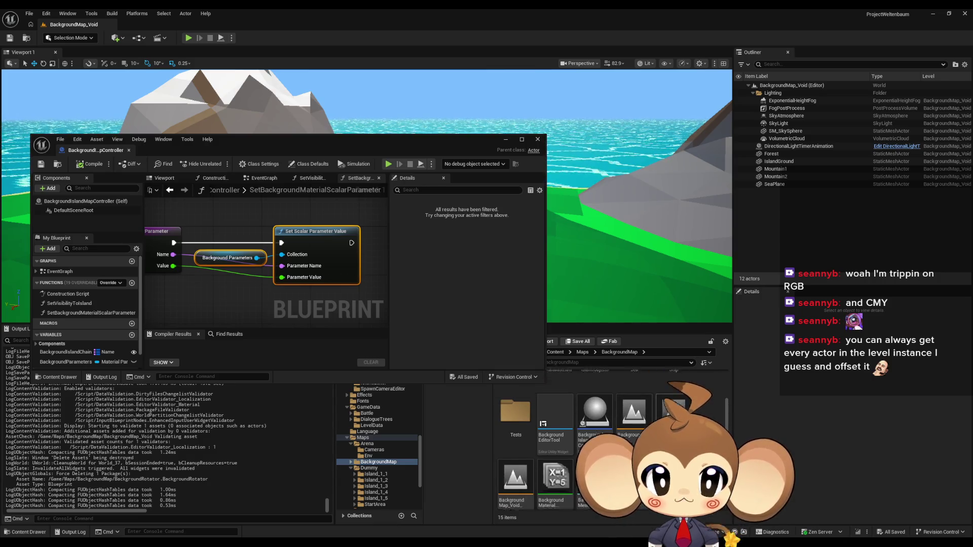
scroll(595, 386, "up", 1)
left_click(582, 352)
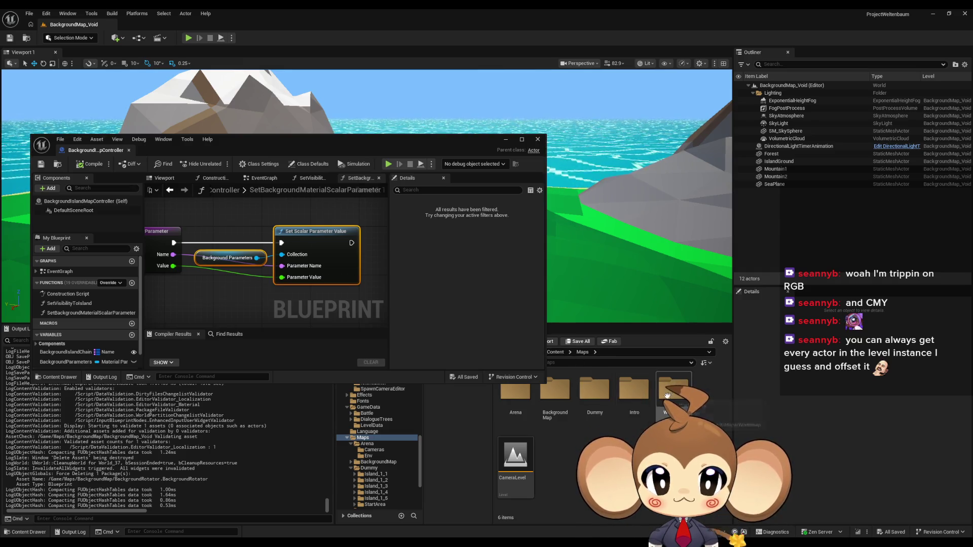
key("BackSpace")
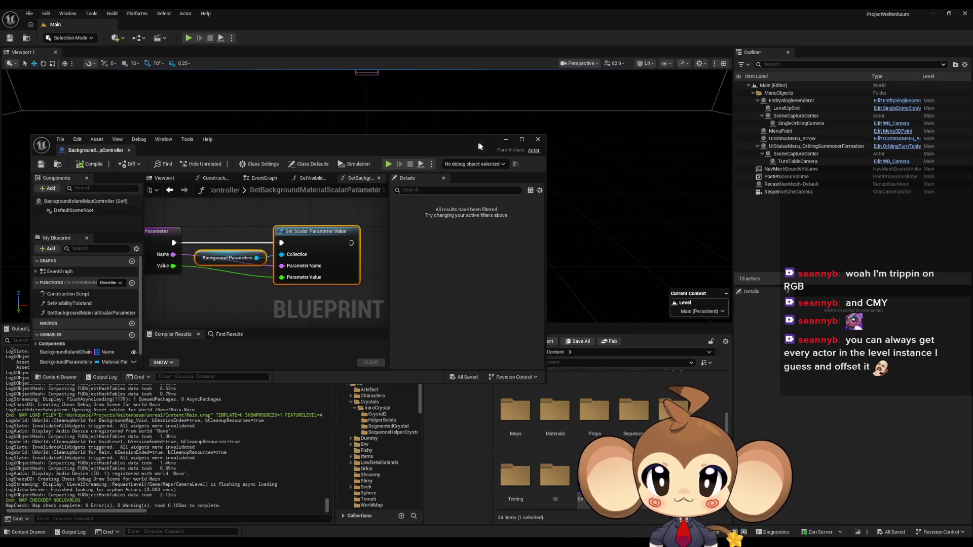
Start a play session, eject with F8, and select and frame the IntroCocoon2 crystal.
left_click(188, 37)
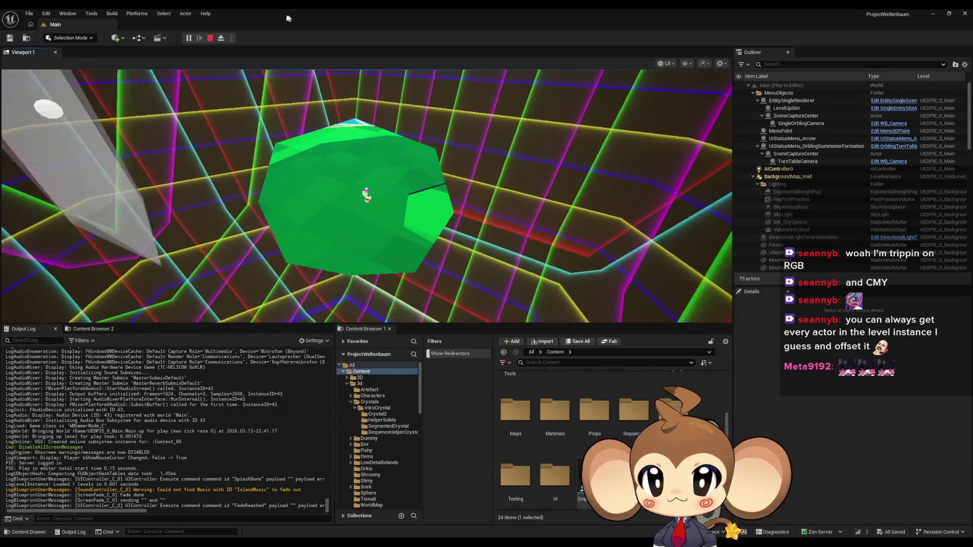
key("F8")
mouse_move(611, 178)
left_mouse_down()
mouse_move(644, 258)
mouse_move(598, 238)
mouse_move(593, 271)
left_mouse_up()
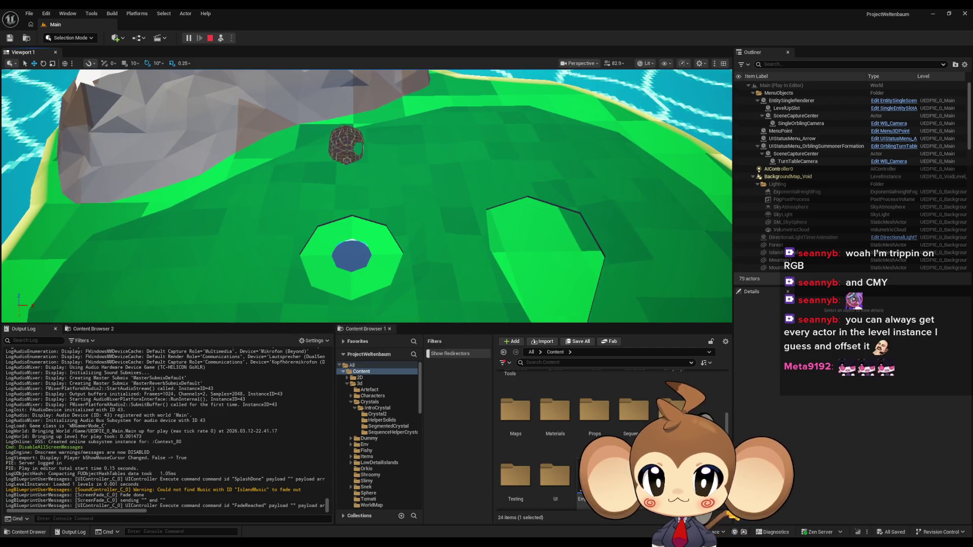
left_click_drag(492, 168, 420, 167)
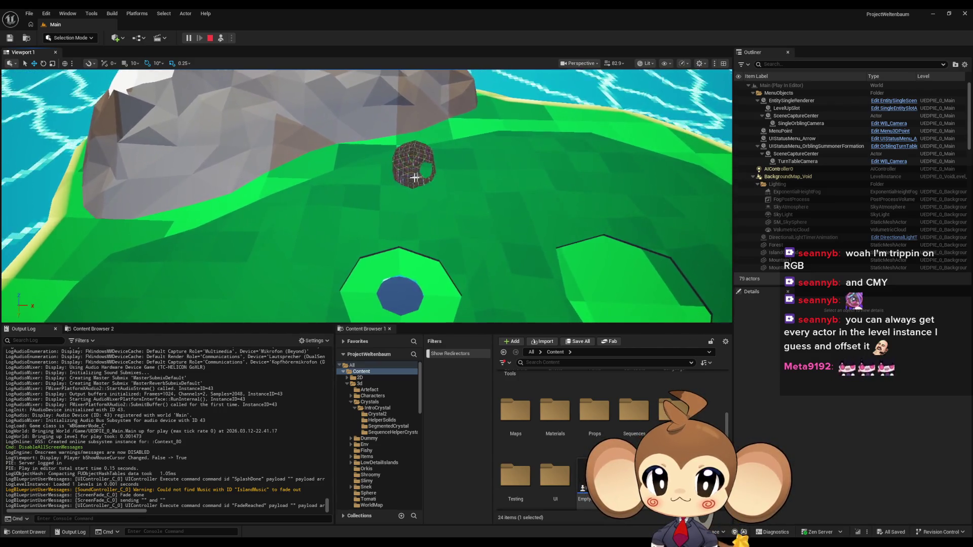
left_click(415, 165)
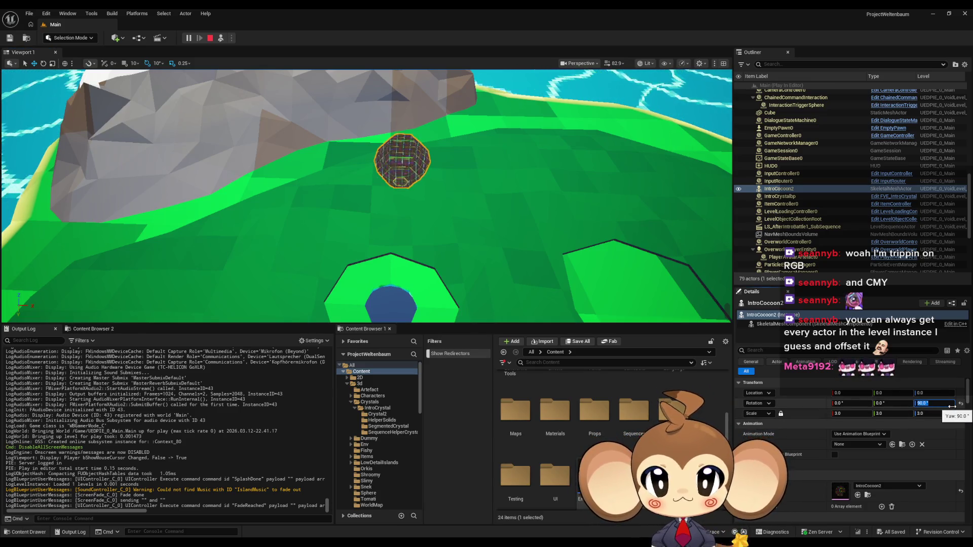
left_click_drag(664, 219, 656, 200)
key("f")
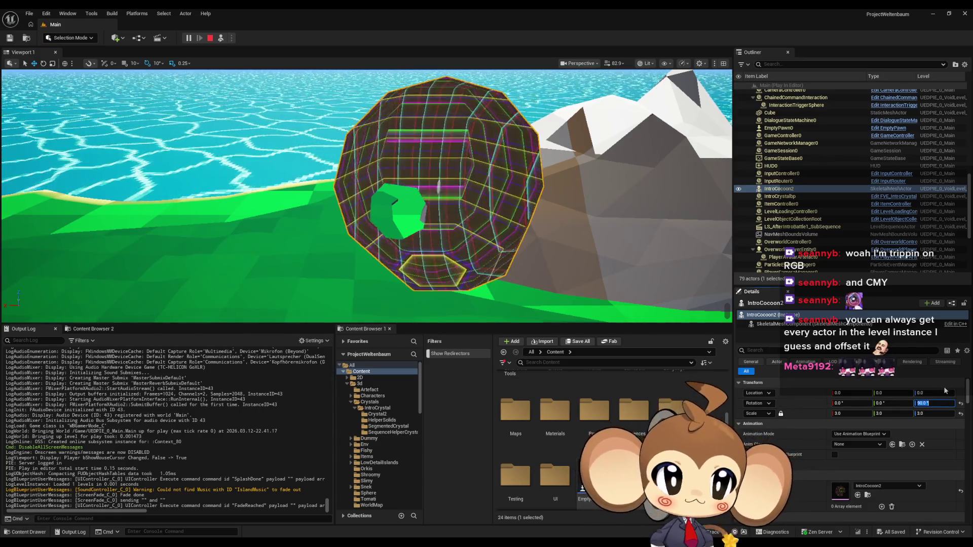
Preview the cocoon at yaw 45, -45 and 135 degrees, then stop the play session.
type("45")
key("Return")
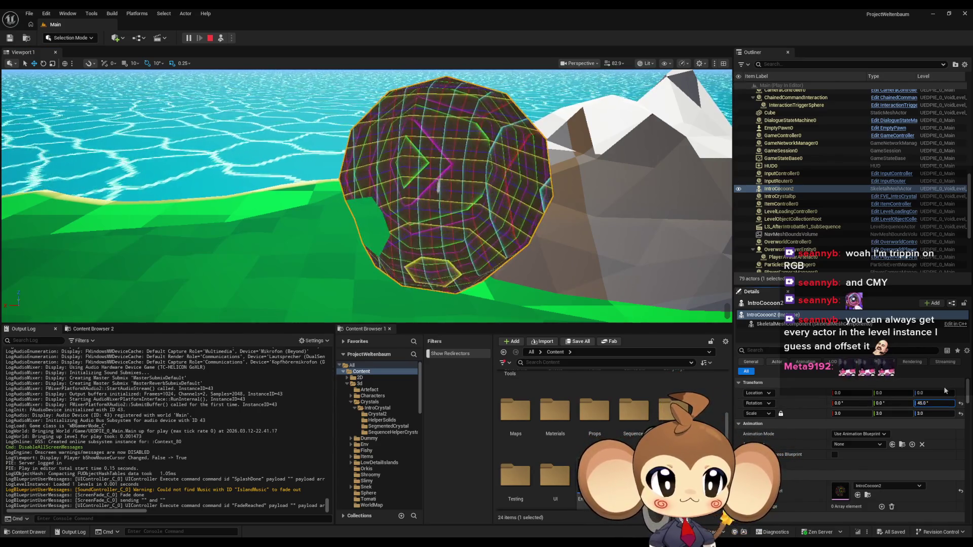
type("-45")
key("Return")
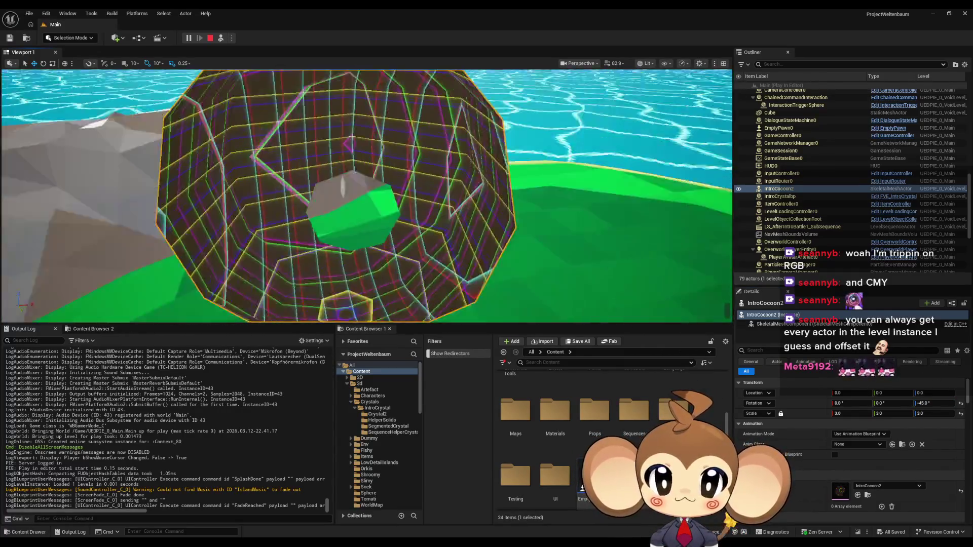
left_click(942, 404)
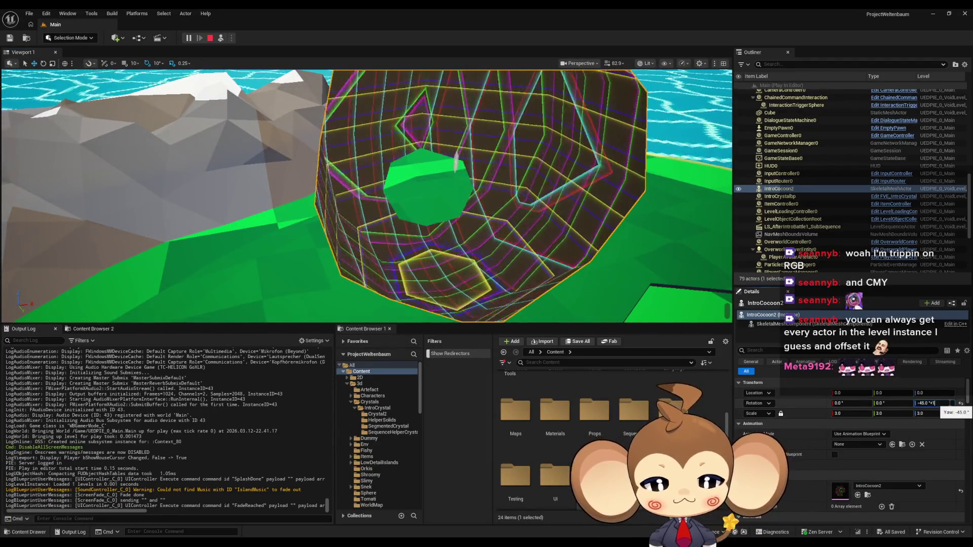
key("Return")
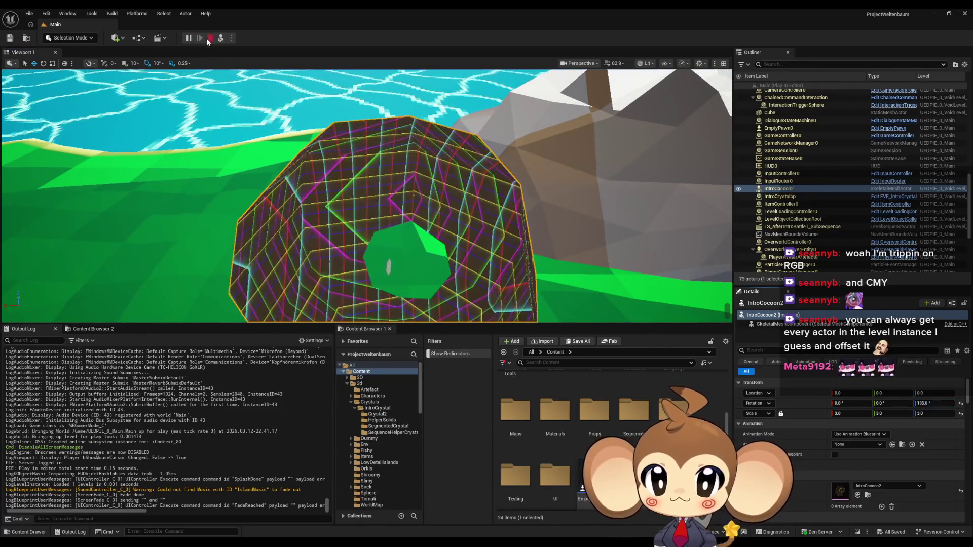
left_click(210, 38)
double_click(500, 452)
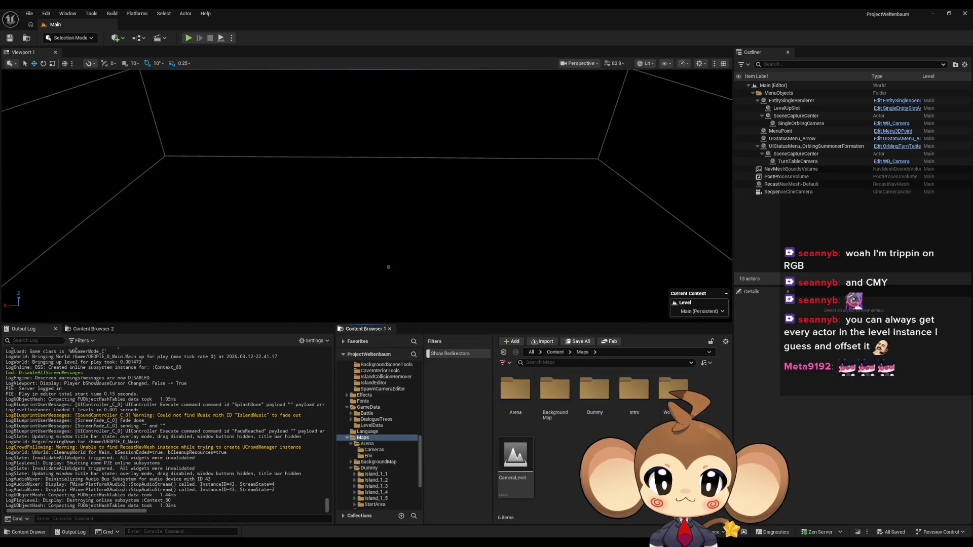
Open VoidLevel from the Intro folder and select the IntroCocoon2 cocoon.
double_click(625, 401)
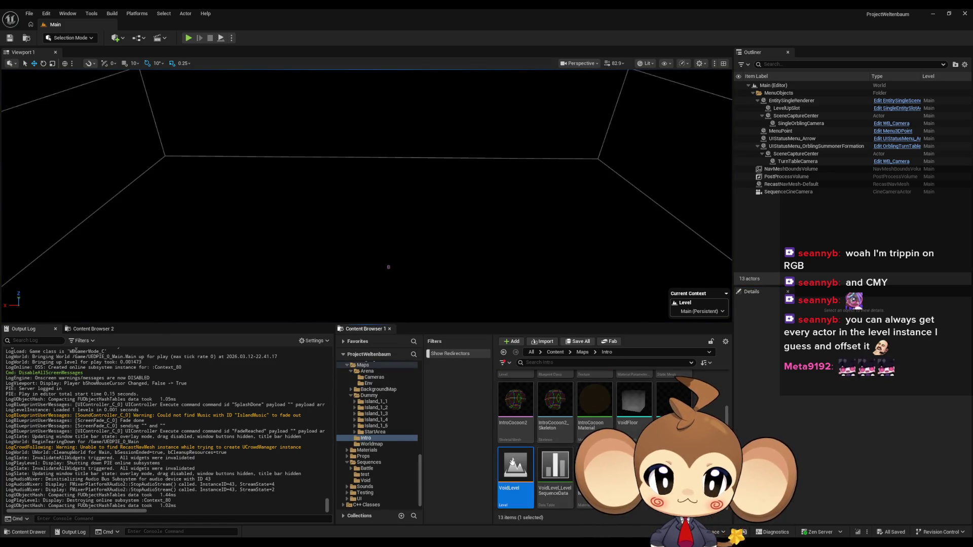
double_click(512, 461)
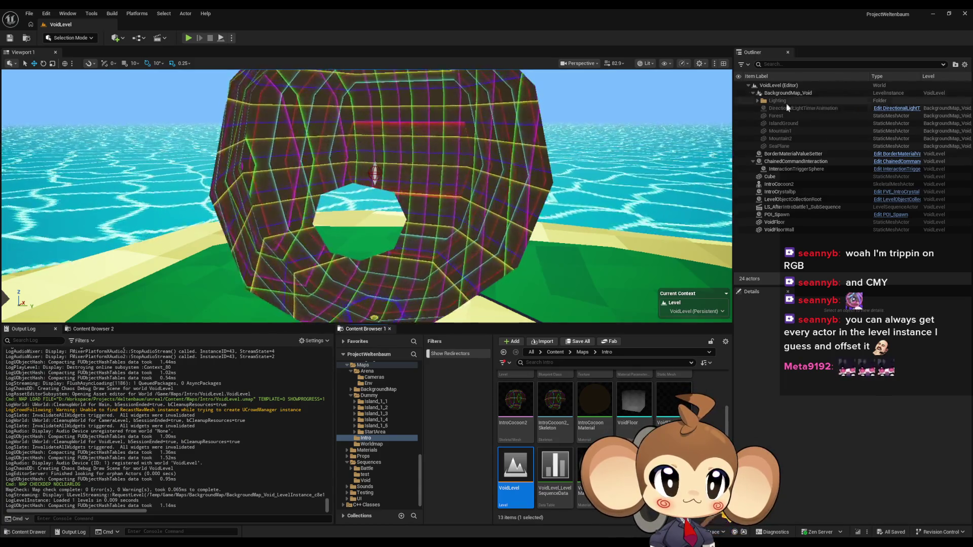
left_click(428, 176)
Try yaw values 147 and 80, settle on 135° Z rotation, and save VoidLevel.
left_click(932, 402)
key("Return")
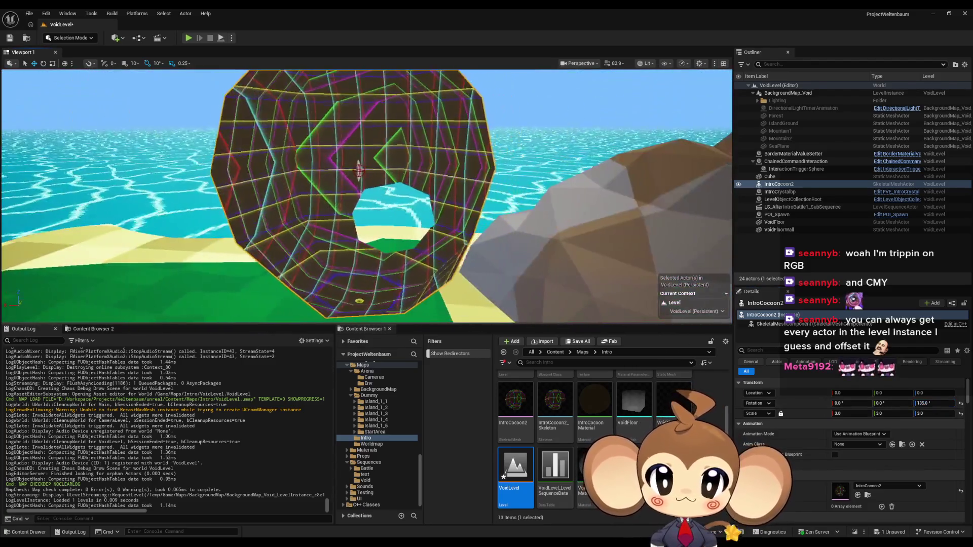
mouse_move(934, 403)
left_mouse_down()
mouse_move(955, 402)
mouse_move(934, 400)
left_mouse_up()
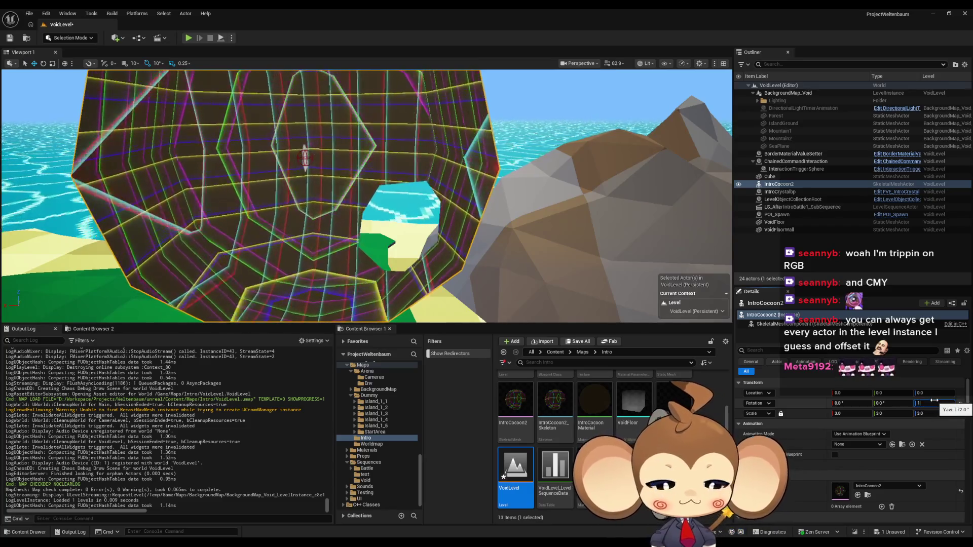
type("80")
key("Return")
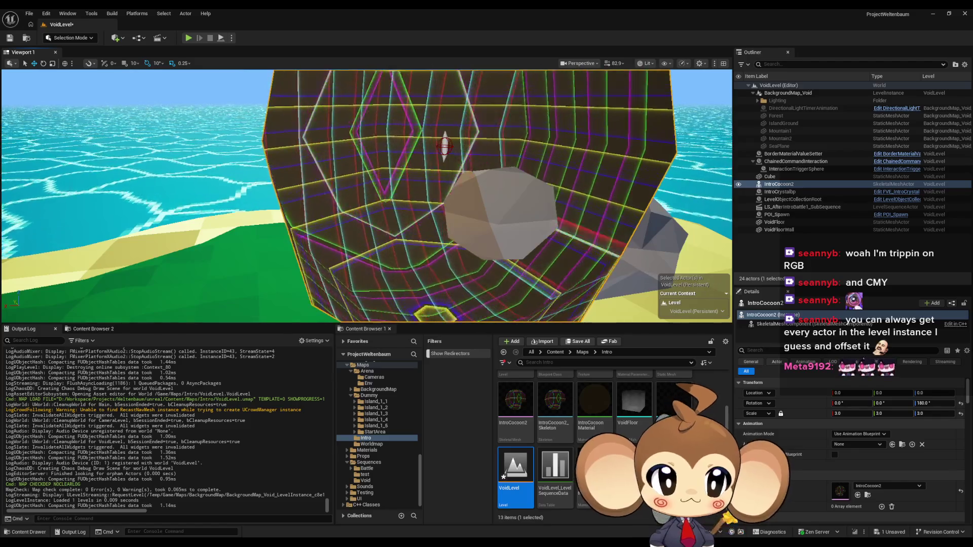
left_click(935, 403)
type("135")
key("Return")
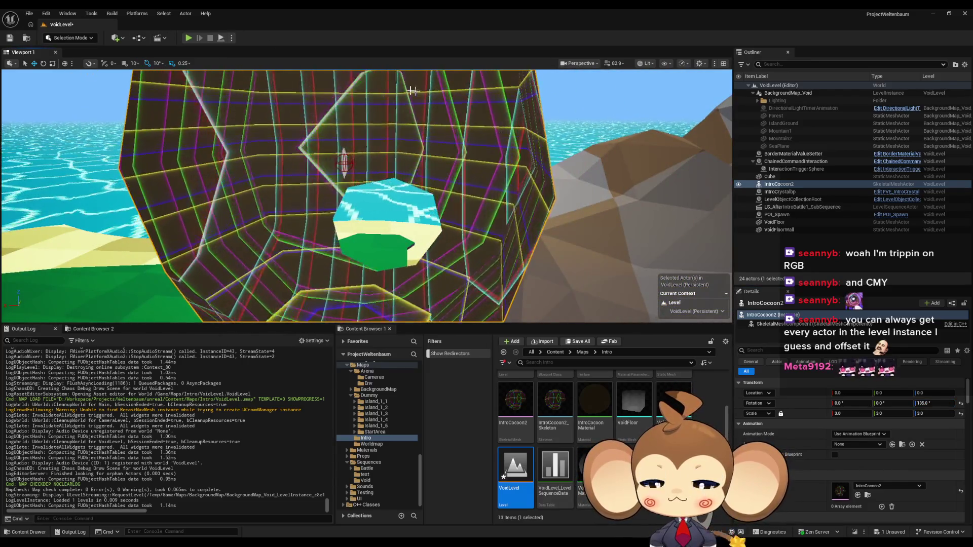
key("ctrl+s")
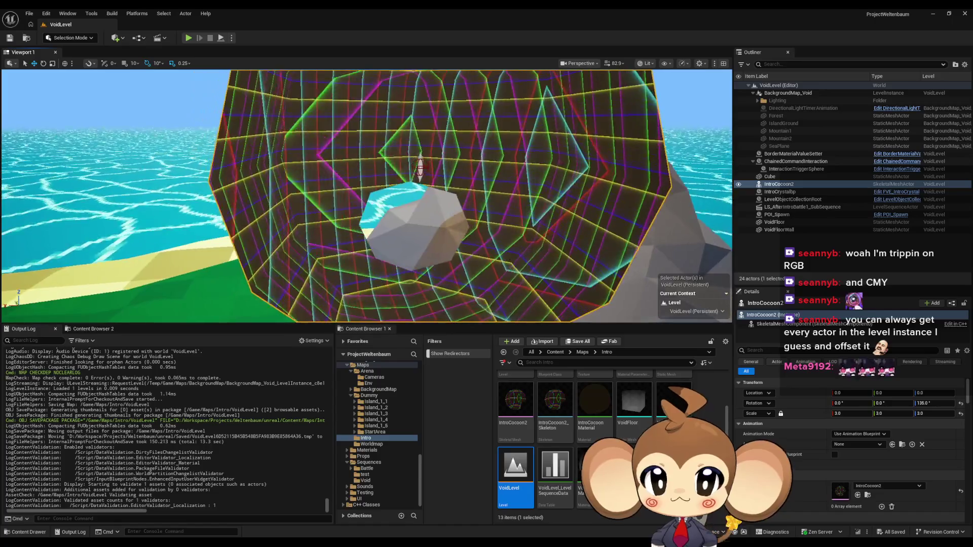
left_click(555, 351)
scroll(608, 441, "down", 3)
Open the Main map, run a brief play test of the rotated cocoon, and browse to Maps.
double_click(670, 408)
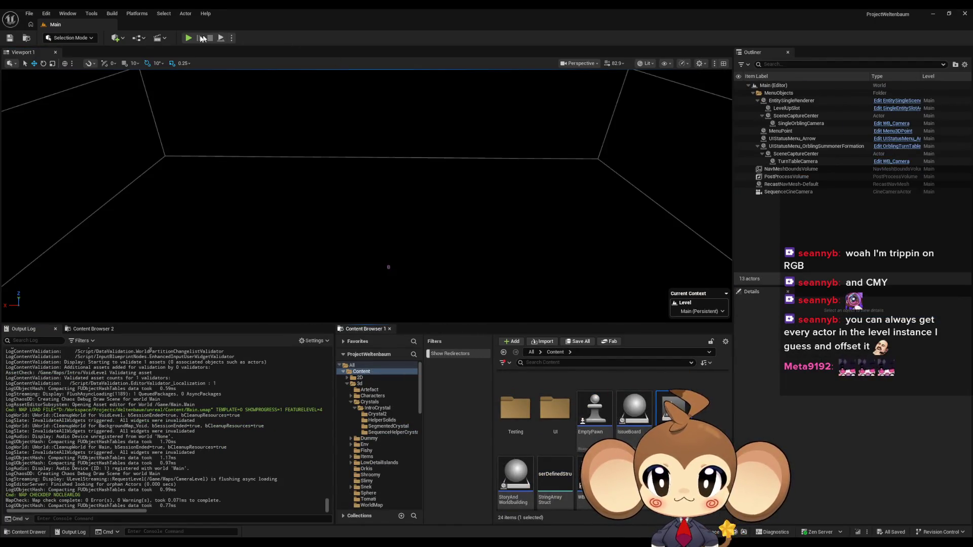
left_click(188, 38)
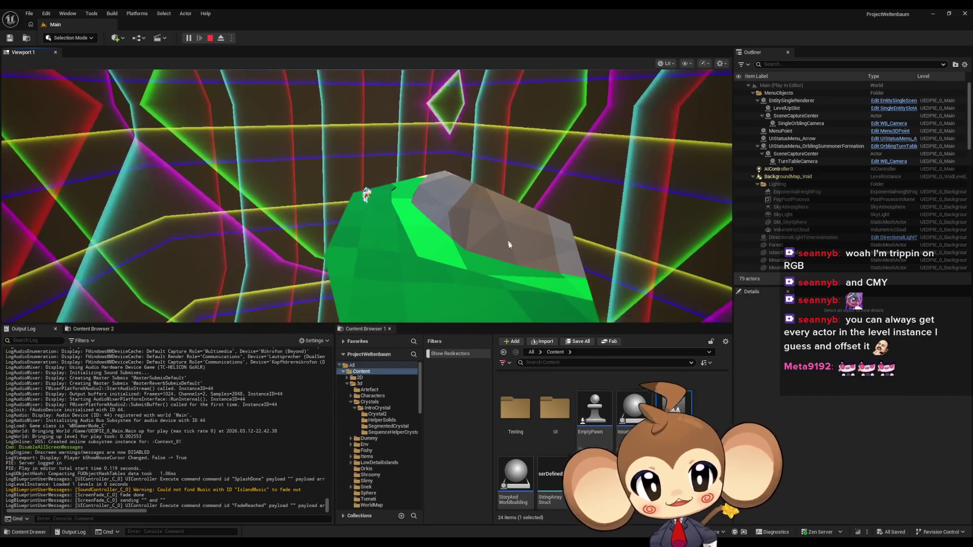
left_click(510, 205)
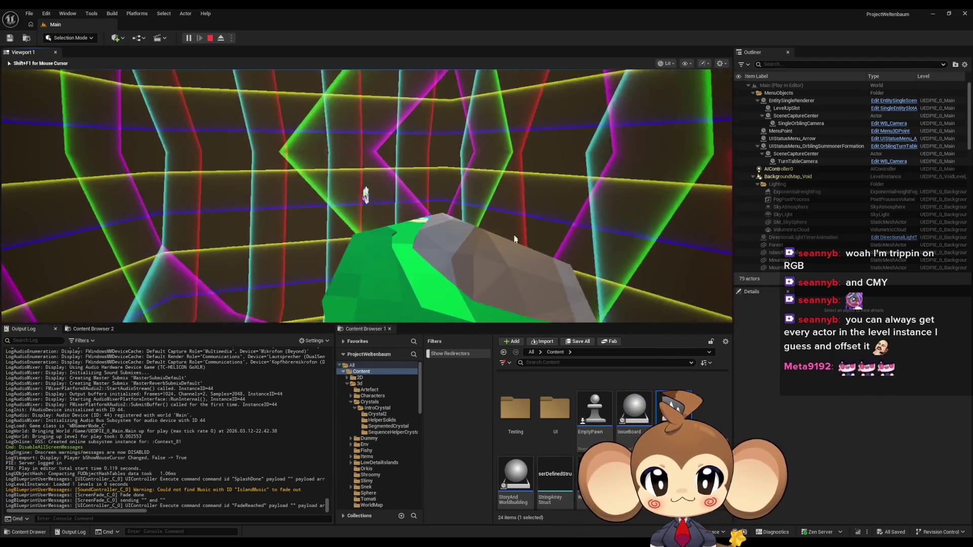
key("Escape")
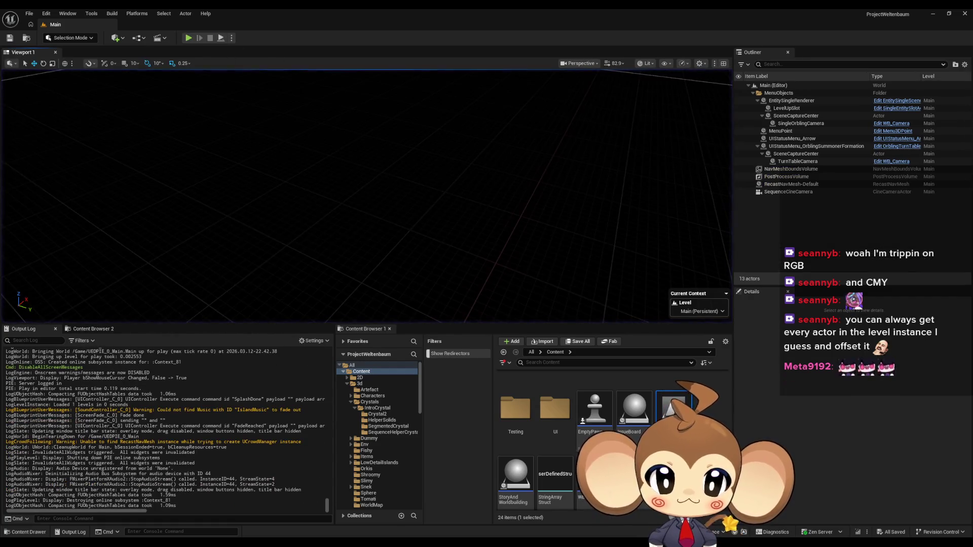
scroll(608, 431, "up", 2)
scroll(561, 466, "up", 2)
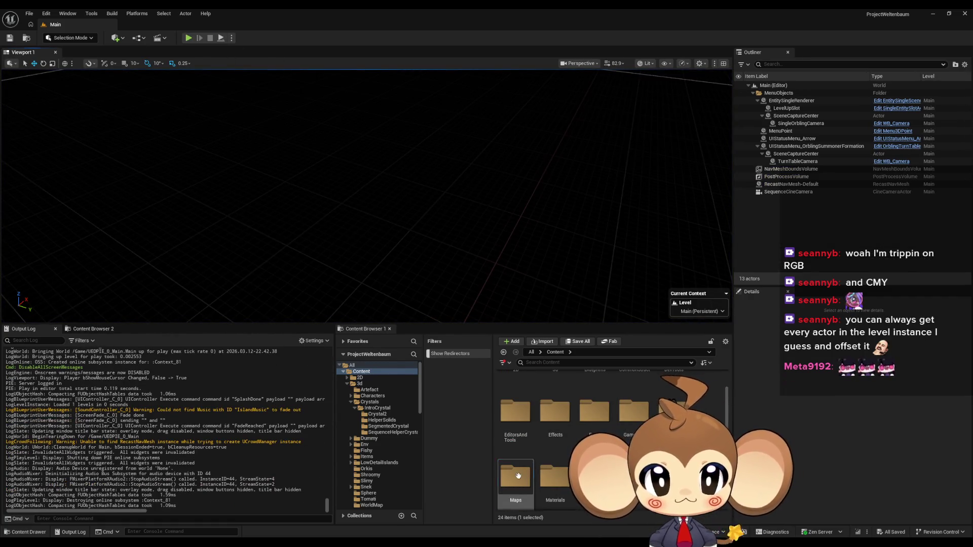
double_click(518, 476)
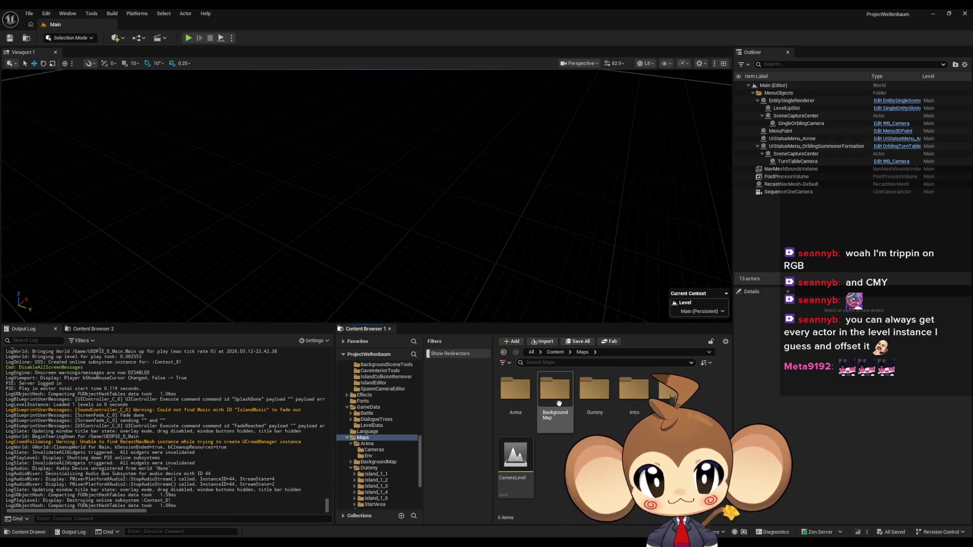
Open BattleMap_VoidLevel from Maps > Intro and delete its old IntroCocoon static-mesh actor.
double_click(559, 403)
scroll(674, 395, "down", 1)
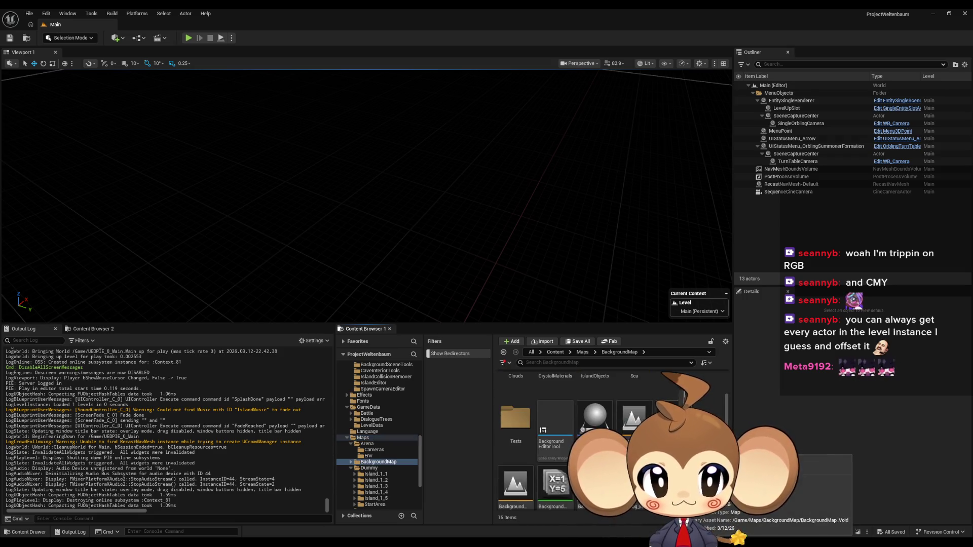
scroll(675, 401, "down", 1)
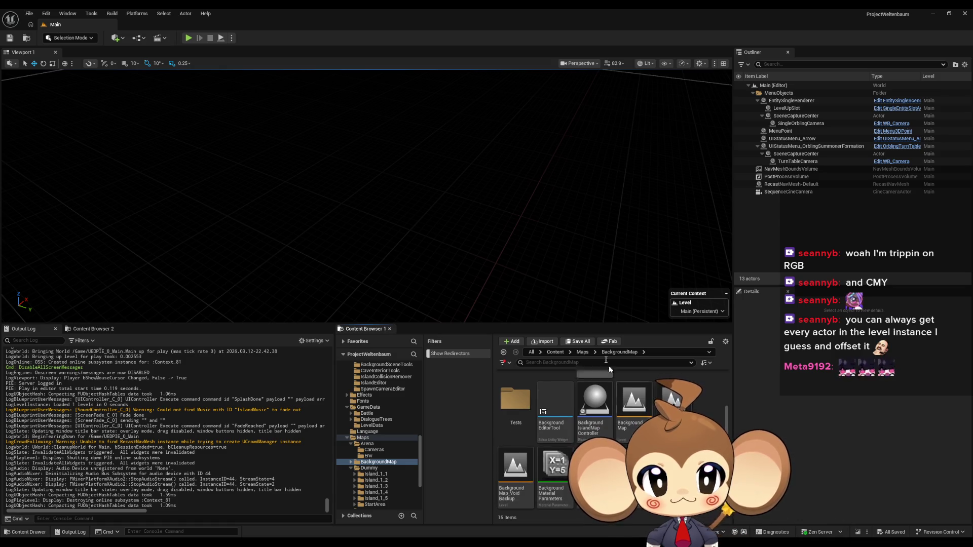
left_click(582, 352)
double_click(627, 411)
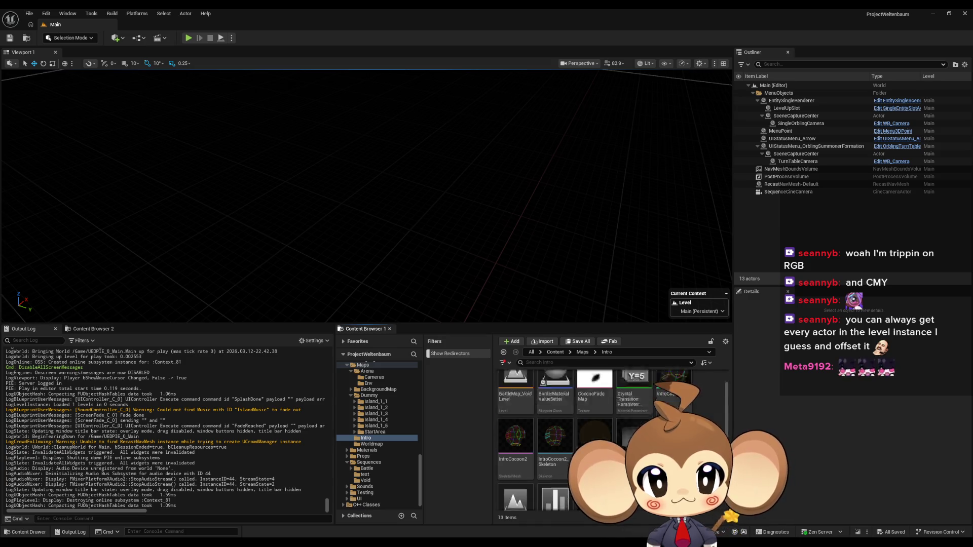
double_click(518, 391)
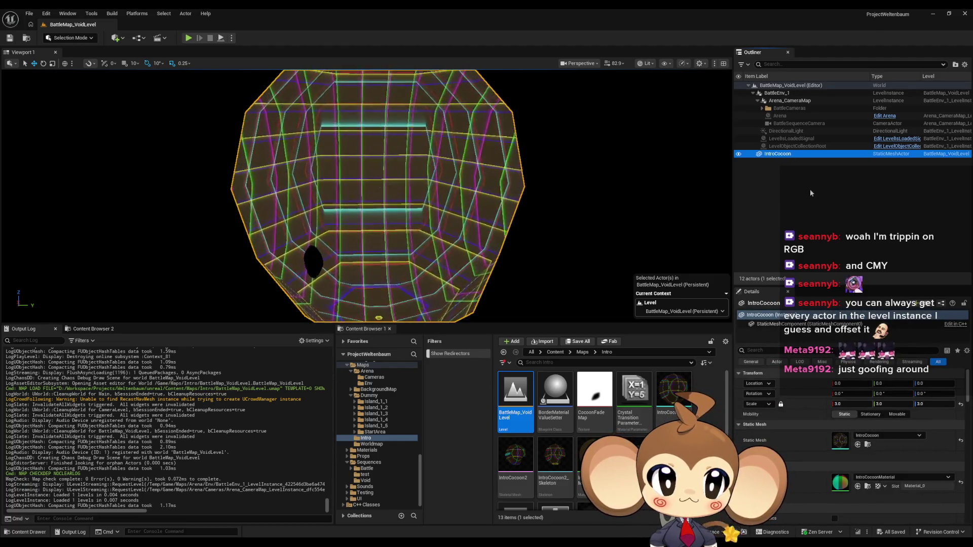
key("Delete")
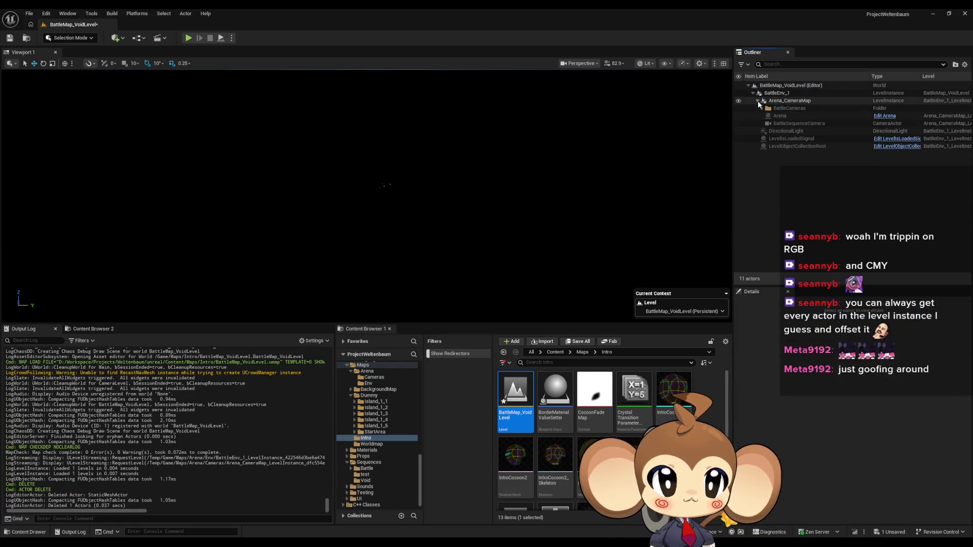
scroll(598, 406, "down", 1)
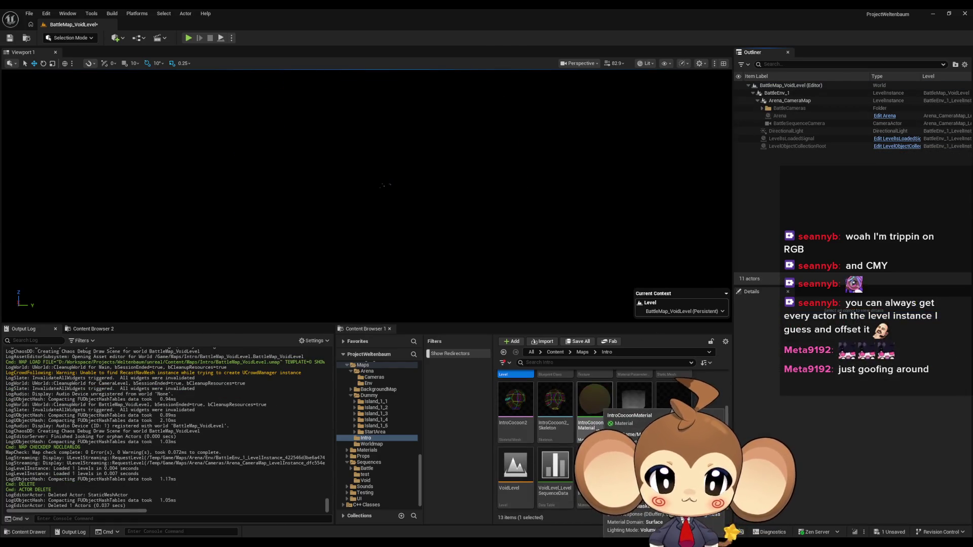
Place IntroCocoon2 into BattleMap_VoidLevel, accepting the outside-level-bounds warning.
left_click_drag(515, 400, 492, 264)
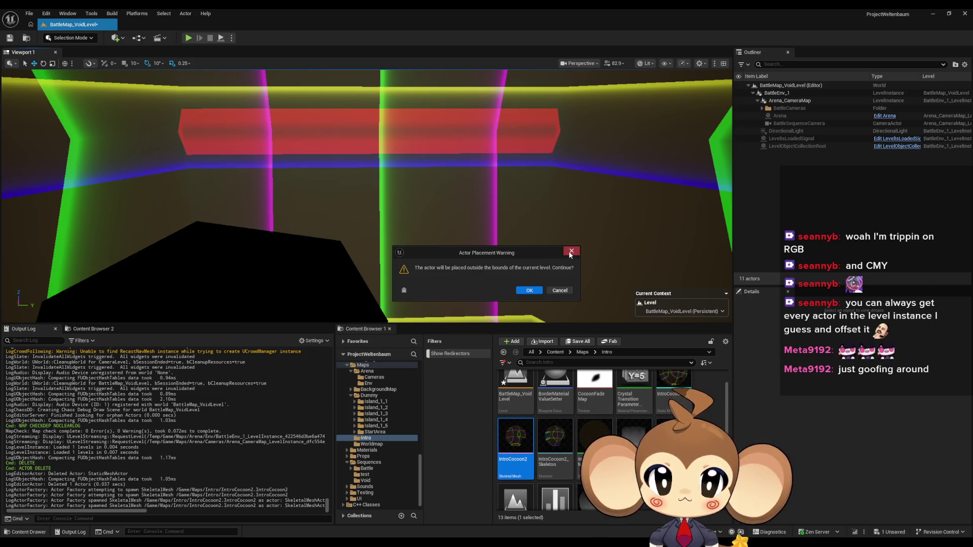
left_click(558, 290)
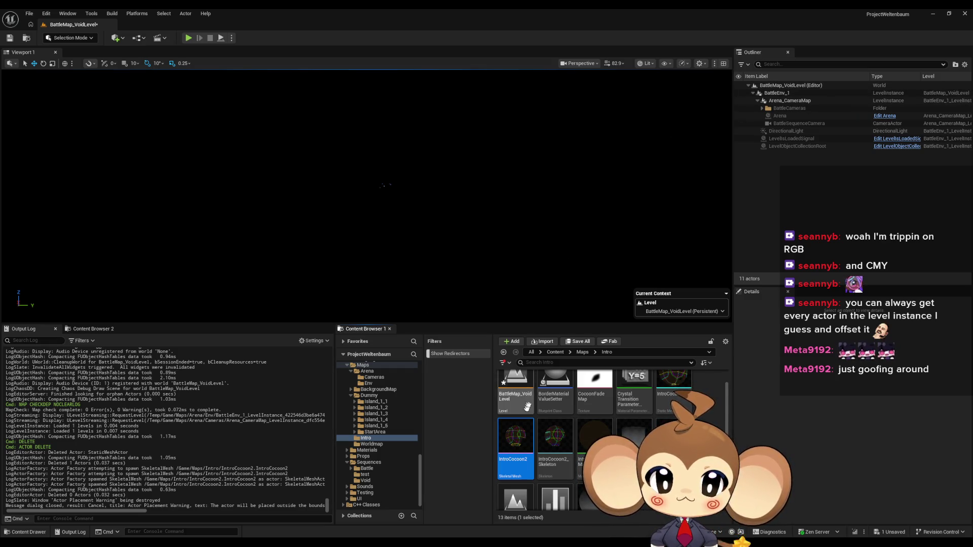
left_click(763, 103)
left_click(758, 102)
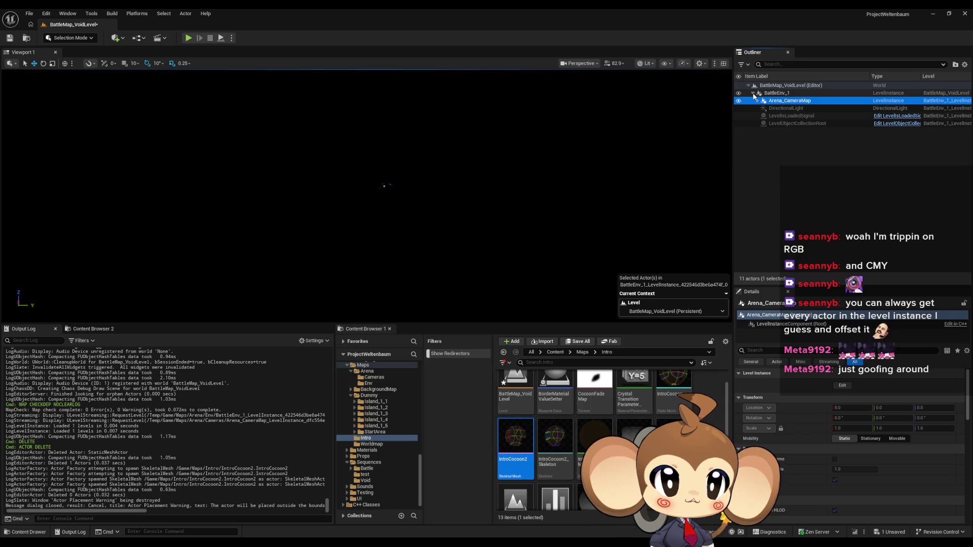
left_click(777, 138)
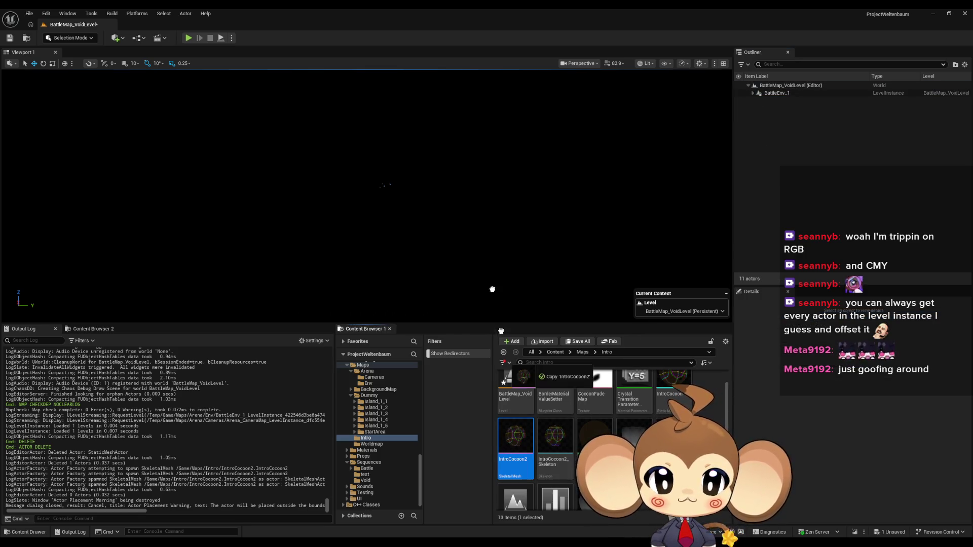
left_click_drag(504, 354, 485, 256)
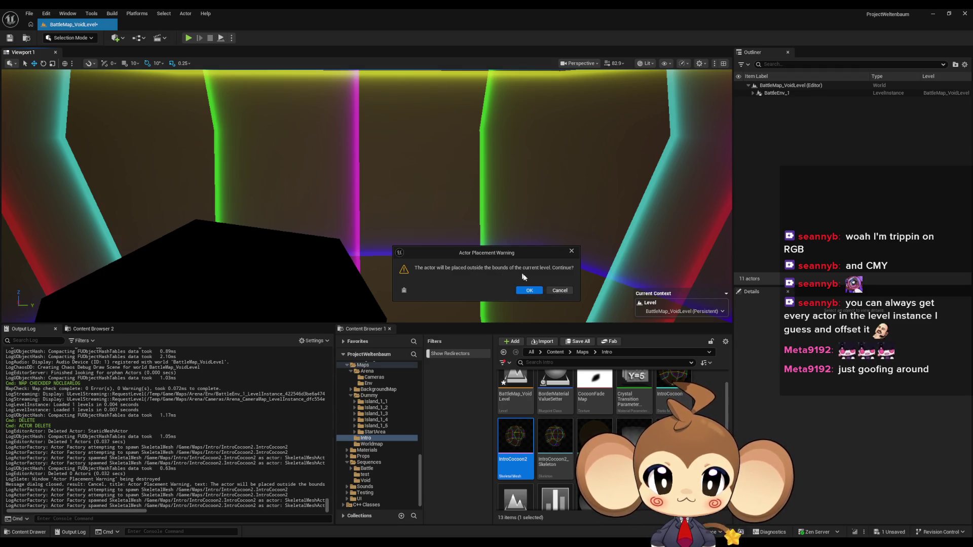
left_click(529, 292)
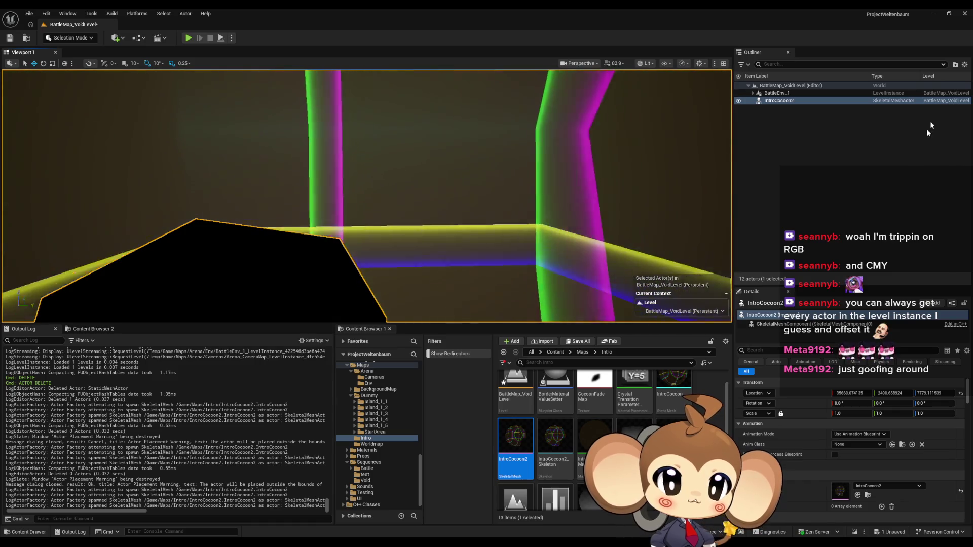
Reset the cocoon's location to the origin, set Z rotation to 135°, and save the level.
left_click(960, 393)
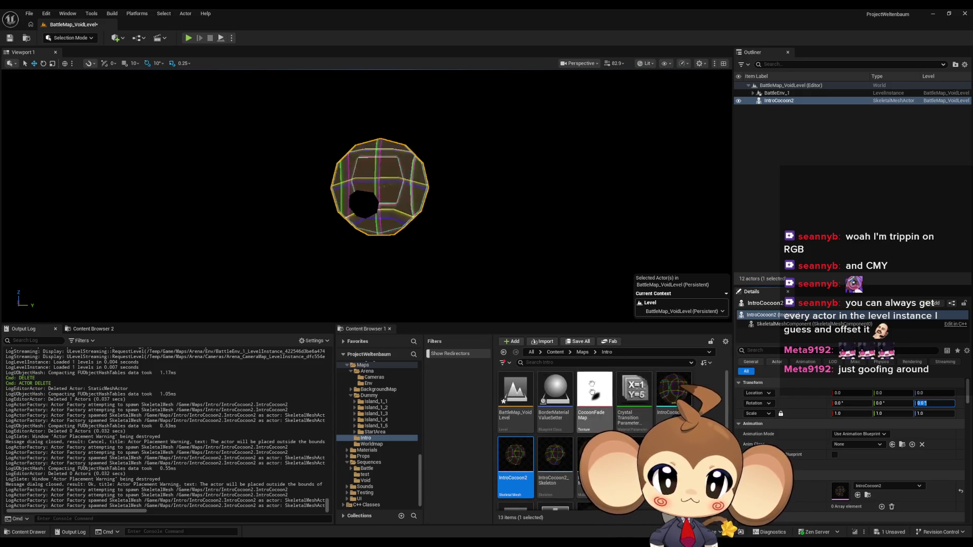
scroll(578, 405, "up", 2)
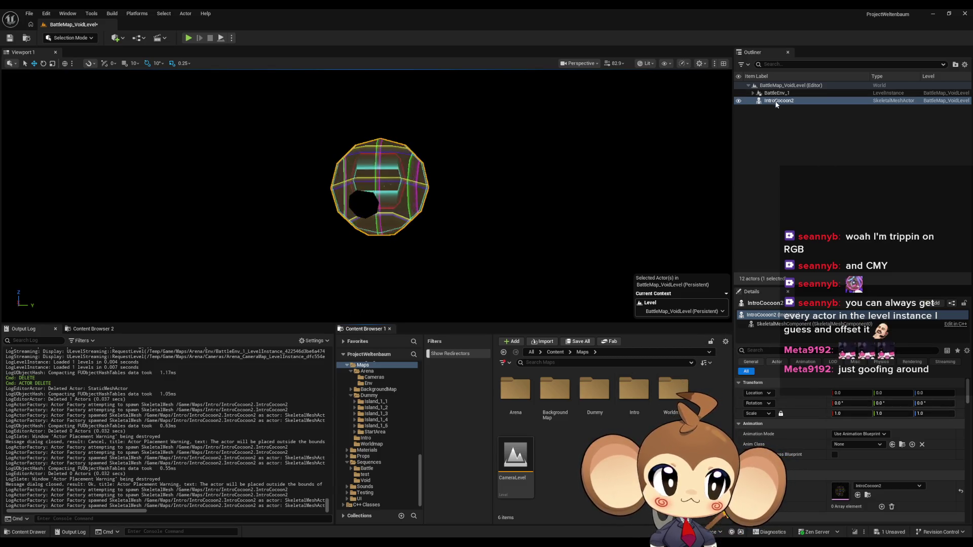
key("f")
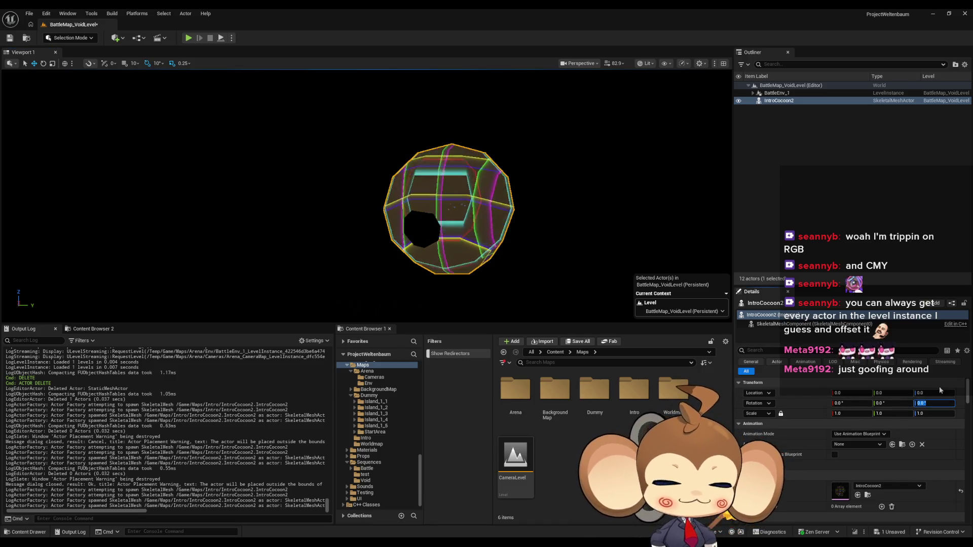
type("180")
key("Return")
type("135")
key("Return")
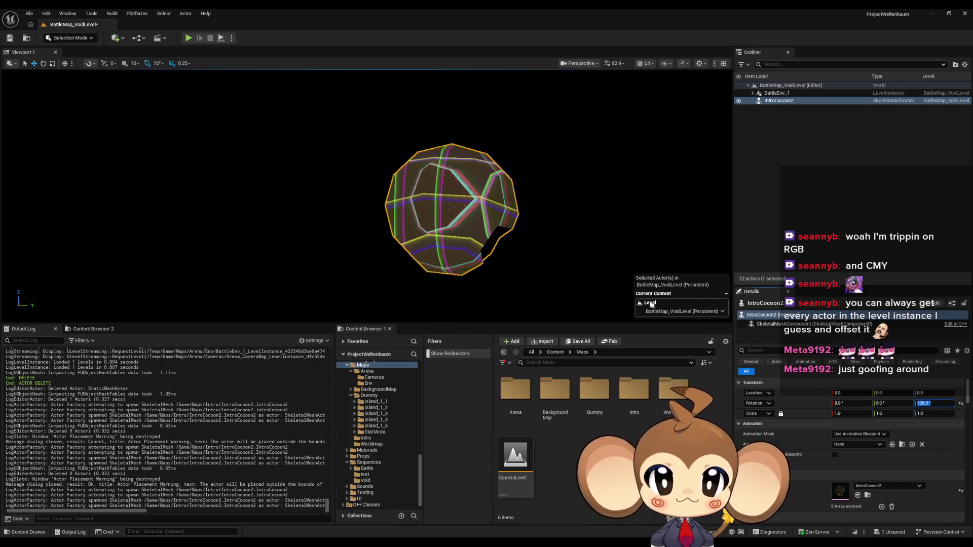
mouse_move(512, 213)
left_mouse_down()
mouse_move(522, 203)
mouse_move(515, 211)
left_mouse_up()
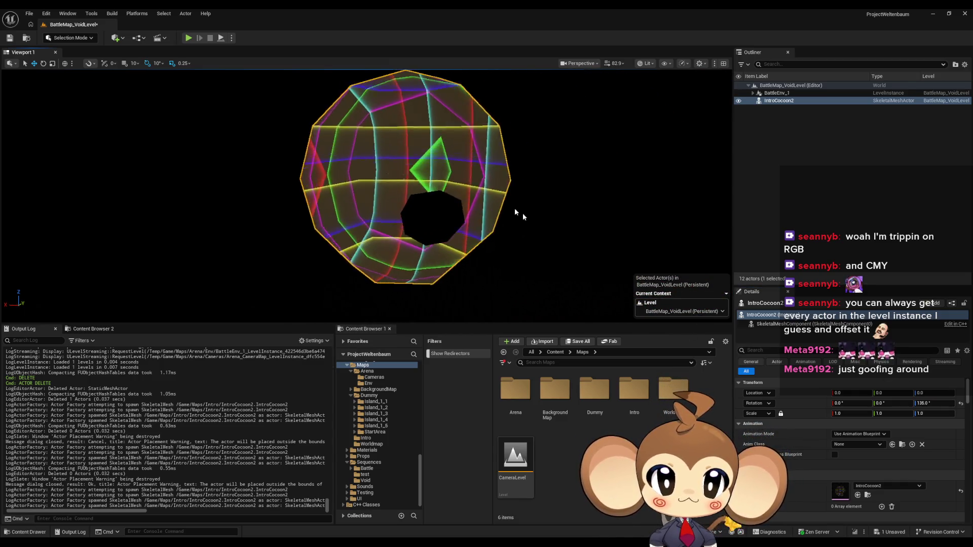
left_click(9, 39)
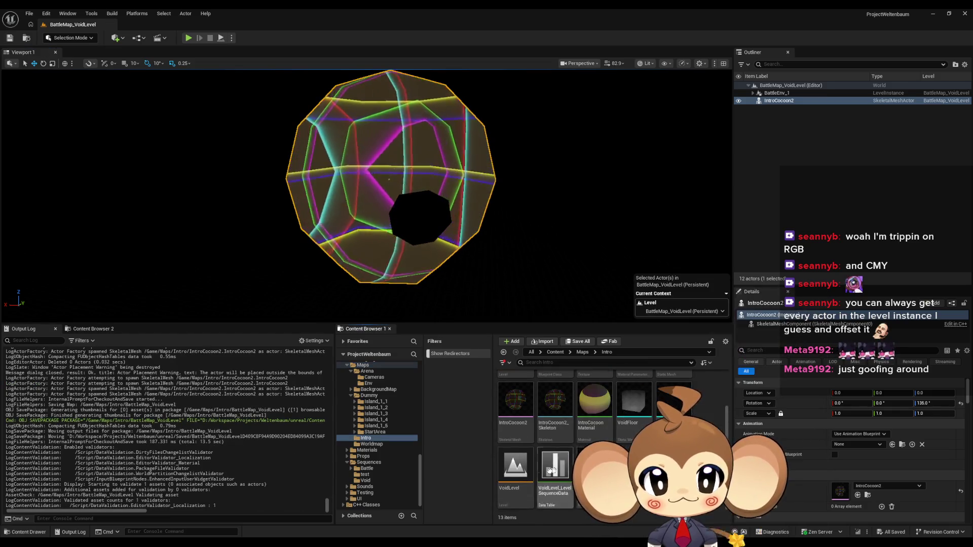
scroll(525, 473, "down", 1)
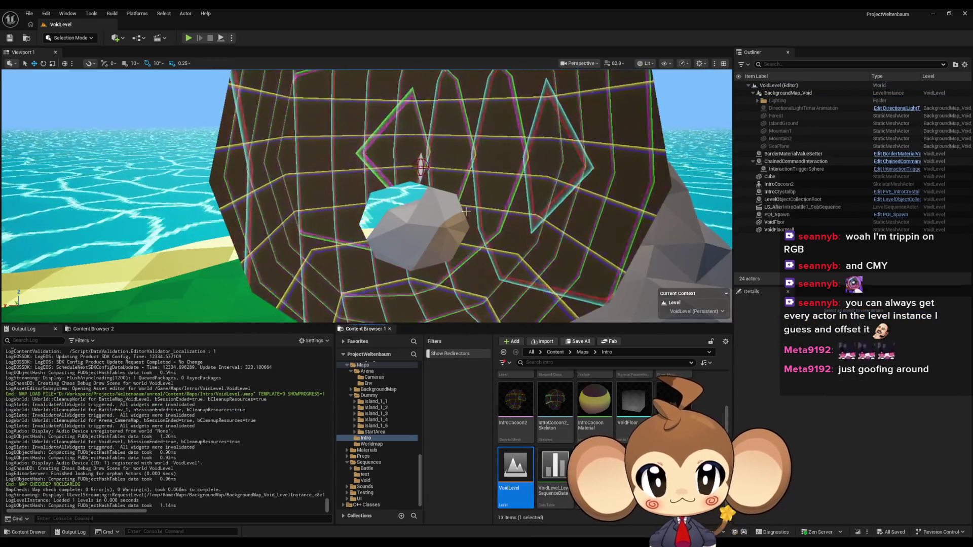
Create an Actor Blueprint class named IntroCocoonActor in the Intro folder.
left_click(489, 243)
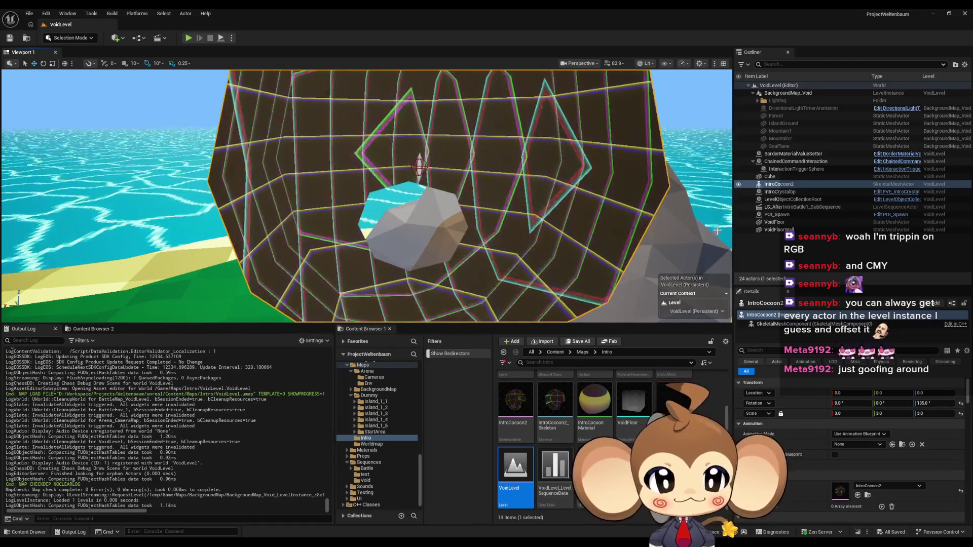
left_click(608, 476)
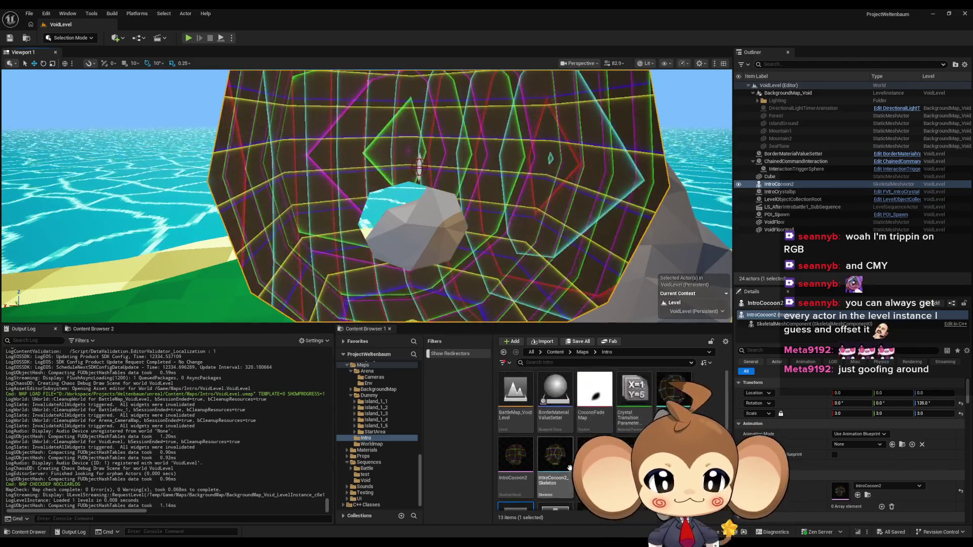
right_click(659, 471)
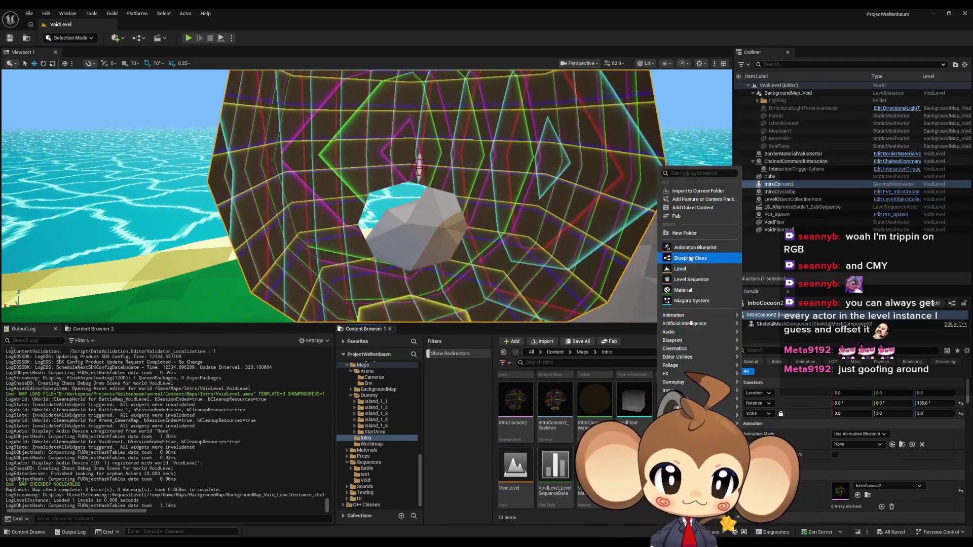
left_click(684, 213)
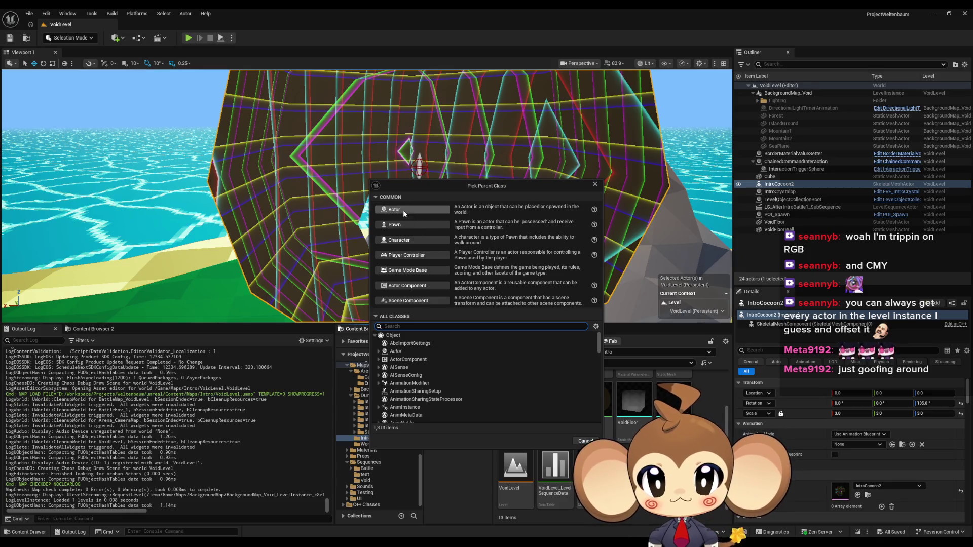
left_click(404, 210)
type("Co")
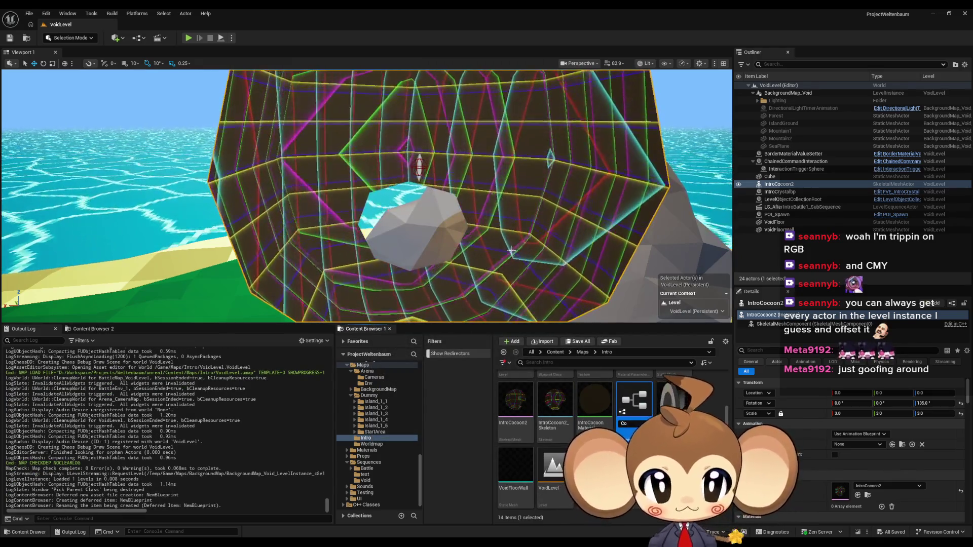
key("BackSpace")
type("IntroCocoon")
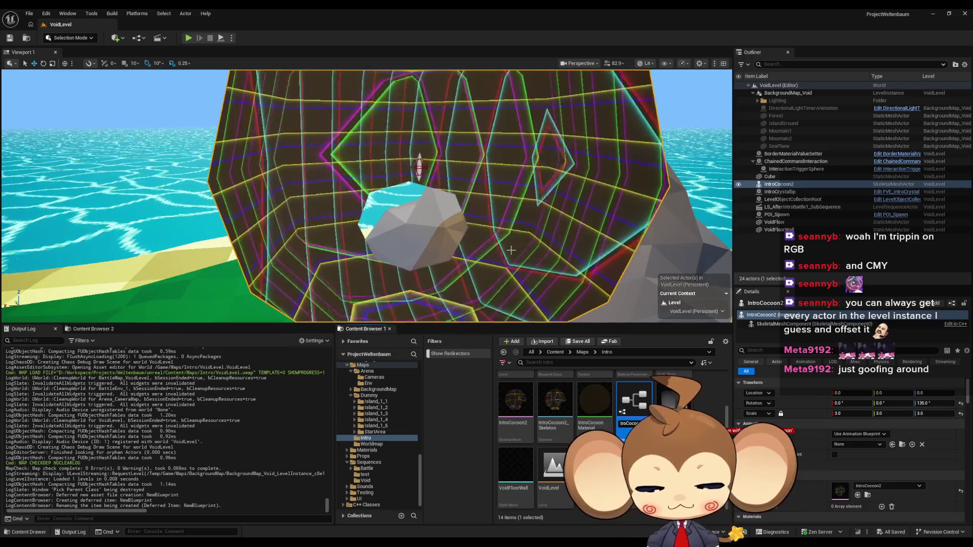
type("Actor")
key("Return")
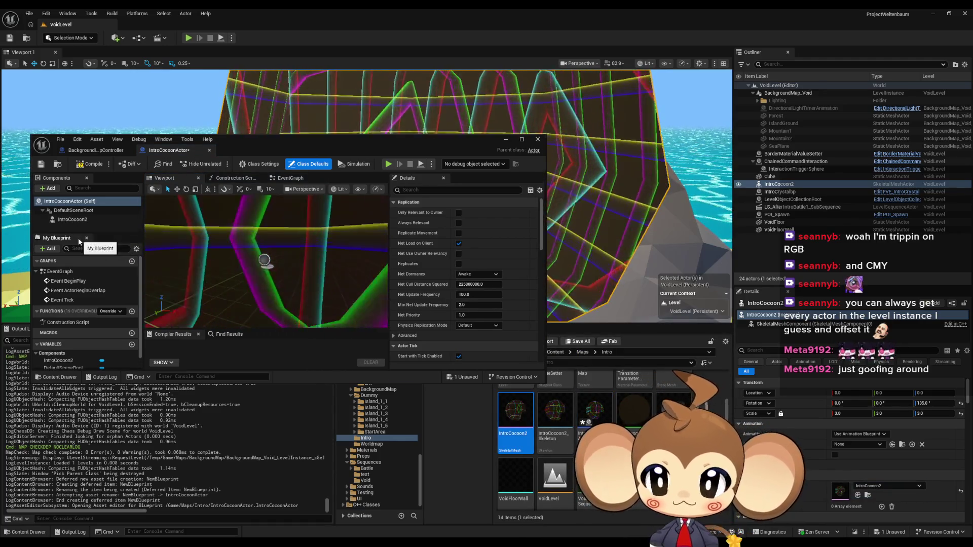
Scale the IntroCocoon2 component to 3 on all axes.
left_click(79, 225)
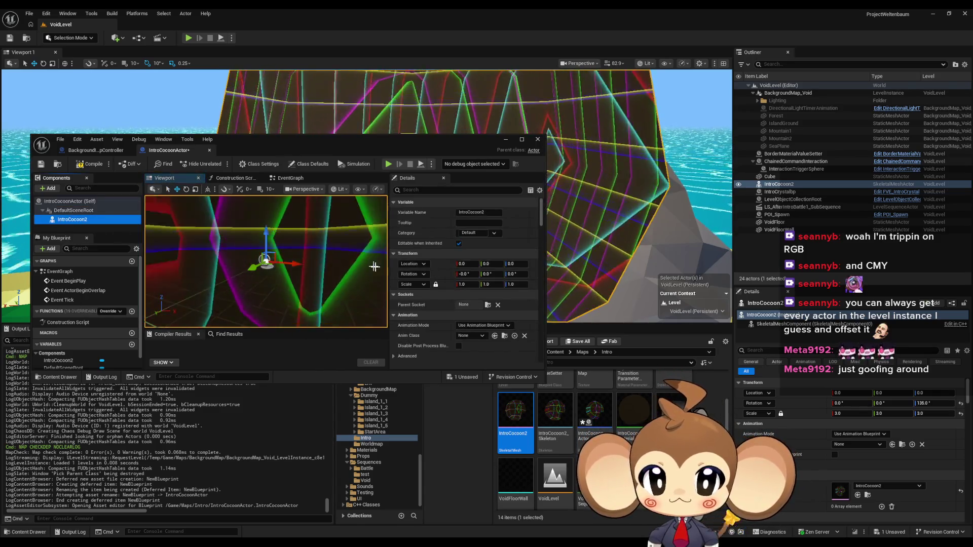
type("3")
key("Return")
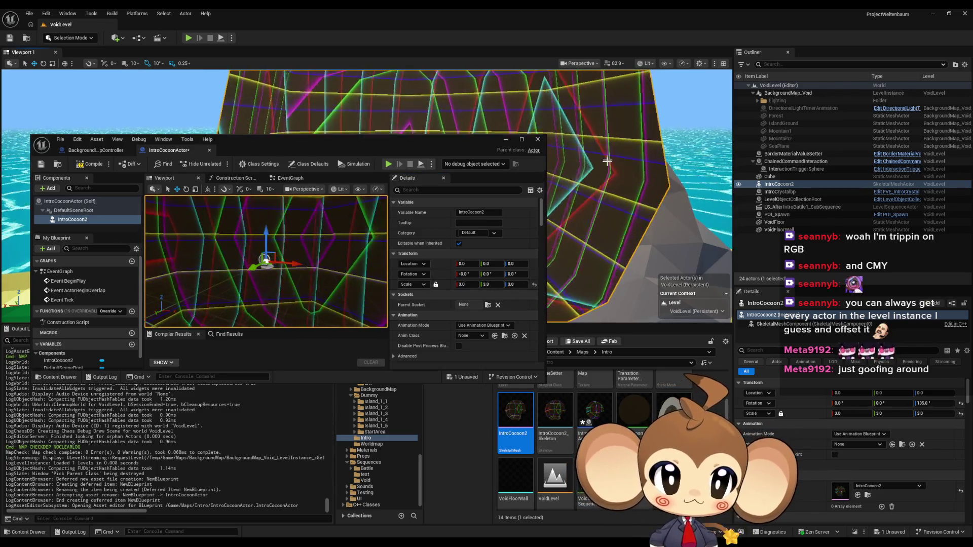
Replace the old IntroCocoon2 actor with an IntroCocoonActor at 135° yaw, then maximize the Blueprint editor.
key("Delete")
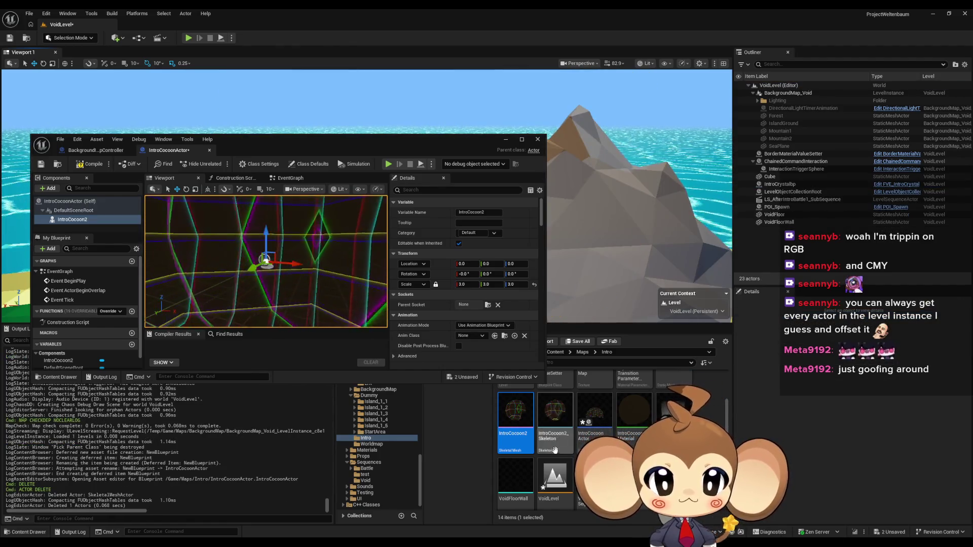
left_click_drag(582, 419, 811, 203)
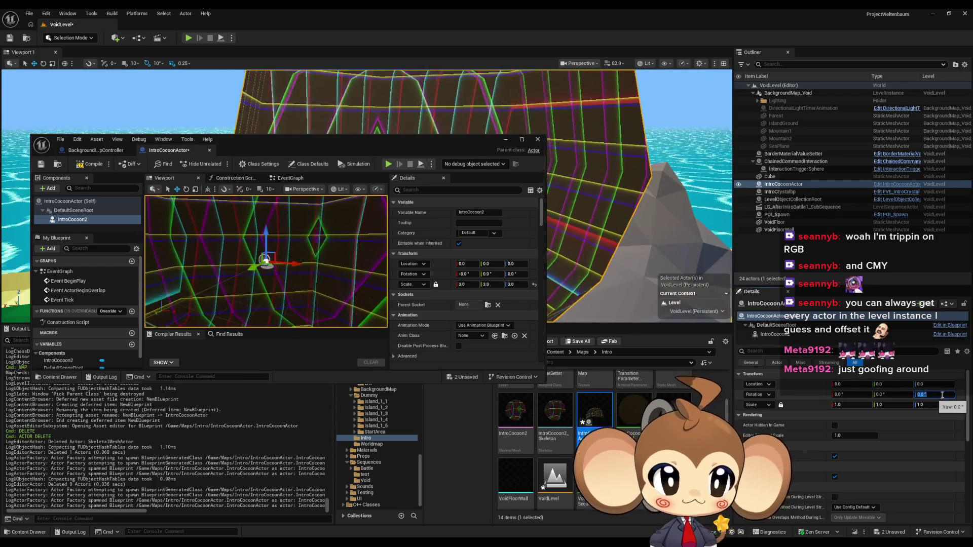
type("135")
key("Return")
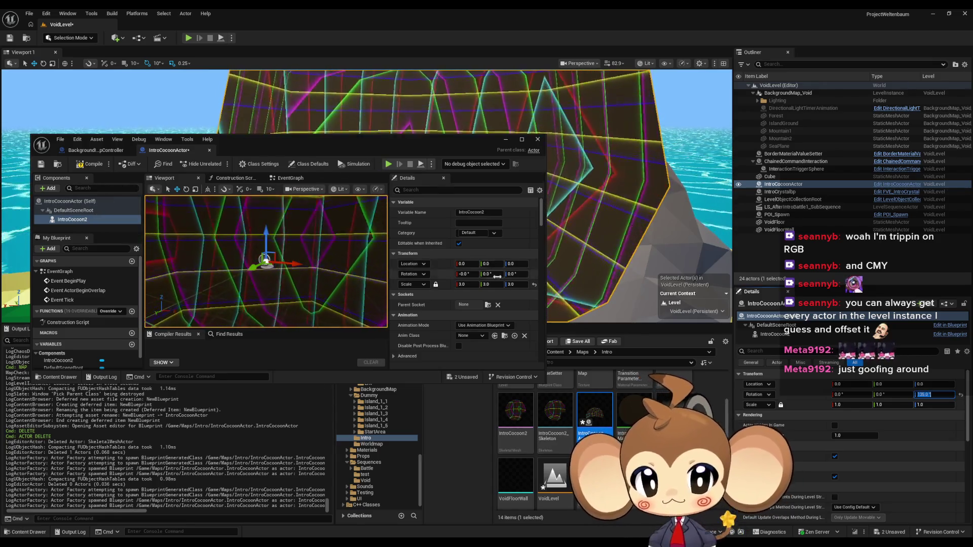
mouse_move(437, 141)
left_mouse_down()
mouse_move(472, 337)
mouse_move(471, 278)
mouse_move(514, 142)
left_mouse_up()
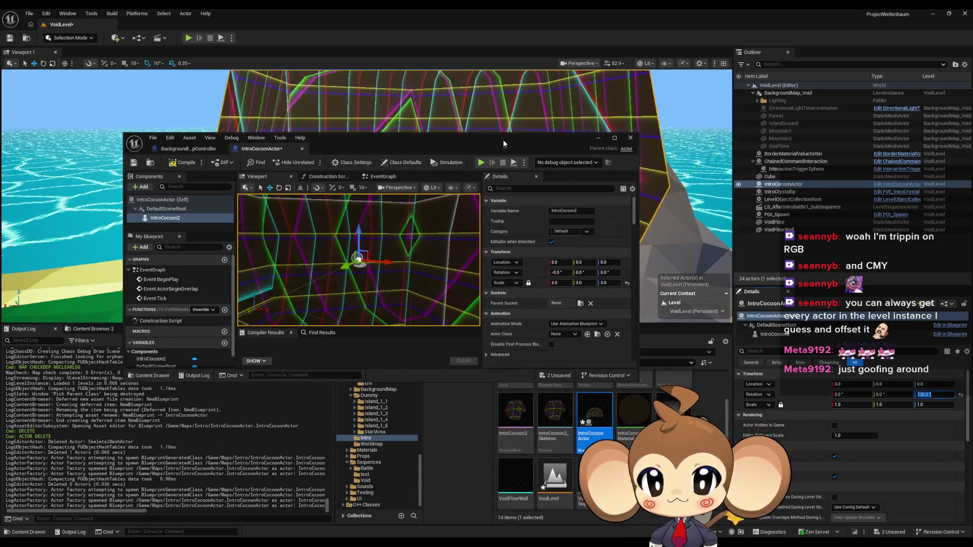
double_click(503, 139)
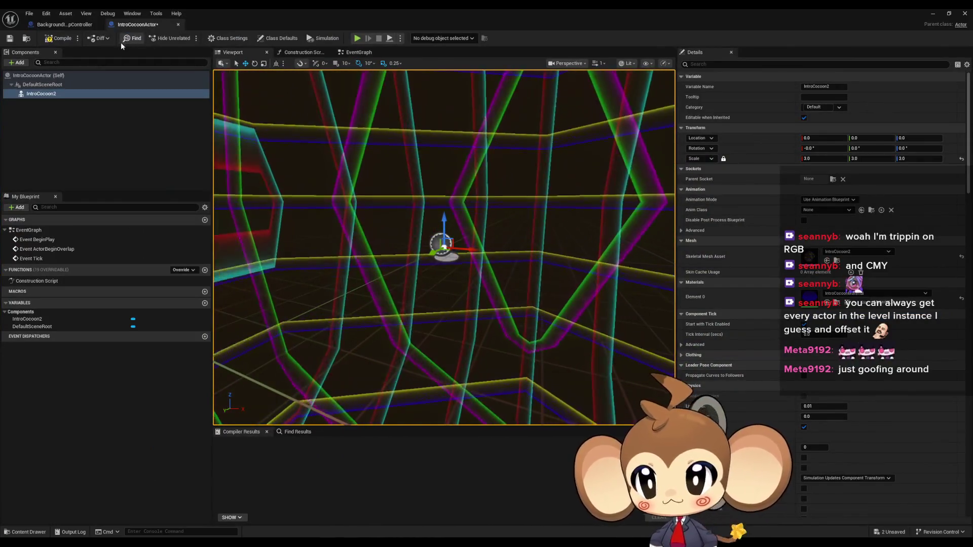
Save the IntroCocoonActor blueprint and add a Set Morph Target node for Intro Cocoon 2 in EventGraph.
key("ctrl+s")
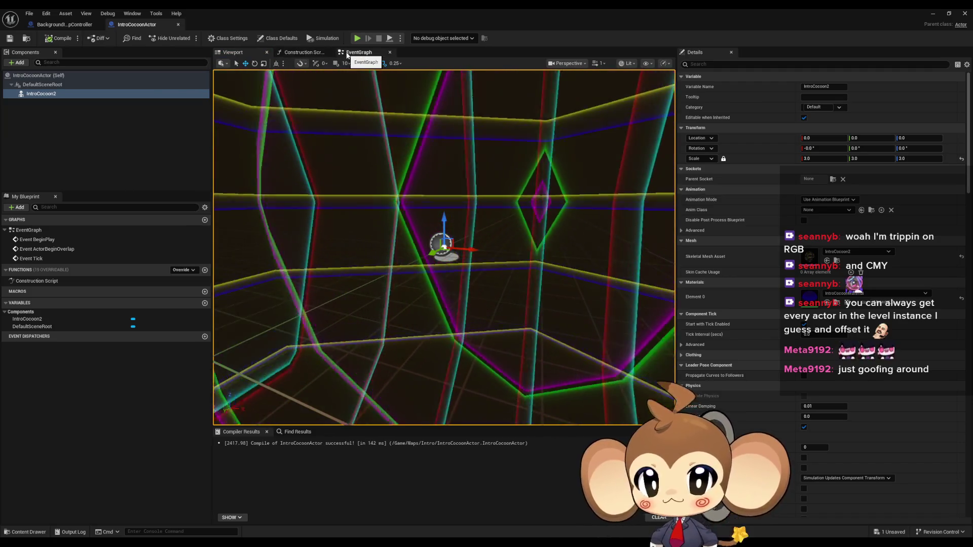
left_click(355, 52)
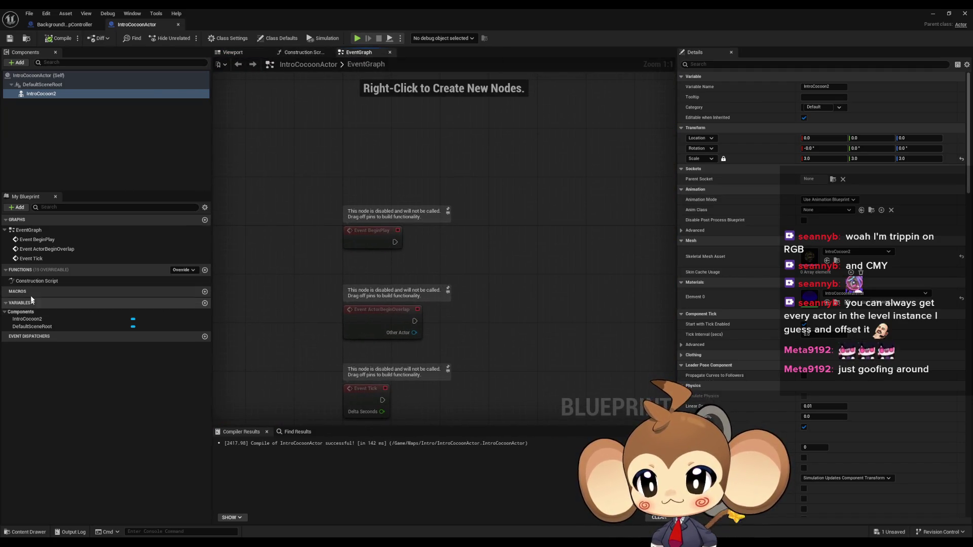
mouse_move(40, 95)
left_mouse_down()
mouse_move(357, 184)
mouse_move(456, 191)
left_mouse_up()
type("set mor")
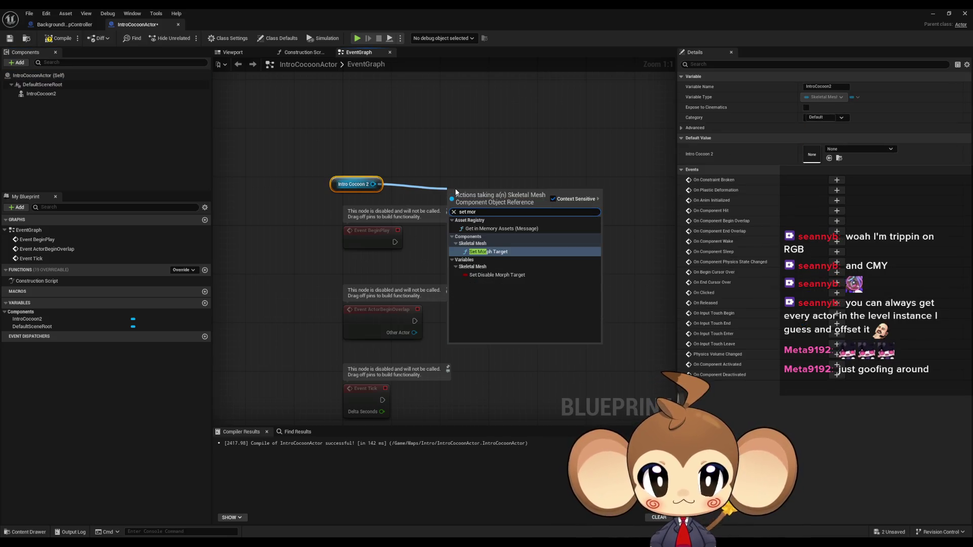
key("Return")
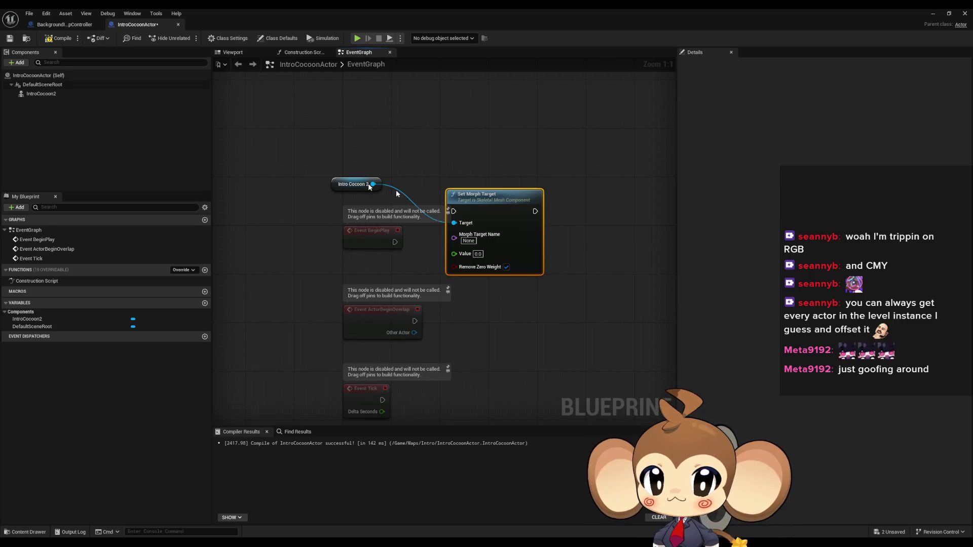
Open the IntroCocoon2 mesh to check its available morph targets.
left_click(51, 93)
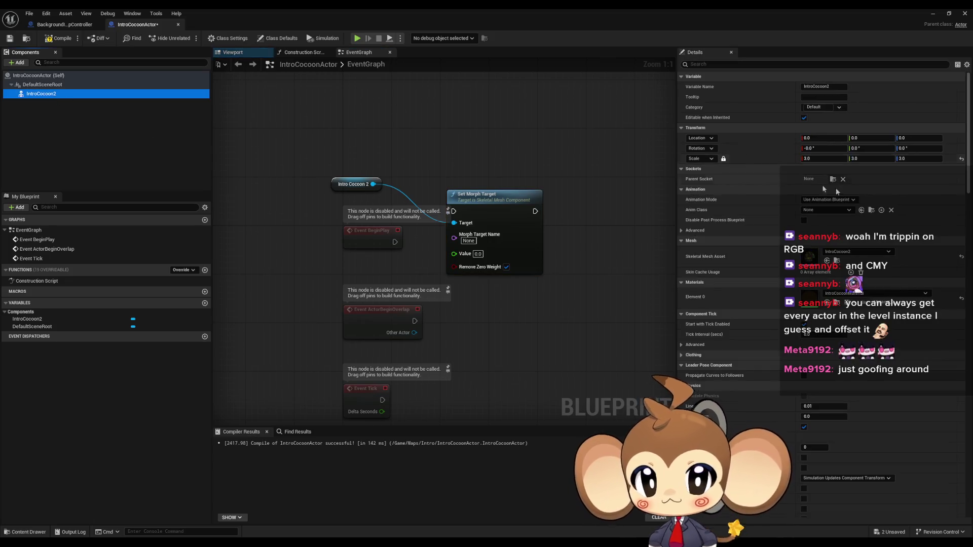
double_click(807, 258)
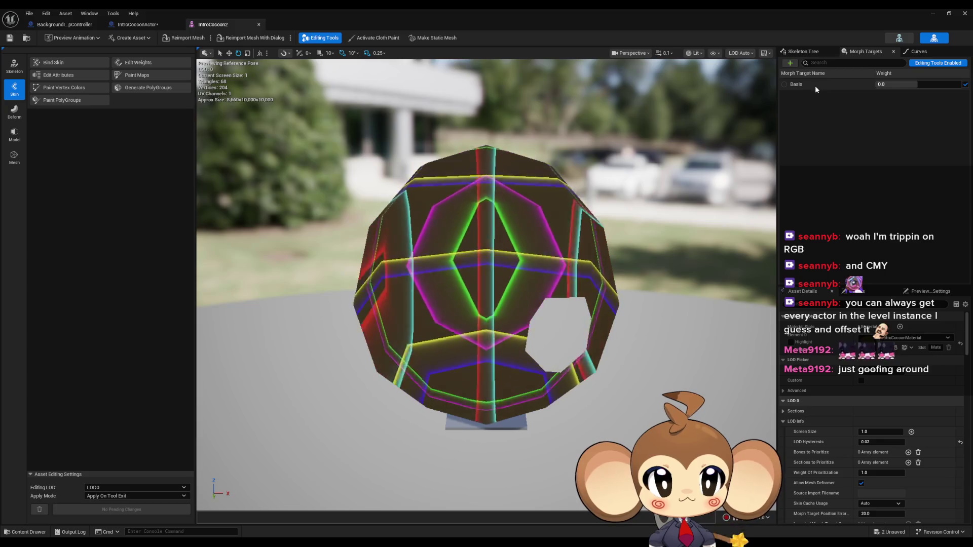
left_click(137, 24)
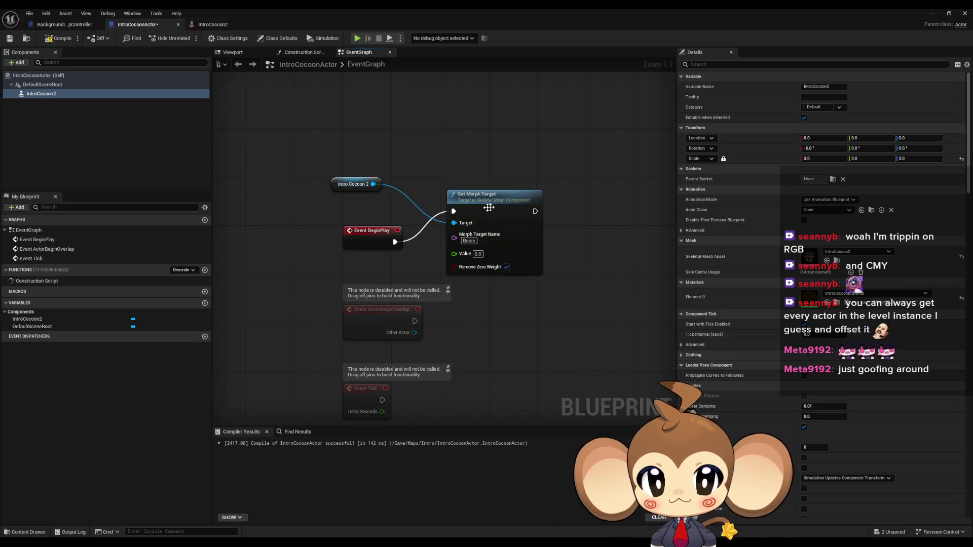
Arrange Intro Cocoon 2 and Set Morph Target under Event BeginPlay, set Value 1.0, then minimize.
left_click_drag(483, 208, 527, 225)
left_click_drag(345, 186, 435, 272)
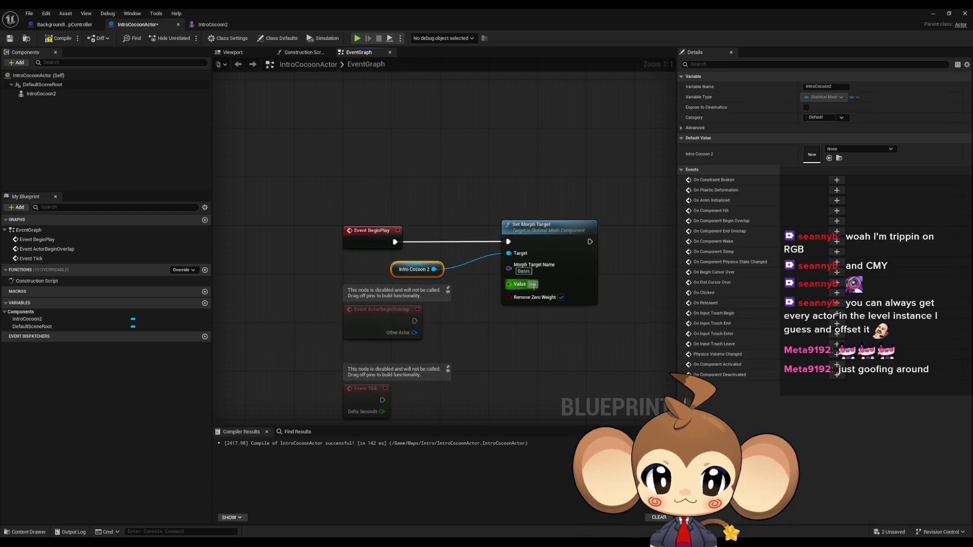
type("1")
left_click(616, 270)
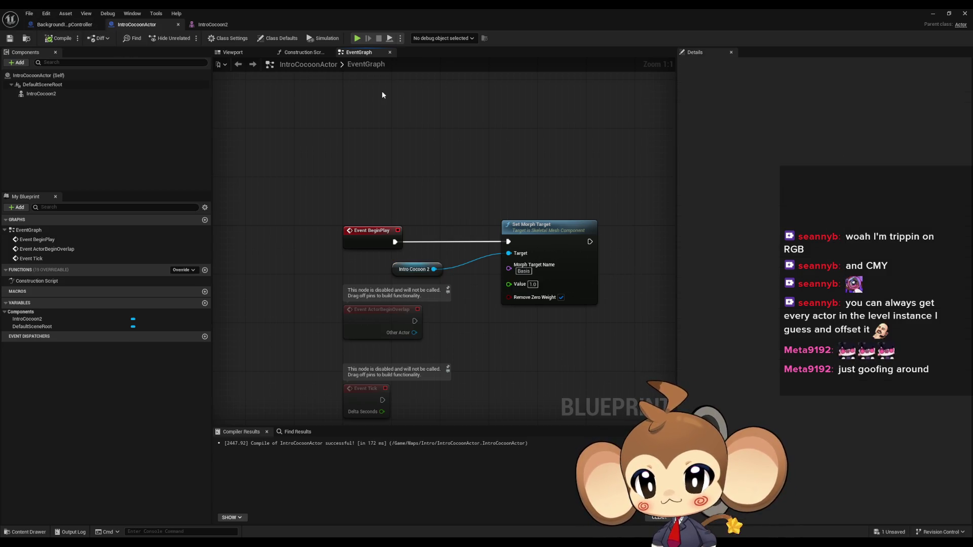
left_click(932, 12)
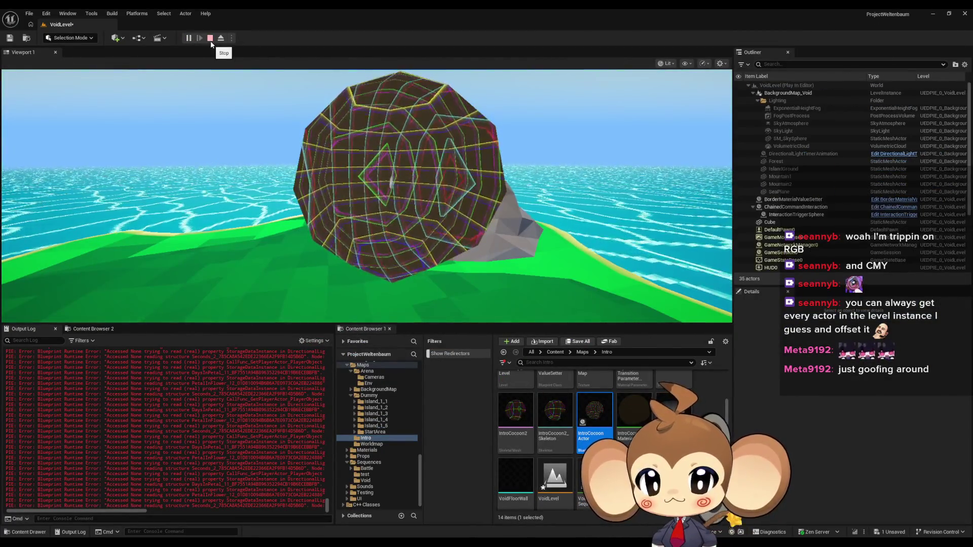
Stop the play test and open BattleMap_VoidLevel from the Content Browser.
left_click(209, 40)
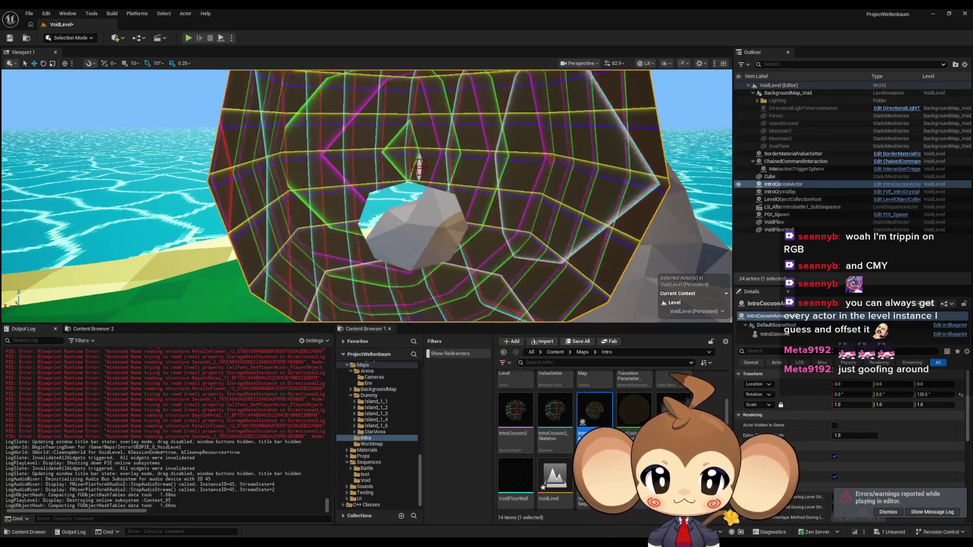
mouse_move(563, 479)
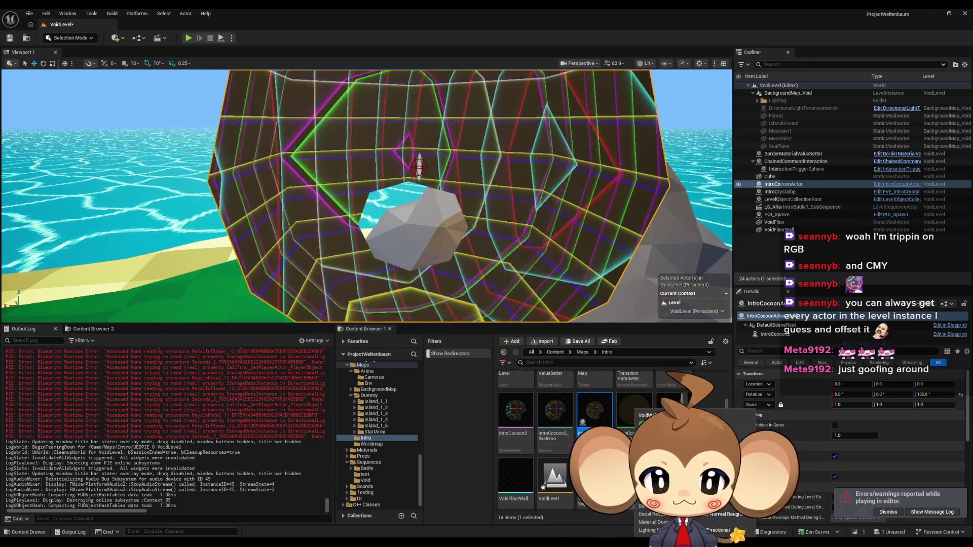
scroll(588, 441, "down", 1)
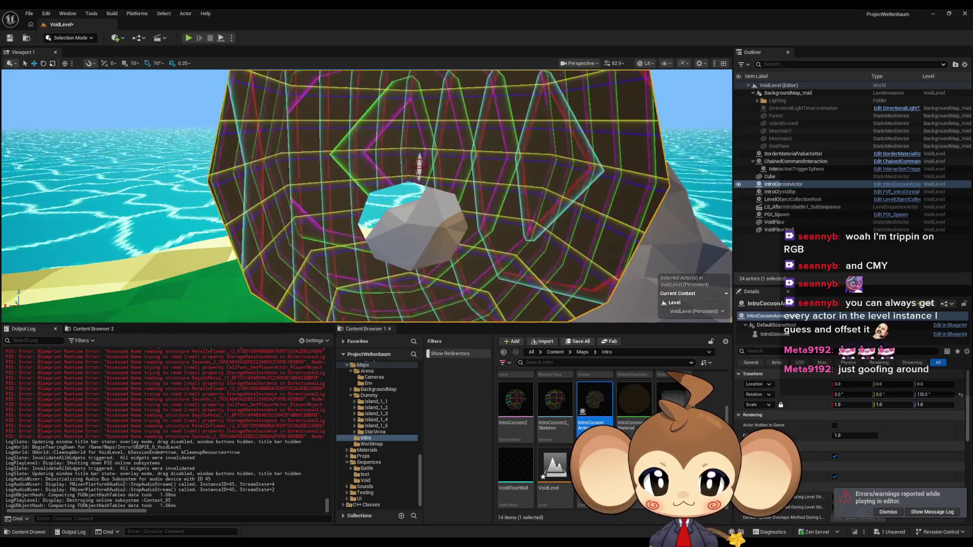
scroll(526, 421, "up", 2)
double_click(527, 419)
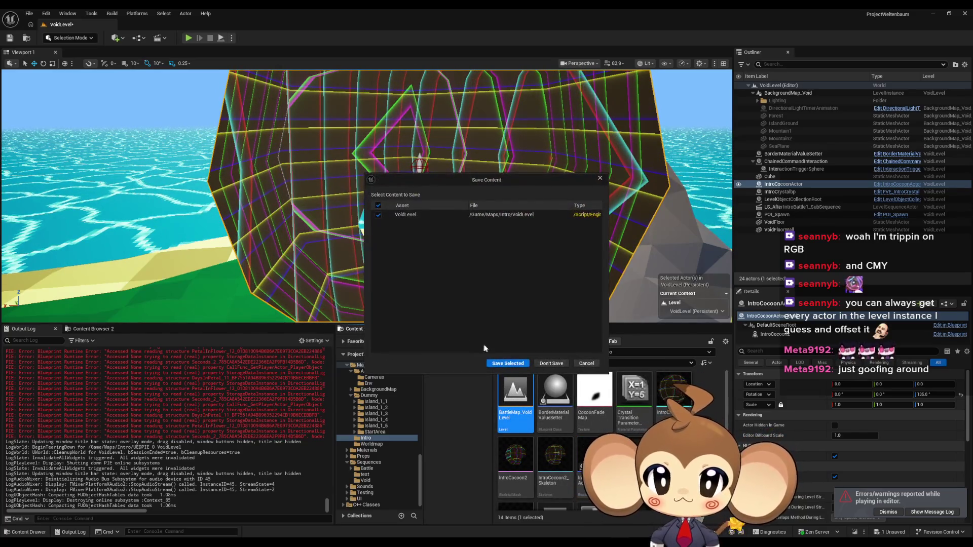
Save VoidLevel, then replace IntroCocoon2 in BattleMap_VoidLevel with a newly placed IntroCocoonActor.
left_click(504, 364)
left_click(482, 223)
key("Delete")
left_click_drag(592, 456, 633, 262)
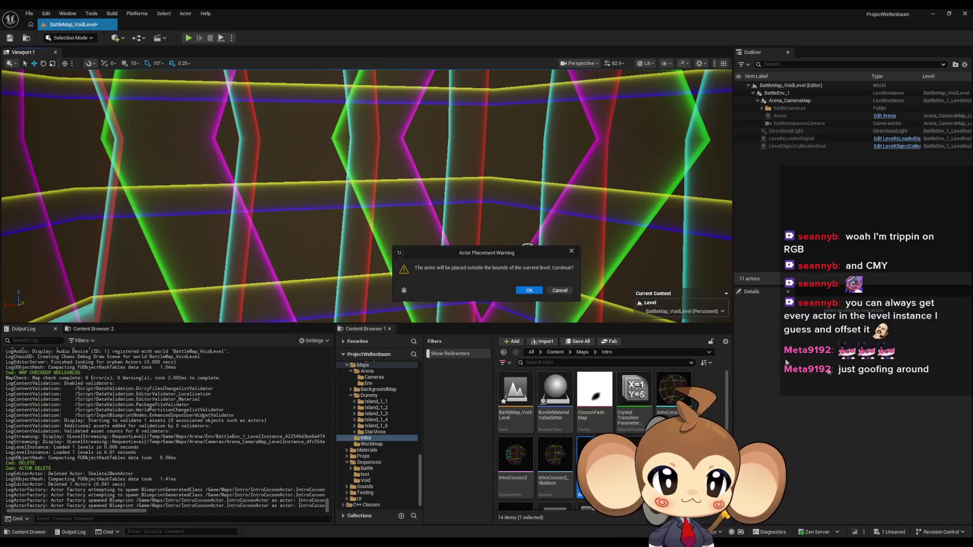
left_click(529, 291)
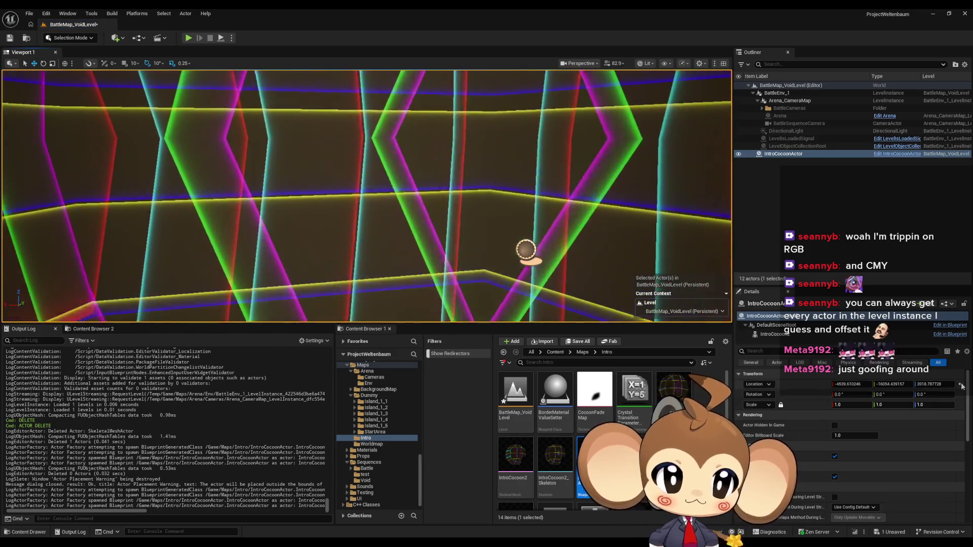
Rotate the new IntroCocoonActor to 135° around Z and save the level.
left_click_drag(932, 396, 968, 396)
left_click(9, 38)
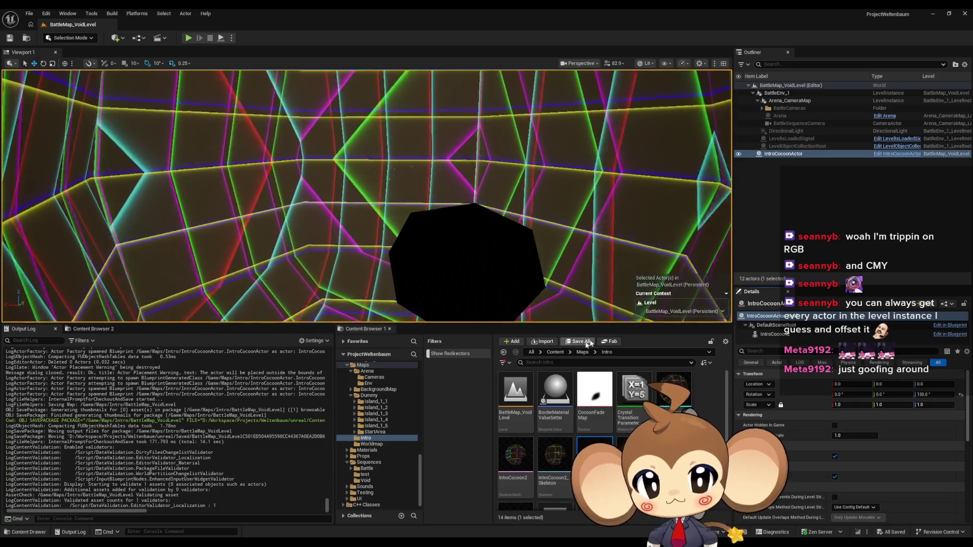
left_click(555, 352)
scroll(582, 441, "down", 2)
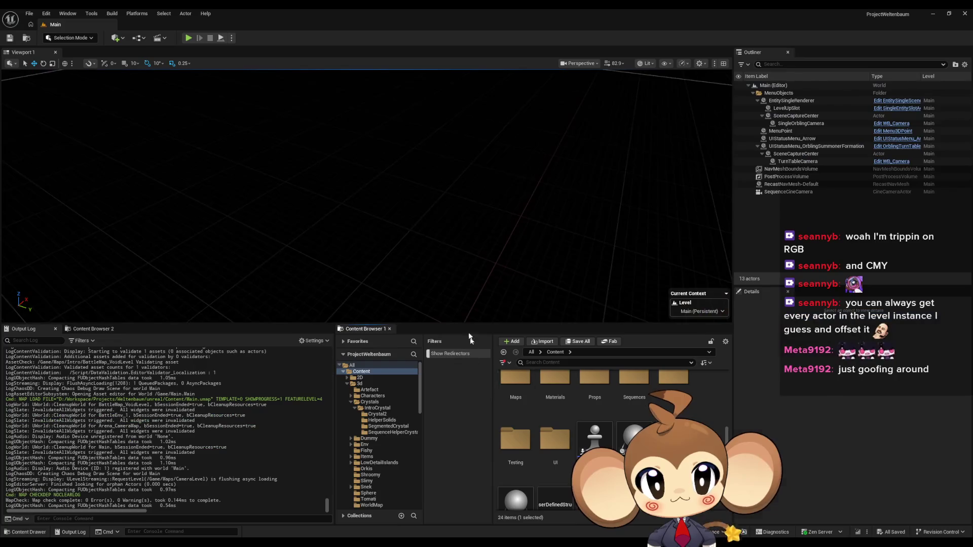
left_click(190, 40)
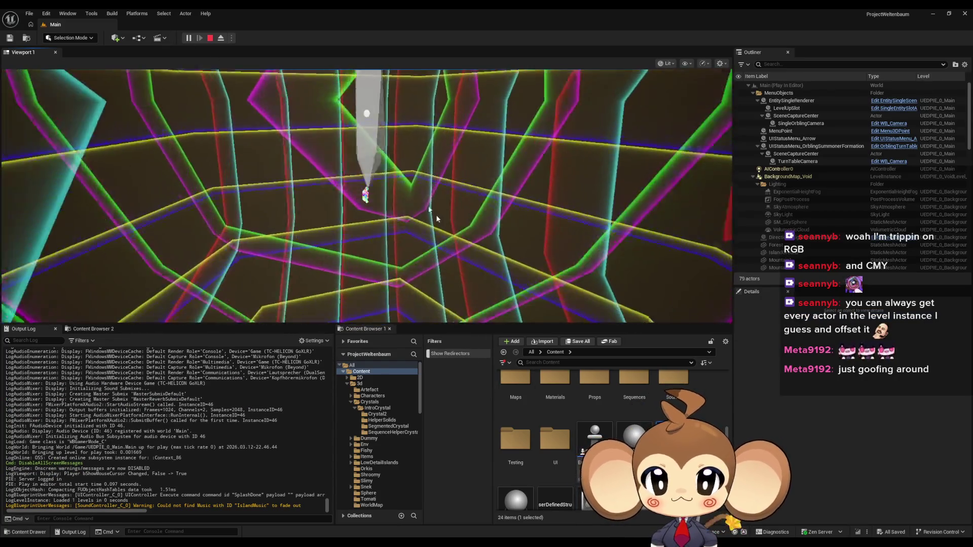
left_click(223, 39)
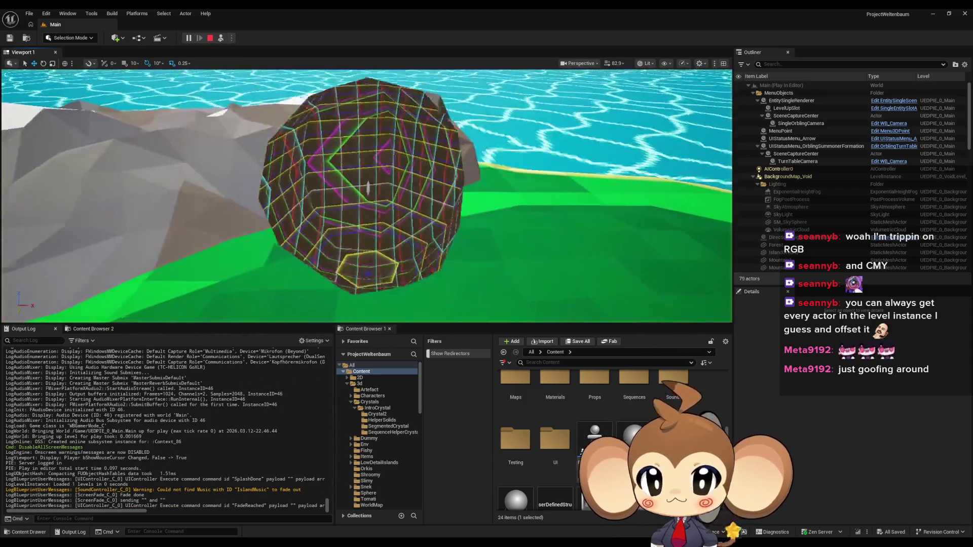
mouse_move(367, 189)
left_mouse_down()
mouse_move(405, 193)
mouse_move(354, 202)
left_mouse_up()
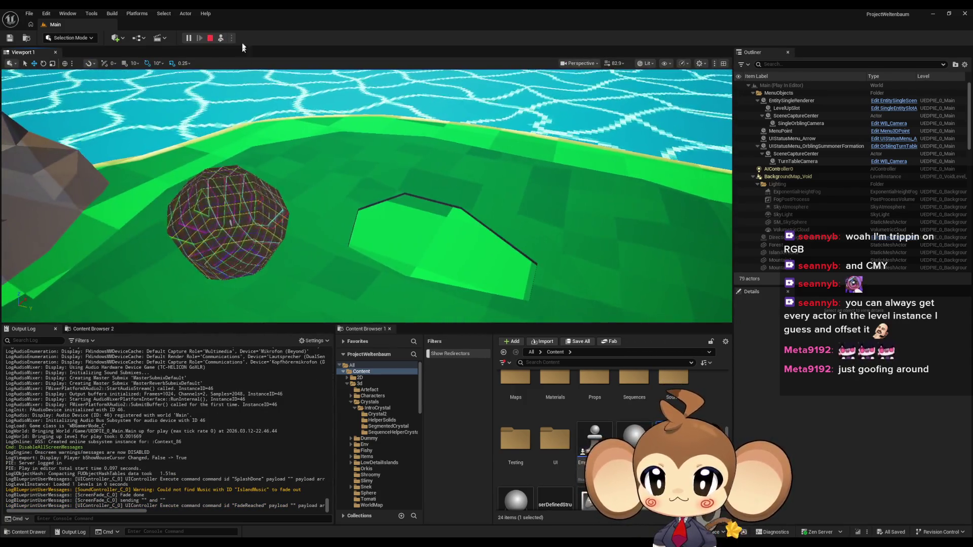
left_click(220, 38)
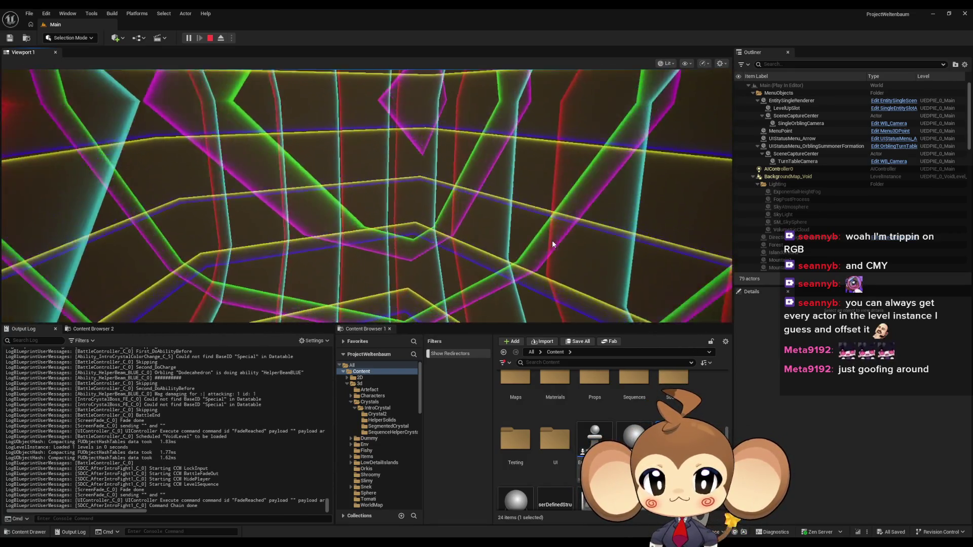
key("Escape")
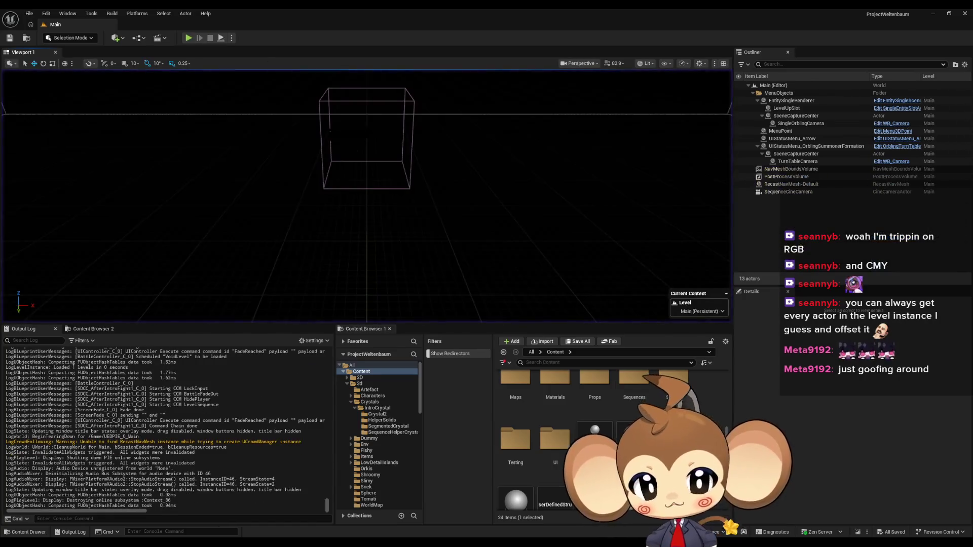
Open the VoidLevel map from Maps > Intro.
key("Escape")
scroll(553, 463, "up", 1)
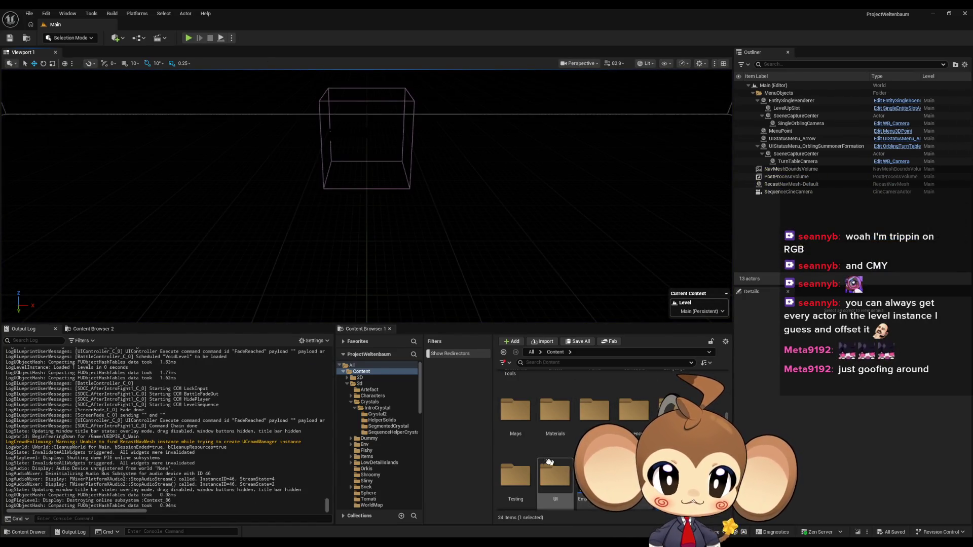
scroll(555, 456, "up", 1)
scroll(555, 446, "down", 1)
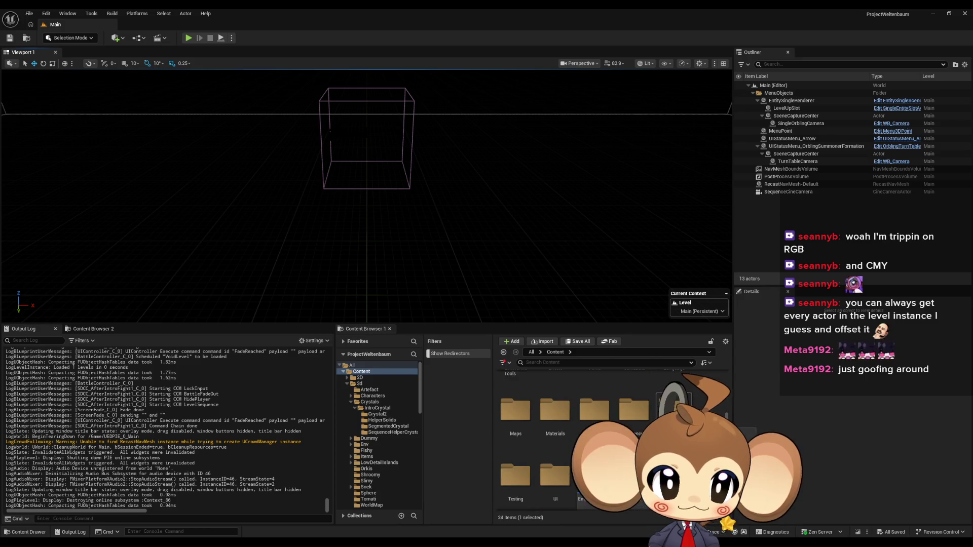
double_click(515, 410)
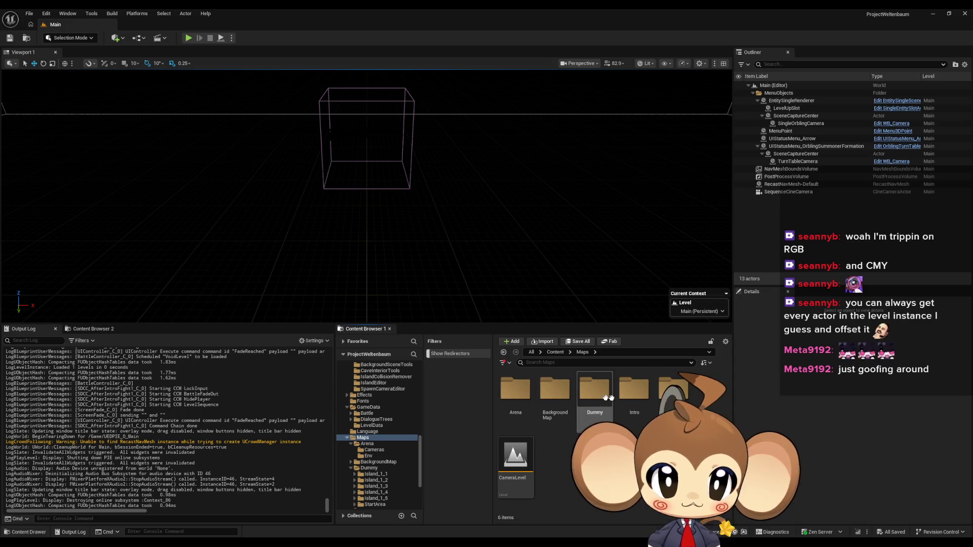
double_click(644, 398)
scroll(560, 450, "down", 2)
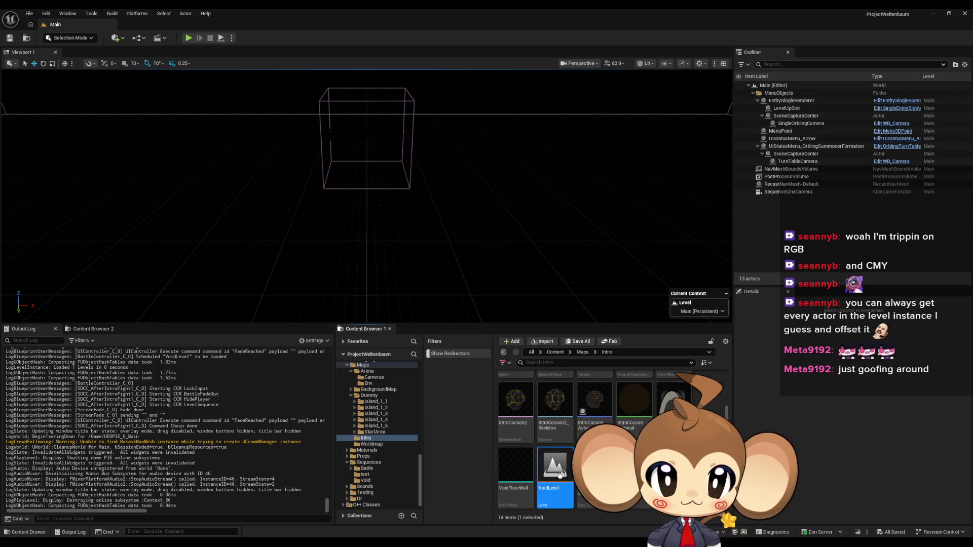
double_click(555, 475)
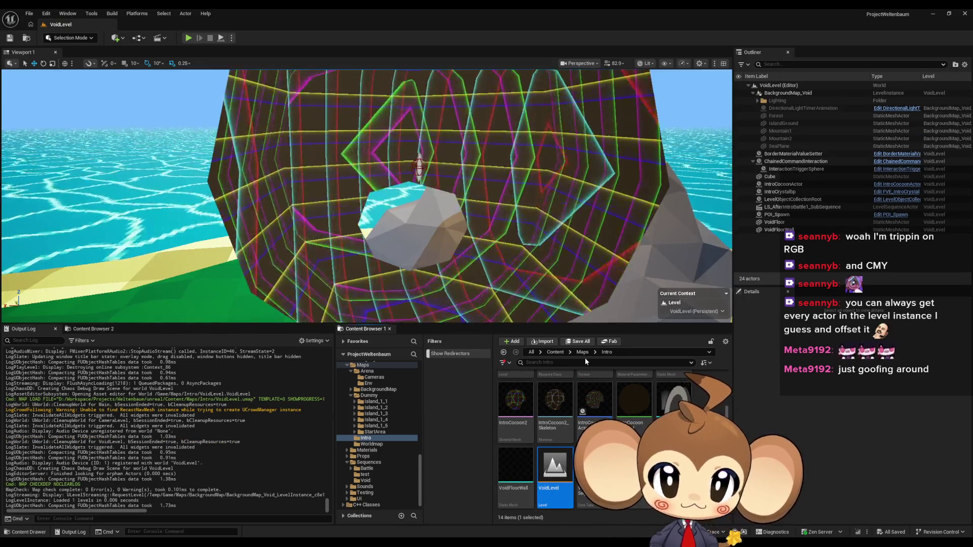
Open LS_AfterIntroBattle1_SubSequence from the Sequences > Void folder.
left_click(555, 352)
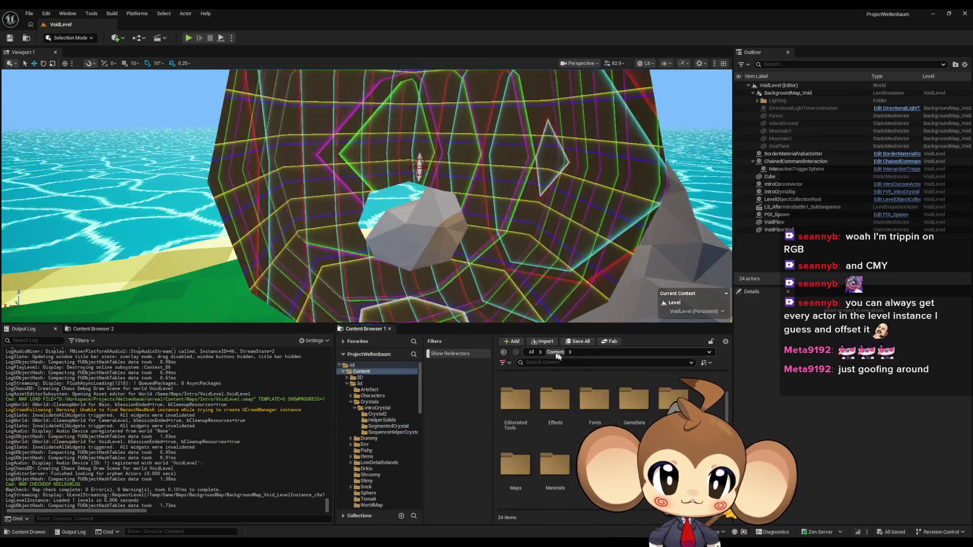
scroll(378, 436, "down", 5)
double_click(369, 457)
left_click(365, 476)
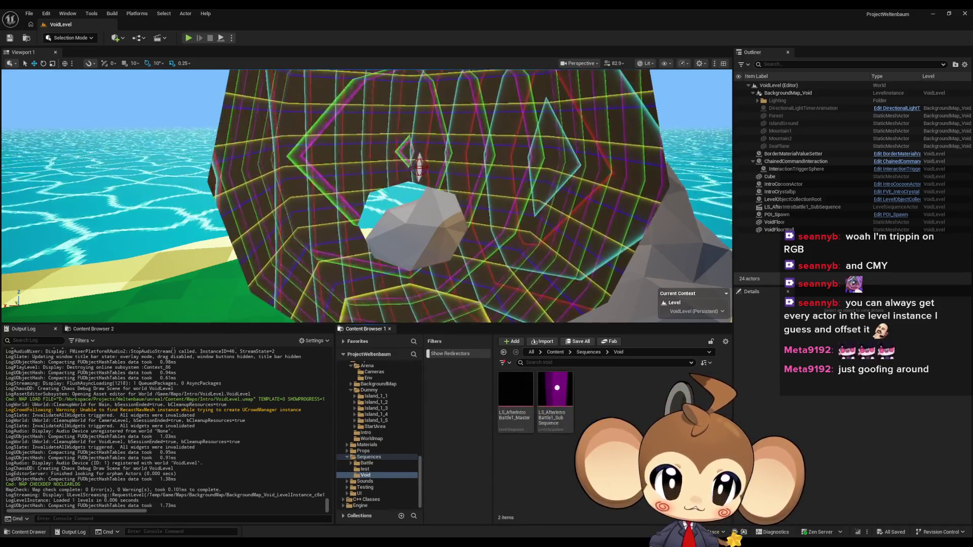
double_click(554, 397)
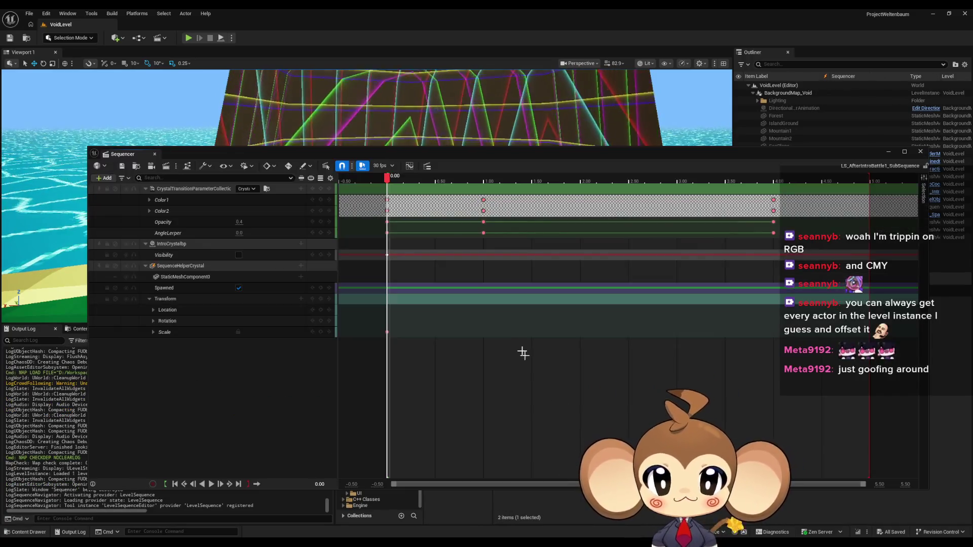
Dock the Sequencer window in the bottom panel and reopen the IntroCocoonActor blueprint.
mouse_move(451, 154)
left_mouse_down()
mouse_move(570, 230)
mouse_move(602, 230)
left_mouse_up()
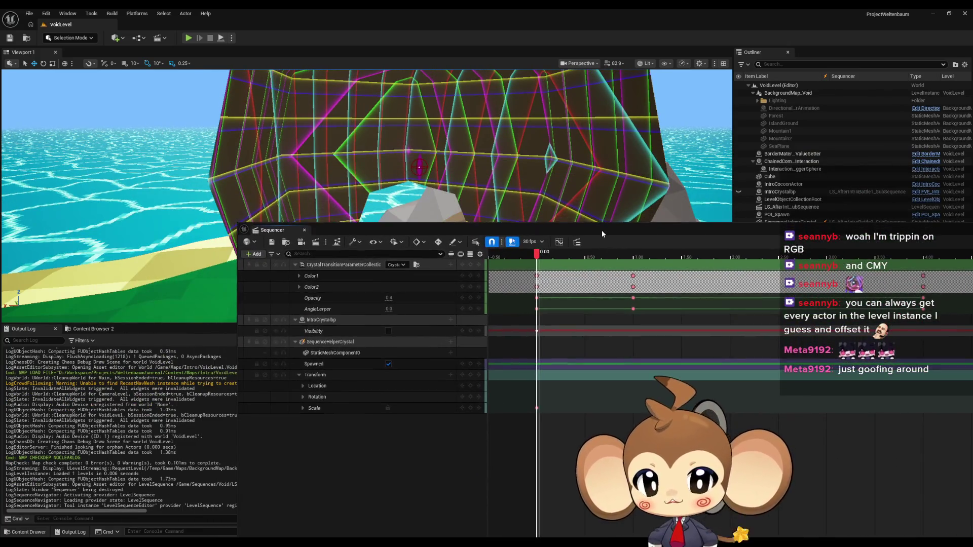
left_click(295, 341)
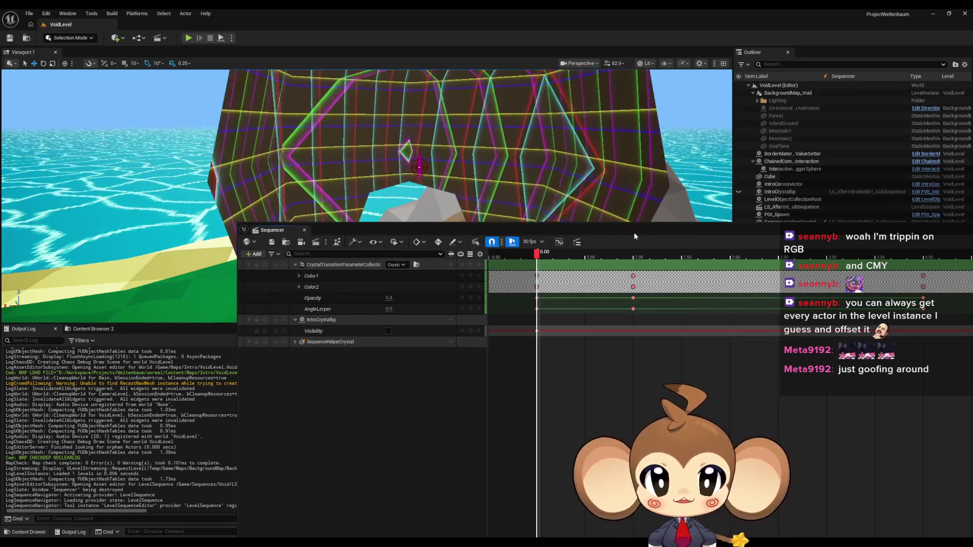
left_click_drag(273, 230, 485, 336)
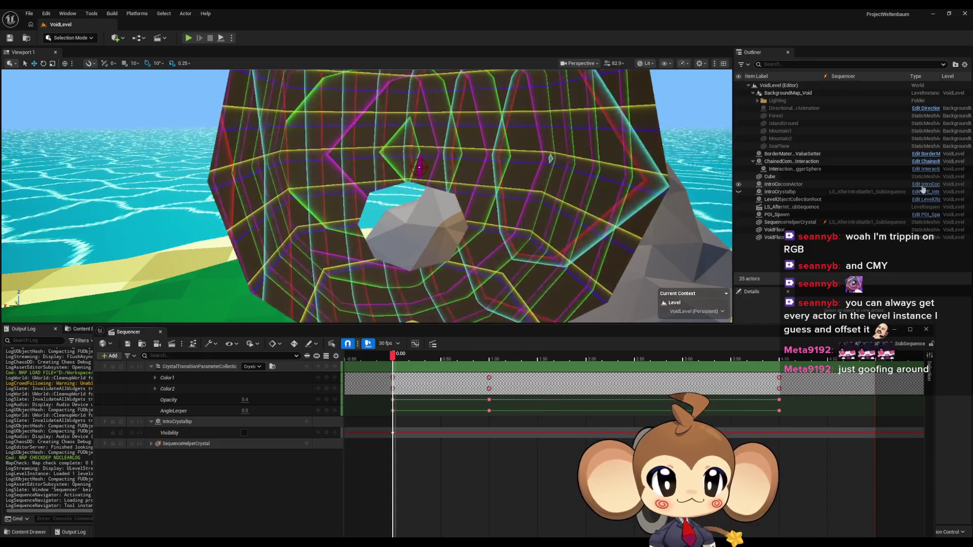
left_click(924, 187)
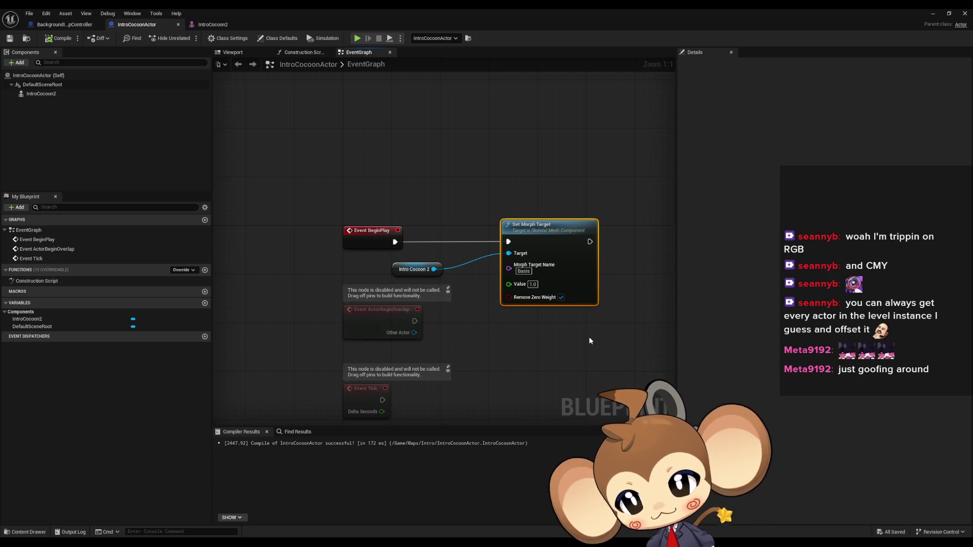
Check the Intro Cocoon 2 node's details in the EventGraph, then minimize the Blueprint editor.
left_click_drag(588, 340, 509, 346)
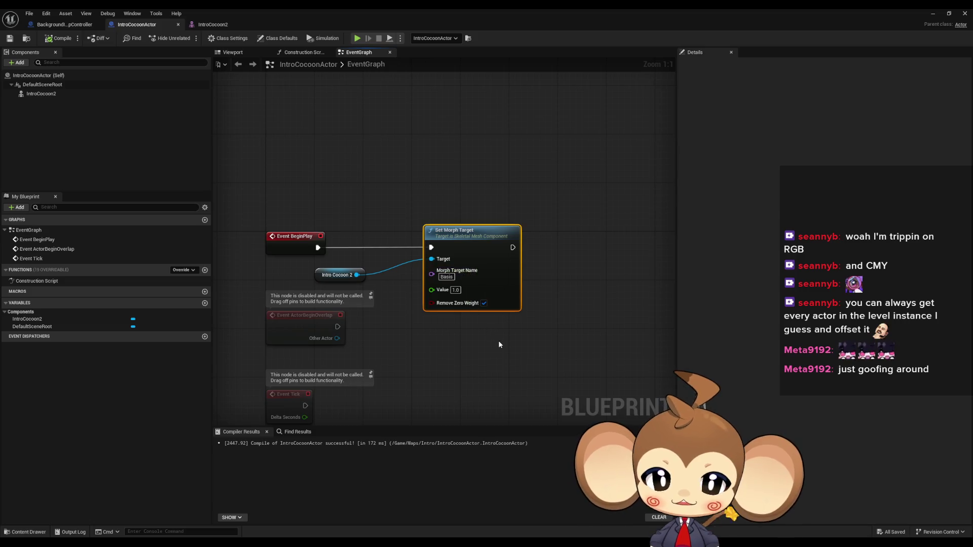
left_click(349, 275)
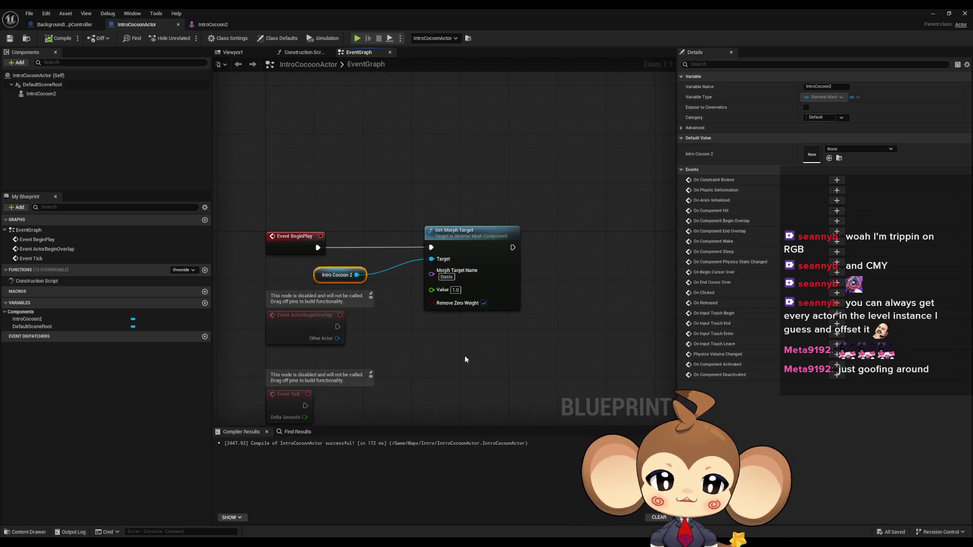
left_click(634, 147)
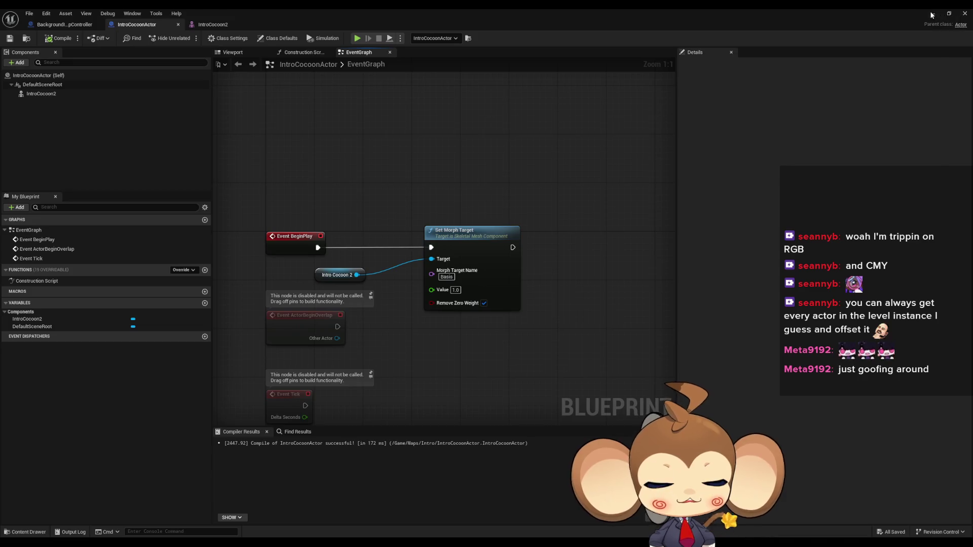
left_click(931, 15)
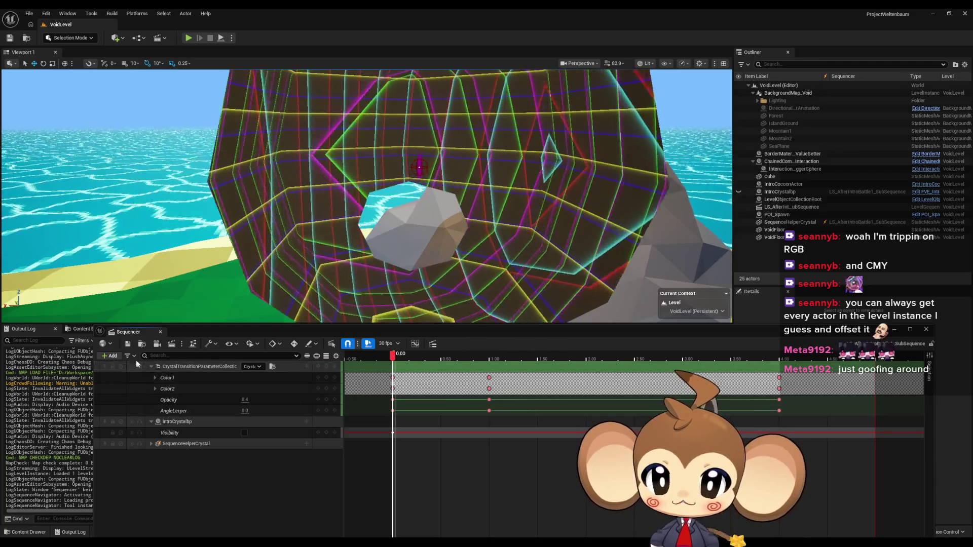
Add an IntroCocoonActor actor track to the sub-sequence and browse its track options.
left_click(109, 355)
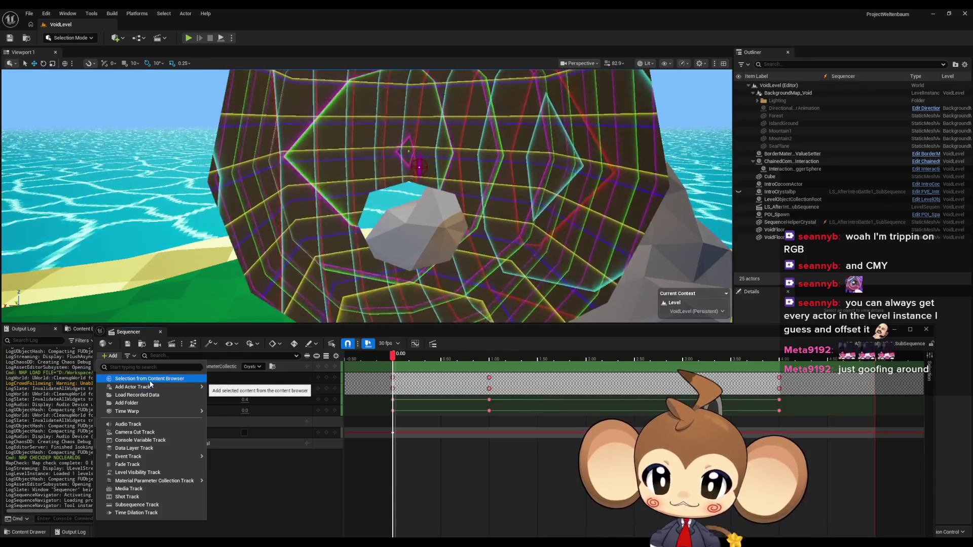
mouse_move(169, 388)
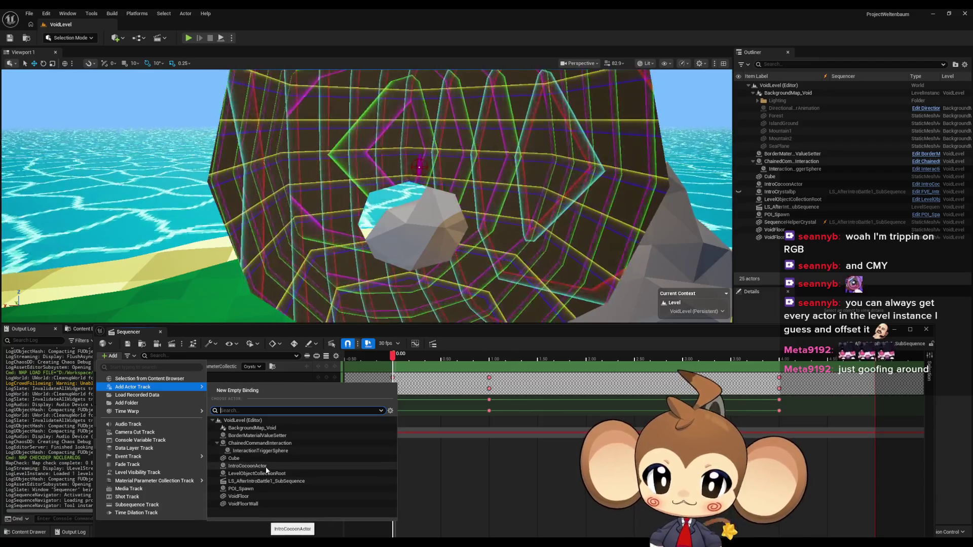
left_click(266, 467)
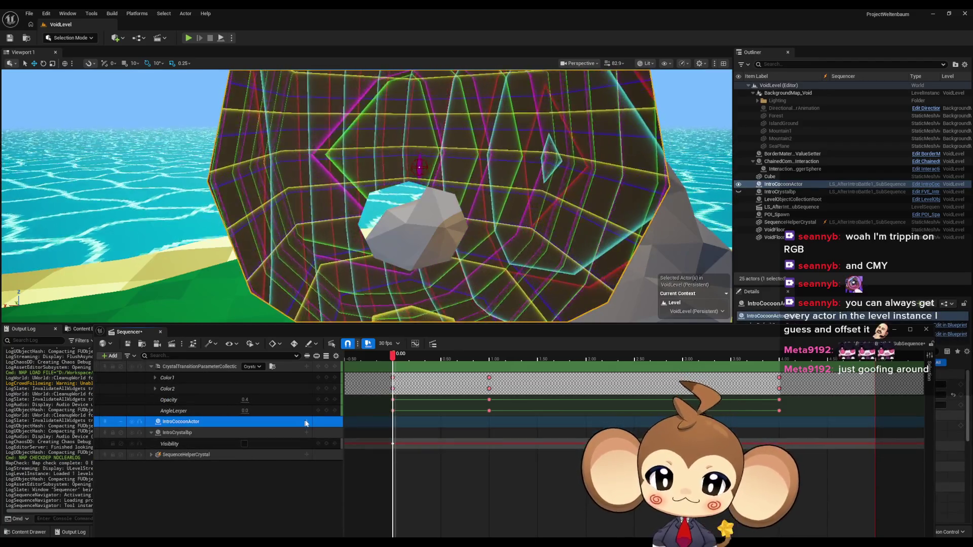
left_click(306, 423)
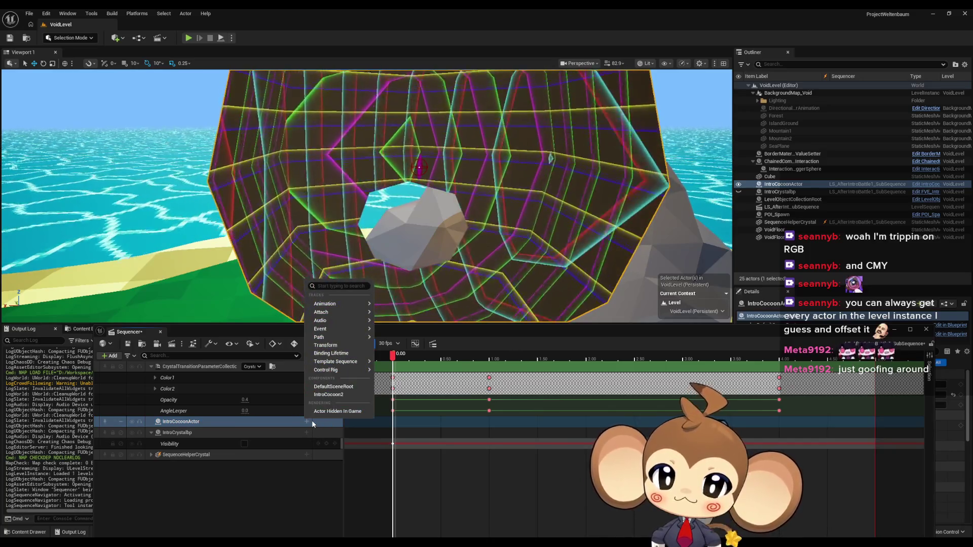
mouse_move(331, 313)
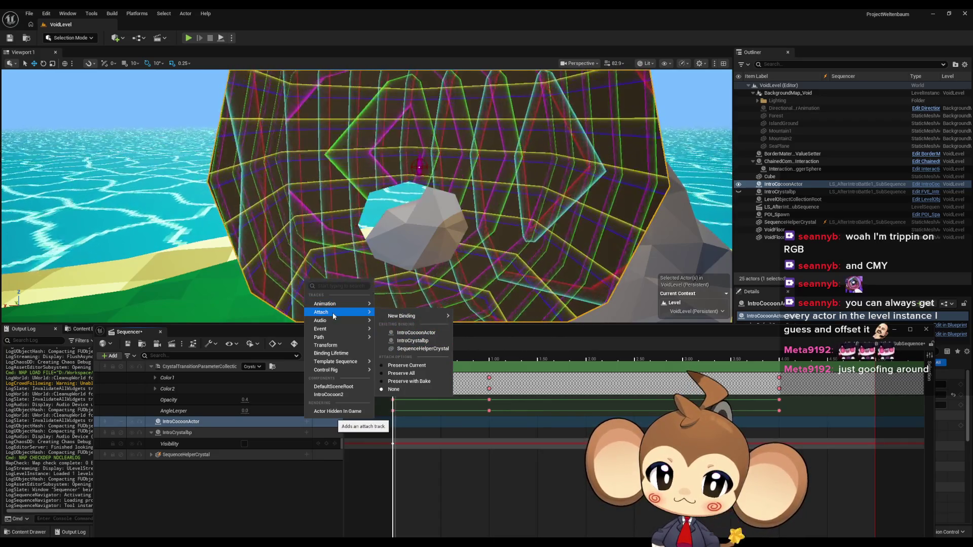
mouse_move(328, 333)
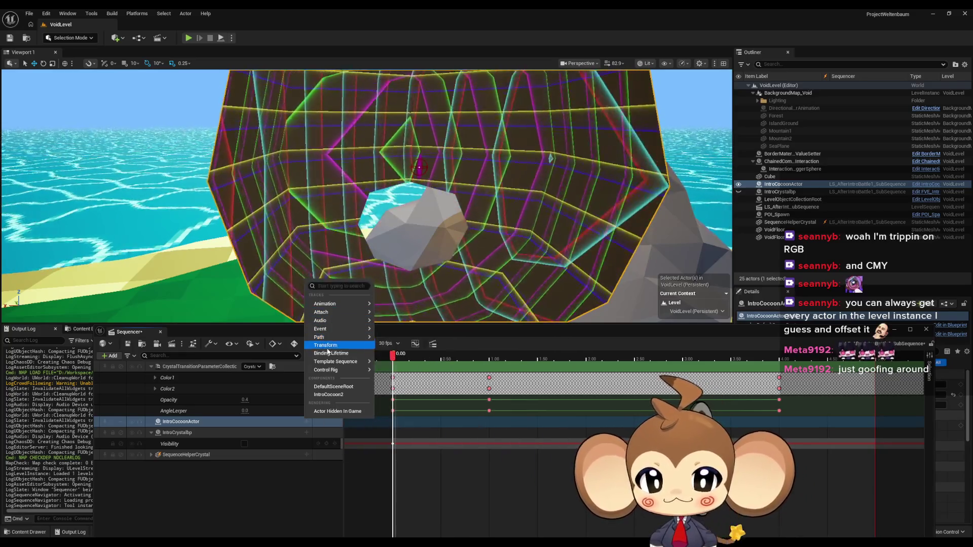
Add an IntroCocoon2 component track under the IntroCocoonActor track.
left_click(343, 396)
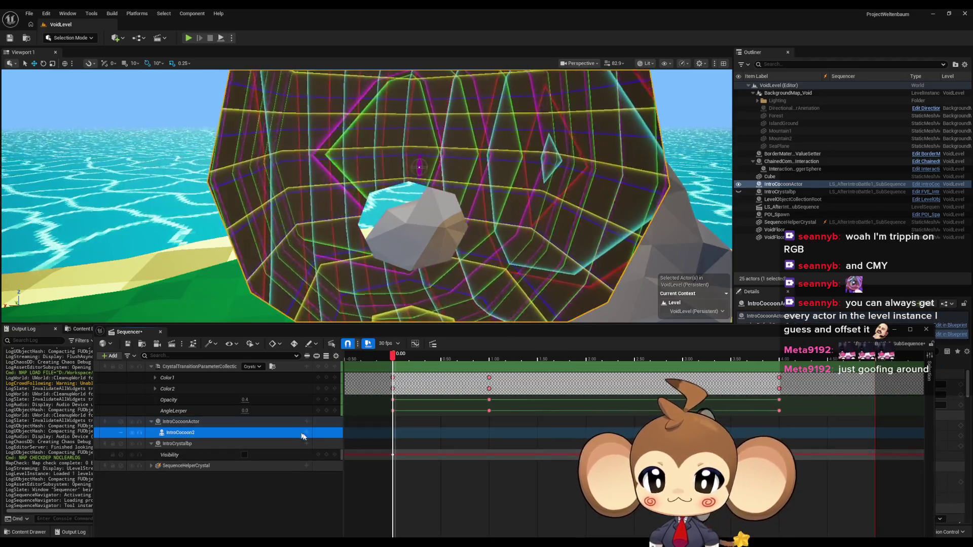
left_click(306, 433)
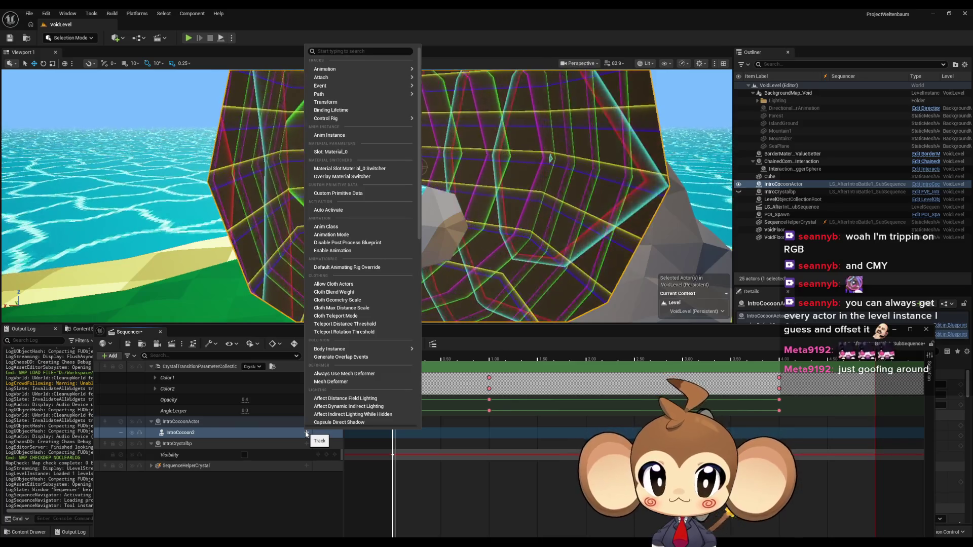
scroll(355, 279, "down", 10)
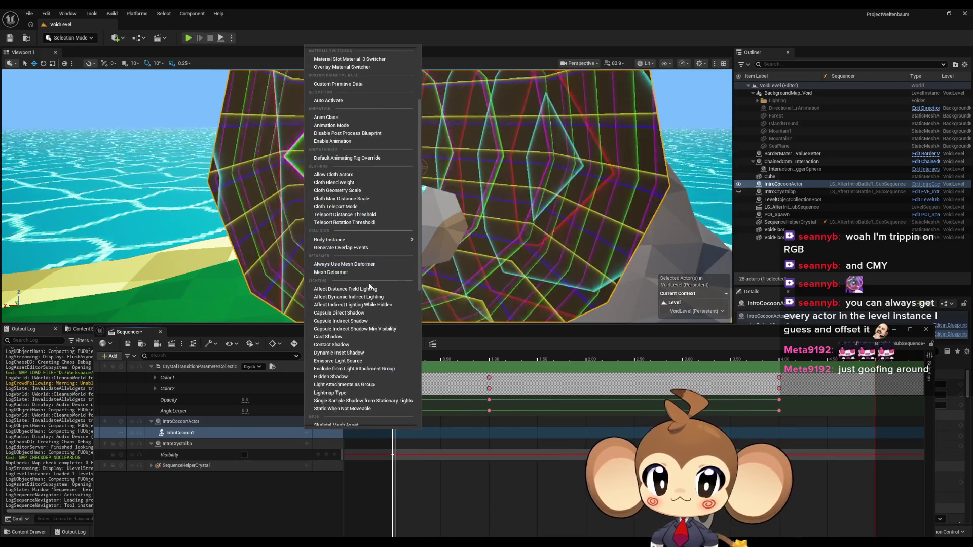
scroll(366, 286, "up", 10)
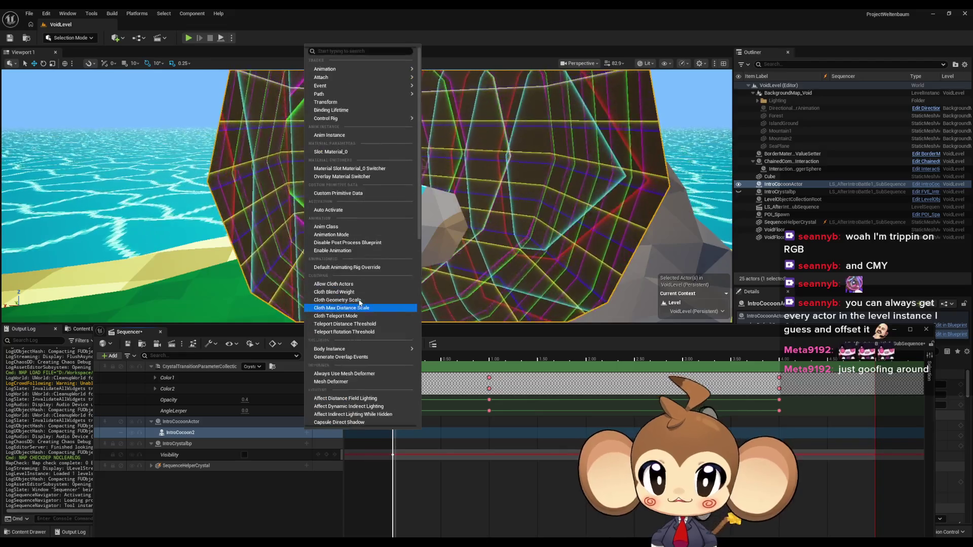
Browse IntroCocoon2's property track list, close it unchanged, and bring up the forum thread.
mouse_move(347, 77)
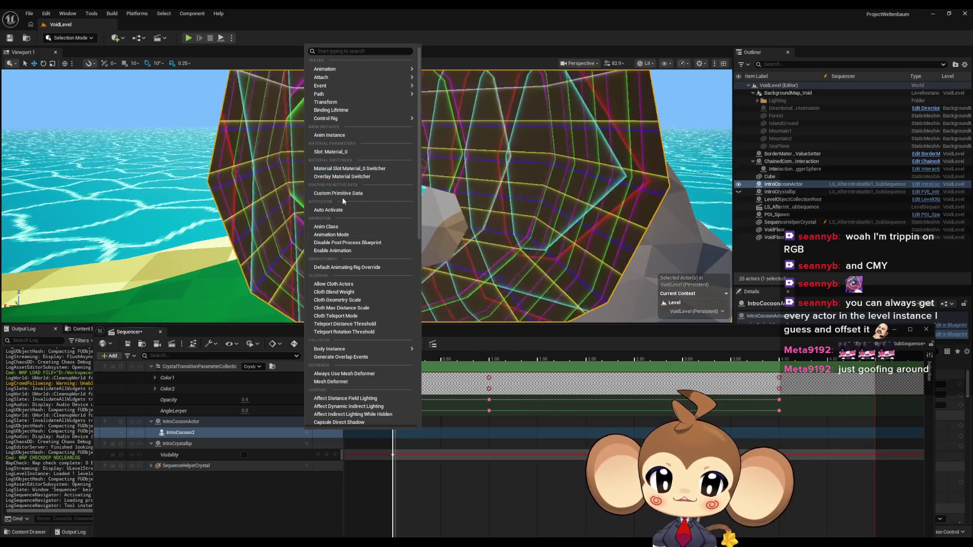
scroll(346, 195, "down", 1)
scroll(348, 199, "down", 2)
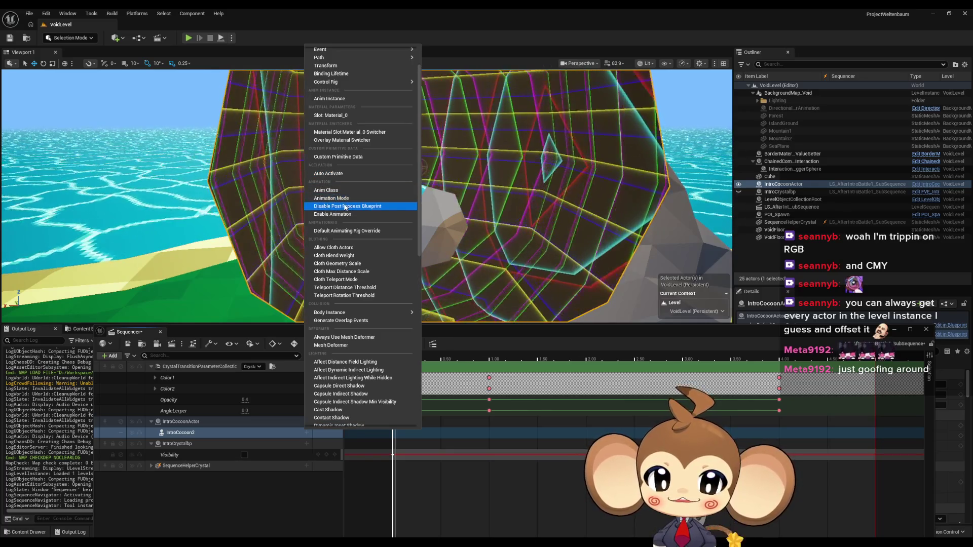
scroll(345, 209, "down", 2)
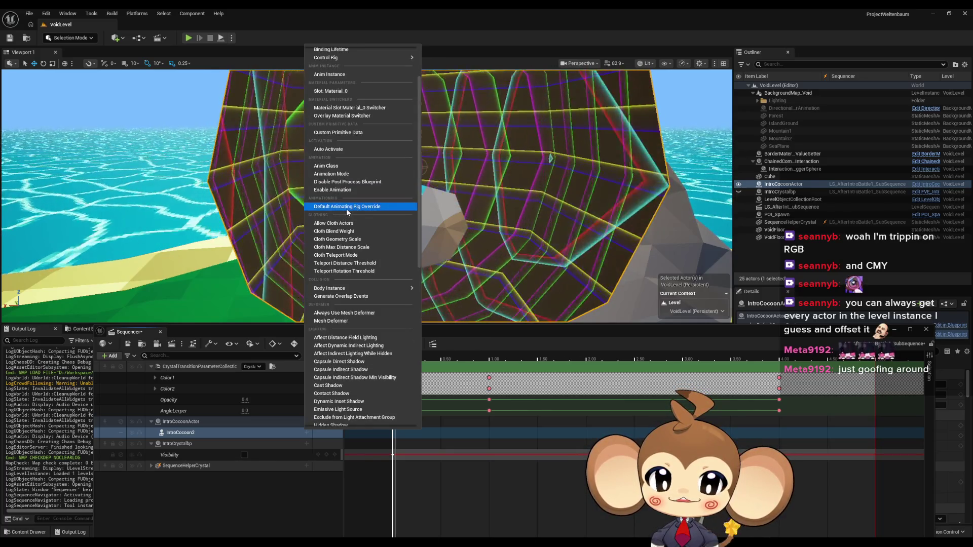
scroll(350, 227, "down", 1)
scroll(351, 228, "down", 4)
mouse_move(351, 228)
scroll(351, 229, "down", 5)
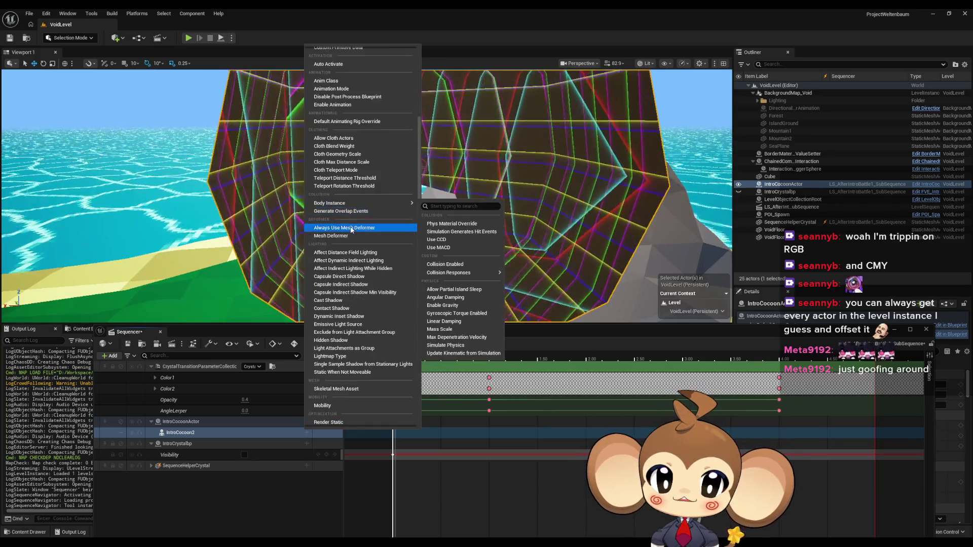
scroll(352, 230, "down", 9)
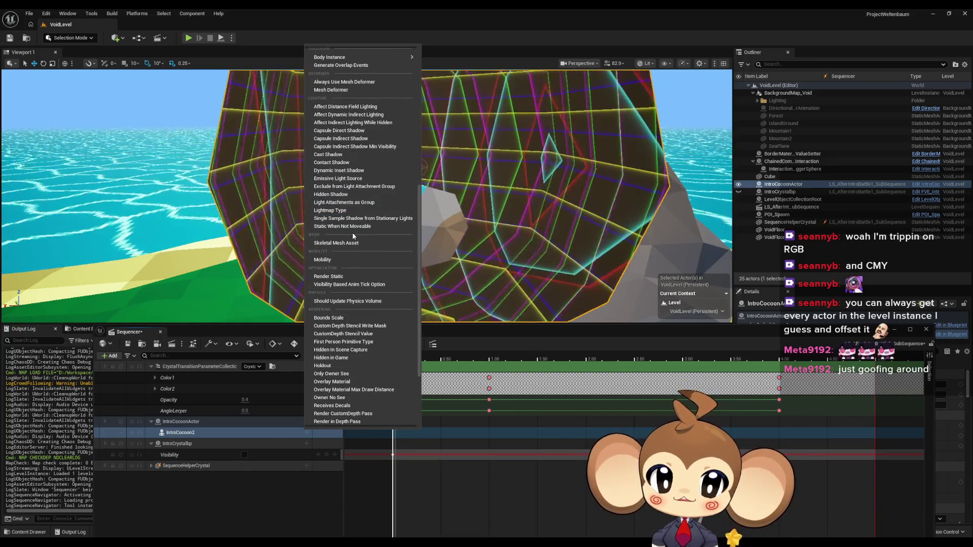
scroll(355, 241, "down", 7)
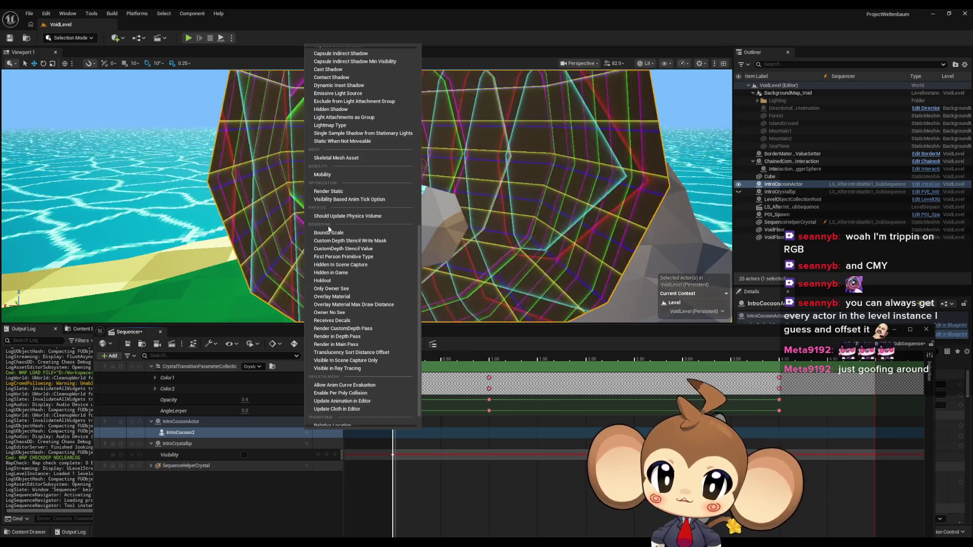
scroll(329, 230, "down", 2)
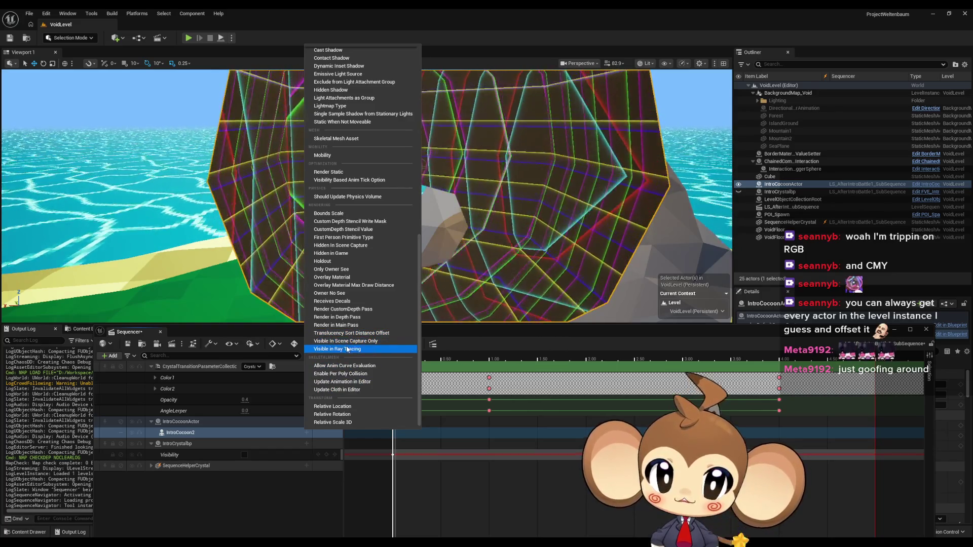
key("Escape")
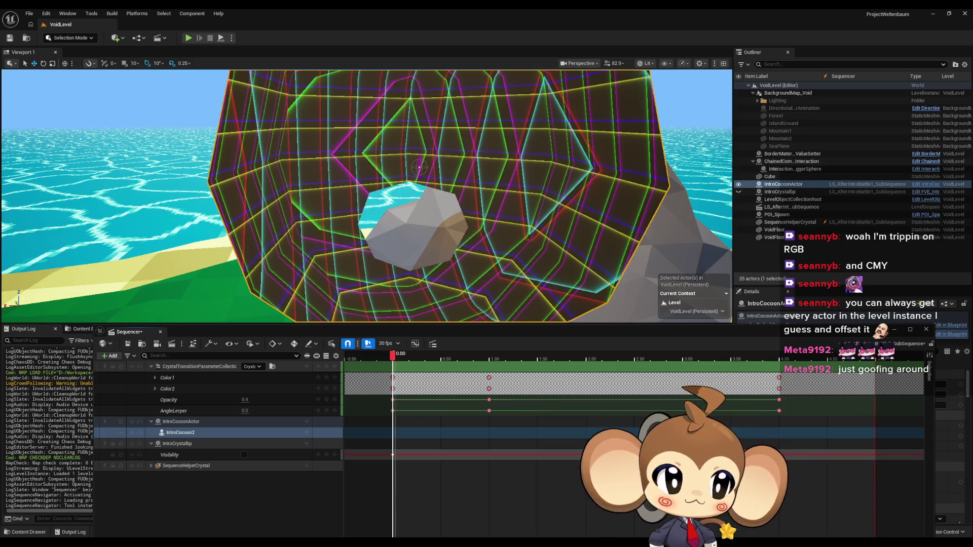
mouse_move(682, 187)
left_mouse_down()
mouse_move(522, 181)
mouse_move(503, 195)
left_mouse_up()
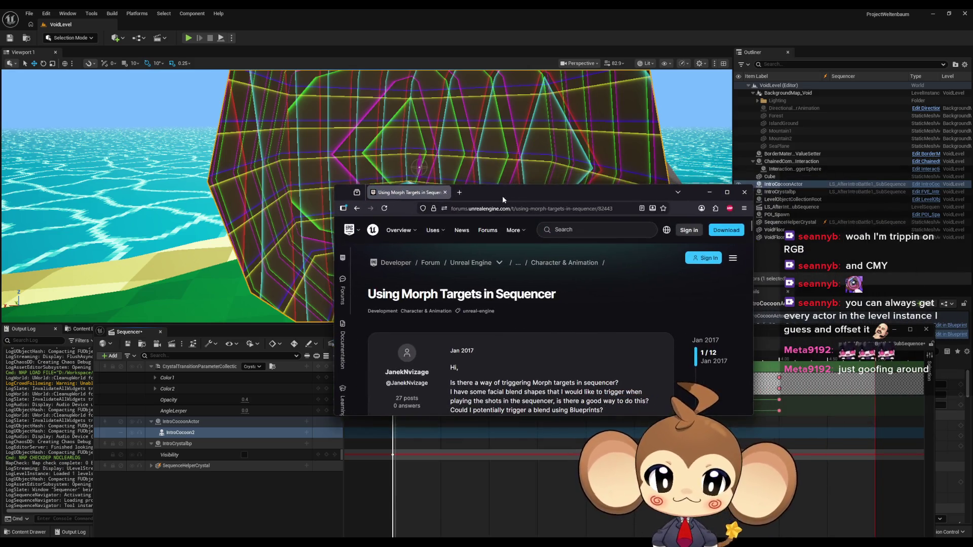
Maximize the forum thread and read the replies about morph target animation.
double_click(503, 196)
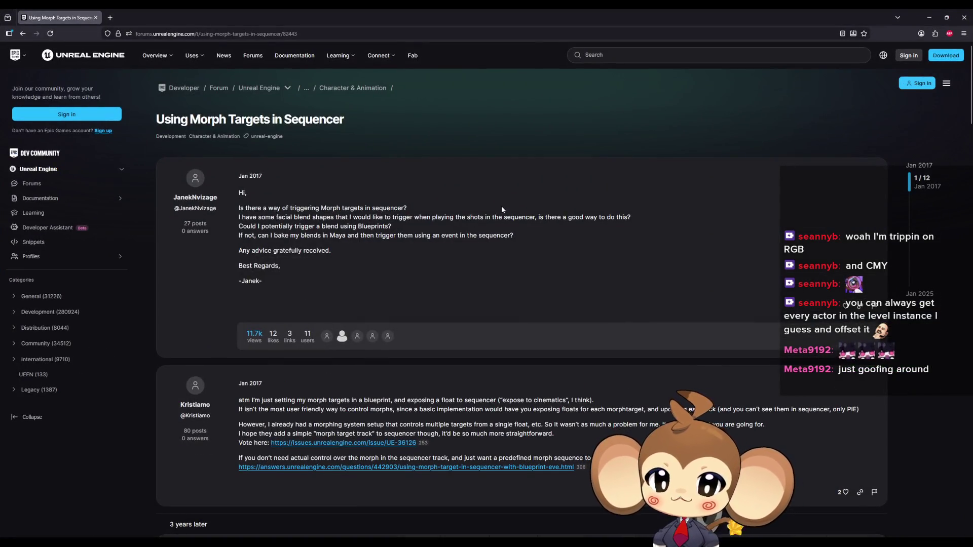
scroll(500, 205, "down", 3)
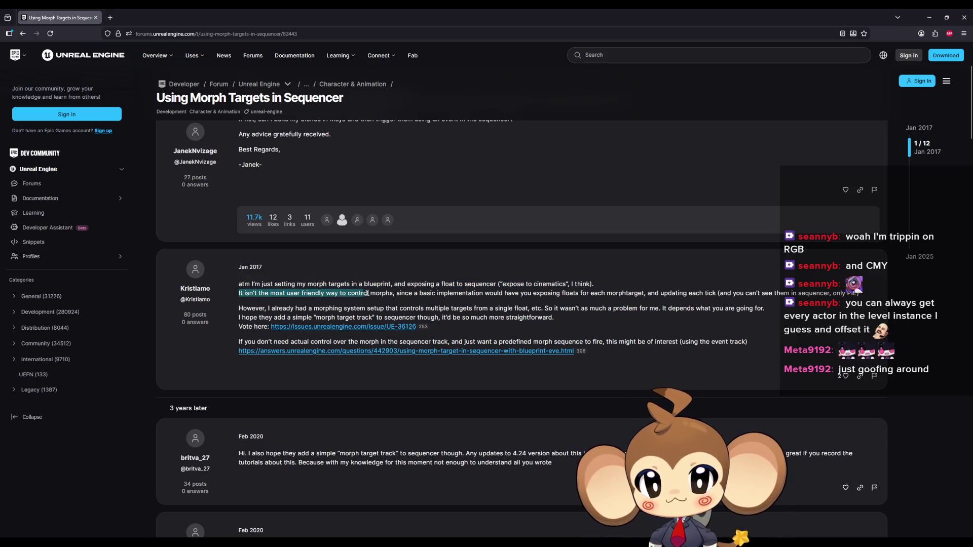
left_click_drag(324, 306, 330, 308)
scroll(293, 359, "down", 3)
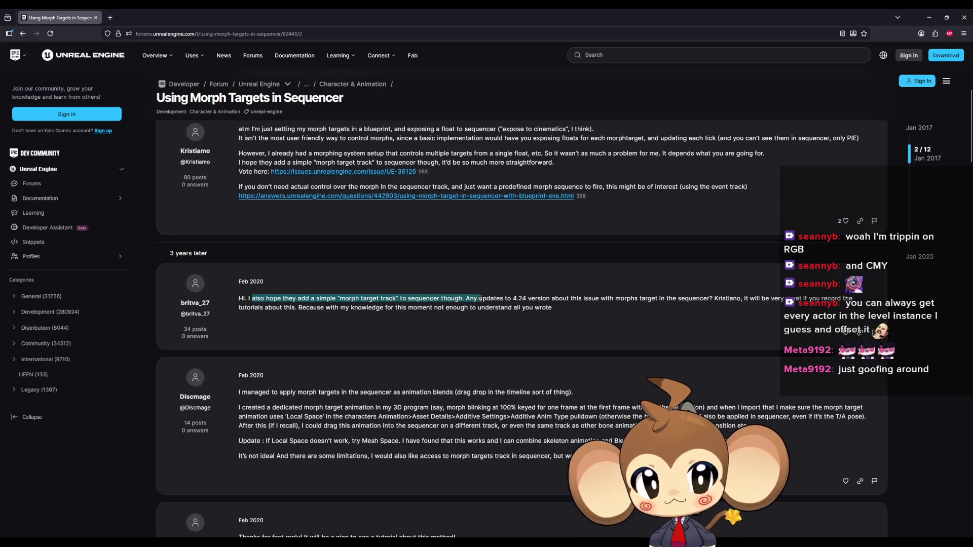
scroll(263, 381, "down", 1)
left_click(279, 354)
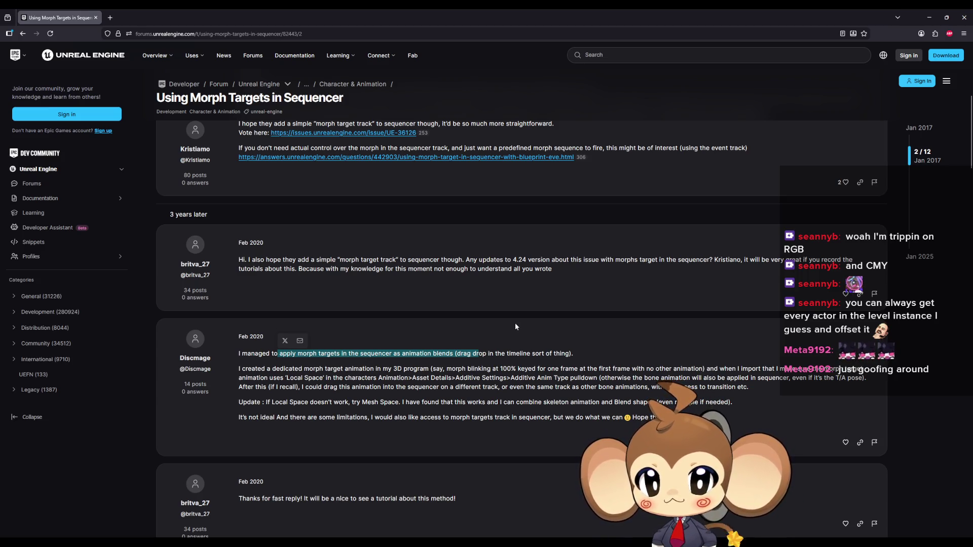
left_click_drag(303, 369, 425, 370)
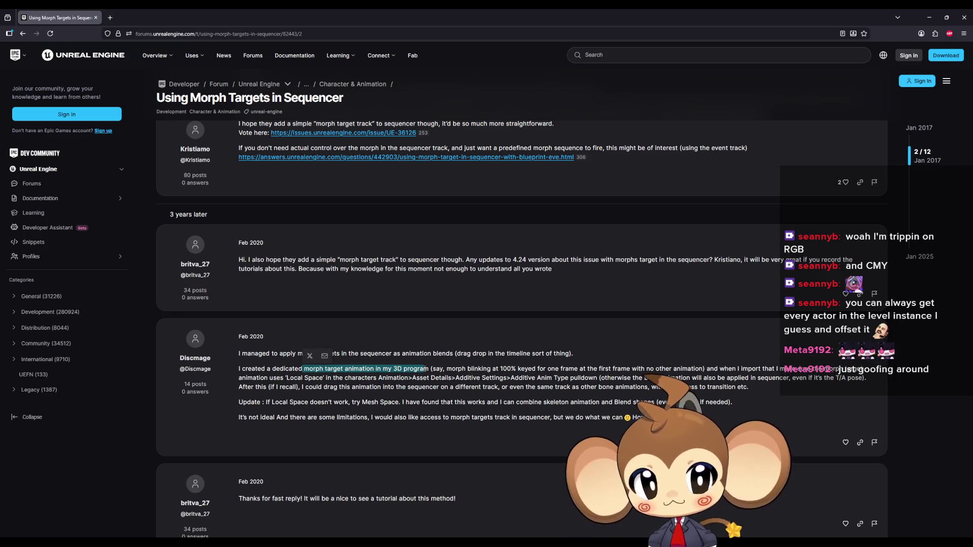
scroll(287, 383, "down", 2)
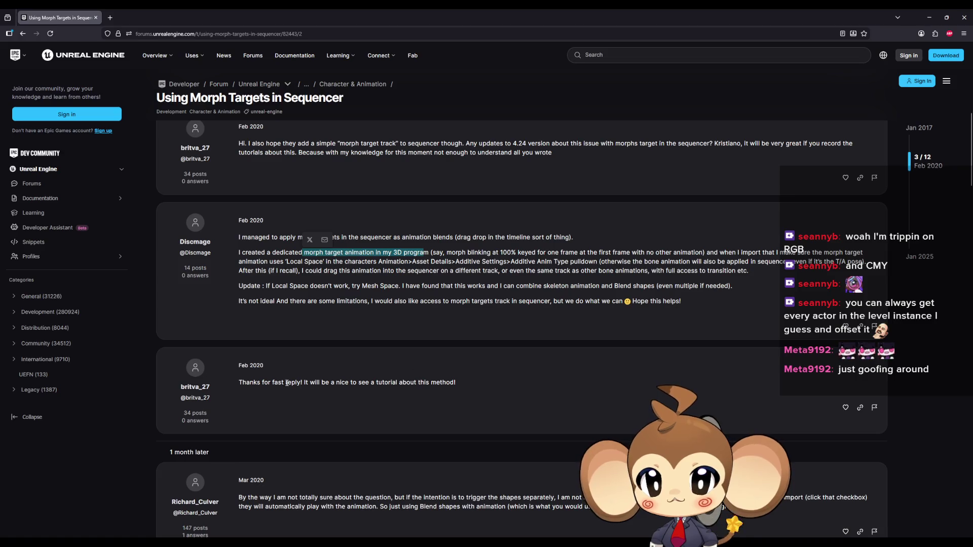
scroll(327, 378, "down", 3)
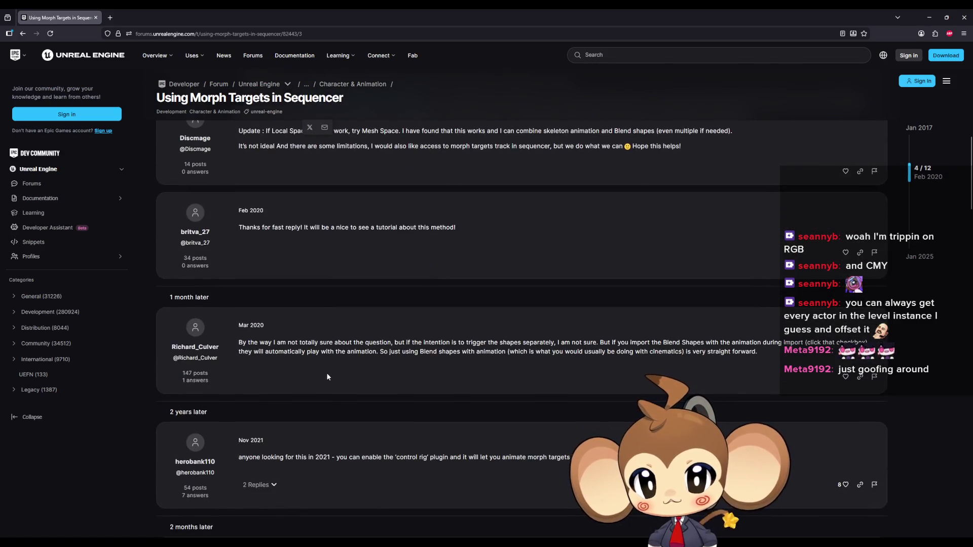
Read the 2020 and 2021 replies on triggering shapes and control rig, then open IntroCocoonActor.
left_click_drag(276, 342, 354, 343)
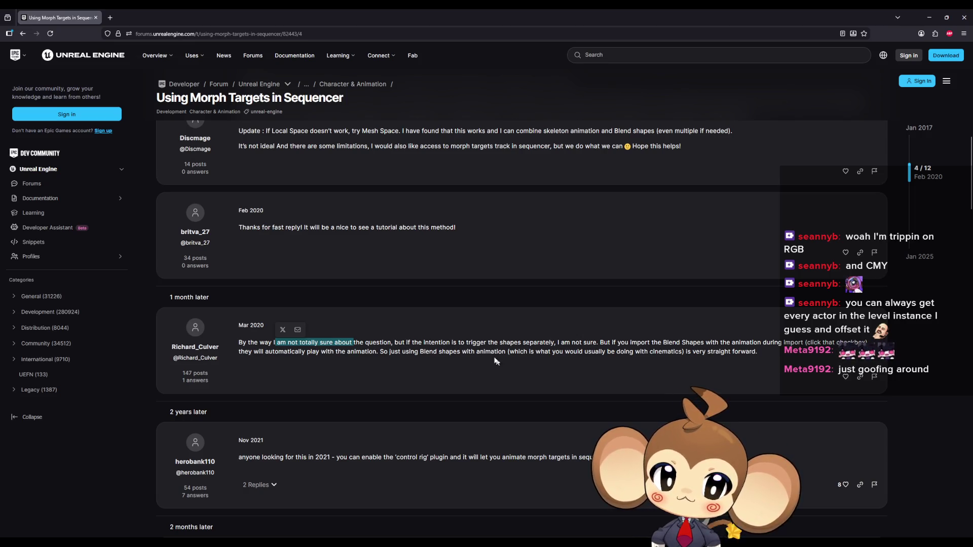
mouse_move(480, 344)
left_mouse_down()
mouse_move(573, 352)
mouse_move(668, 343)
left_mouse_up()
scroll(377, 373, "down", 3)
left_click_drag(274, 302, 391, 306)
scroll(392, 308, "down", 2)
left_click_drag(263, 301, 335, 303)
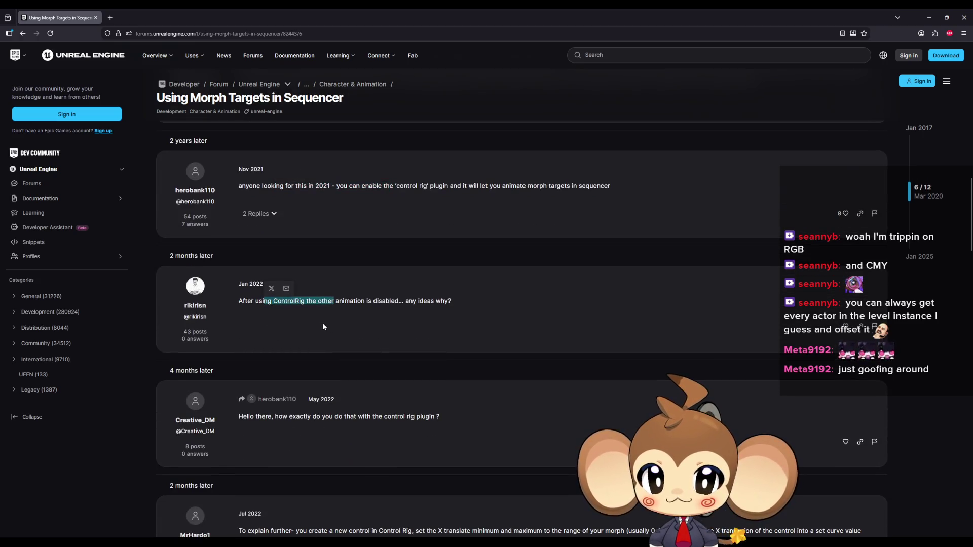
scroll(322, 327, "down", 2)
left_click_drag(258, 301, 335, 303)
scroll(352, 318, "down", 2)
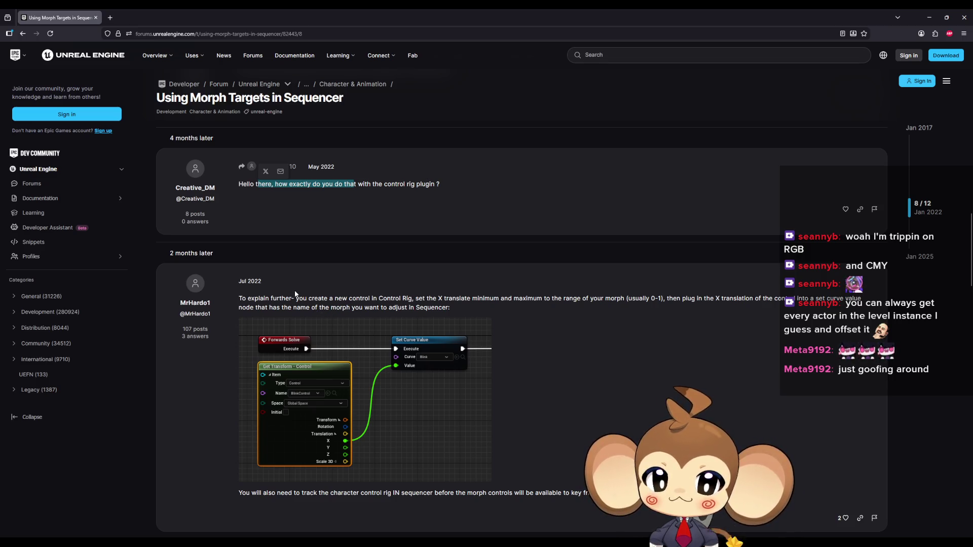
scroll(296, 294, "down", 5)
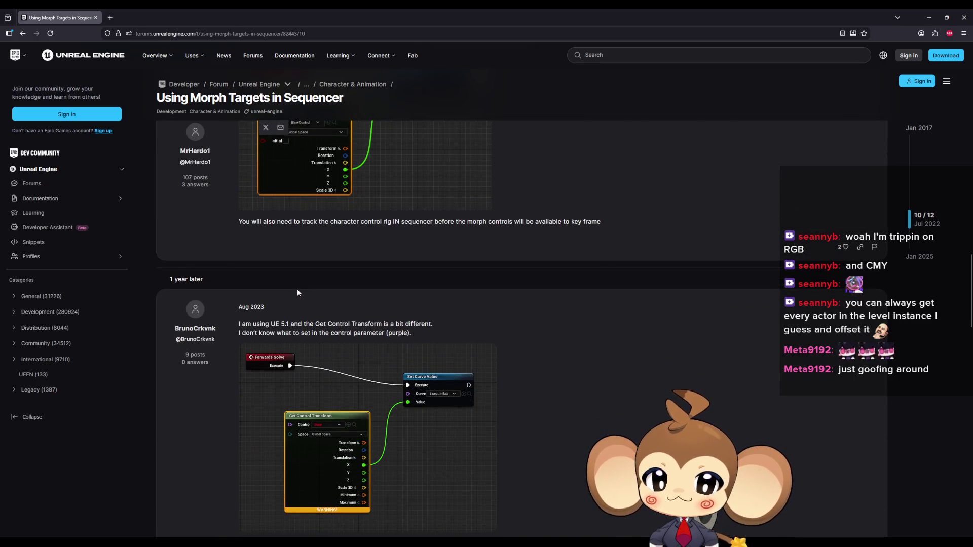
scroll(298, 291, "down", 10)
scroll(304, 290, "down", 11)
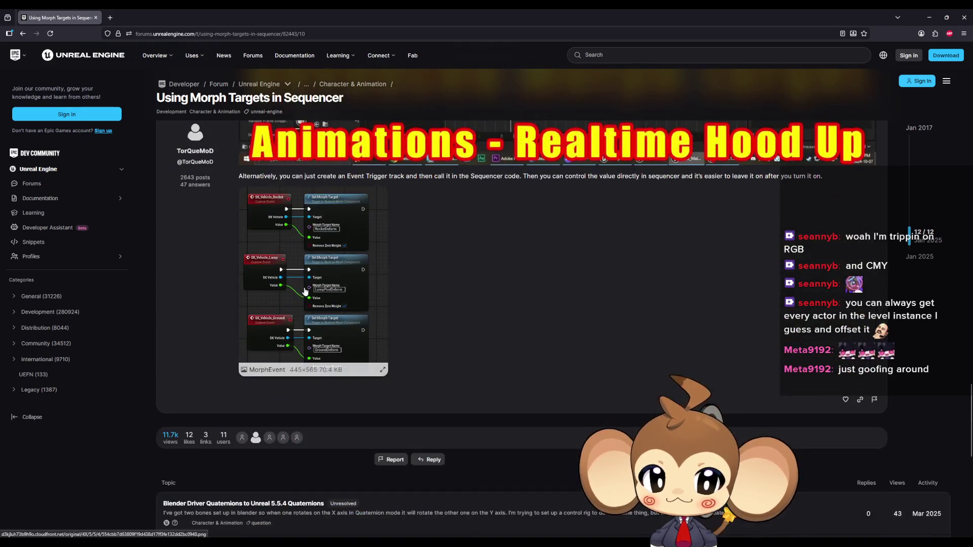
scroll(449, 296, "up", 5)
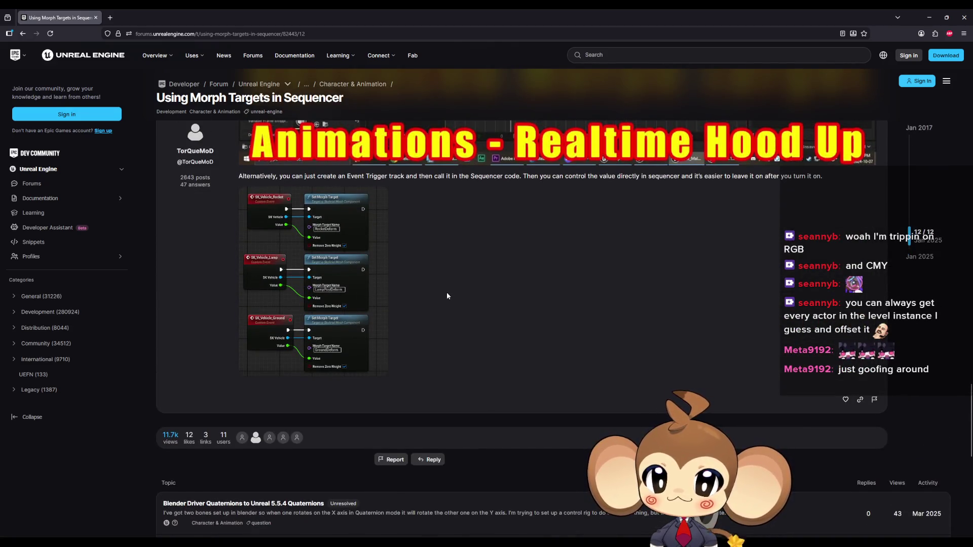
scroll(445, 291, "down", 10)
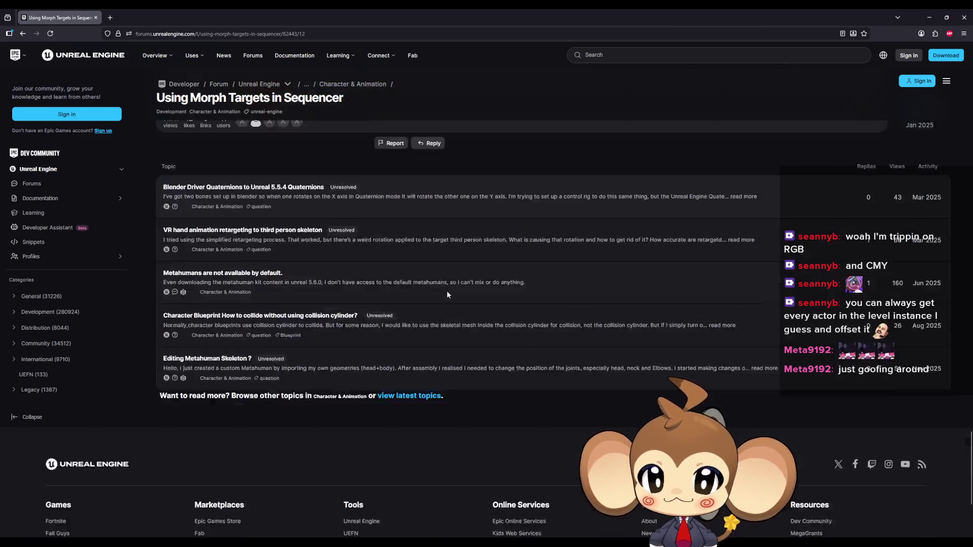
scroll(447, 288, "up", 10)
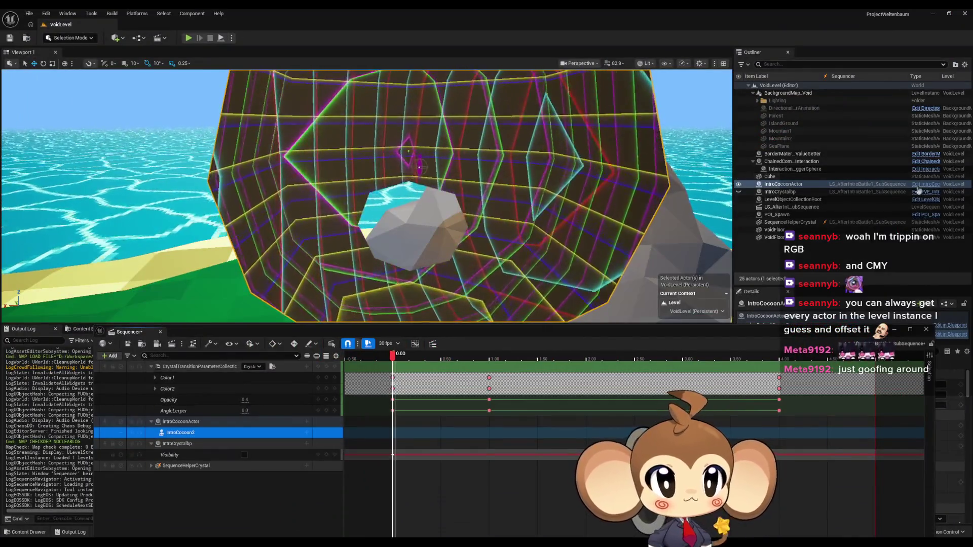
left_click(925, 187)
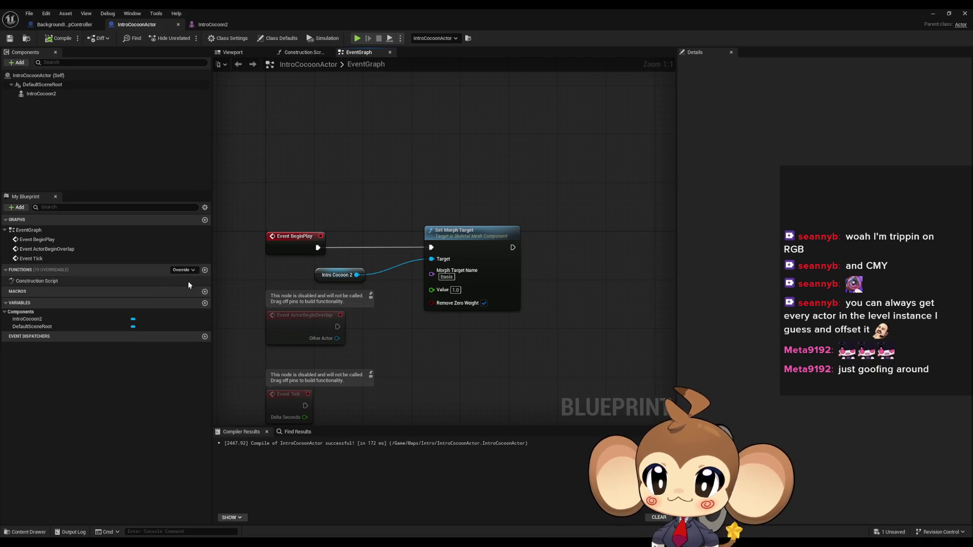
Create a MorphTarget function with a float input named Target.
left_click(205, 270)
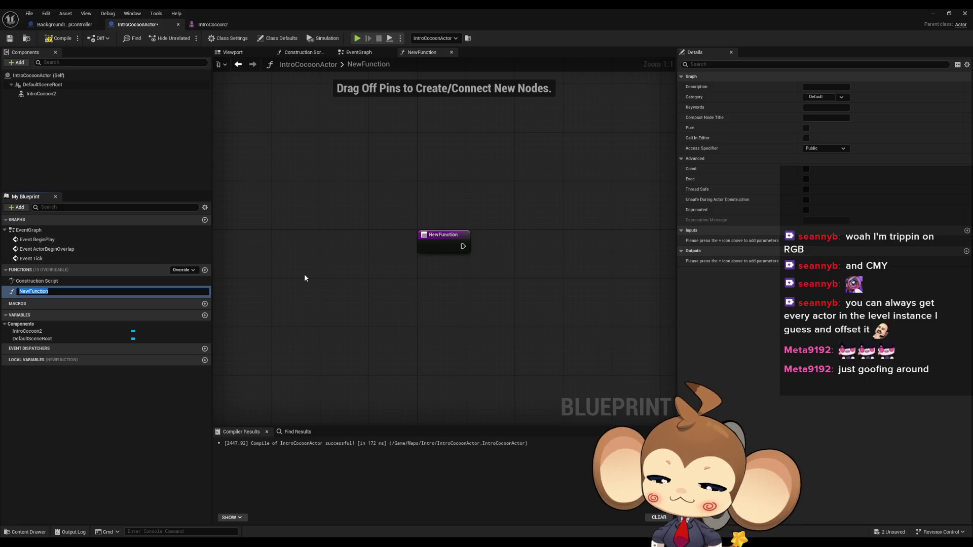
type("Morp")
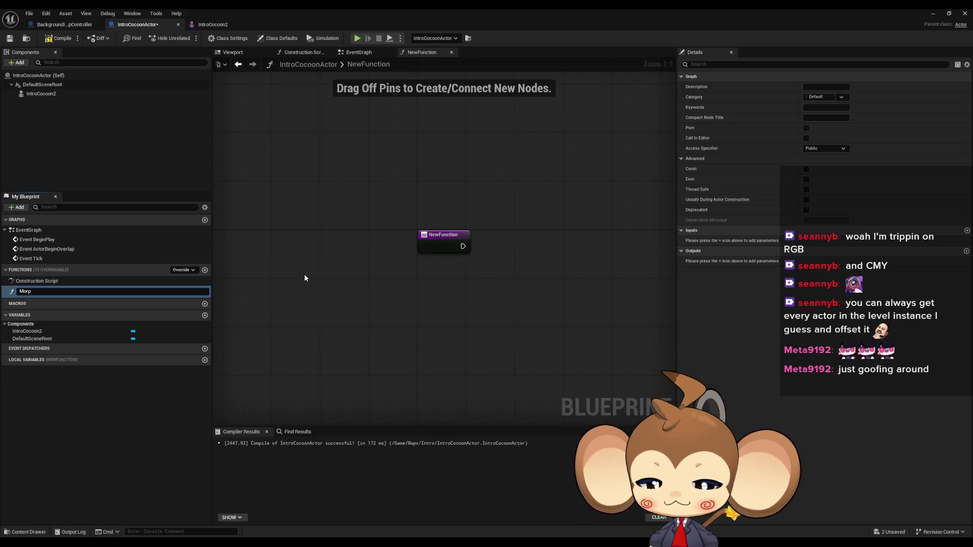
type("et")
key("Return")
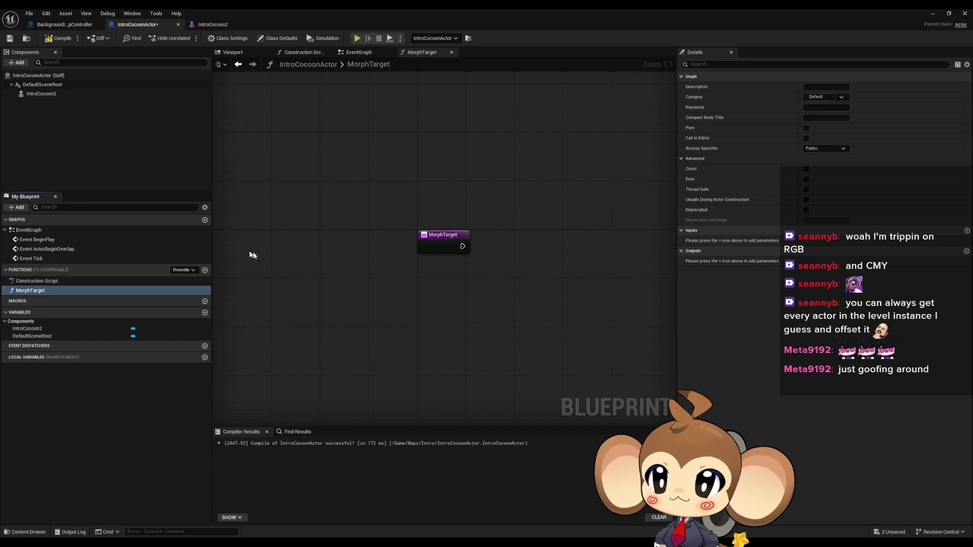
left_click(967, 231)
left_click(840, 241)
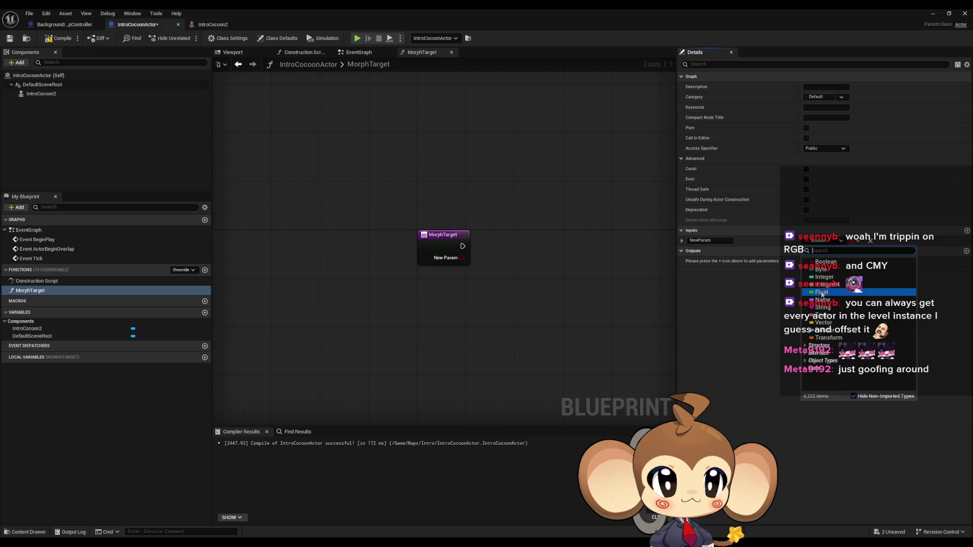
left_click(821, 292)
left_click(721, 241)
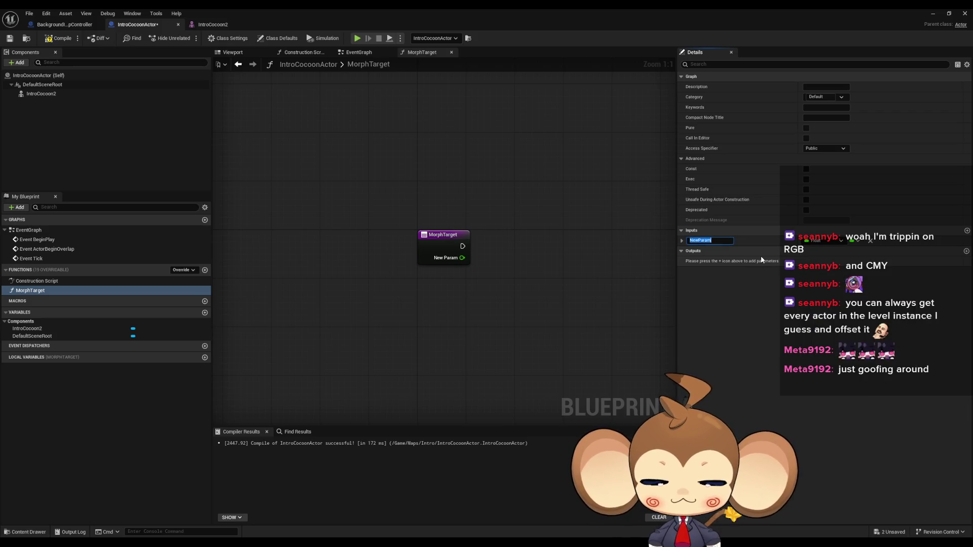
type("Target")
key("Return")
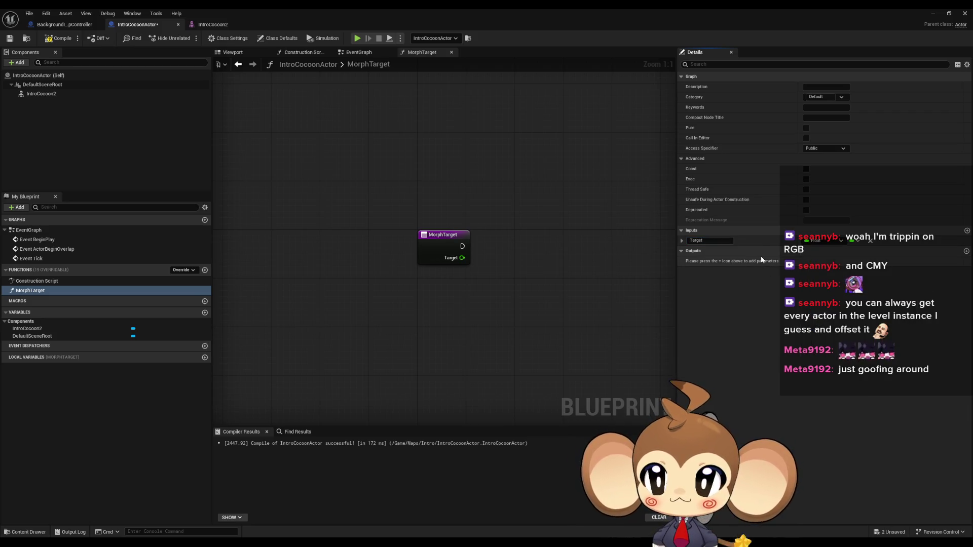
Add an Intro Cocoon 2 getter feeding a new Set Morph Target node.
left_click_drag(35, 330, 438, 295)
left_click(398, 310)
type("morp tar")
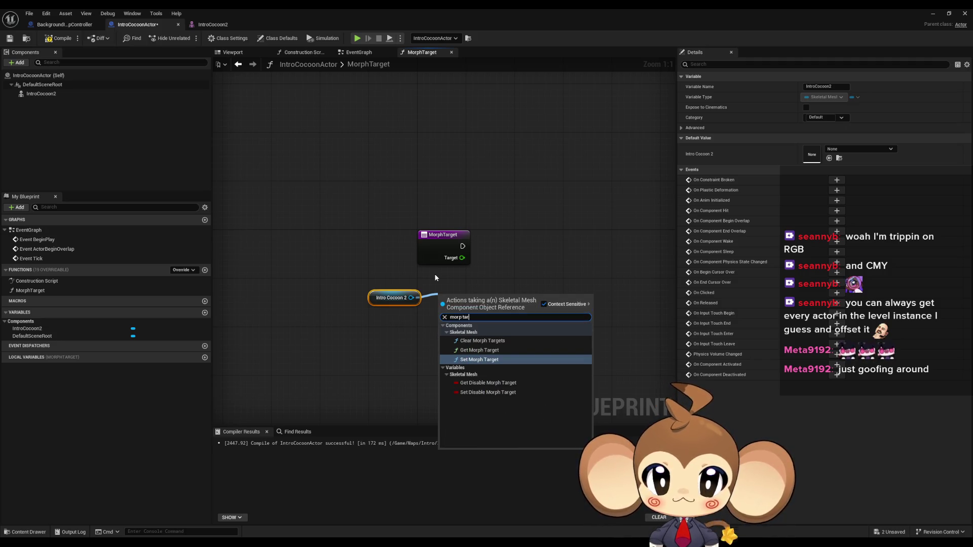
key("Return")
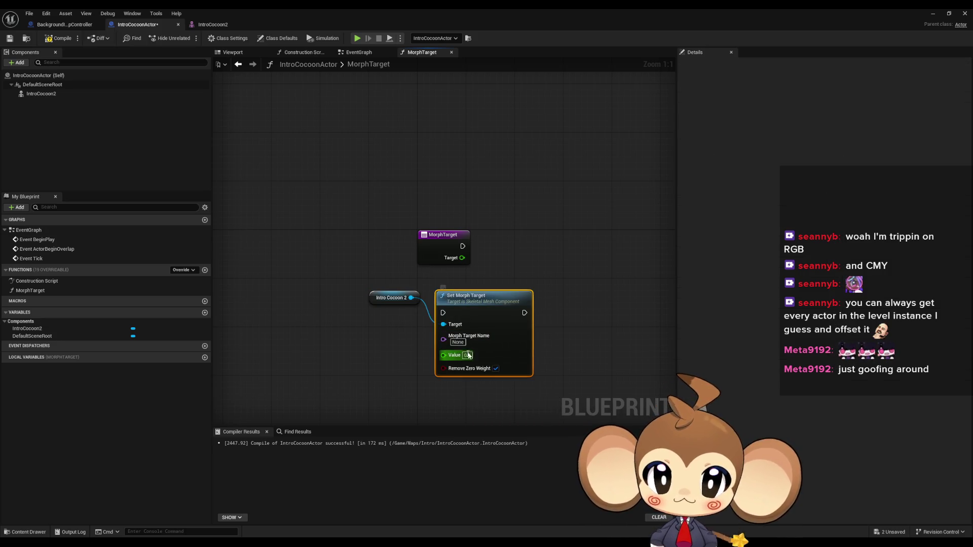
Wire Target into Set Morph Target's Value, set morph name Basis, and tidy the nodes.
mouse_move(442, 355)
left_mouse_down()
mouse_move(476, 276)
mouse_move(462, 257)
mouse_move(450, 311)
mouse_move(496, 242)
left_mouse_up()
left_click(499, 274)
type("Bas")
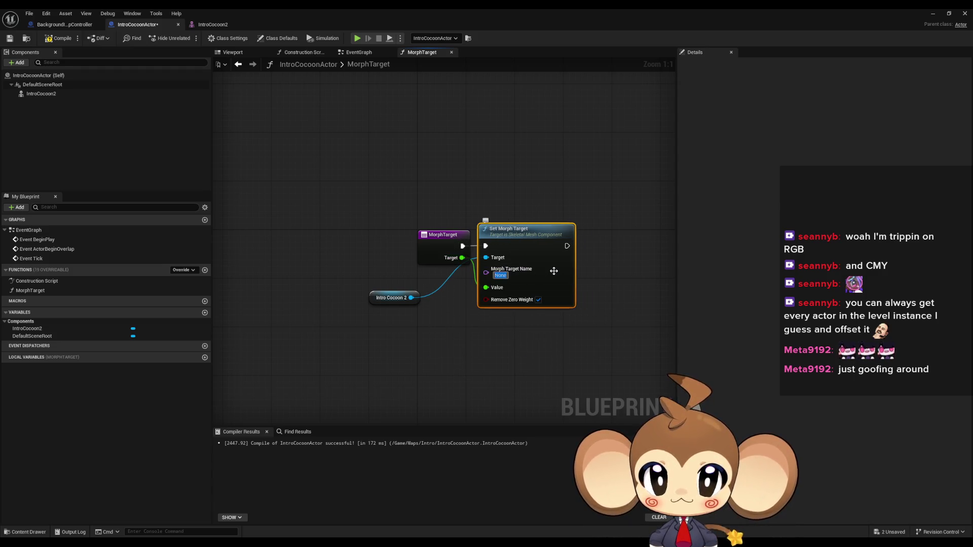
type("is")
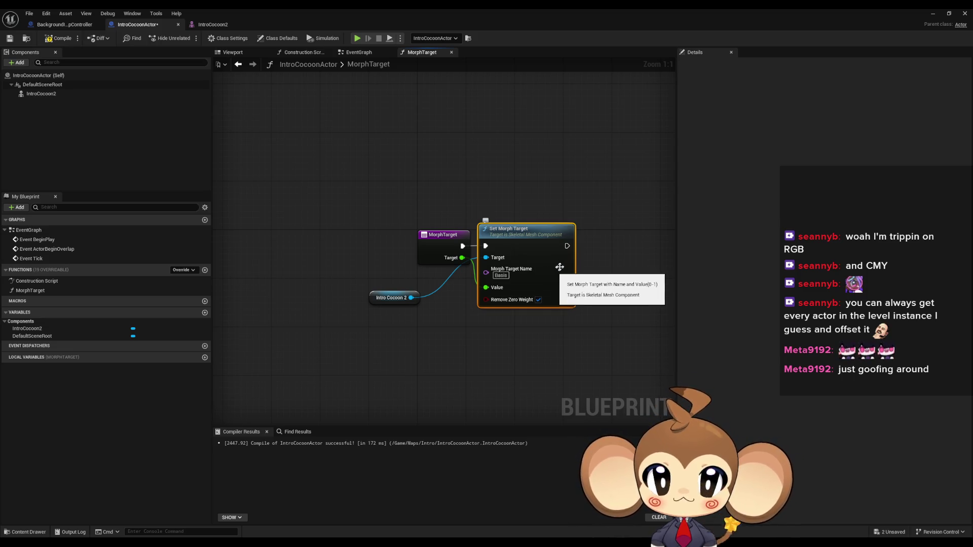
left_click(431, 361)
left_click(374, 298)
left_click_drag(374, 298, 416, 280)
left_click(412, 304)
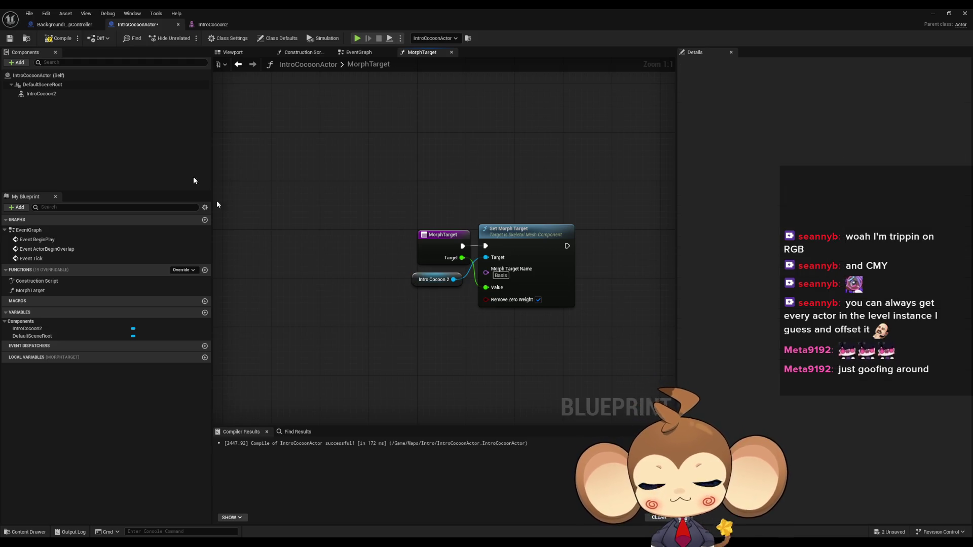
Review MorphTarget's advanced properties, compile the blueprint, and bring Sequencer to the front.
left_click(441, 250)
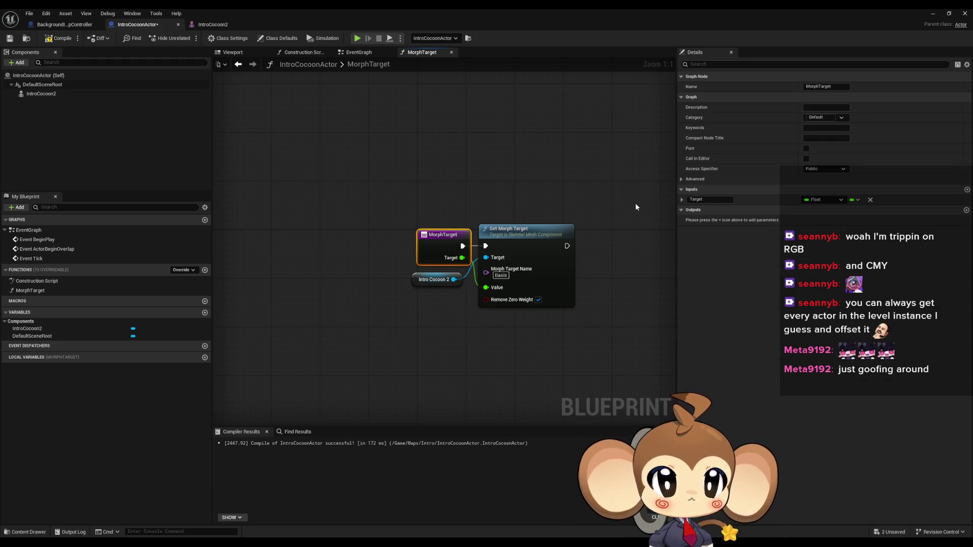
left_click(681, 179)
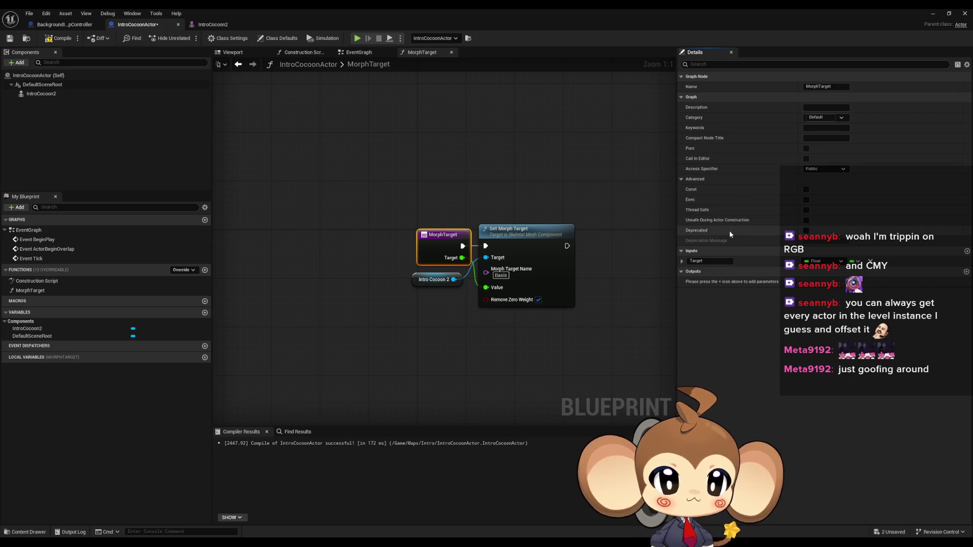
mouse_move(702, 223)
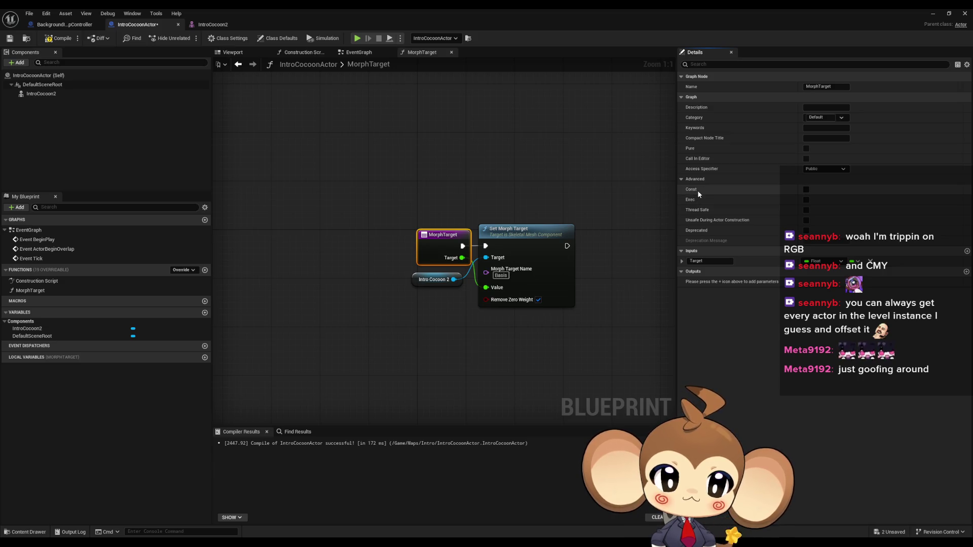
mouse_move(702, 160)
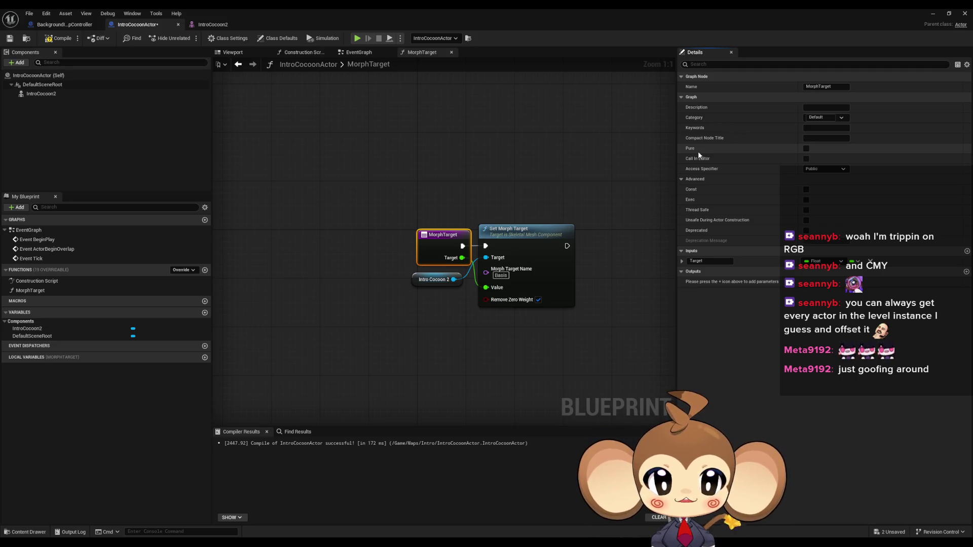
left_click(56, 38)
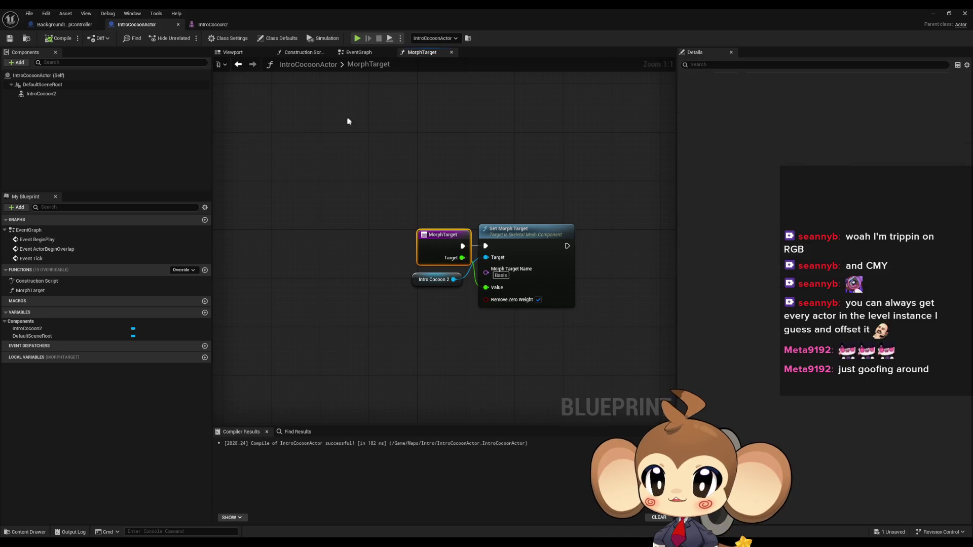
mouse_move(399, 542)
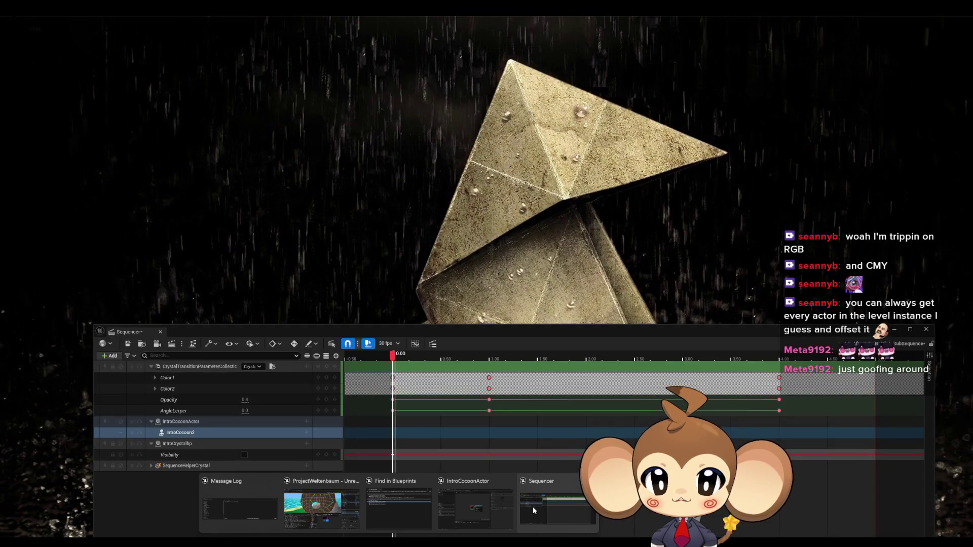
left_click(533, 506)
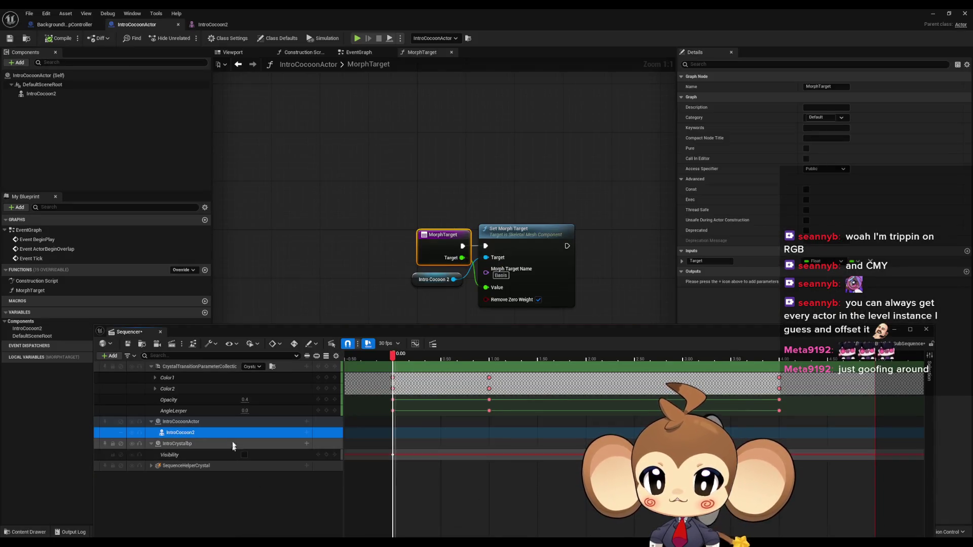
left_click(306, 433)
scroll(353, 417, "down", 3)
scroll(354, 416, "down", 3)
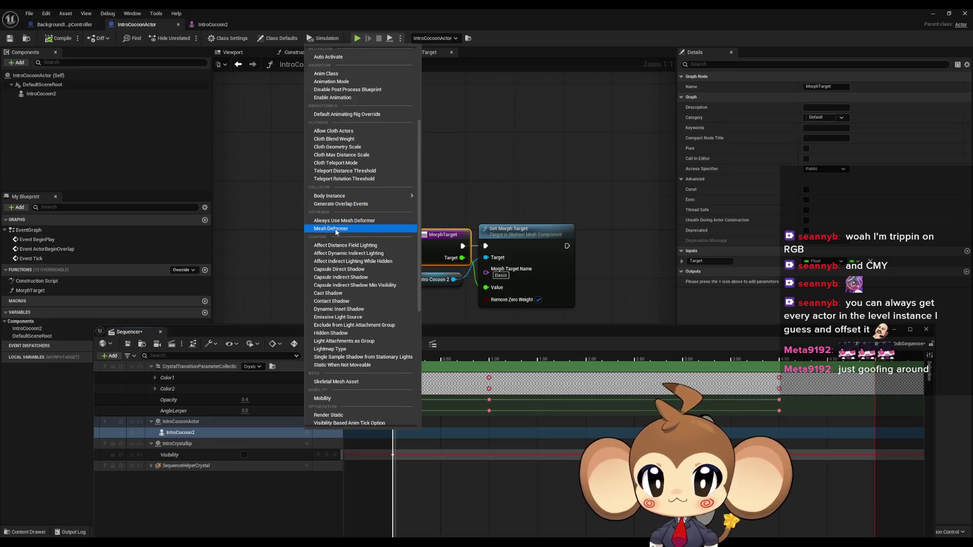
scroll(370, 233, "up", 3)
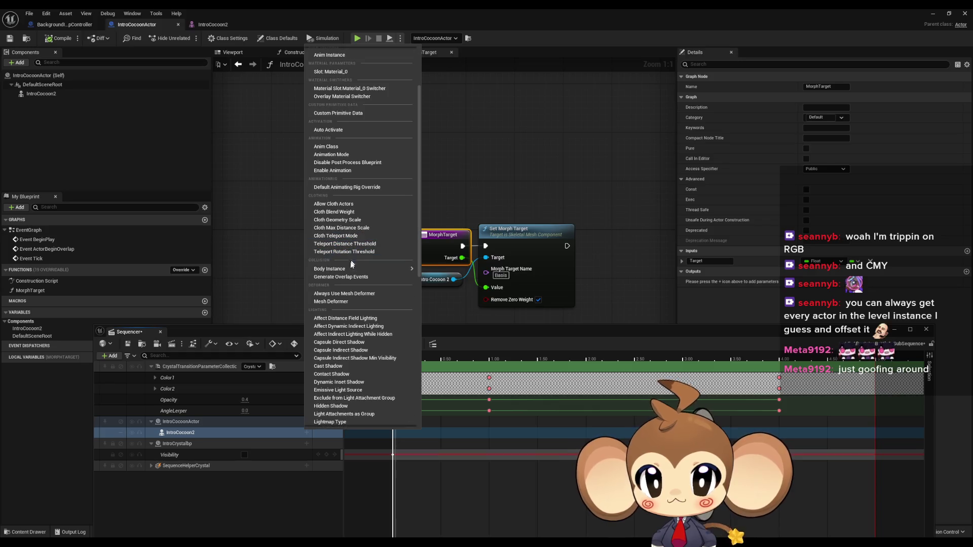
scroll(349, 280, "up", 3)
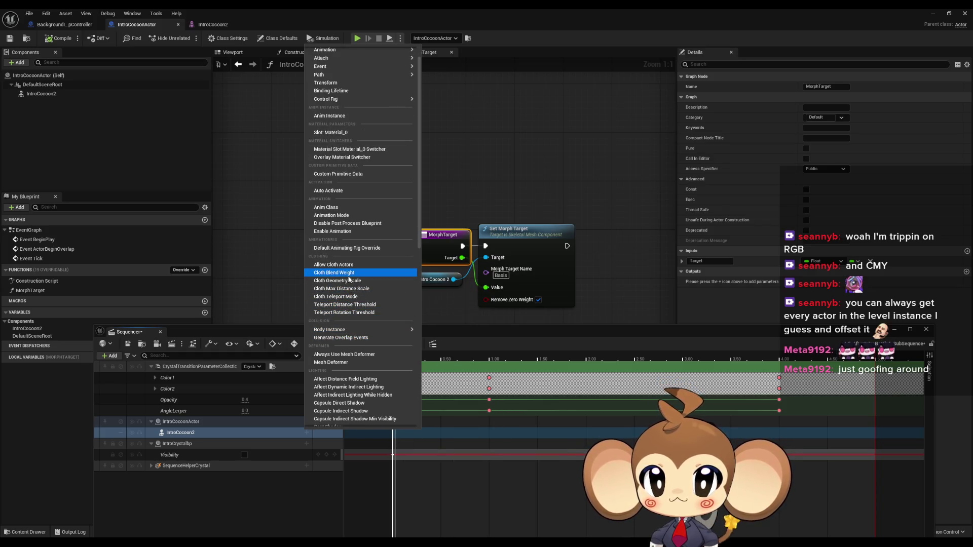
scroll(349, 278, "up", 2)
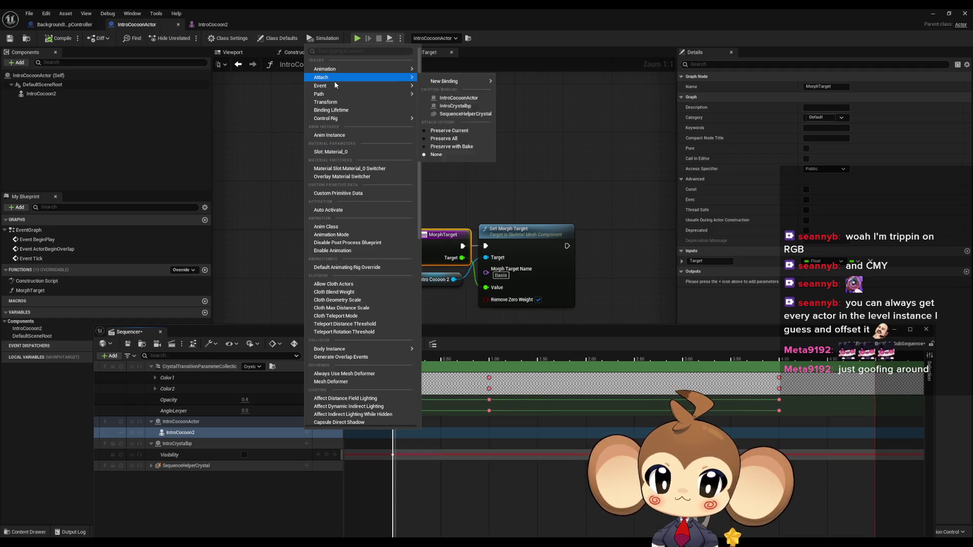
mouse_move(336, 86)
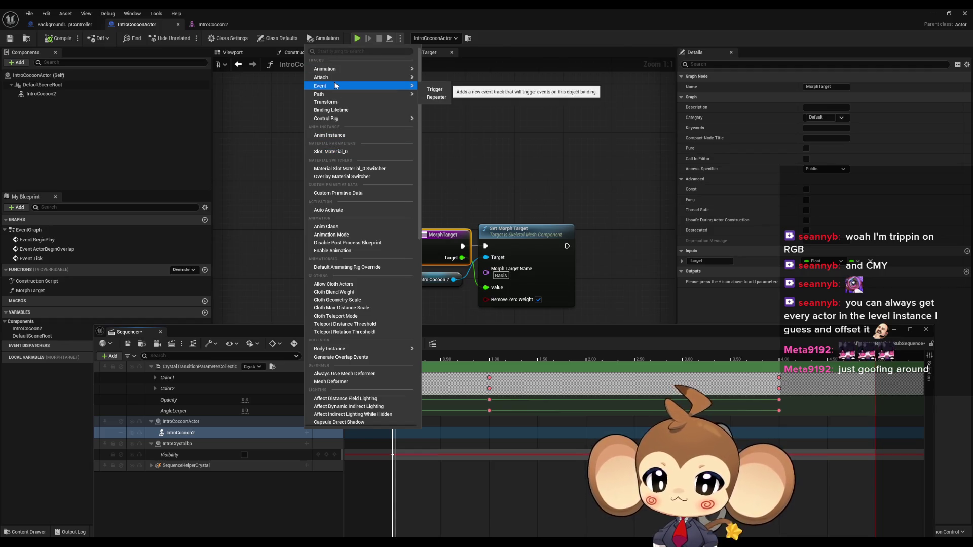
left_click(190, 433)
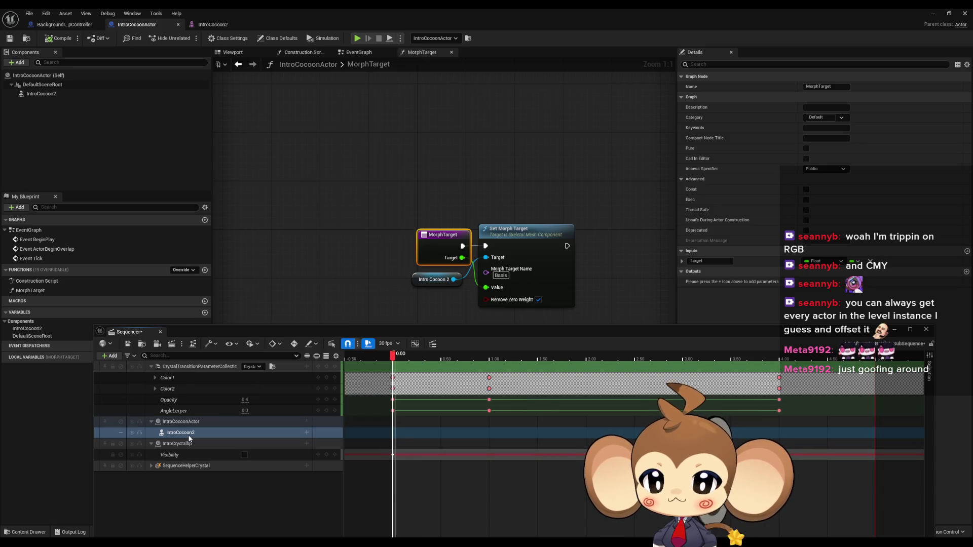
left_click(306, 422)
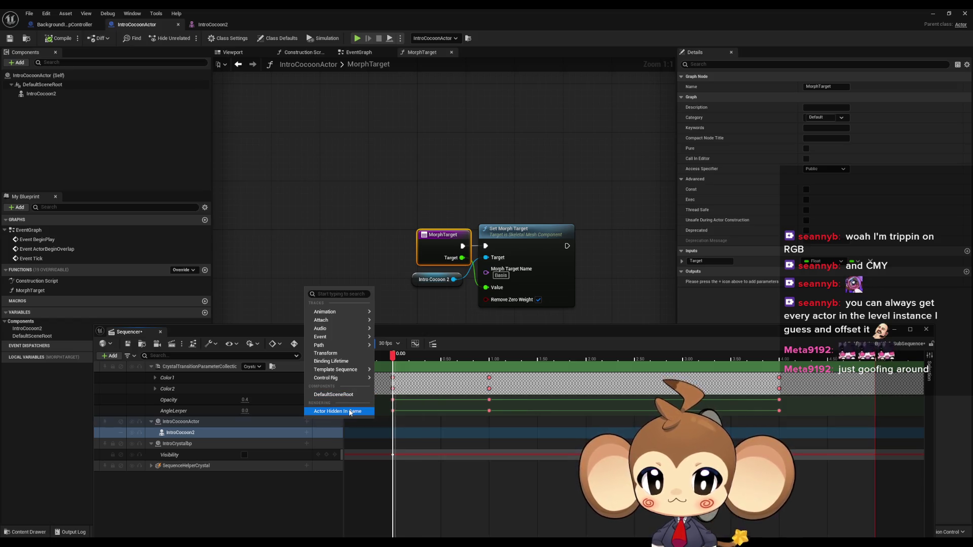
mouse_move(342, 384)
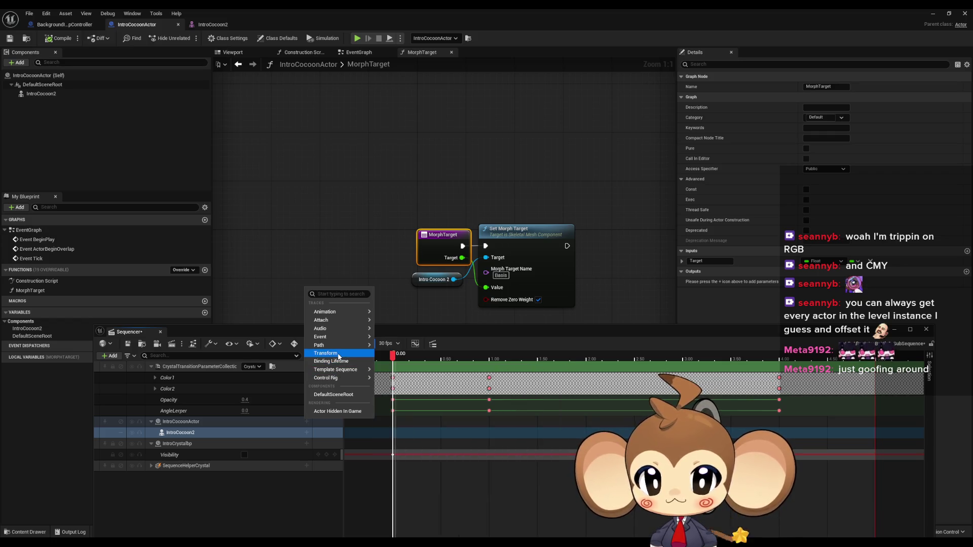
mouse_move(333, 332)
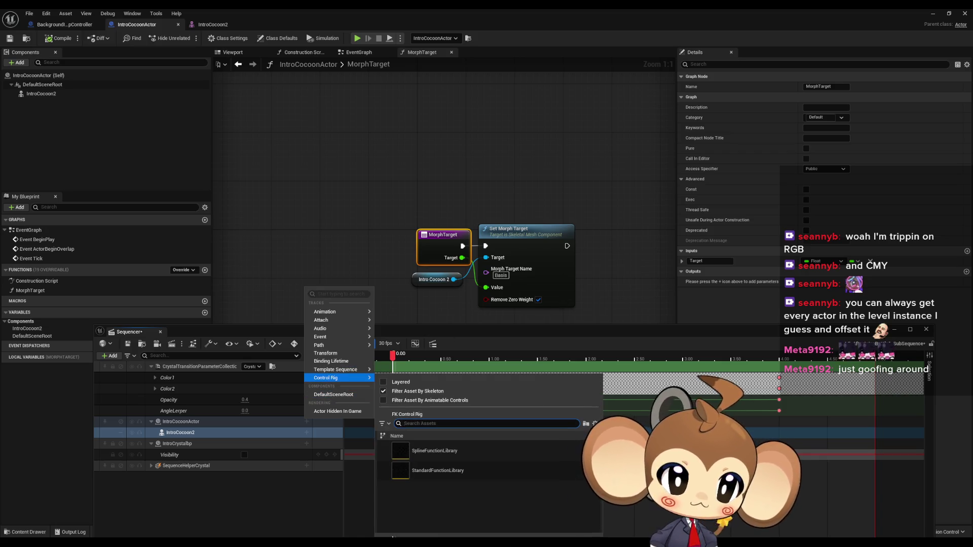
key("Escape")
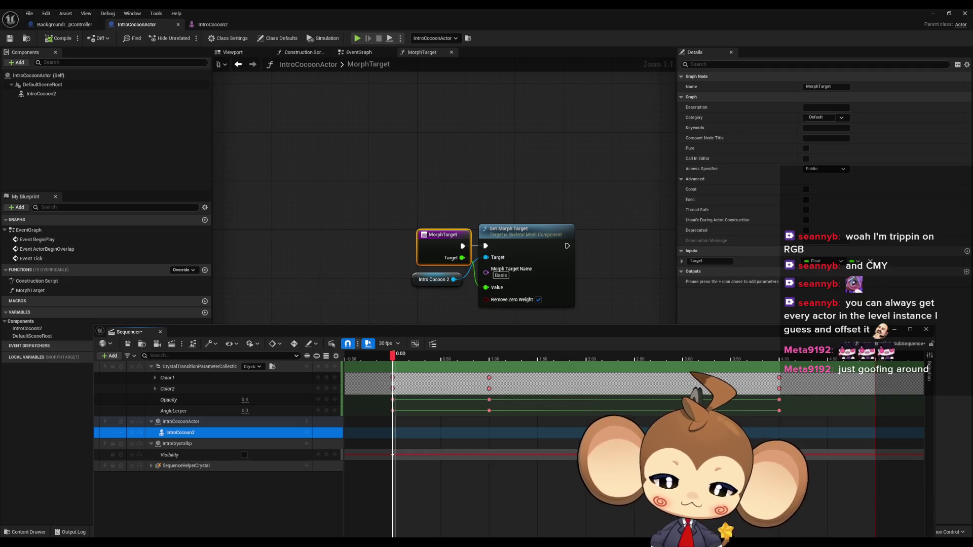
key("alt+Tab")
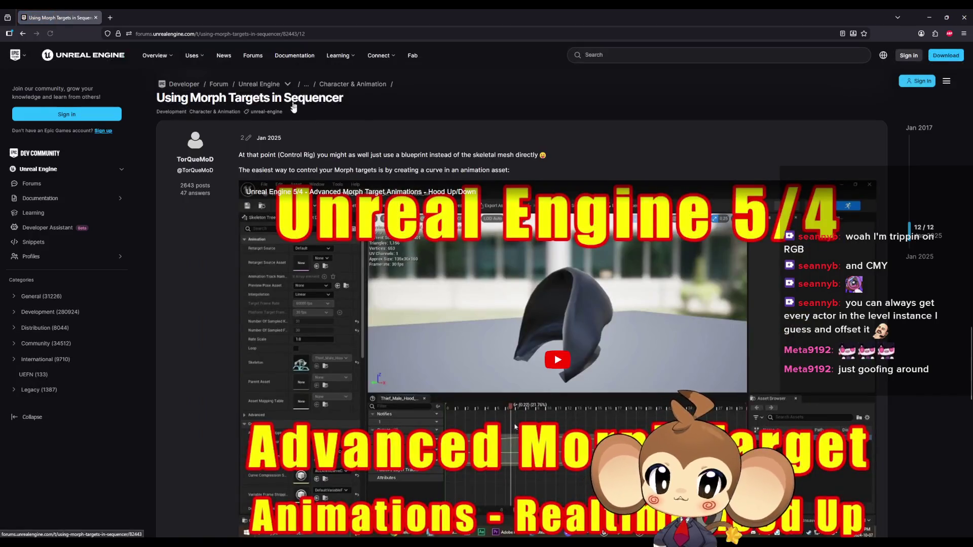
Review the forum reply suggesting an Event Trigger track calling Set Morph Target, then minimize the browser.
scroll(369, 232, "down", 10)
scroll(369, 233, "up", 4)
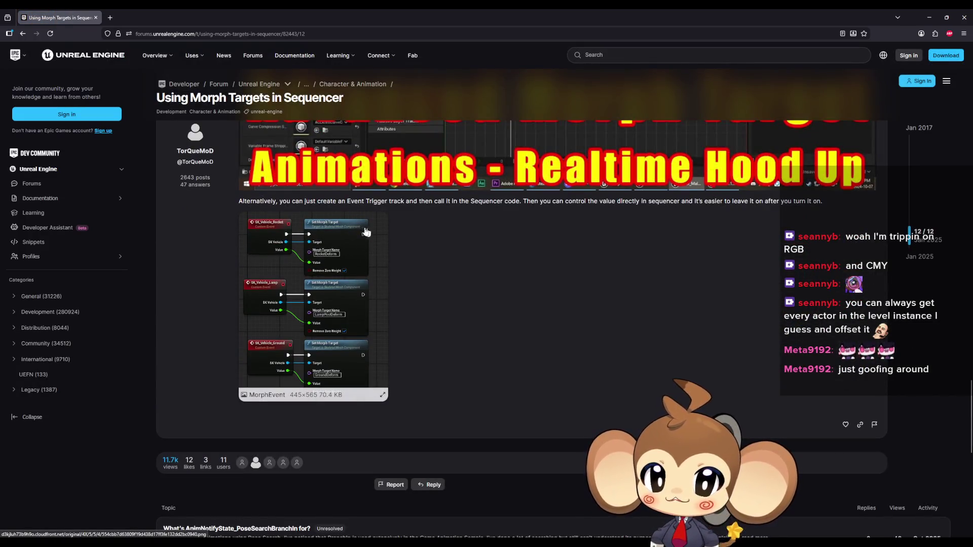
scroll(269, 228, "up", 2)
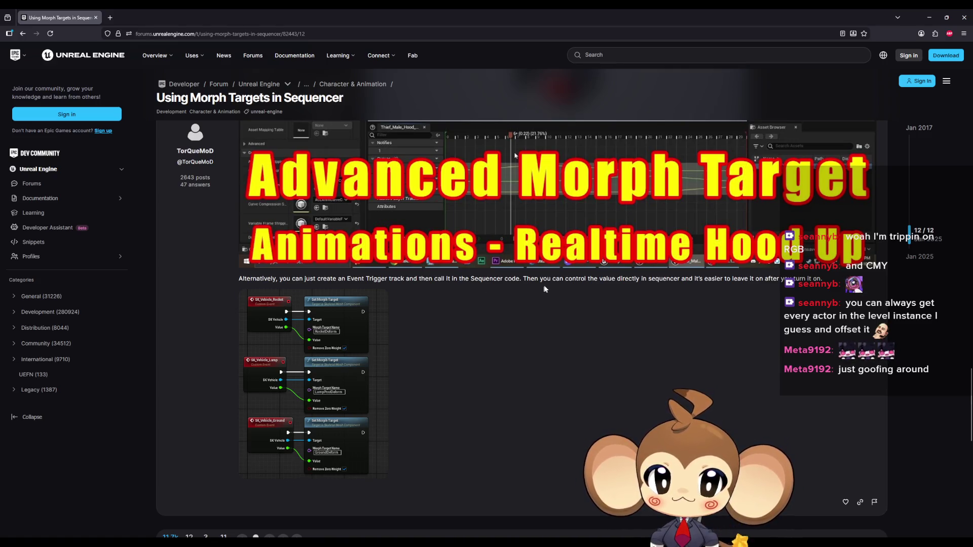
left_click(929, 17)
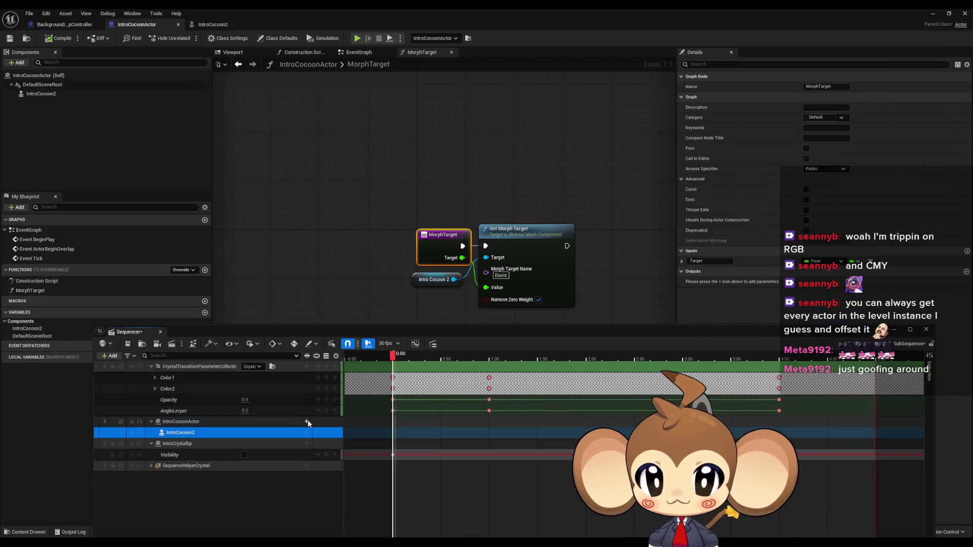
Delete the existing Events track from the Sequencer.
left_click(306, 422)
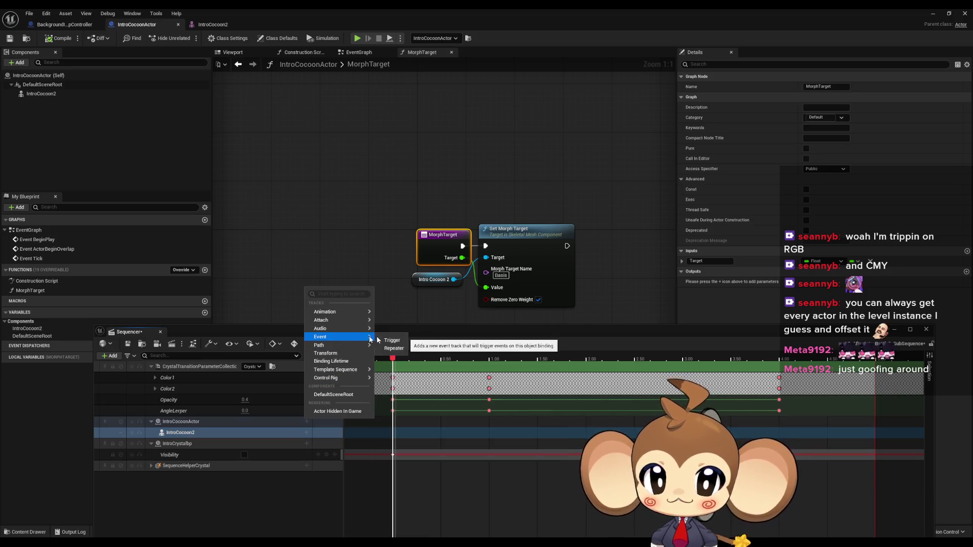
left_click(394, 340)
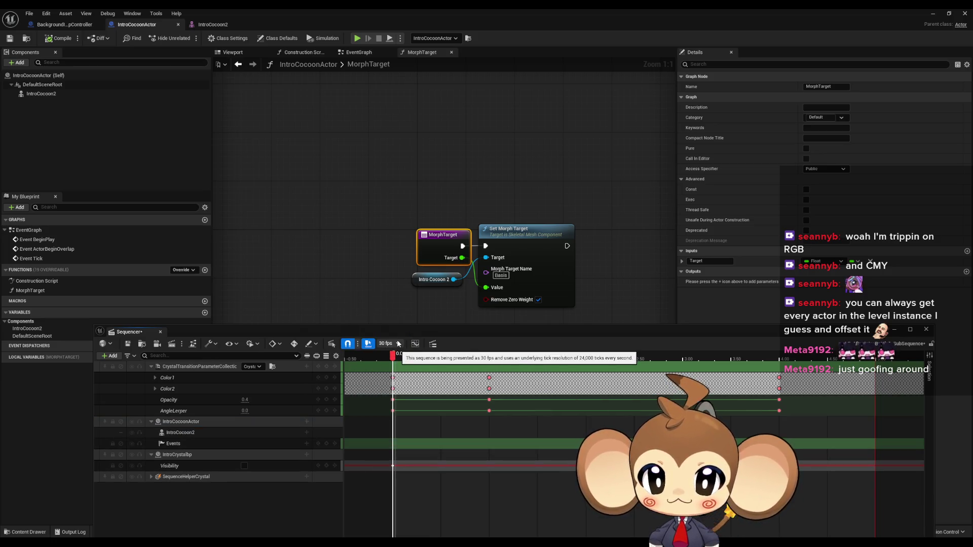
left_click(308, 445)
left_click(308, 445)
left_click(321, 455)
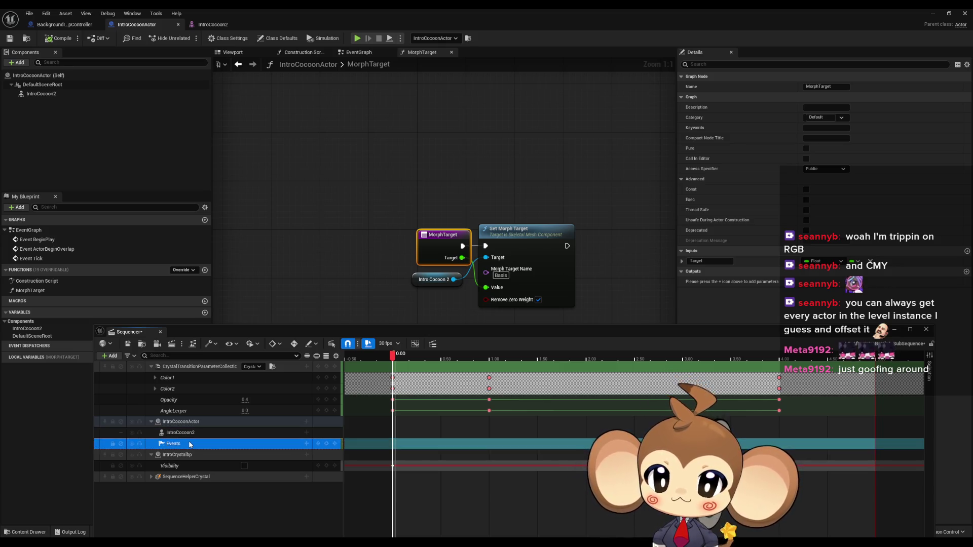
key("Delete")
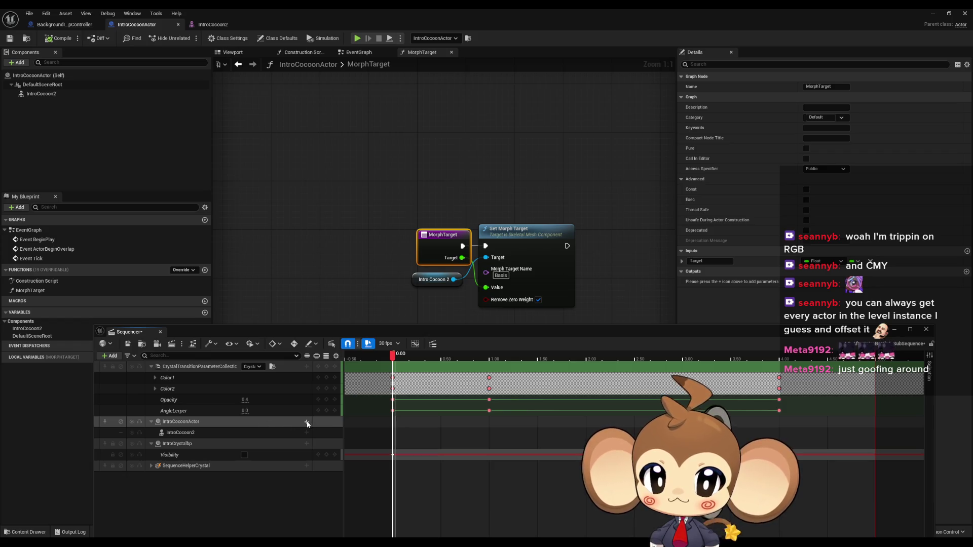
Add a new Events track to IntroCocoonActor with a repeater section spanning frames 0–150.
left_click(307, 423)
mouse_move(327, 379)
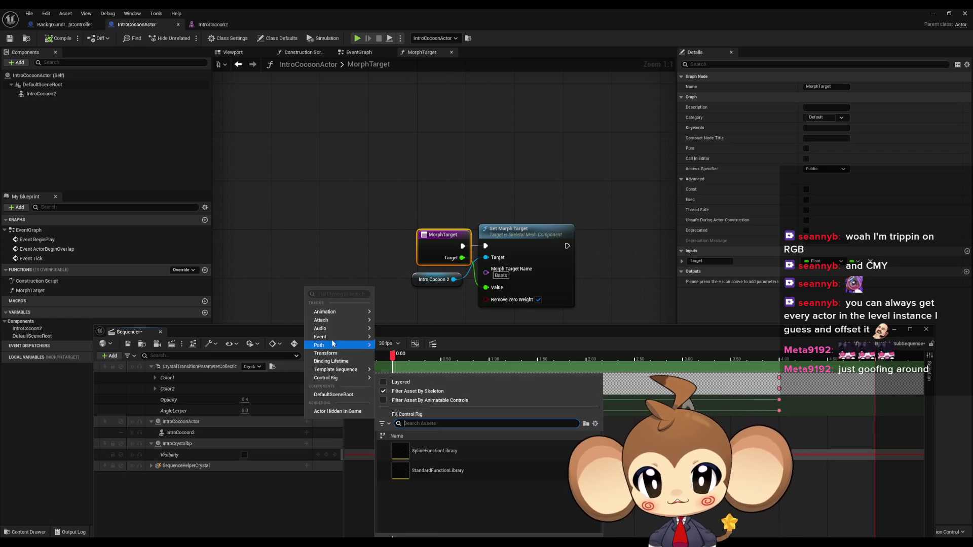
mouse_move(342, 336)
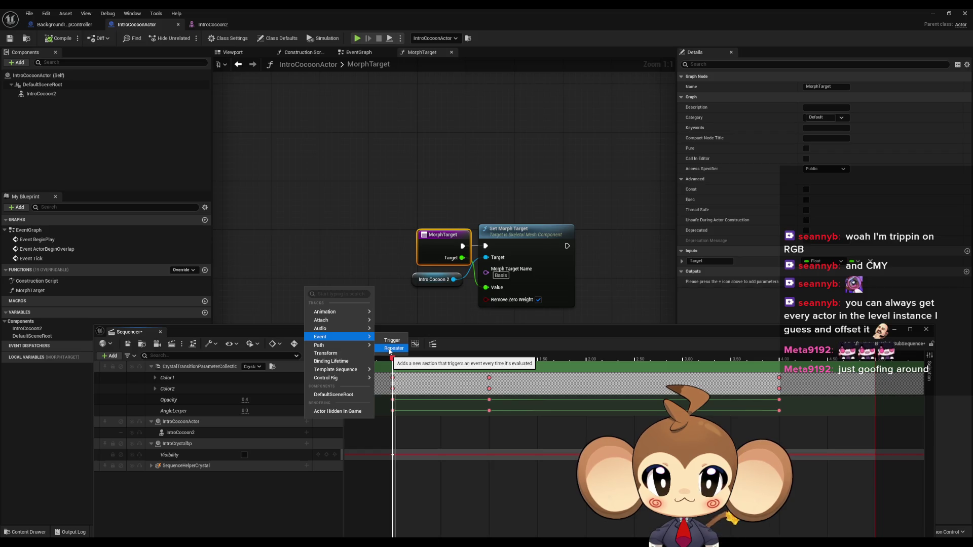
left_click(390, 350)
left_click(223, 445)
left_click(306, 444)
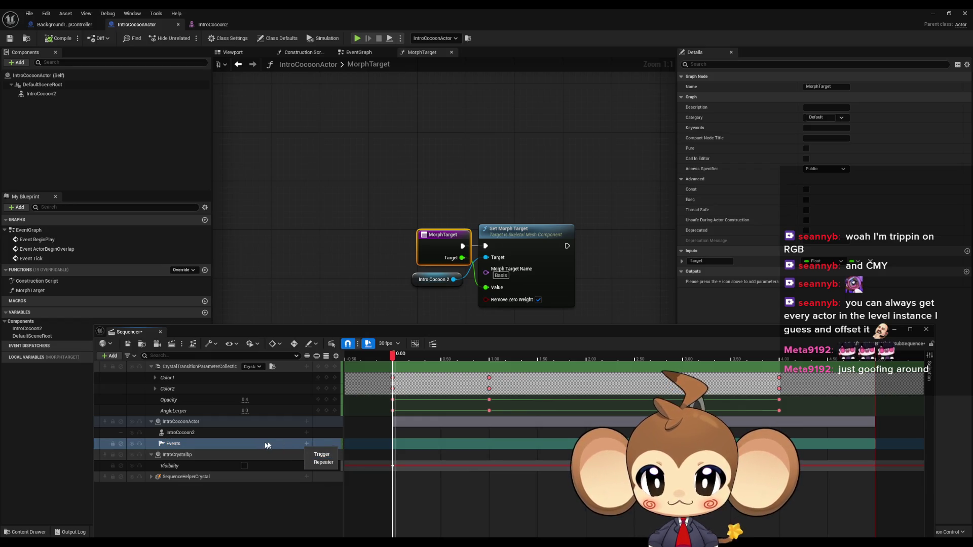
left_click(397, 448)
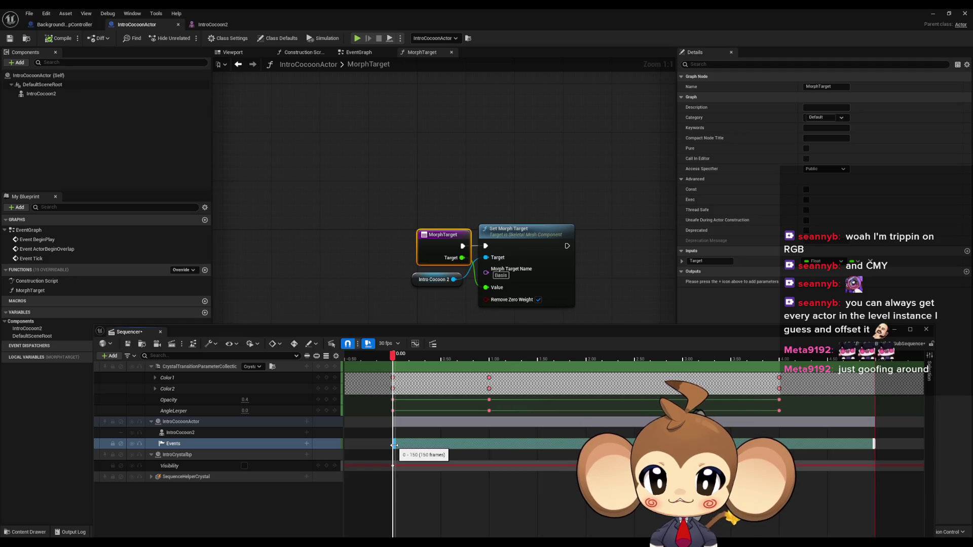
Remove the extra repeater sub-row accidentally added to the Events track.
right_click(395, 445)
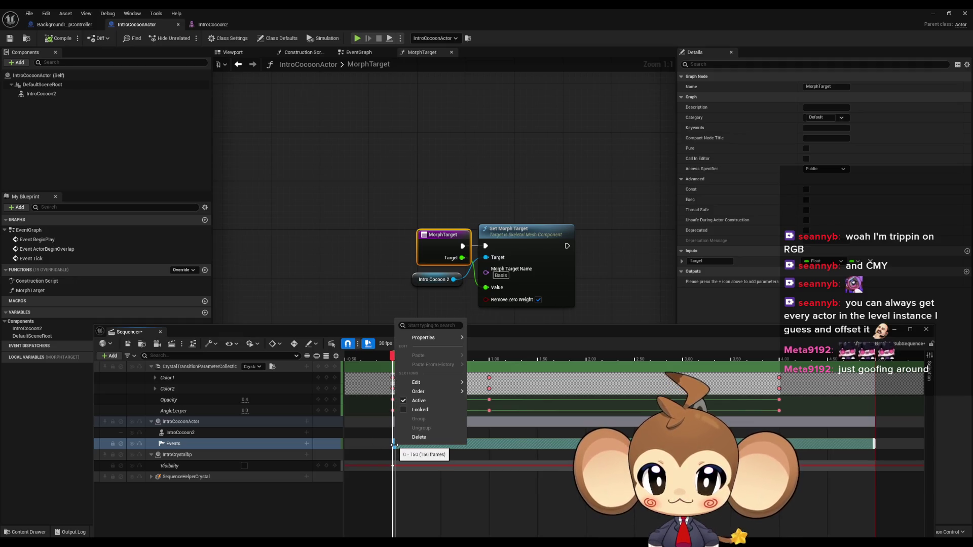
mouse_move(418, 339)
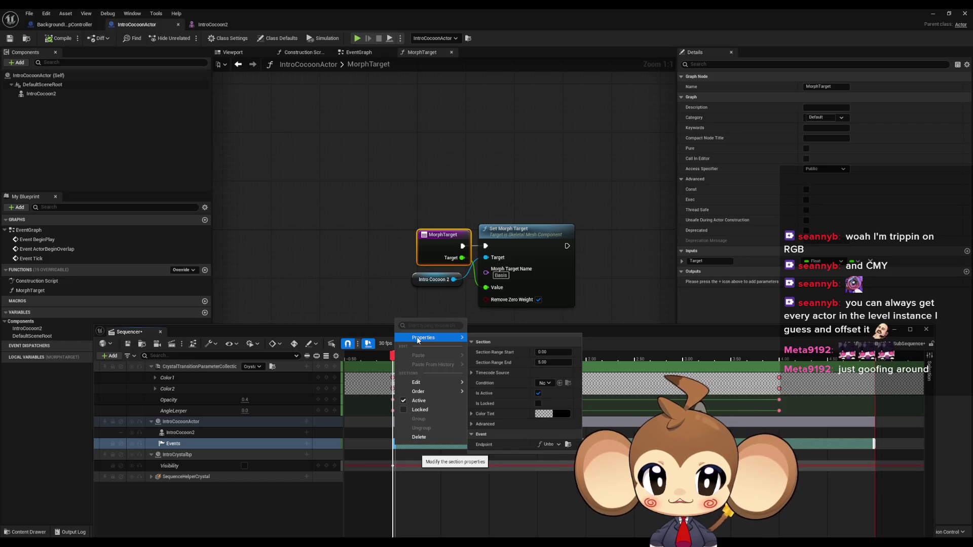
left_click(284, 446)
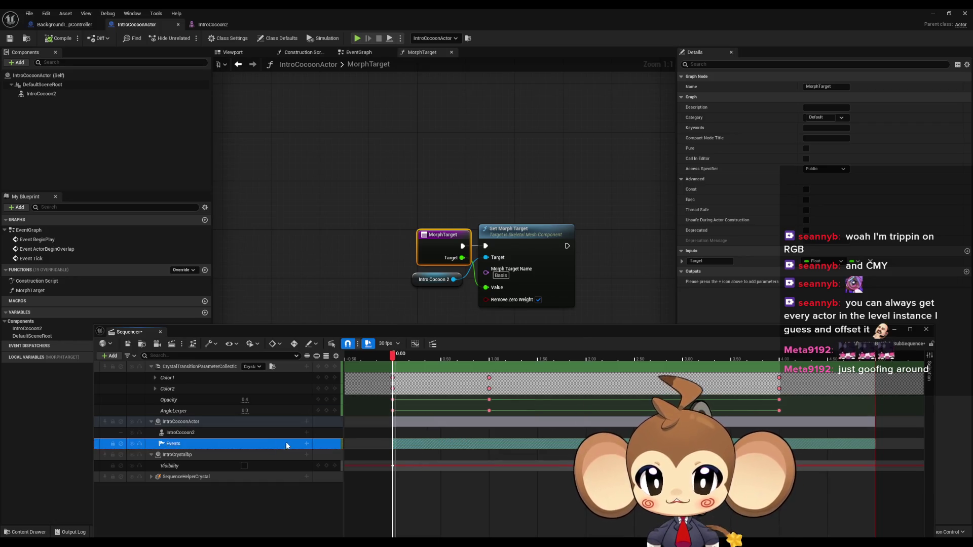
left_click(306, 444)
left_click(327, 463)
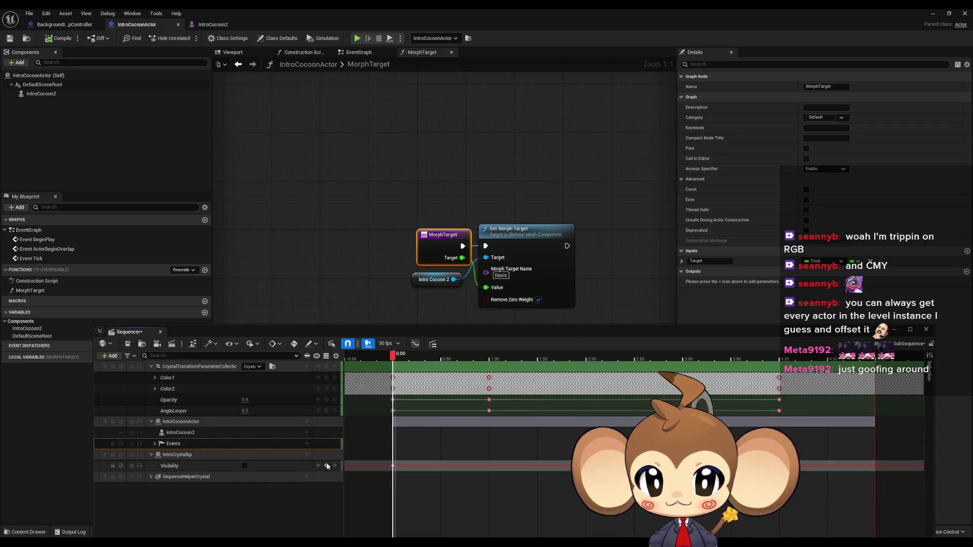
left_click(155, 444)
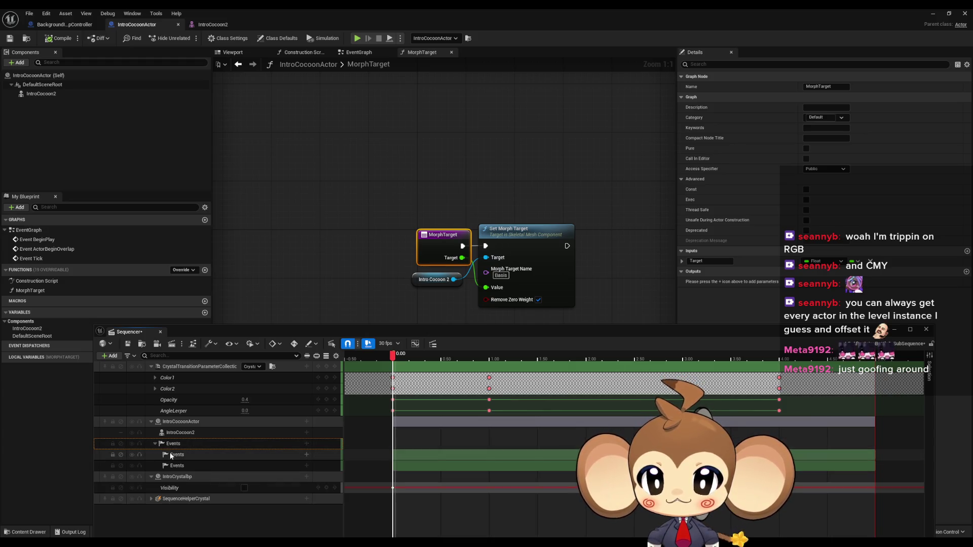
left_click(178, 467)
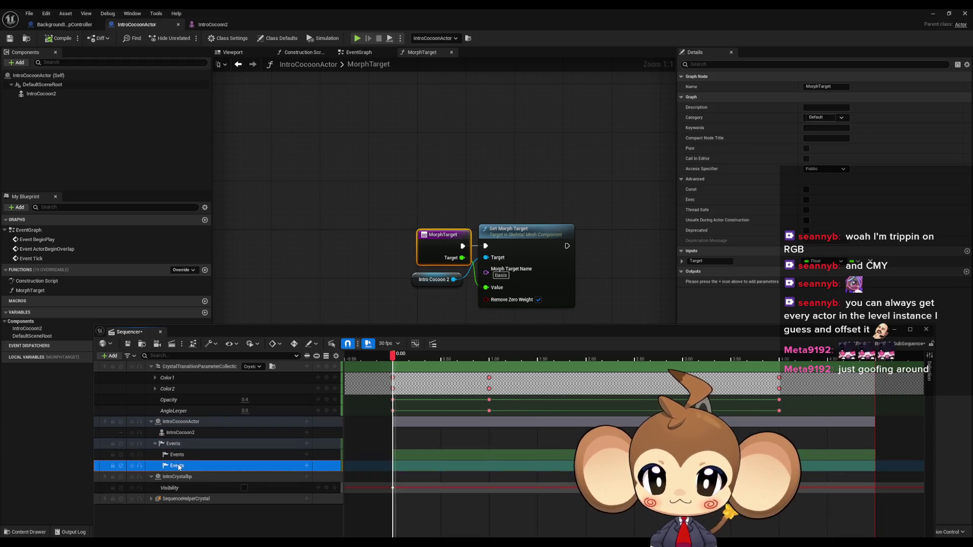
key("Delete")
left_click(258, 456)
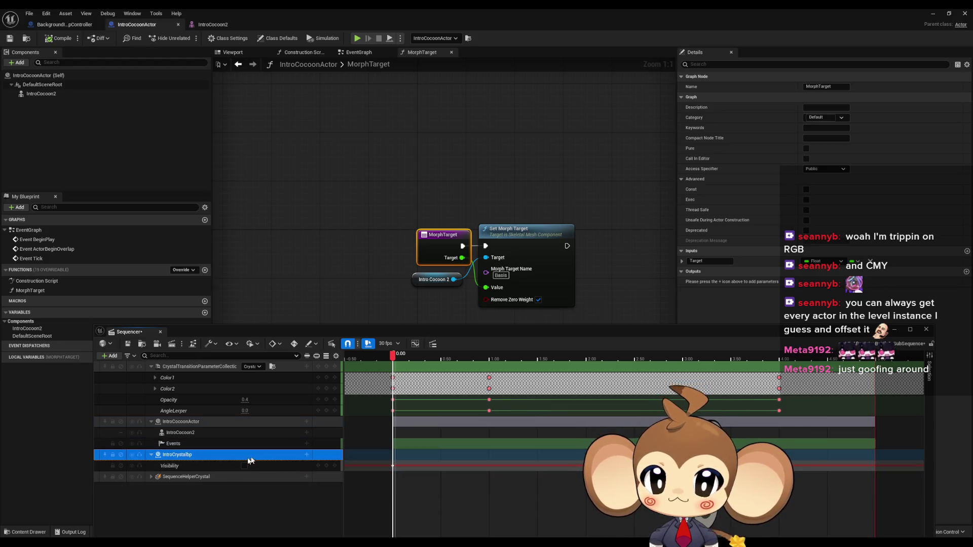
left_click(200, 444)
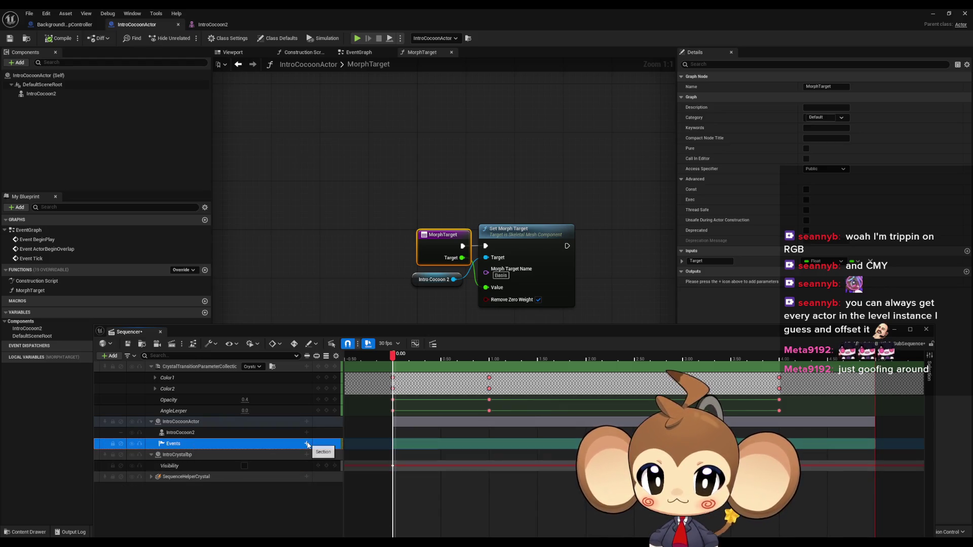
Give the Events section a new IntroCocoonActor_Event endpoint in the Director blueprint.
key("F2")
right_click(395, 444)
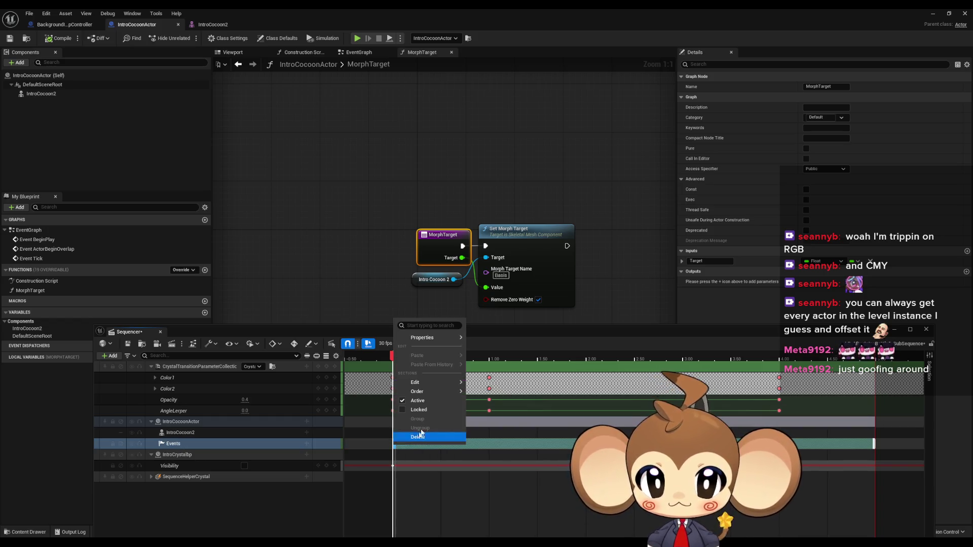
mouse_move(437, 384)
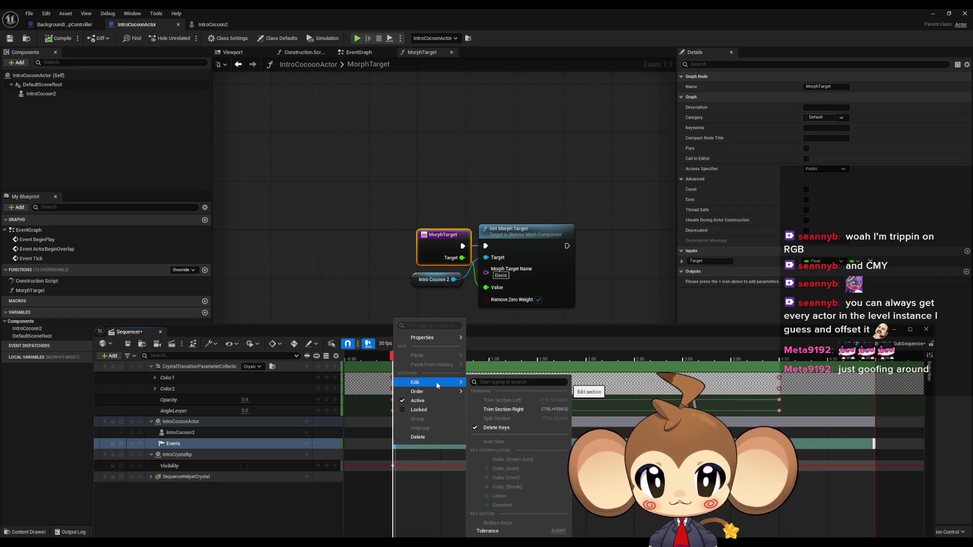
mouse_move(436, 338)
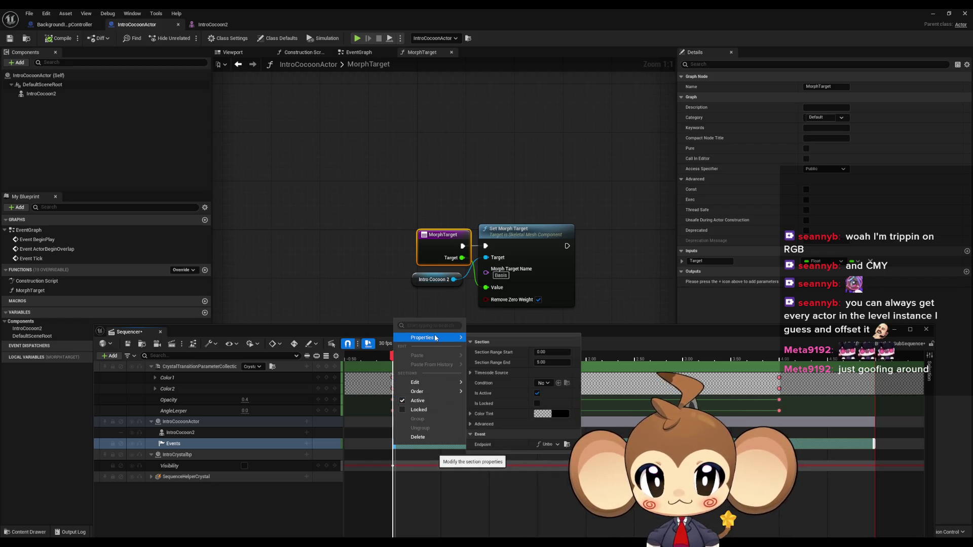
left_click(552, 445)
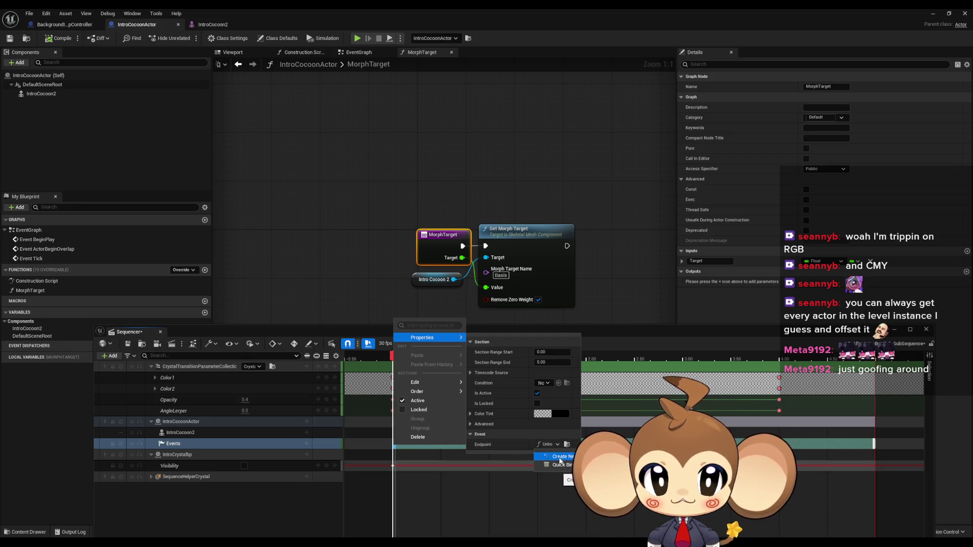
left_click(560, 457)
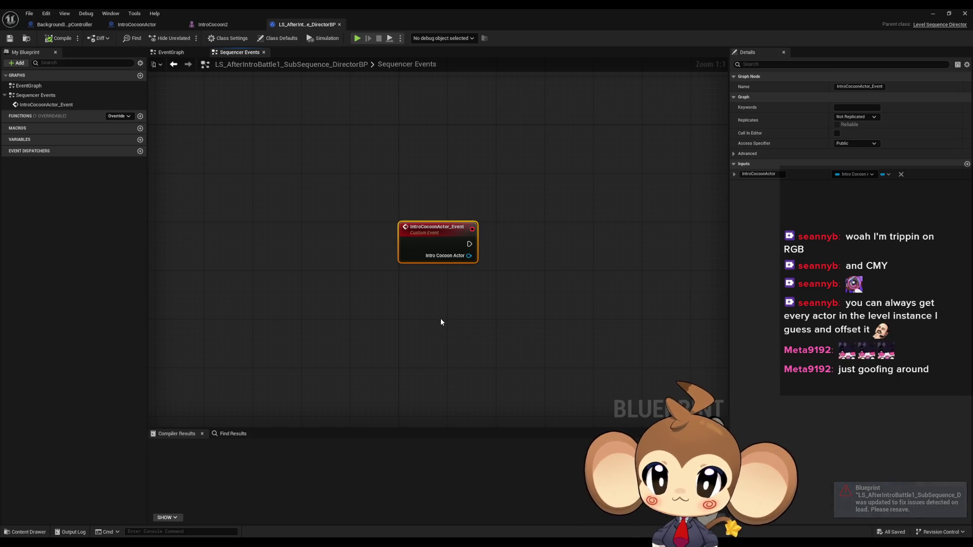
Wire a Morph Target call (Target 0.0) from IntroCocoonActor_Event's Intro Cocoon Actor pin, then restore the window.
mouse_move(469, 255)
left_mouse_down()
mouse_move(502, 269)
mouse_move(493, 261)
left_mouse_up()
type("morp")
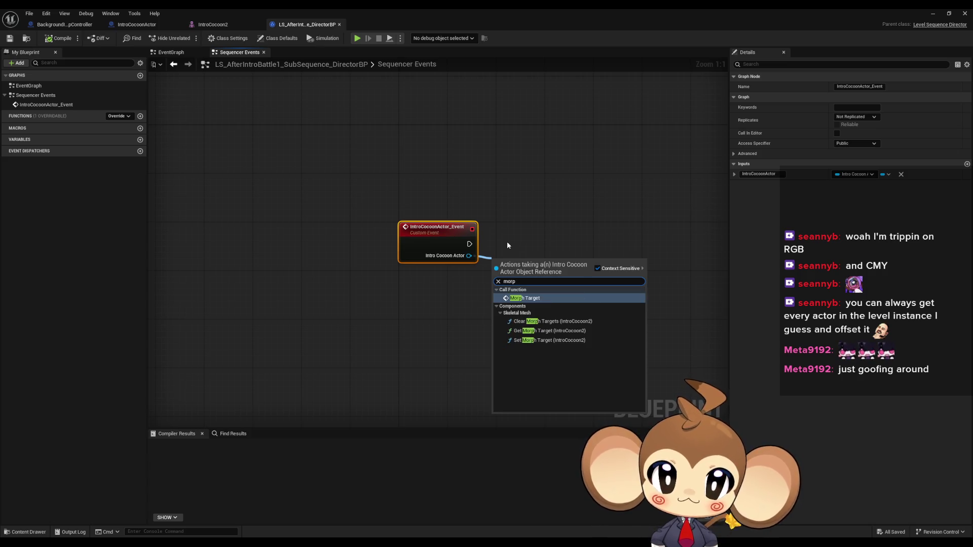
key("Return")
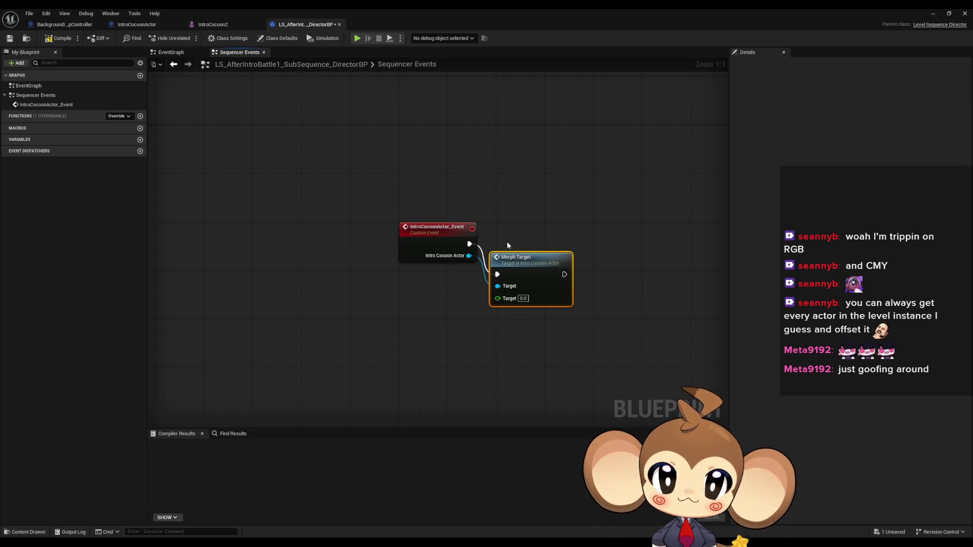
left_click_drag(524, 263, 537, 234)
left_click(344, 148)
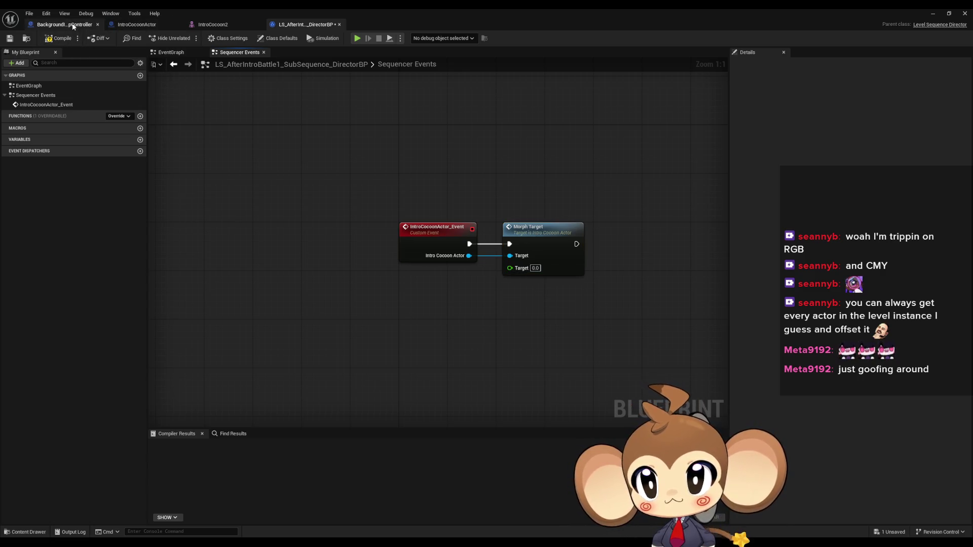
double_click(342, 11)
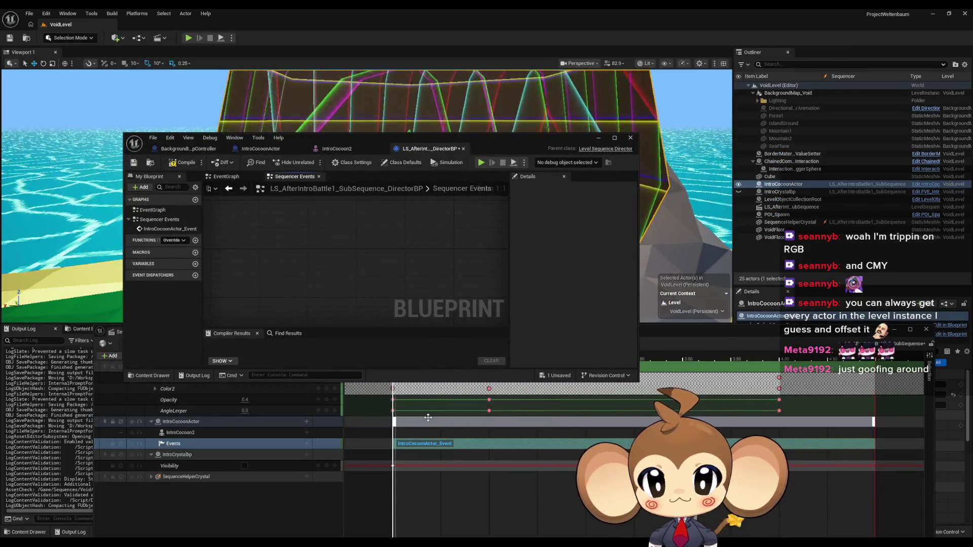
Bring up the IntroCocoonActor_Event section's properties showing its endpoint and bound-object pass-through settings.
right_click(426, 445)
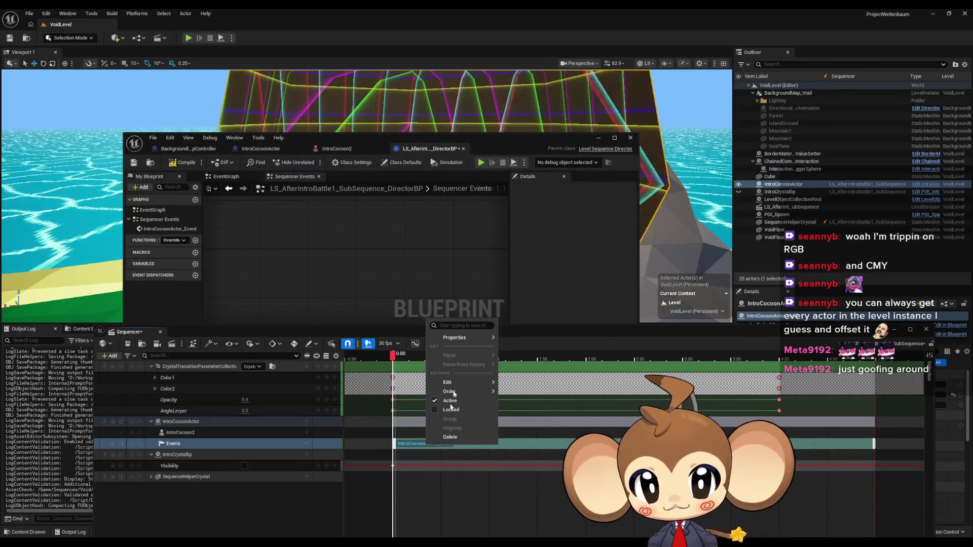
mouse_move(461, 338)
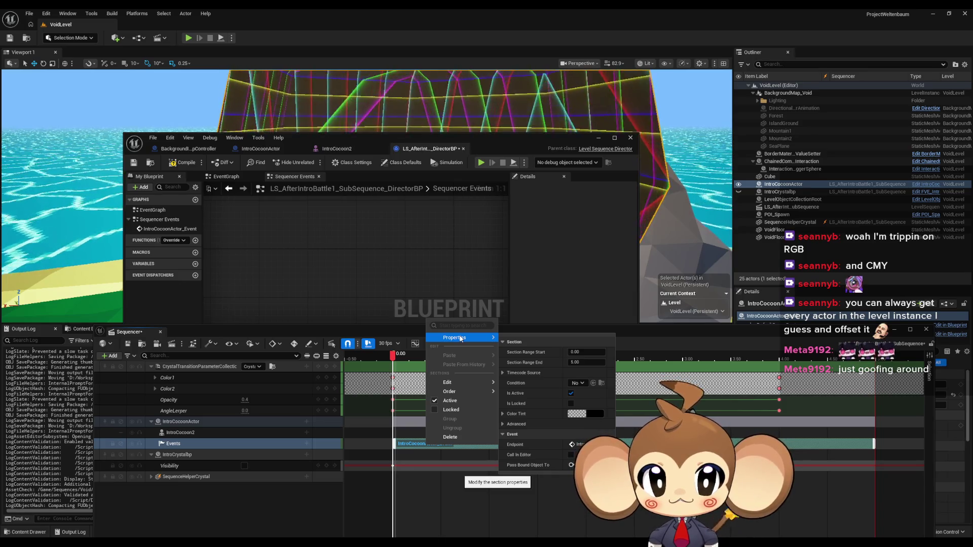
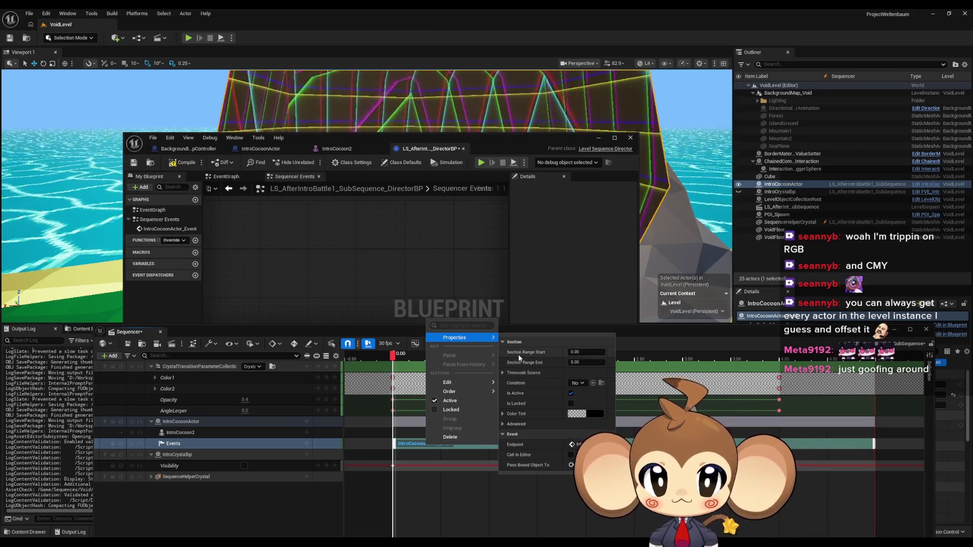
Inspect the Events track's Track Event firing properties, leaving them unchanged.
right_click(188, 445)
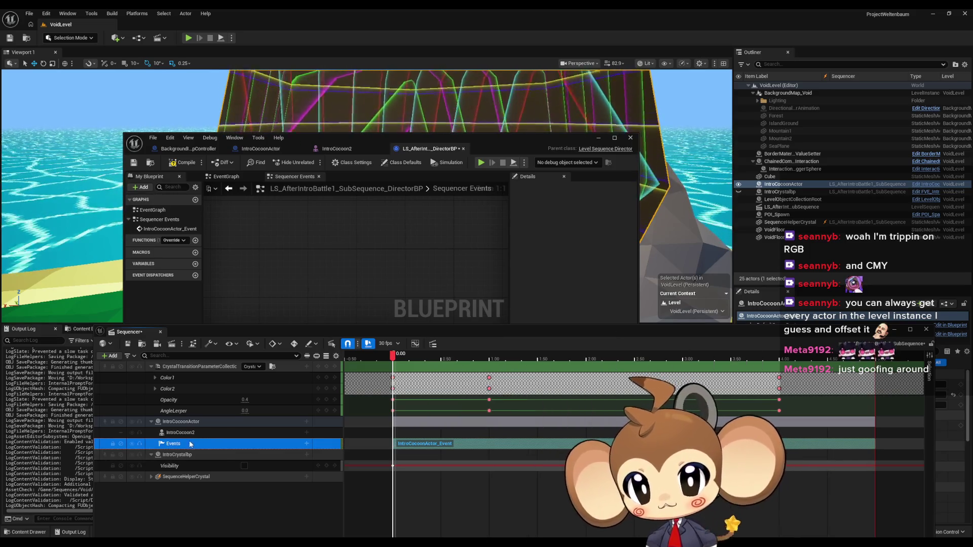
right_click(187, 445)
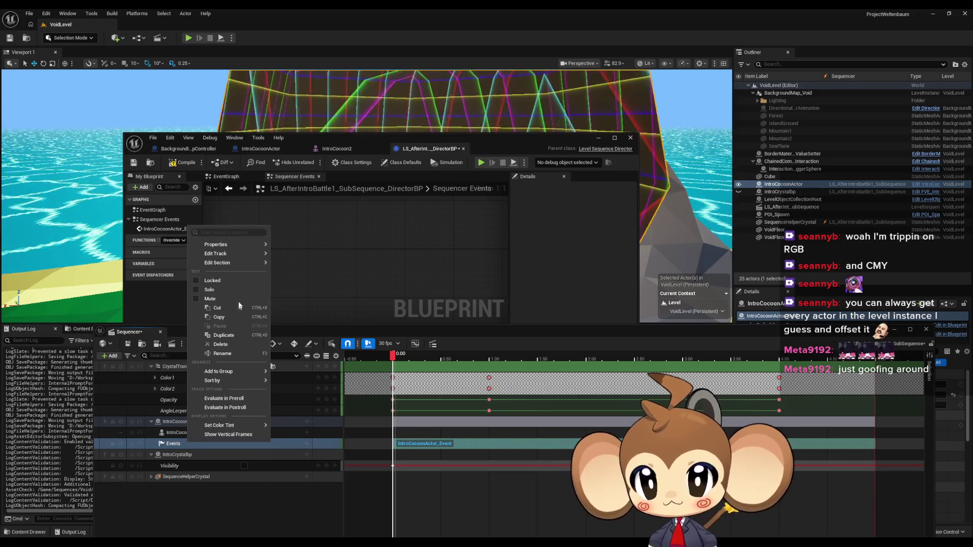
mouse_move(226, 256)
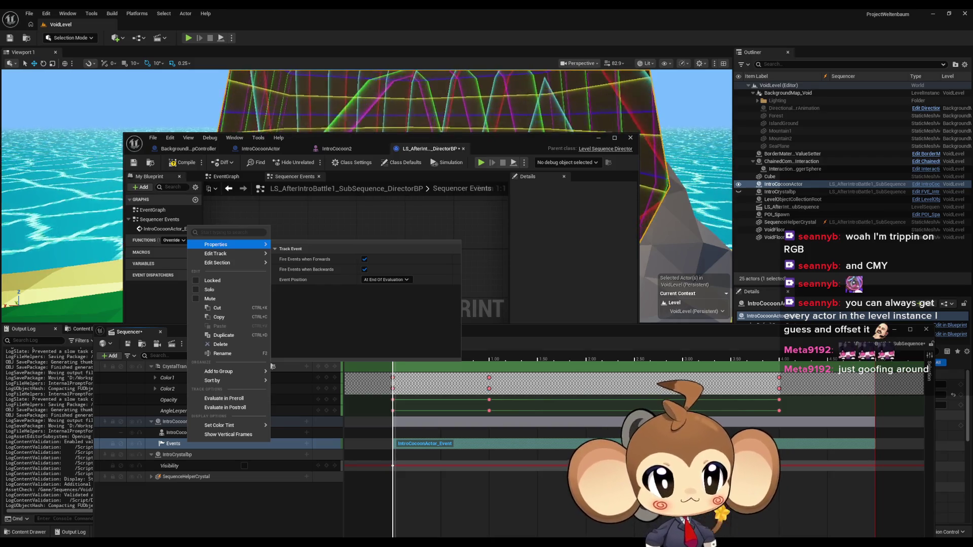
key("Escape")
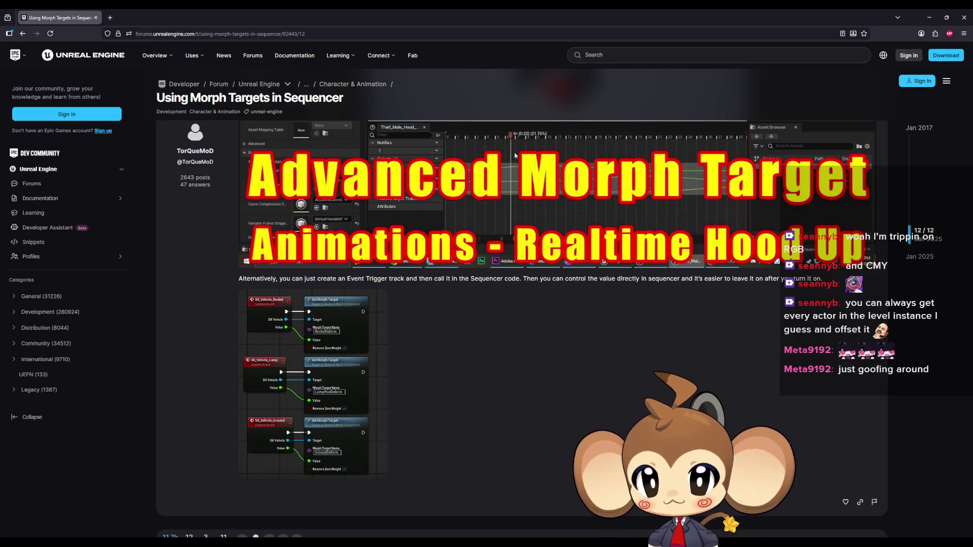
Read through the forum post on Event Trigger tracks, then return to the Unreal Editor.
scroll(522, 304, "up", 6)
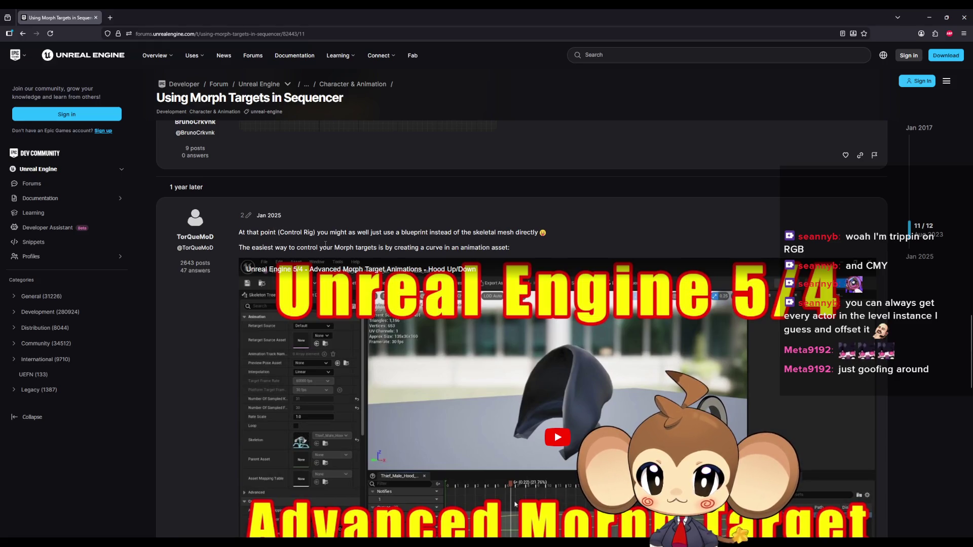
scroll(415, 232, "down", 10)
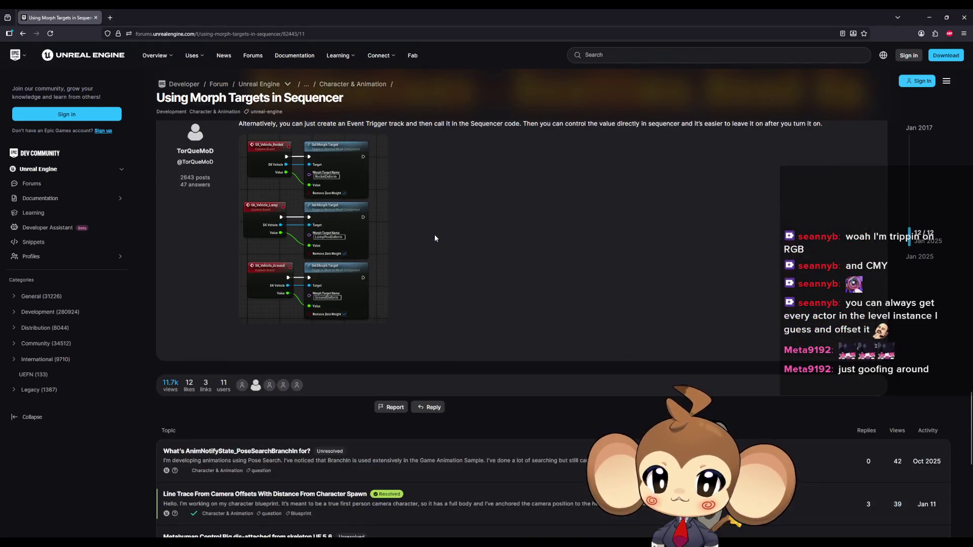
scroll(436, 233, "up", 2)
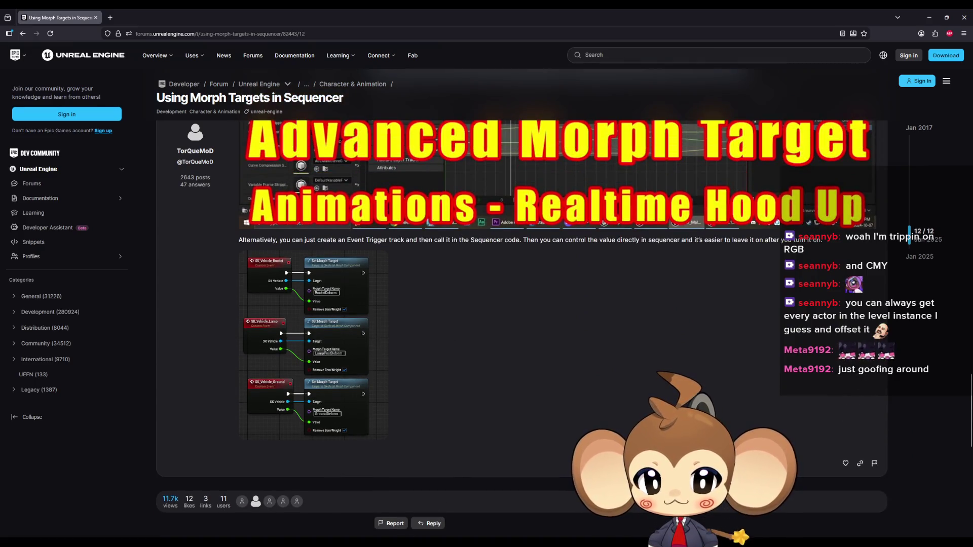
mouse_move(398, 542)
left_click(323, 513)
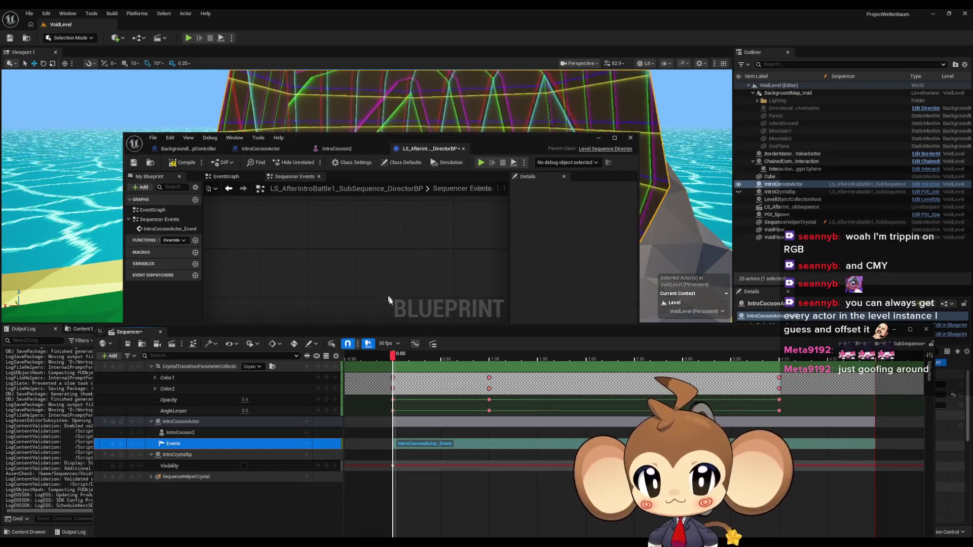
Zoom the blueprint graph and check the Events track's add-track and section menus without changes.
scroll(390, 303, "down", 6)
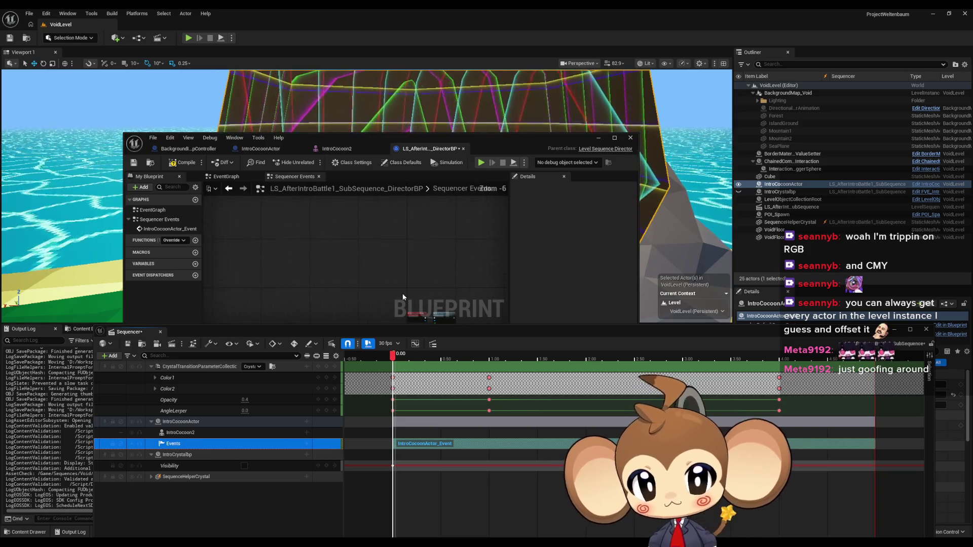
scroll(348, 263, "up", 4)
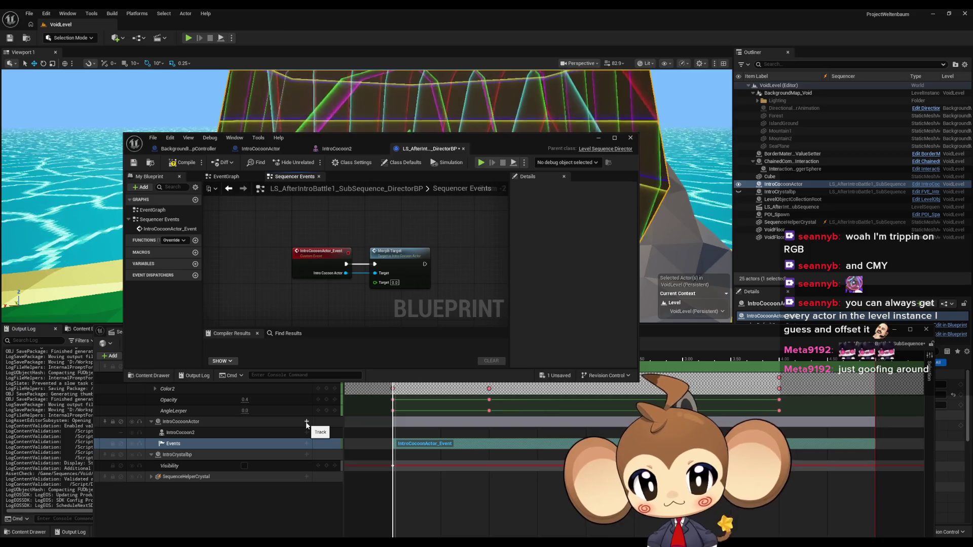
left_click(307, 422)
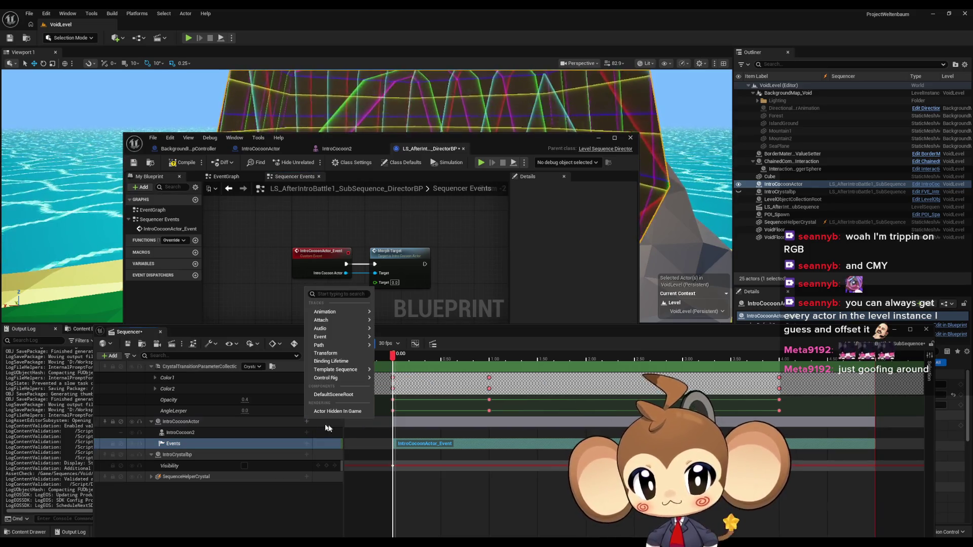
left_click(401, 444)
right_click(401, 445)
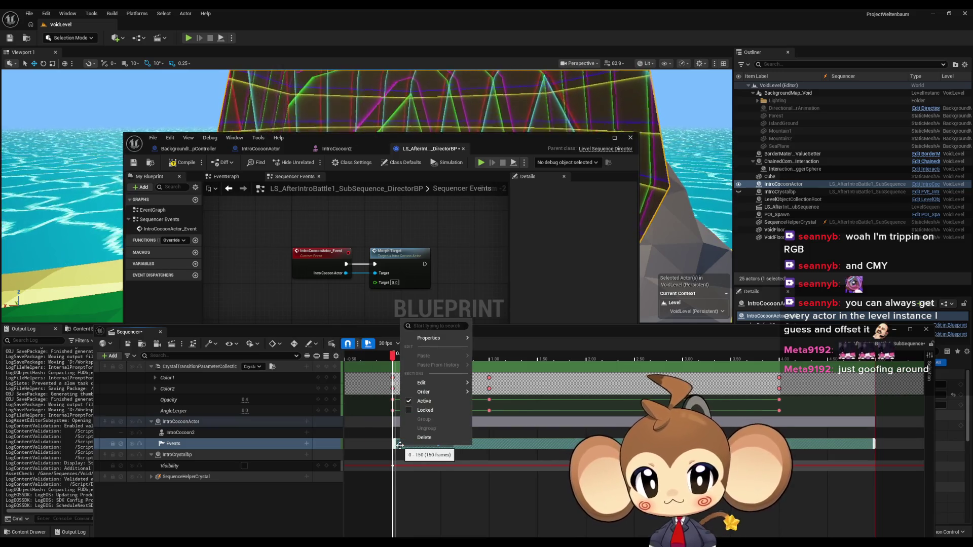
left_click(397, 363)
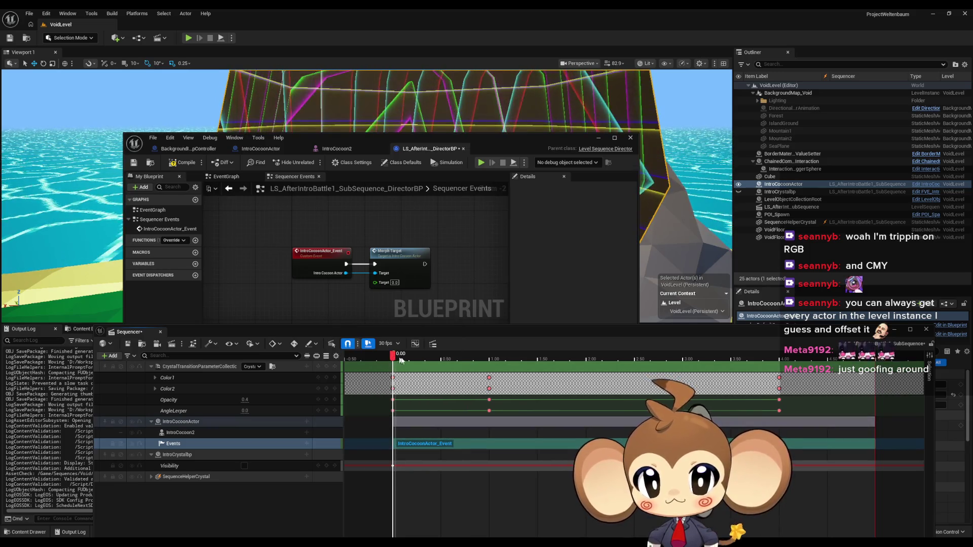
Save the sequence and director blueprint, preview the first second, and bring the blueprint window forward.
key("ctrl+s")
left_click(401, 359)
mouse_move(401, 360)
left_mouse_down()
mouse_move(597, 365)
mouse_move(393, 369)
left_mouse_up()
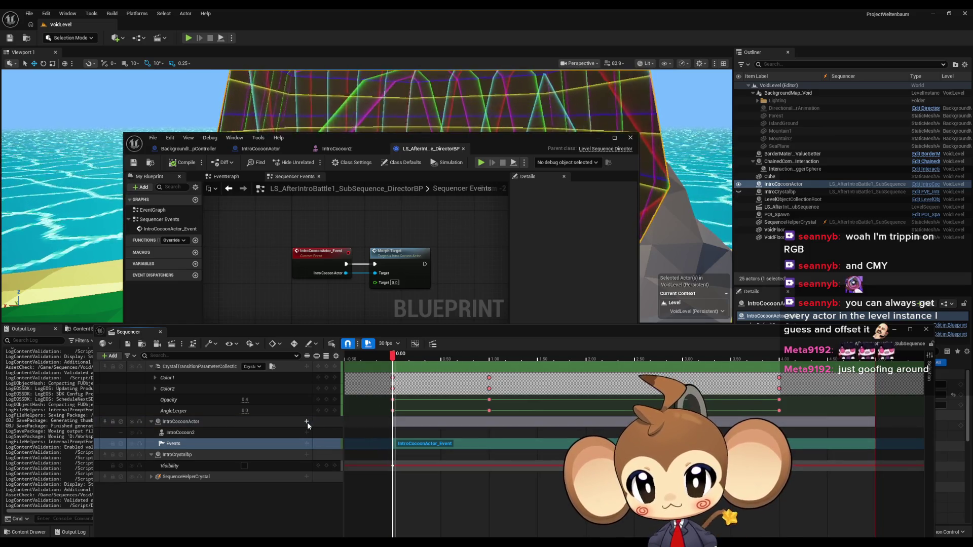
left_click_drag(308, 140, 353, 90)
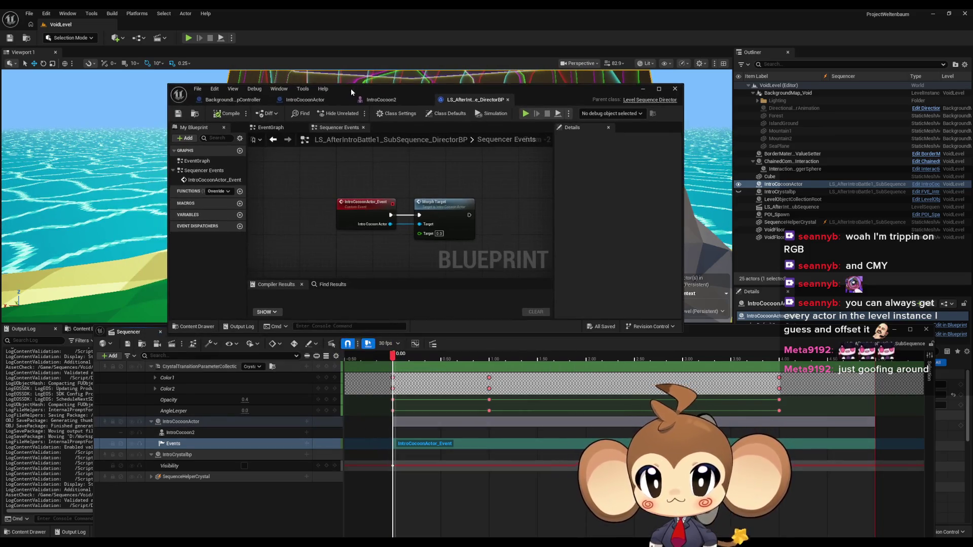
Add a Float variable named Morph to the director blueprint and compile it.
scroll(370, 240, "up", 1)
left_click(239, 215)
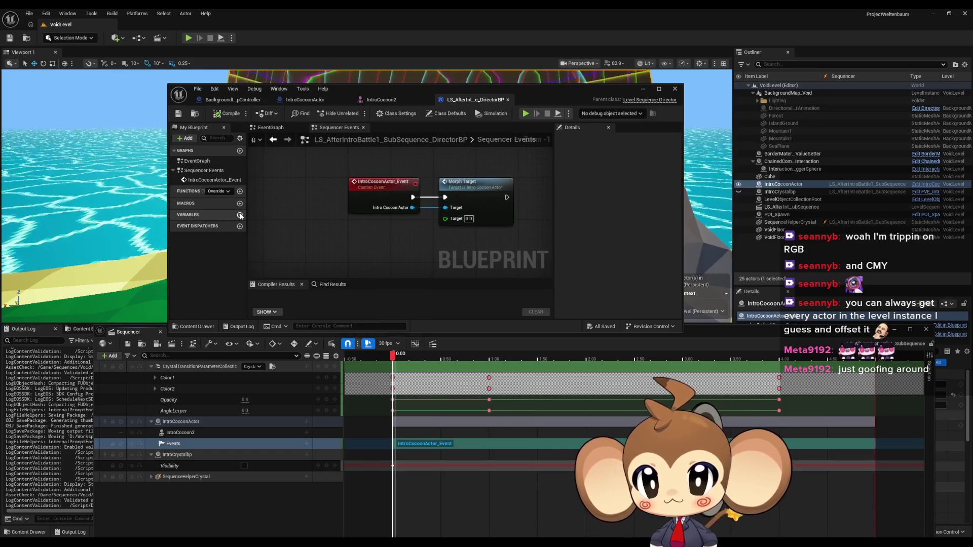
left_click(224, 225)
left_click(224, 225)
left_click(224, 226)
left_click(231, 277)
left_click(392, 261)
double_click(195, 225)
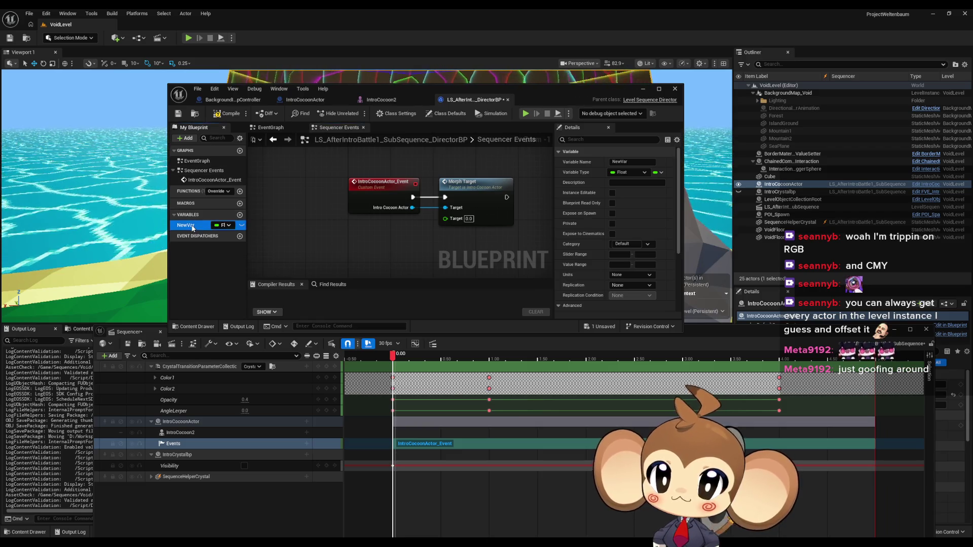
type("Morph")
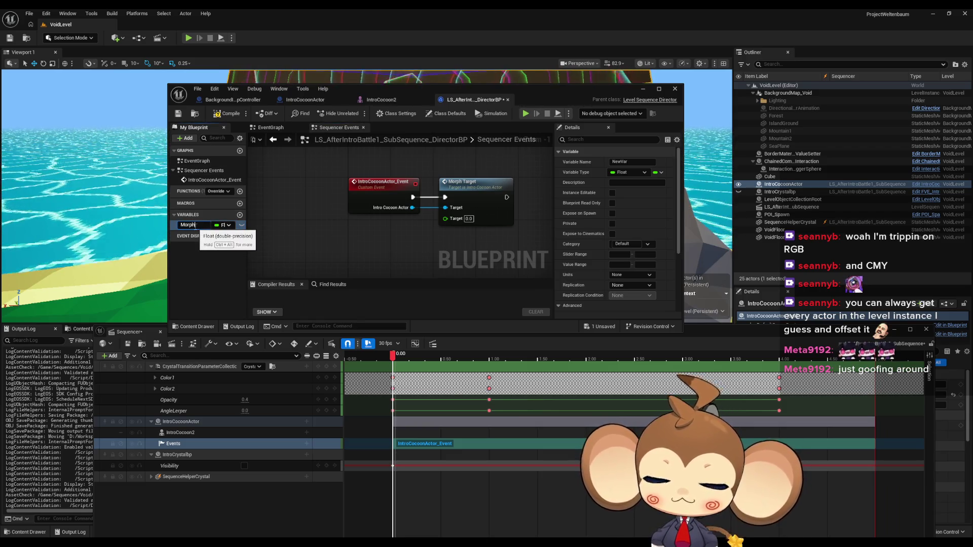
key("Return")
left_click(224, 114)
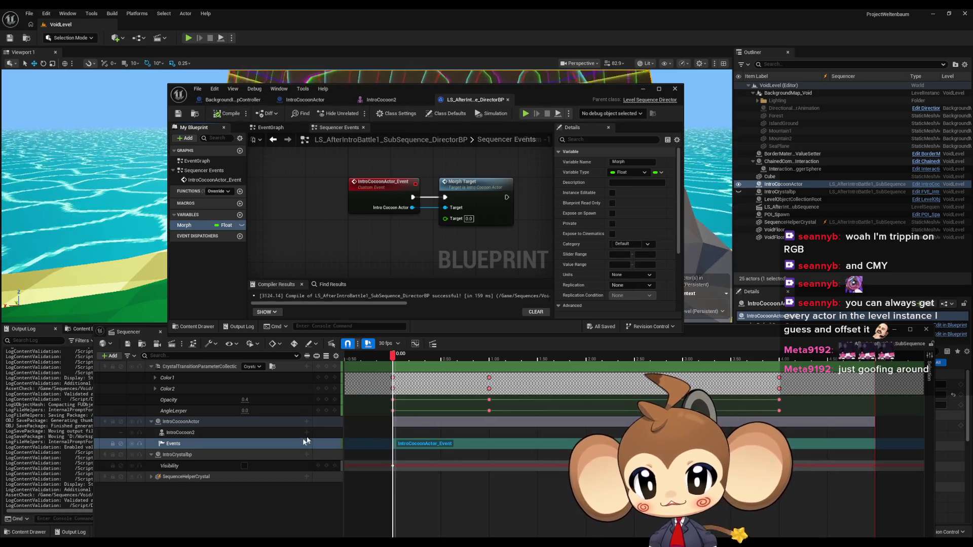
Make Morph instance-editable and exposed to cinematics, then compile and save the blueprint.
left_click(306, 422)
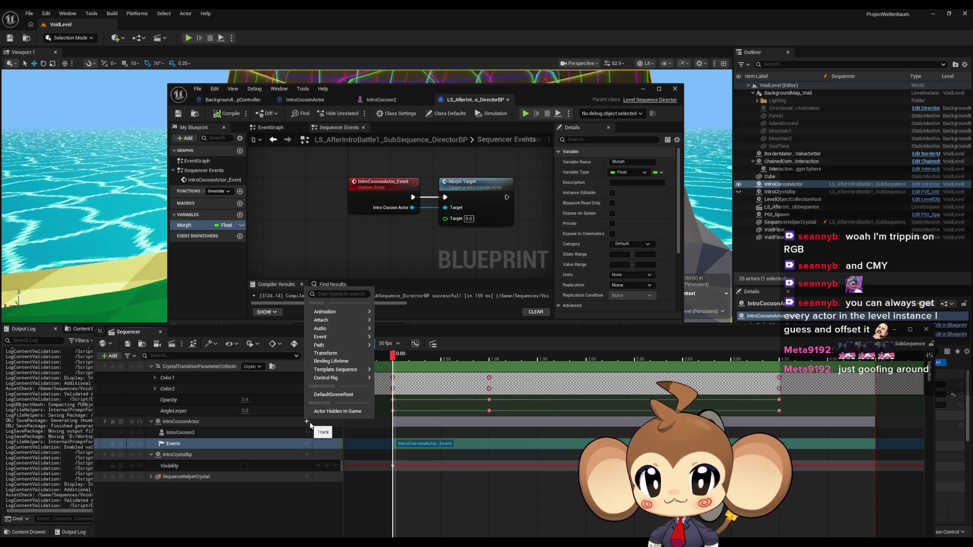
mouse_move(335, 380)
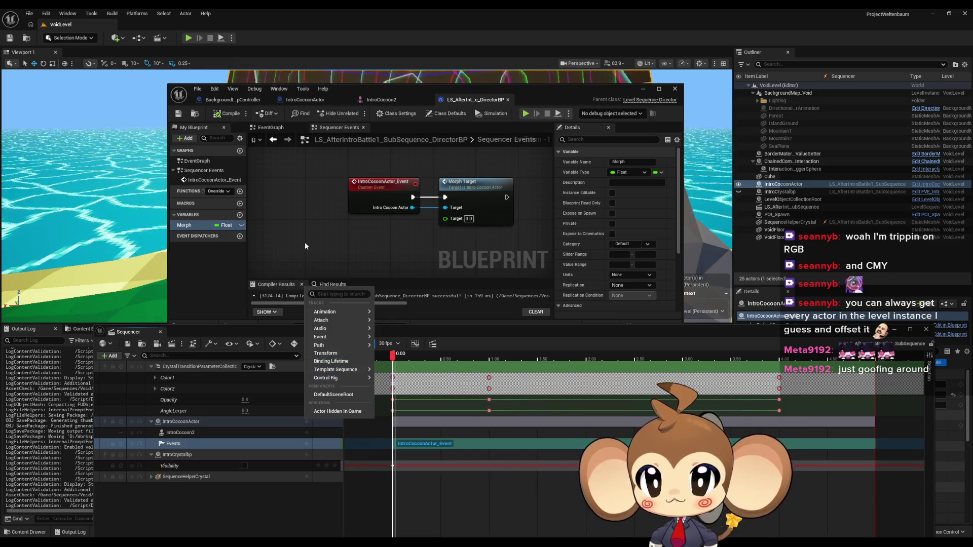
left_click(305, 242)
key("F2")
key("Return")
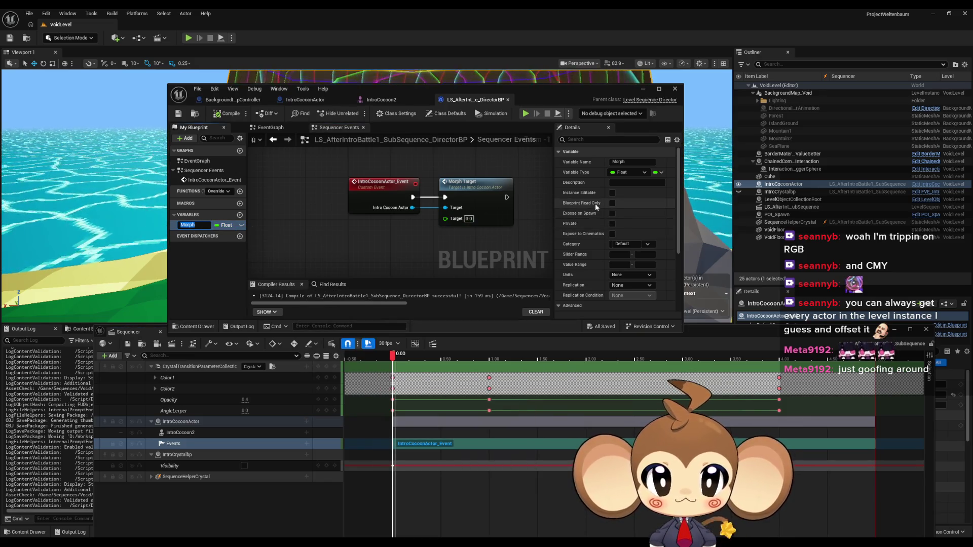
left_click(613, 233)
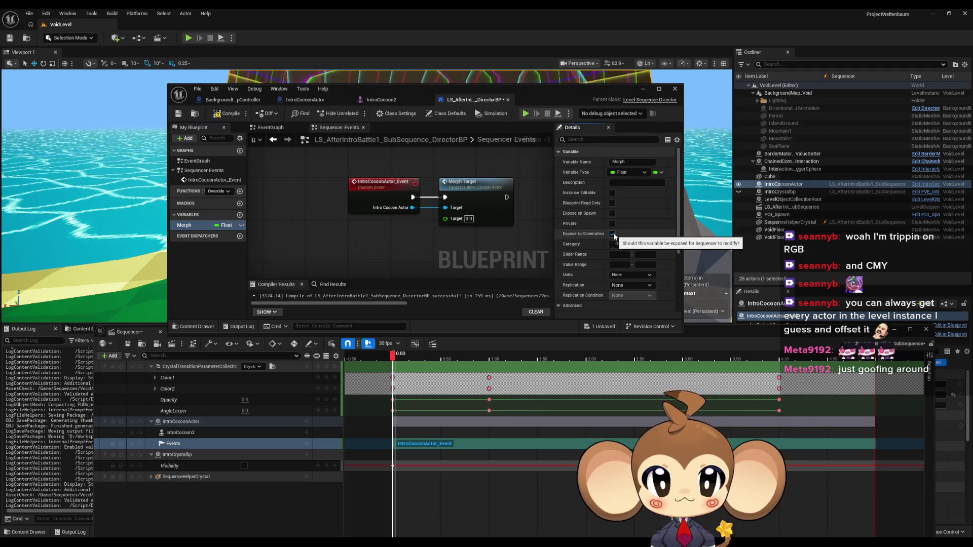
left_click(242, 225)
left_click(225, 114)
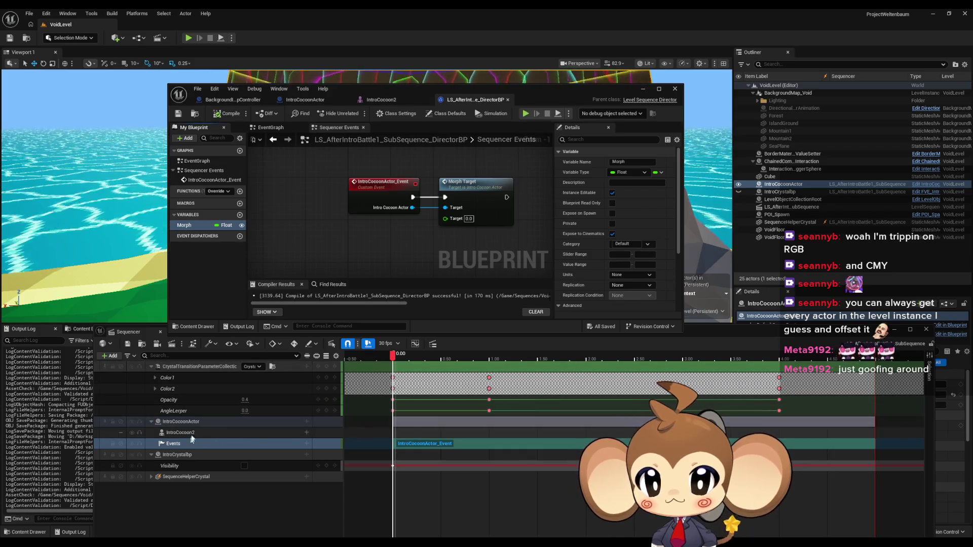
left_click(302, 422)
left_click(307, 422)
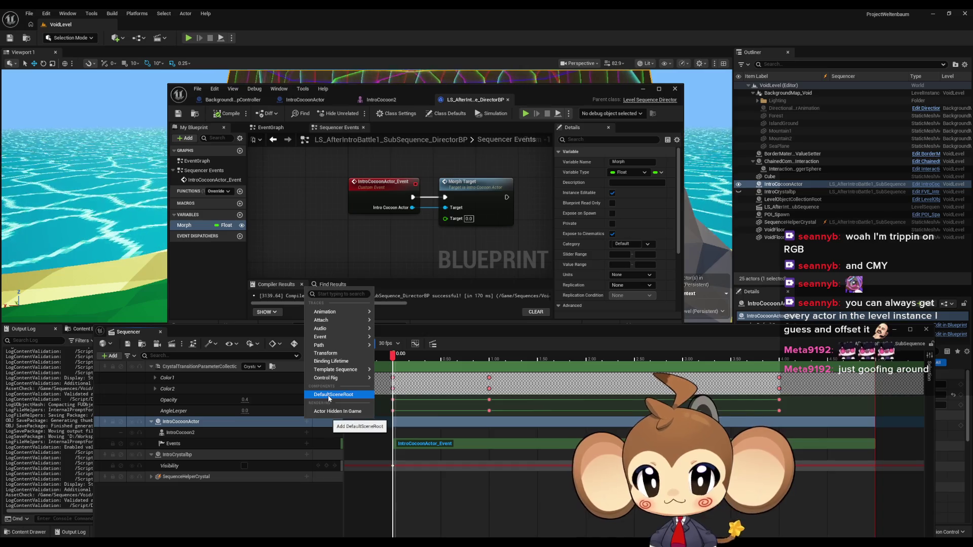
Check the tracks and trigger options available for IntroCocoonActor's Events track.
mouse_move(333, 371)
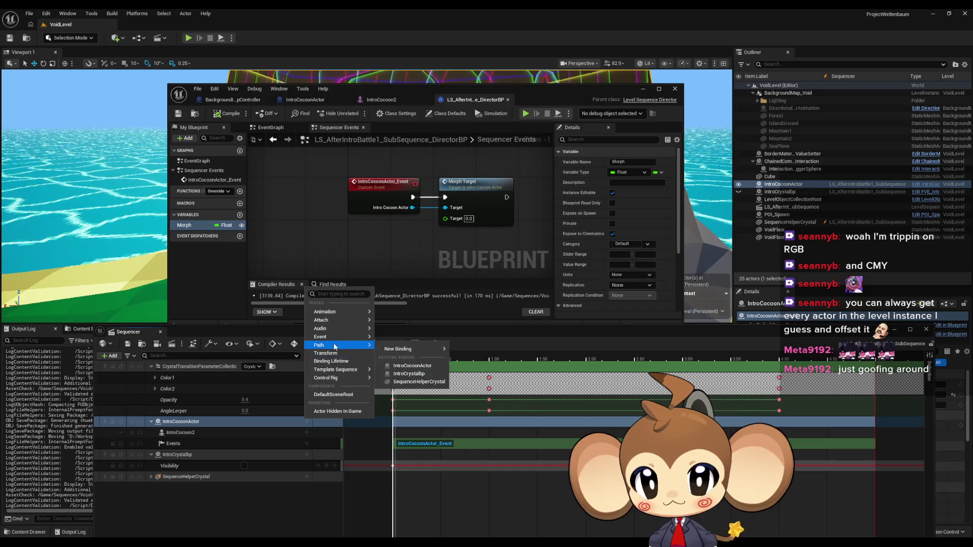
mouse_move(335, 338)
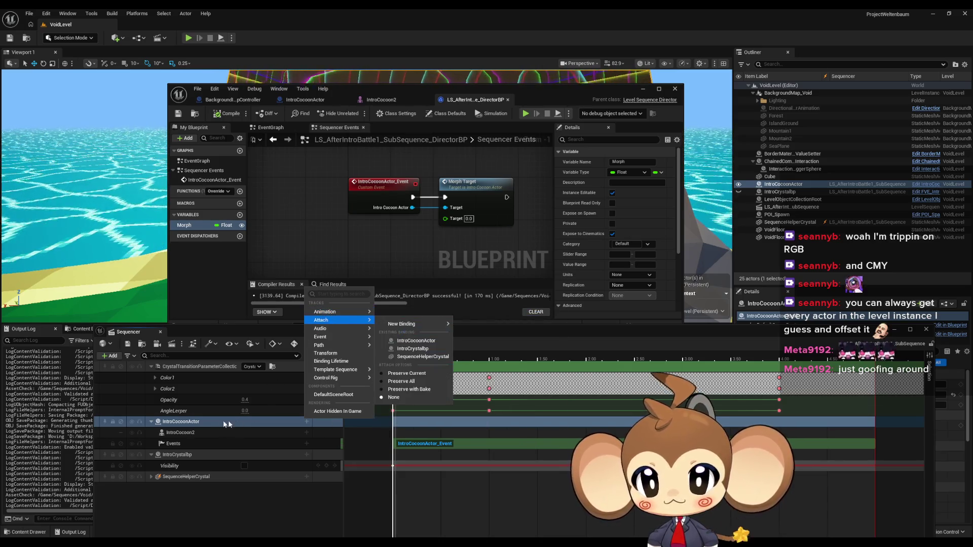
left_click(198, 423)
left_click(191, 444)
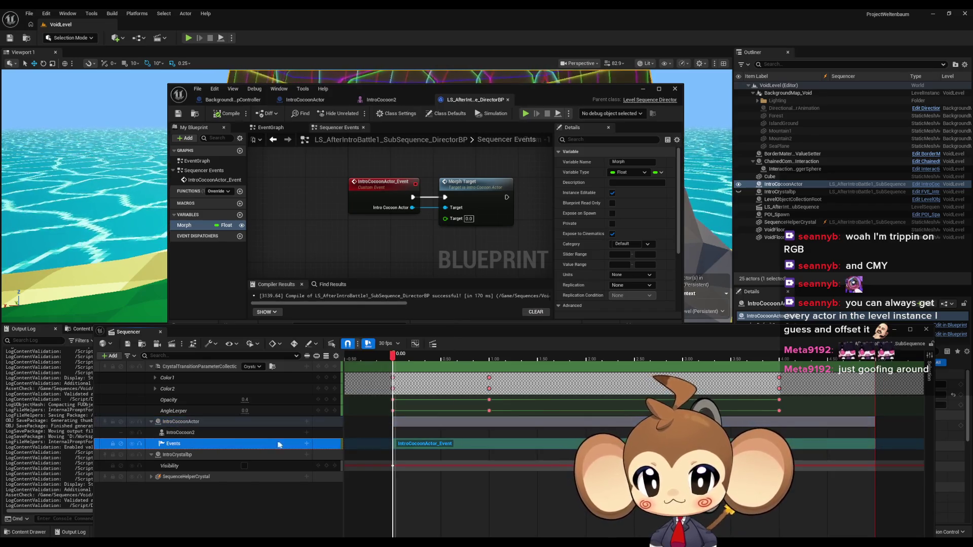
left_click(306, 444)
left_click(251, 442)
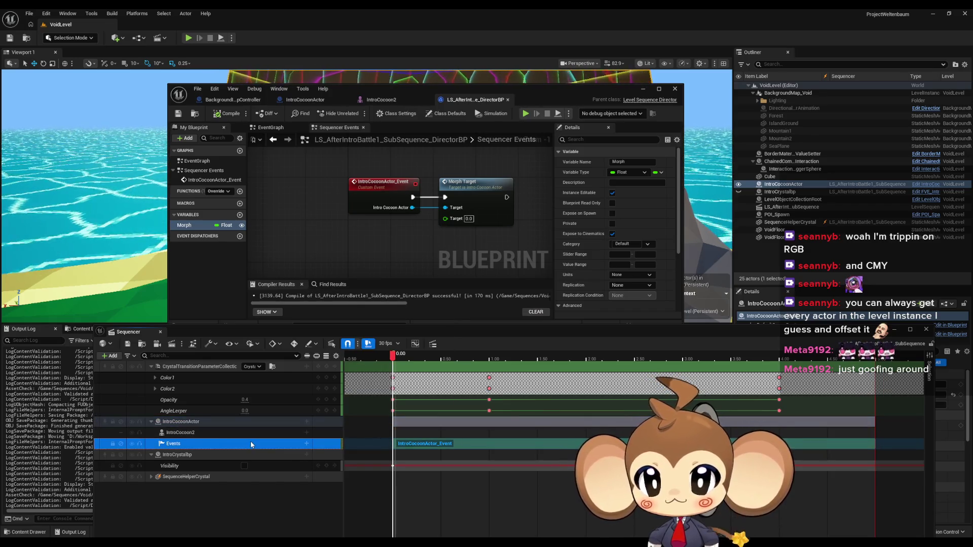
Review the IntroCocoonActor_Event section's advanced properties, then select the IntroCocoon2 track.
right_click(415, 444)
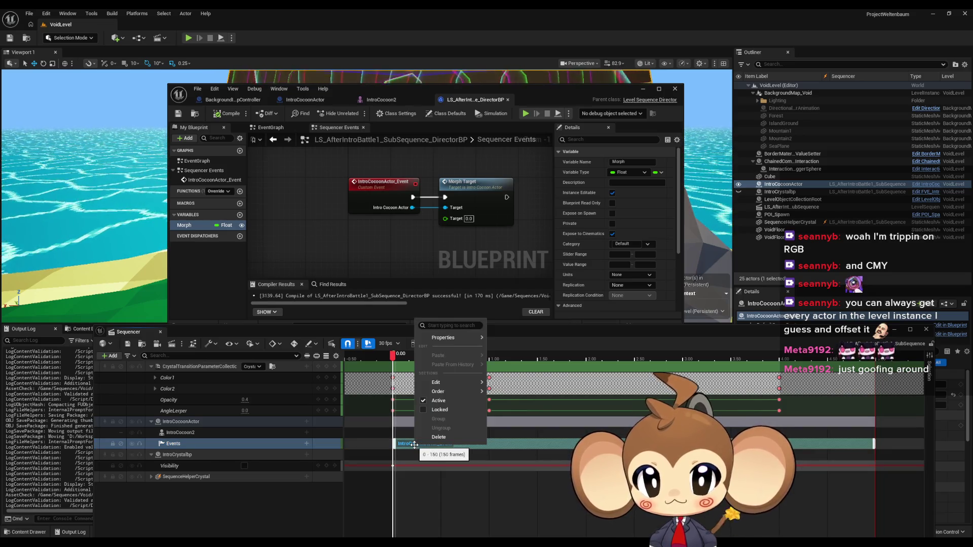
mouse_move(466, 338)
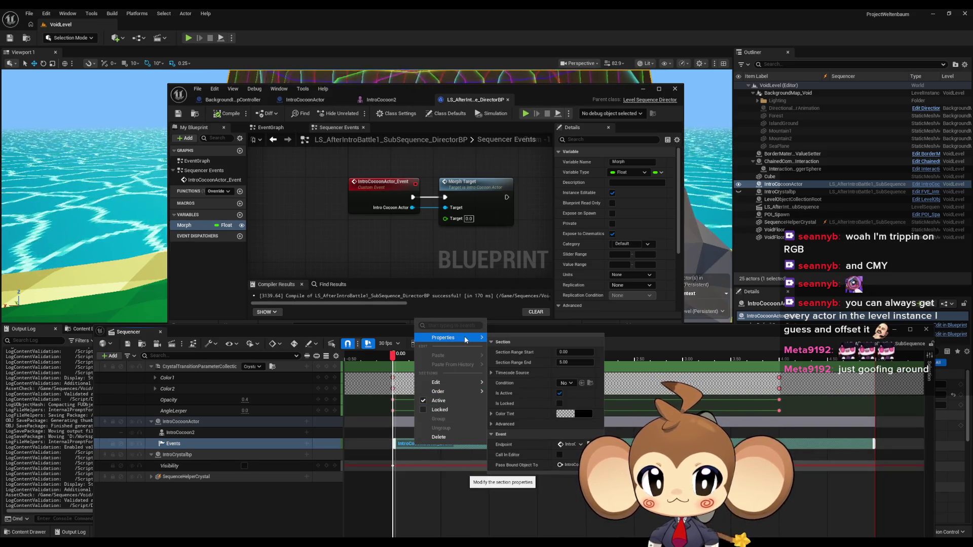
left_click(490, 424)
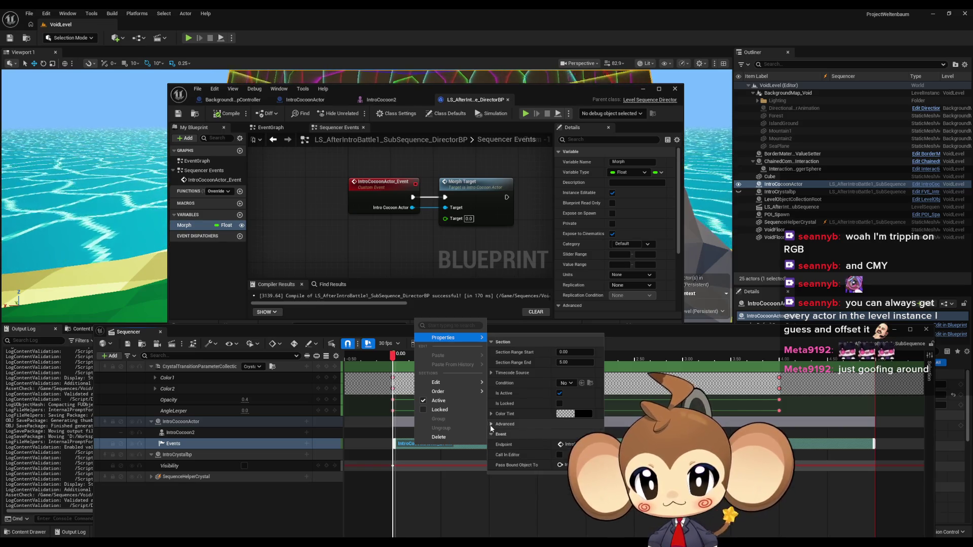
left_click(212, 434)
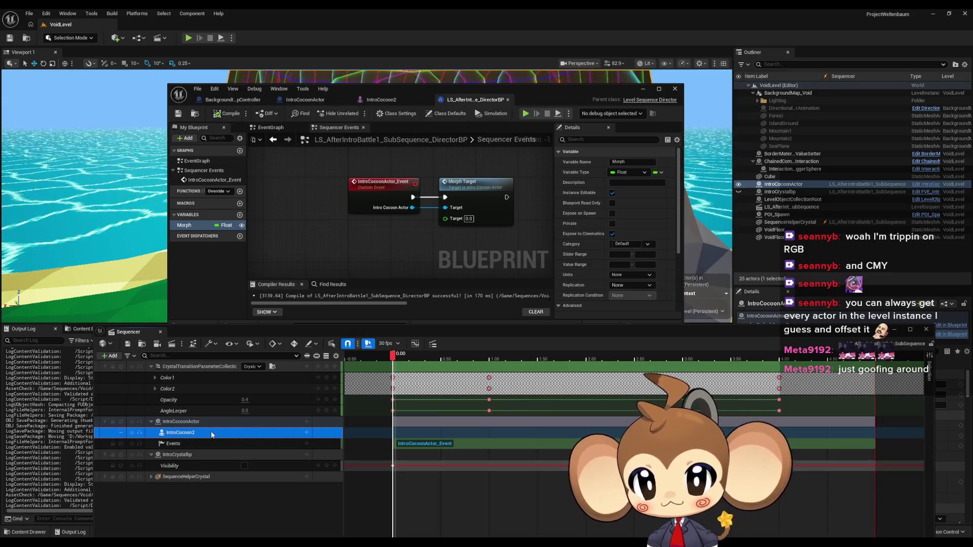
Remove the IntroCocoon2 component track from the sequence.
left_click(307, 433)
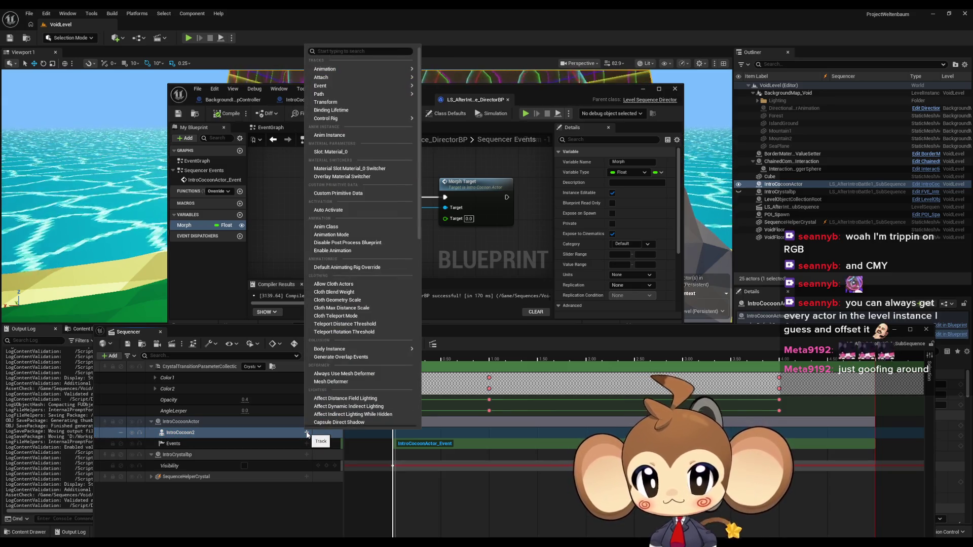
key("Escape")
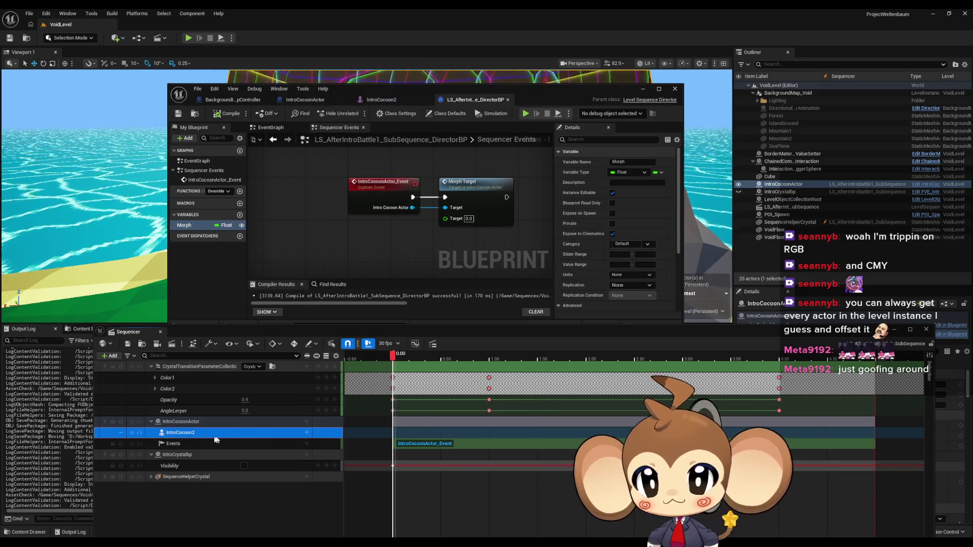
key("Delete")
Inspect IntroCocoonActor's binding options, its addable tracks, and SequenceHelperCrystal's tracks without changes.
left_click(183, 425)
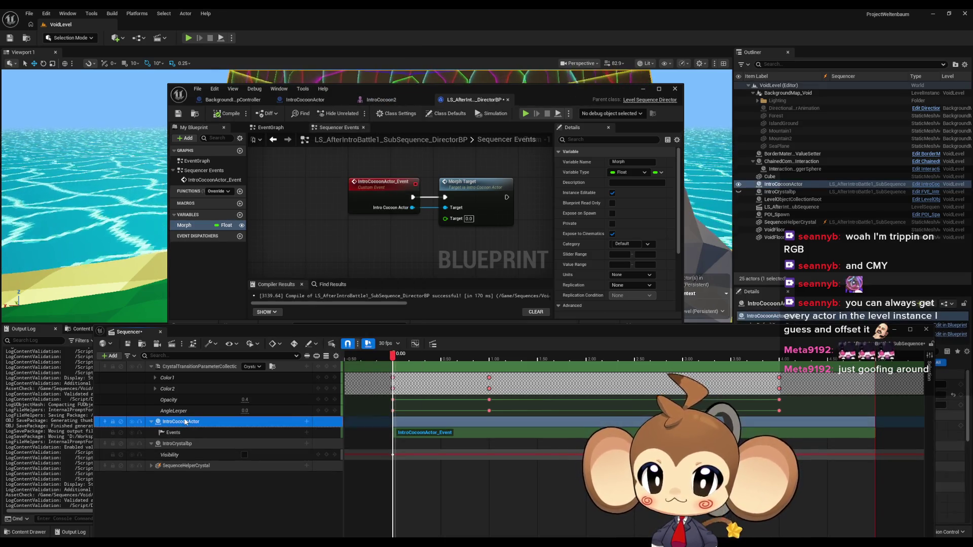
right_click(187, 424)
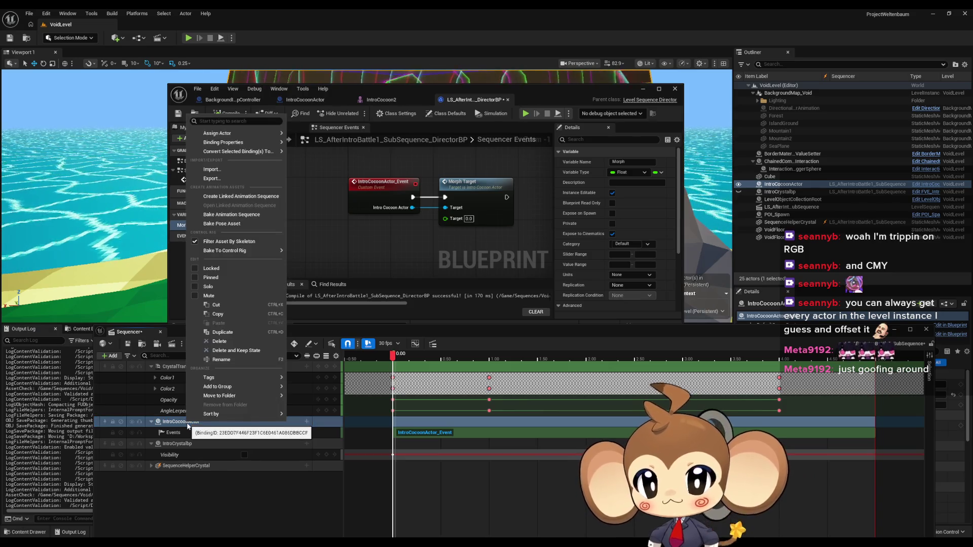
left_click(238, 433)
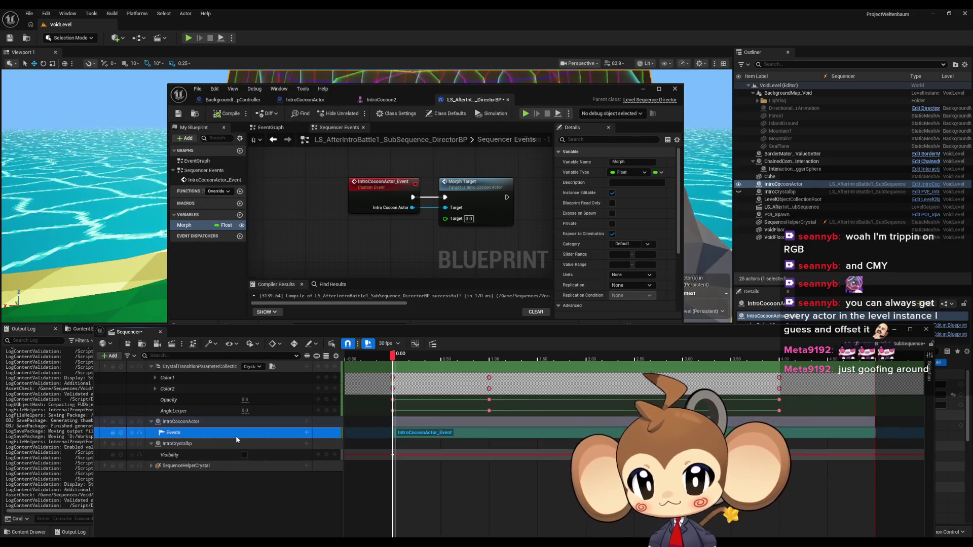
left_click(288, 423)
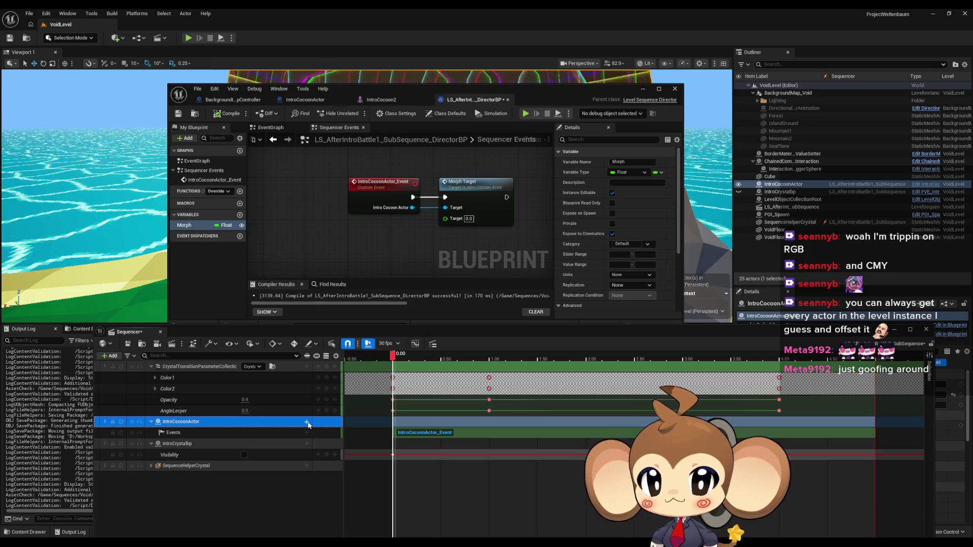
left_click(307, 422)
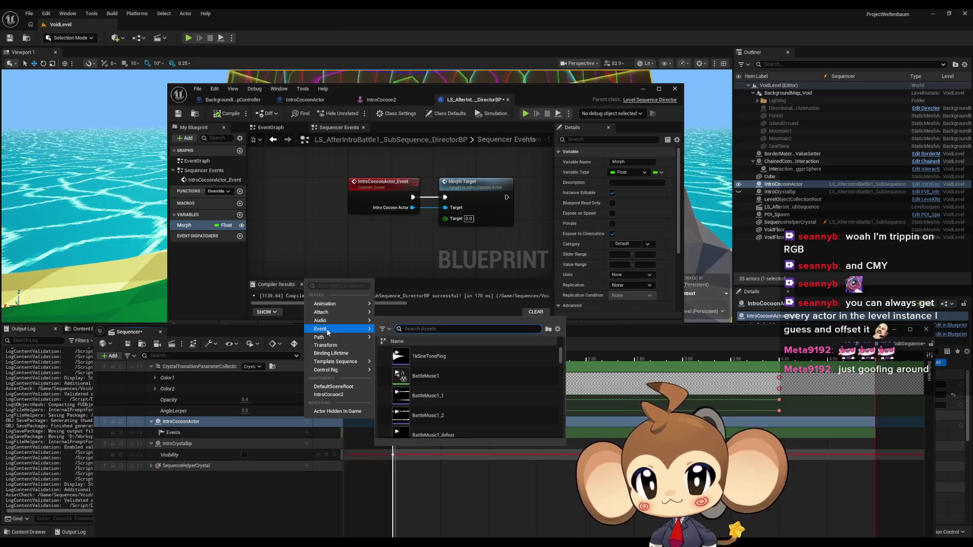
mouse_move(328, 333)
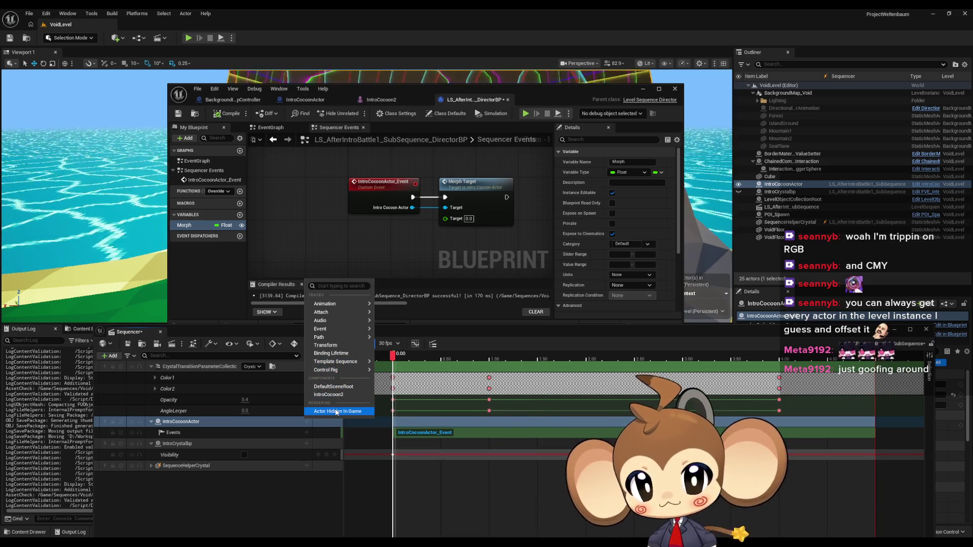
left_click(431, 435)
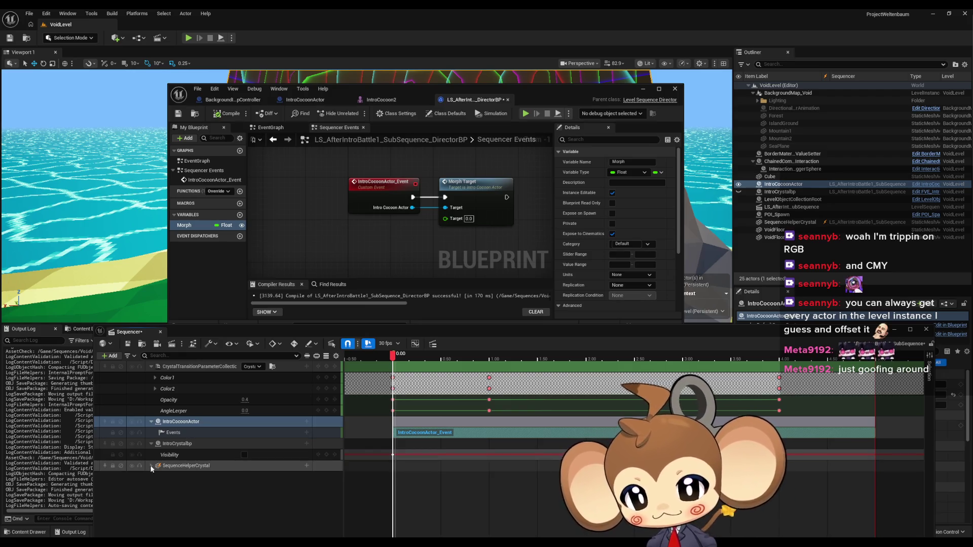
left_click(151, 466)
left_click(151, 466)
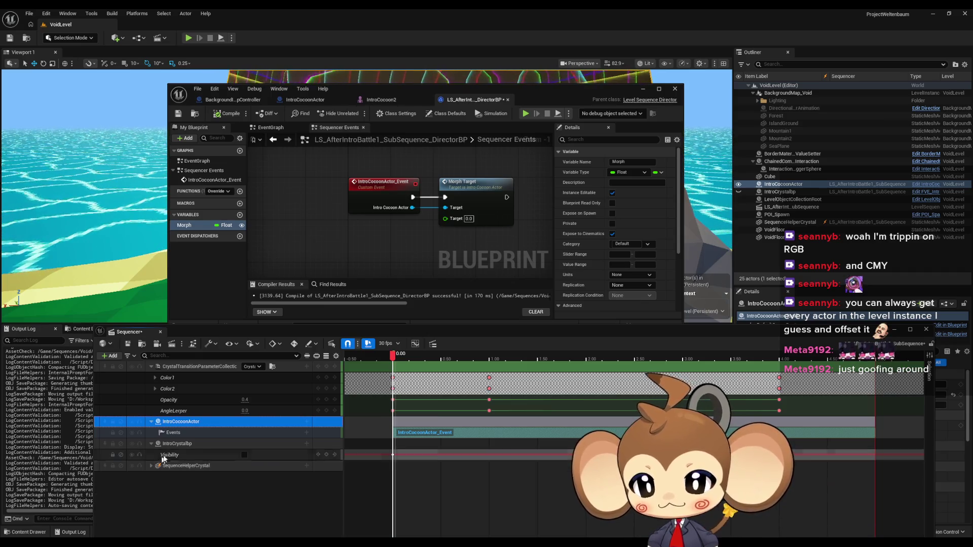
Delete the IntroCocoonActor Events track and switch to the forum thread in the browser.
left_click(217, 433)
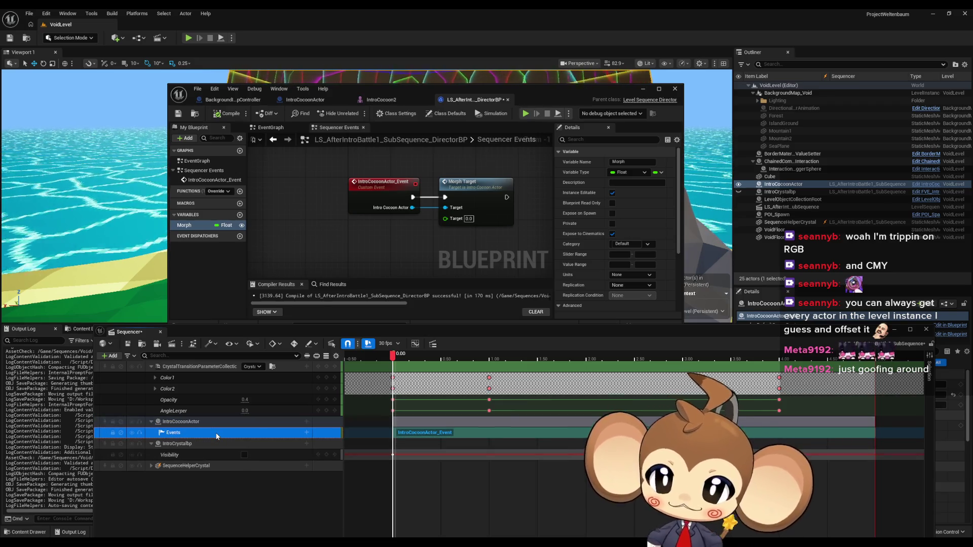
key("Delete")
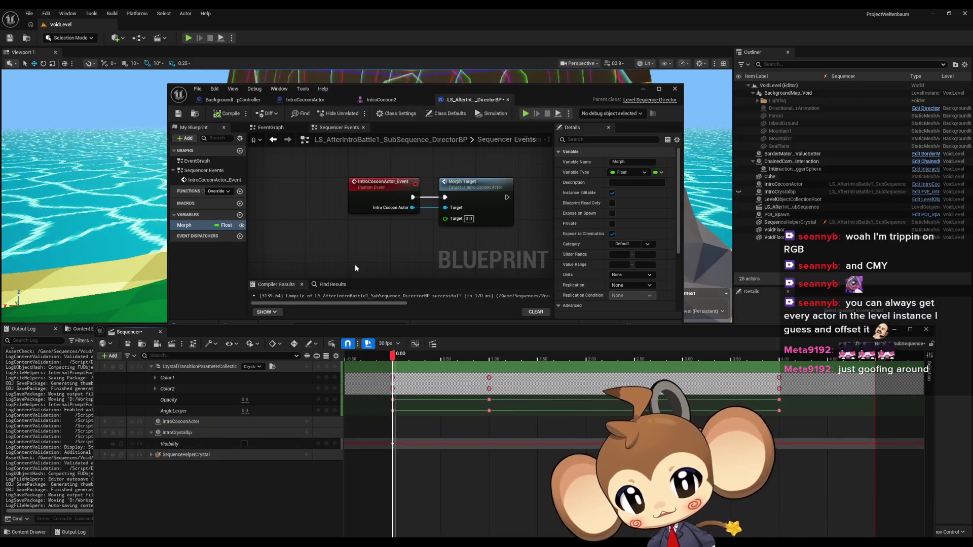
left_click_drag(405, 228, 366, 251)
scroll(366, 250, "down", 1)
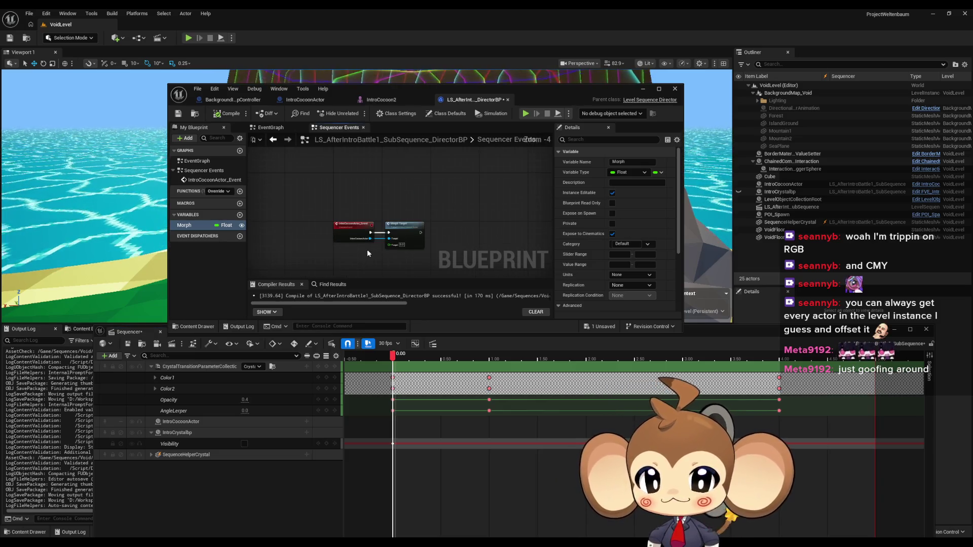
scroll(368, 251, "up", 2)
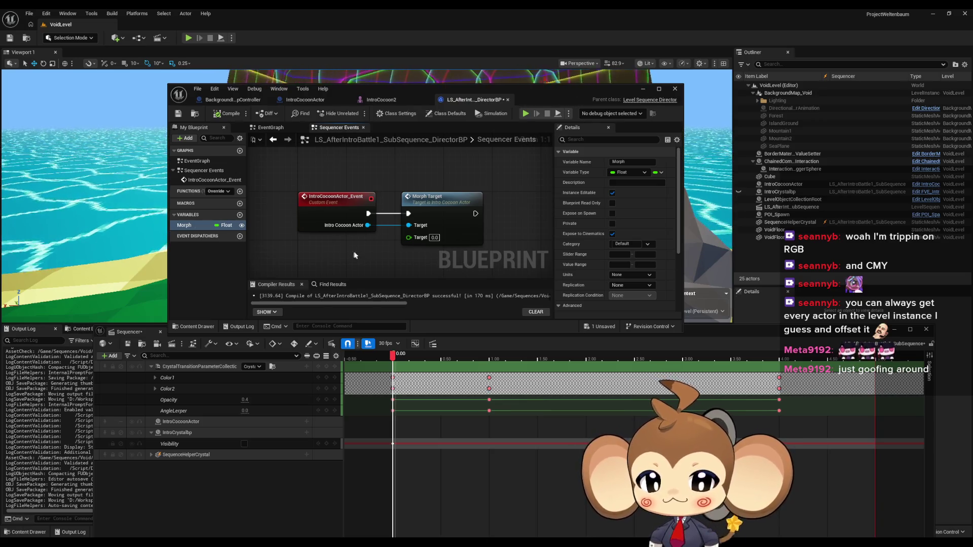
key("alt+Tab")
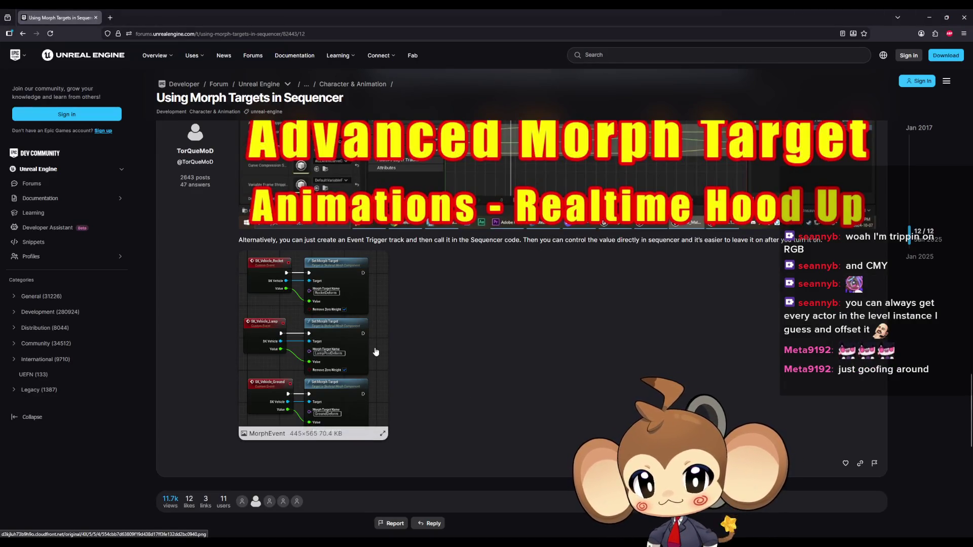
scroll(463, 356, "up", 5)
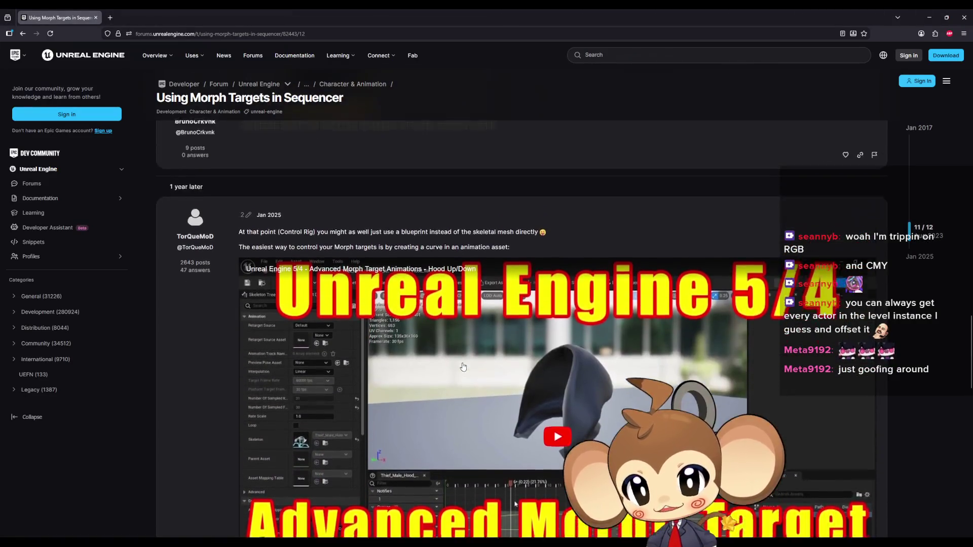
scroll(464, 367, "down", 5)
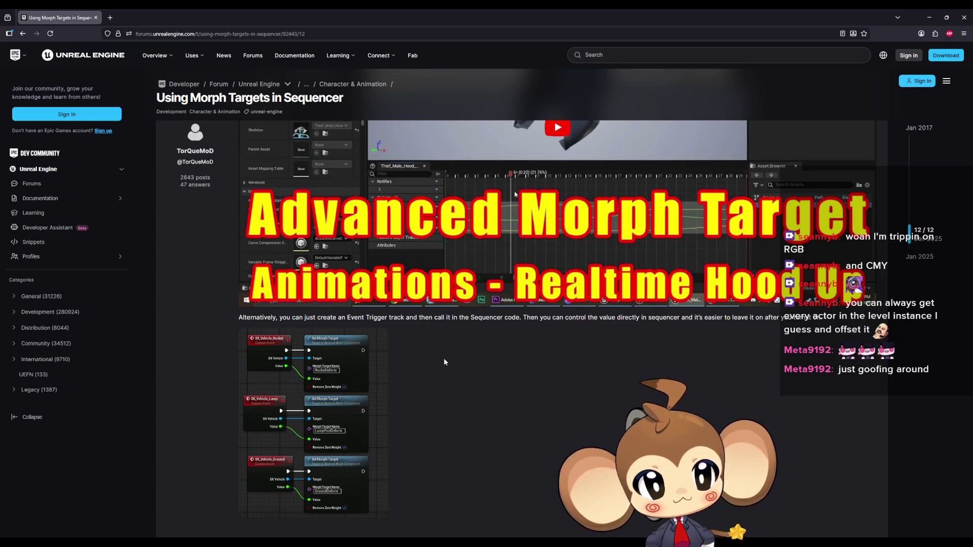
double_click(357, 318)
left_click_drag(372, 318, 413, 318)
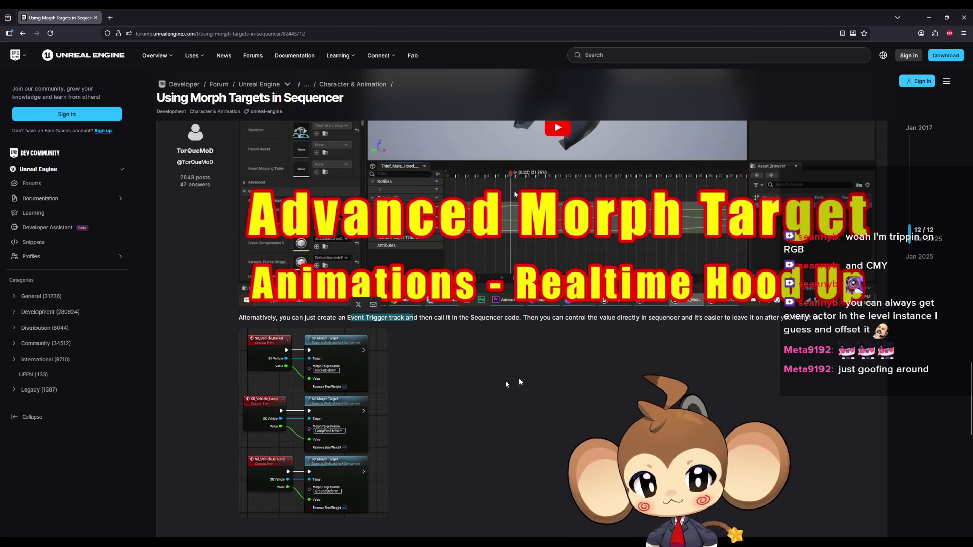
left_click(929, 17)
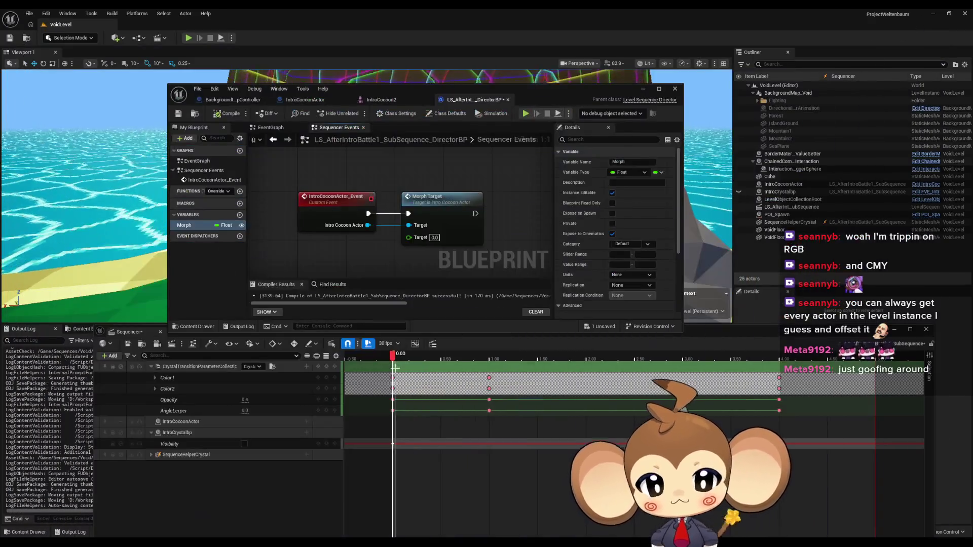
Add an event trigger track to IntroCocoonActor and create a new endpoint for its key.
left_click(284, 422)
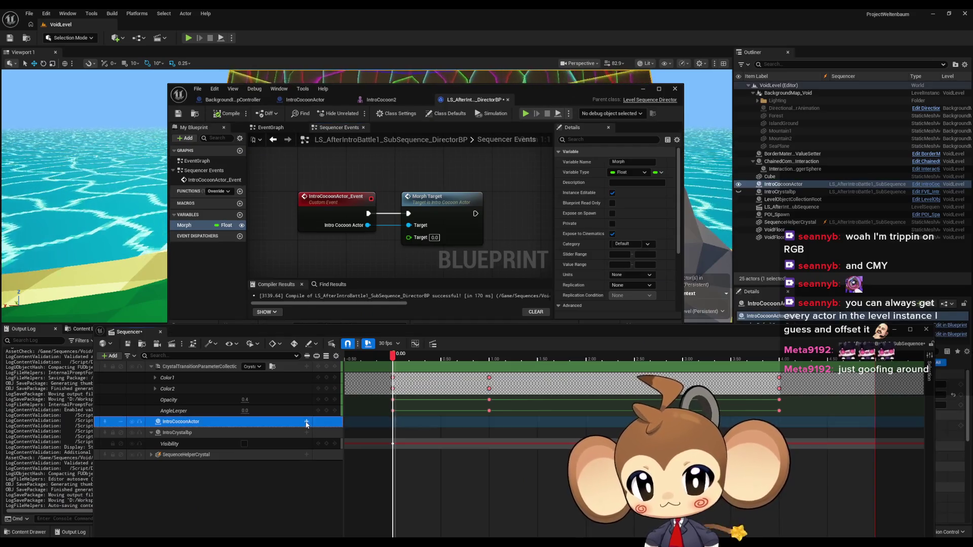
left_click(307, 423)
mouse_move(328, 337)
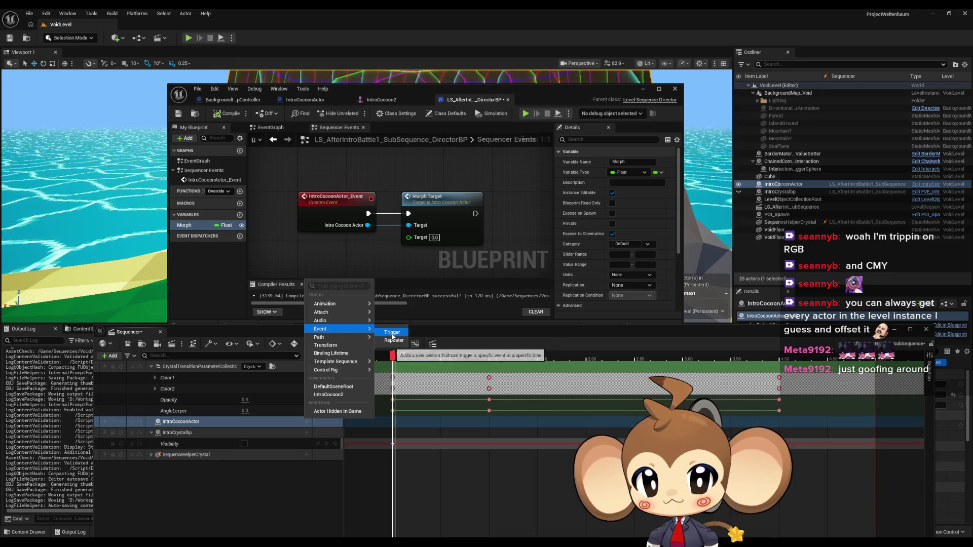
left_click(392, 336)
left_click(324, 433)
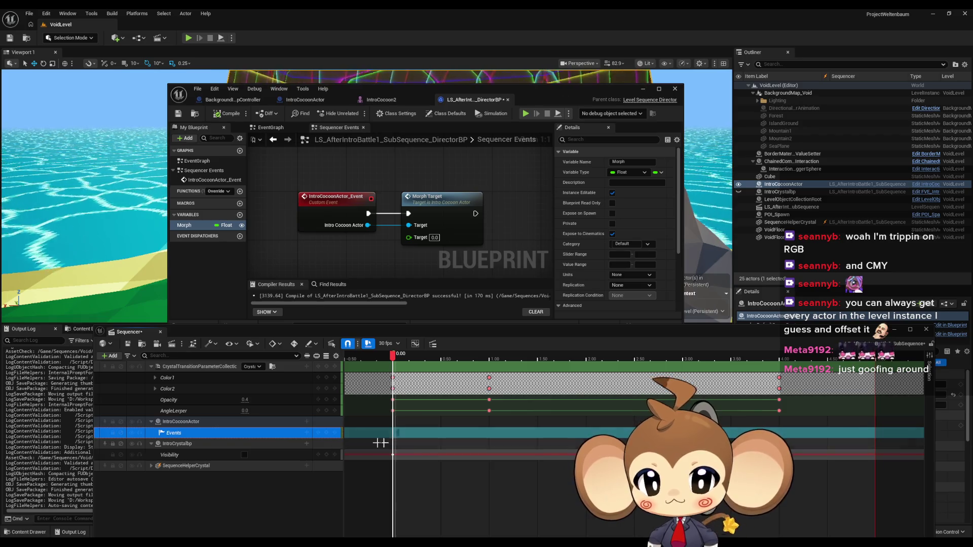
right_click(394, 432)
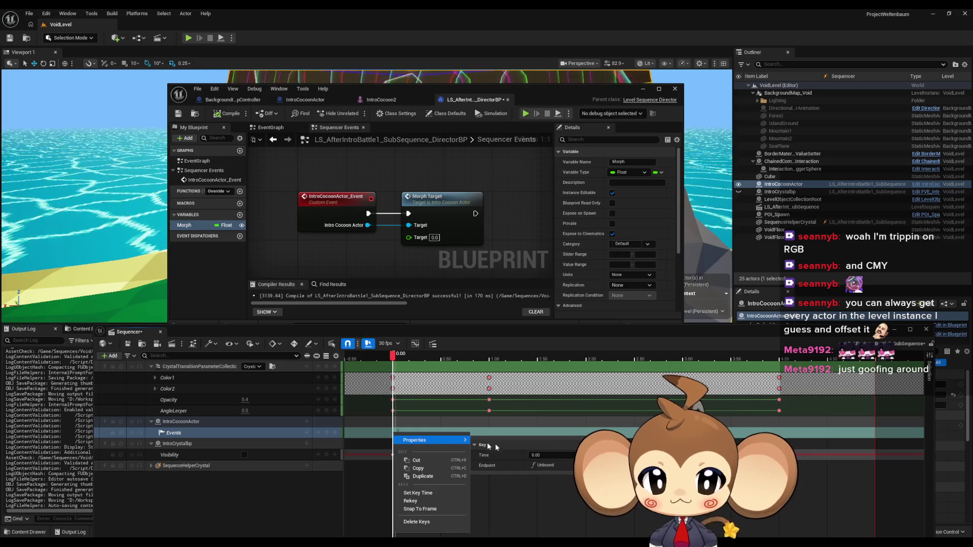
left_click(544, 465)
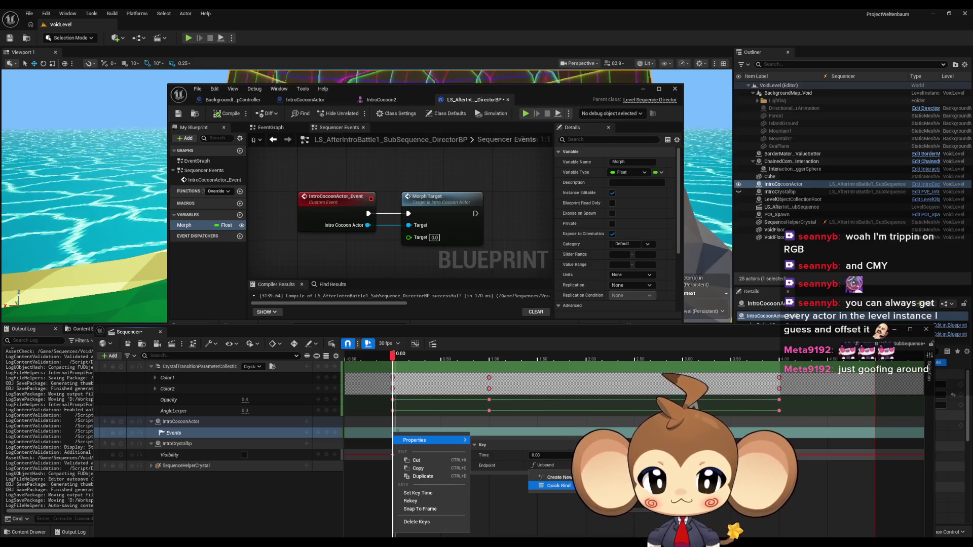
mouse_move(558, 485)
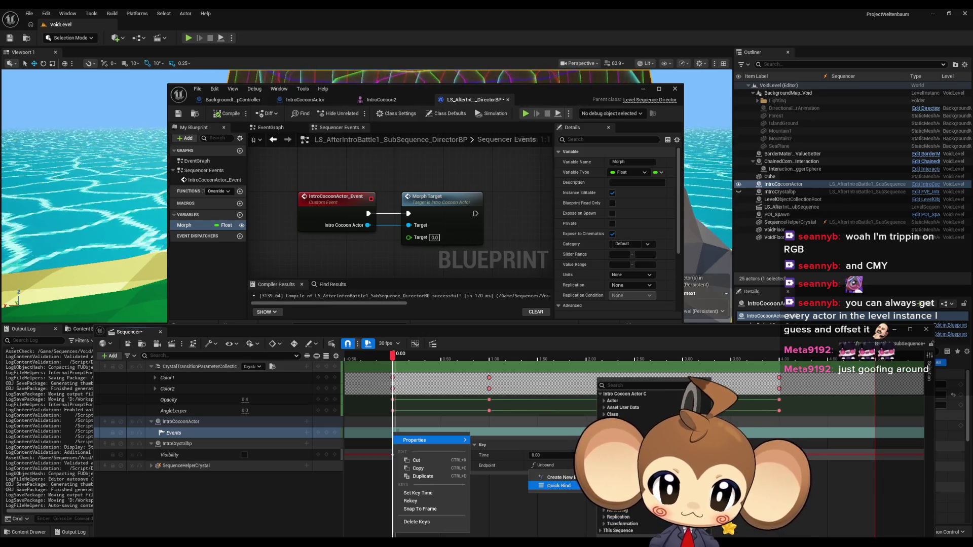
left_click(601, 531)
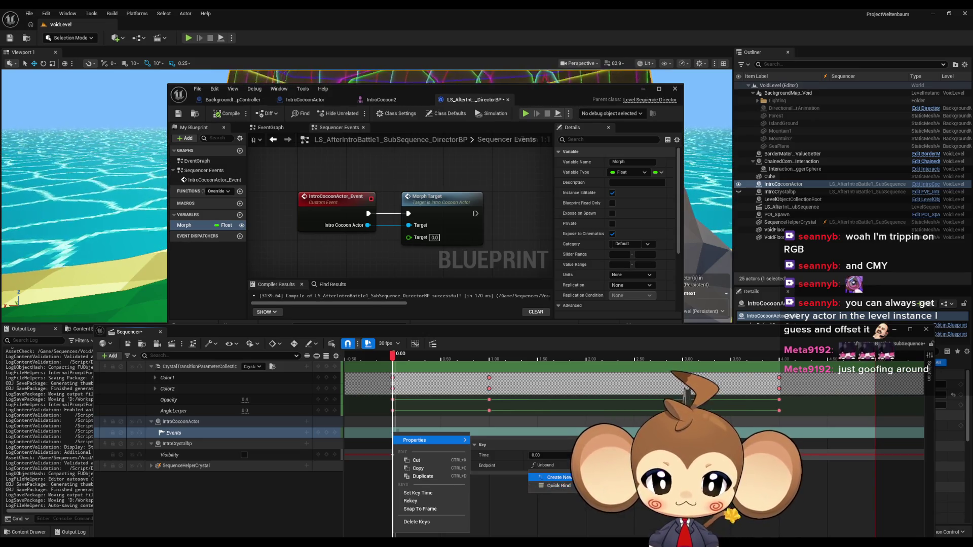
left_click(555, 477)
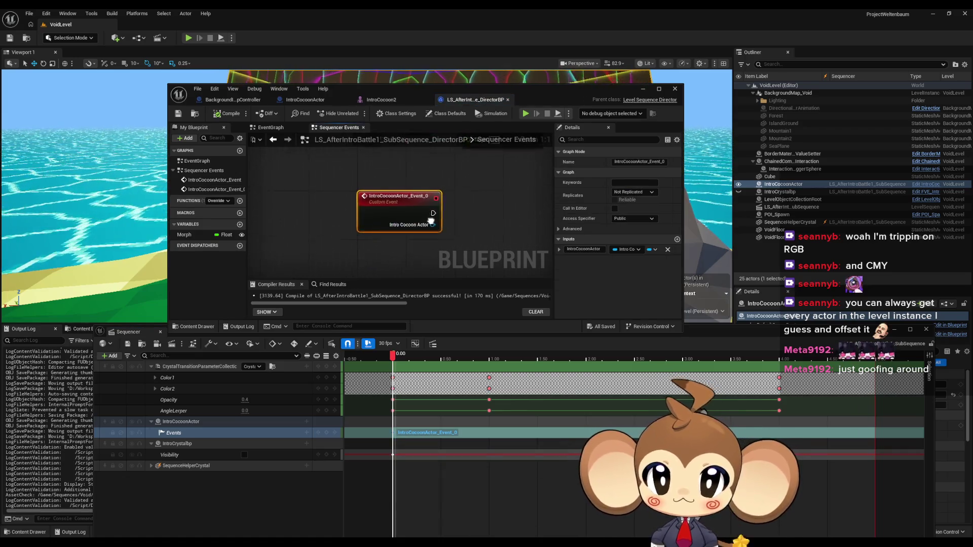
Delete the new and old event nodes plus Morph Target node, the event section, and Events track.
scroll(412, 235, "down", 2)
mouse_move(405, 253)
left_mouse_down()
mouse_move(403, 225)
mouse_move(423, 228)
left_mouse_up()
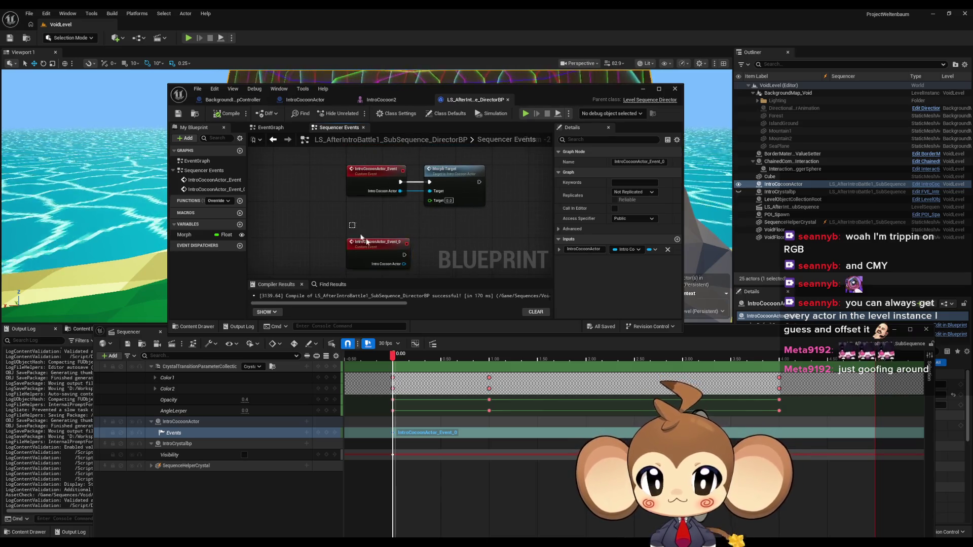
key("Delete")
left_click_drag(347, 173, 348, 175)
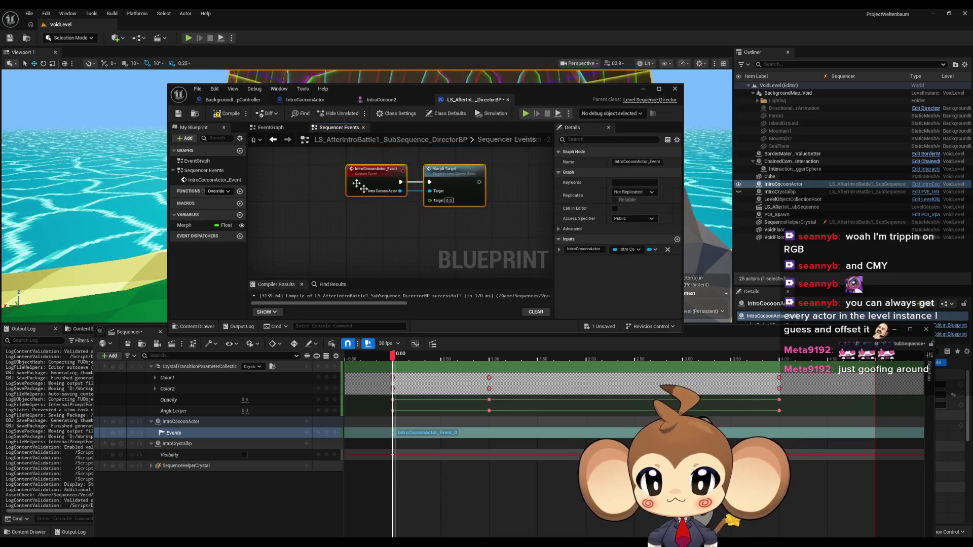
key("Delete")
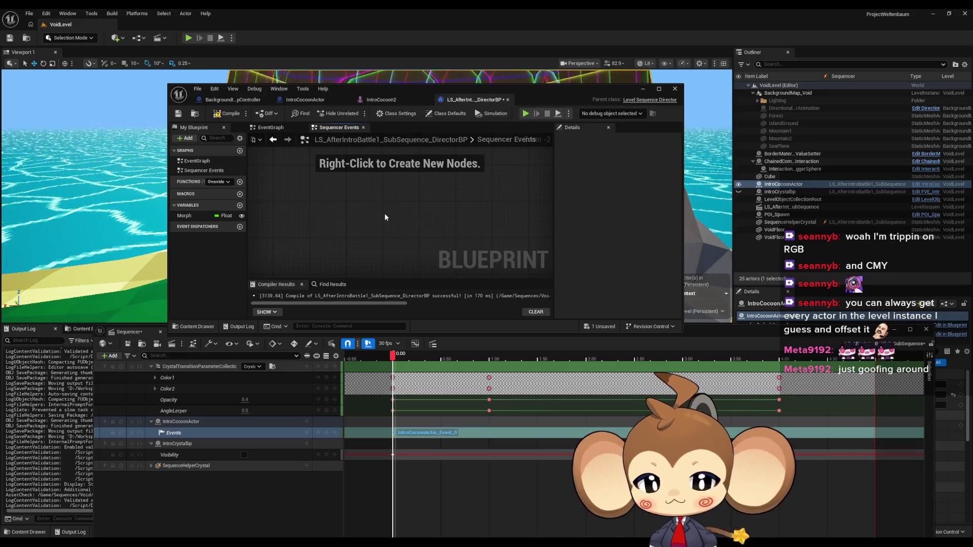
key("Delete")
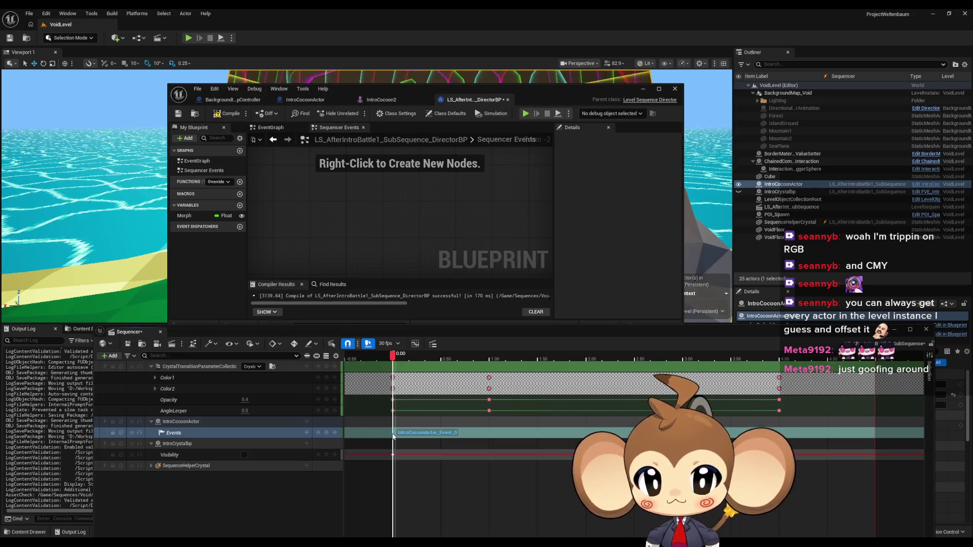
left_click(238, 432)
key("Delete")
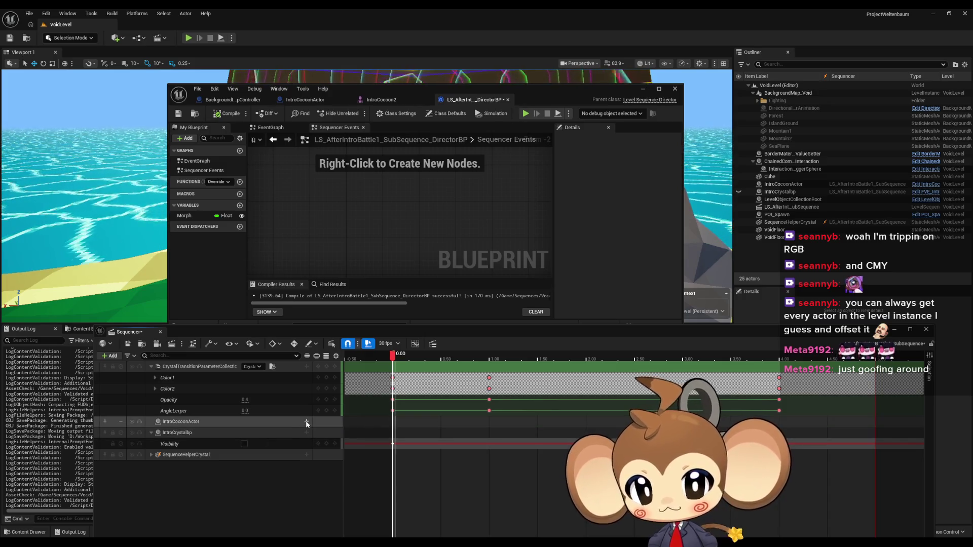
Add an event trigger track to IntroCocoonActor, check its section options, then delete it.
left_click(307, 422)
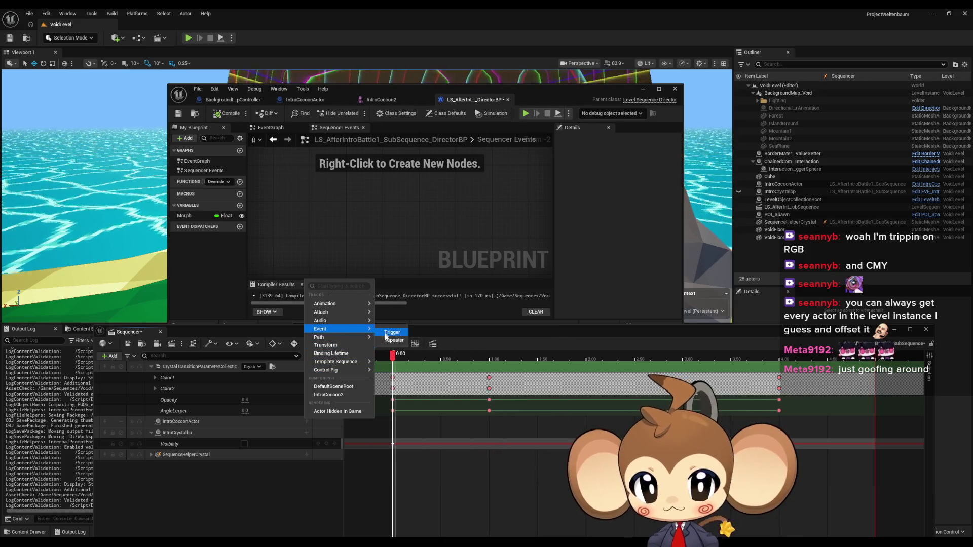
left_click(385, 343)
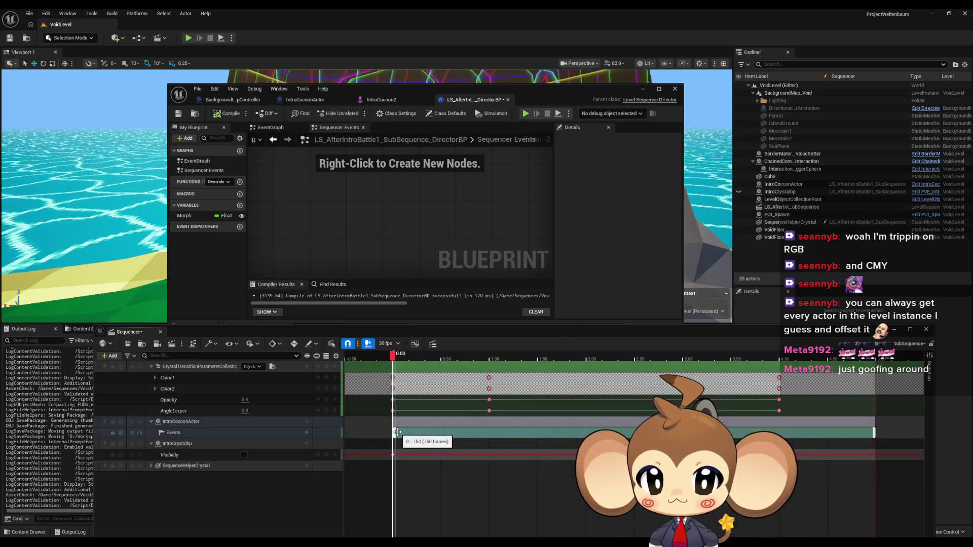
right_click(398, 431)
left_click(399, 432)
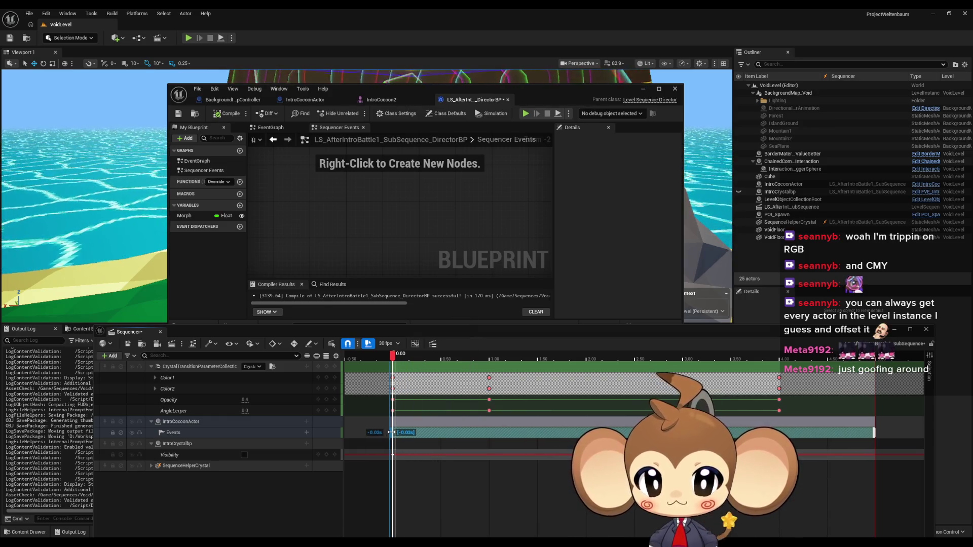
right_click(411, 432)
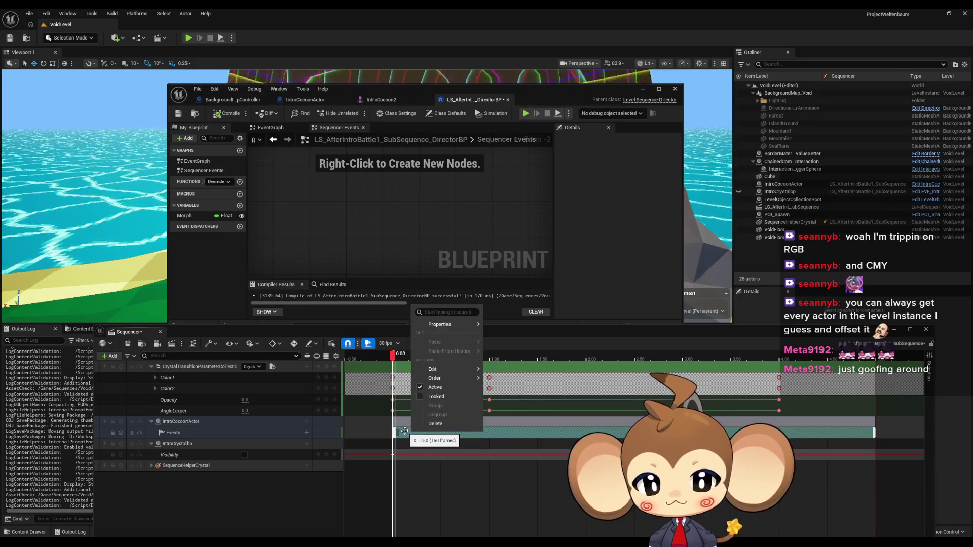
left_click(218, 433)
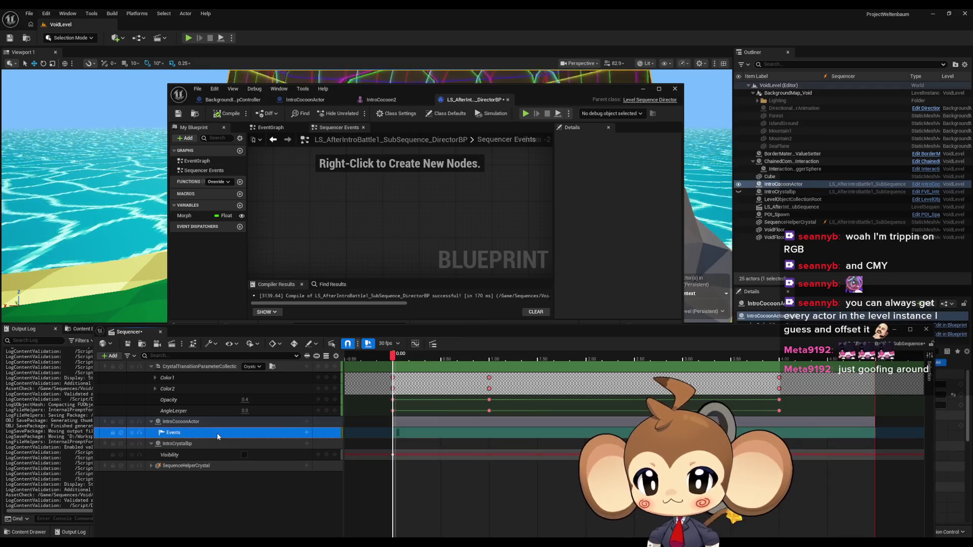
key("Delete")
Re-add the Events trigger track and quick-bind its frame-0 key to Get Float Attribute.
left_click(307, 433)
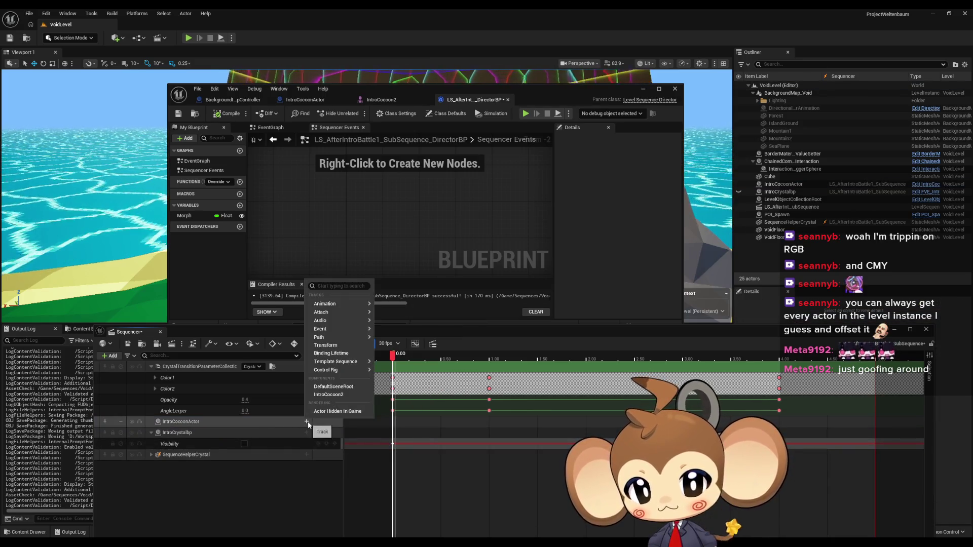
mouse_move(329, 334)
left_click(391, 332)
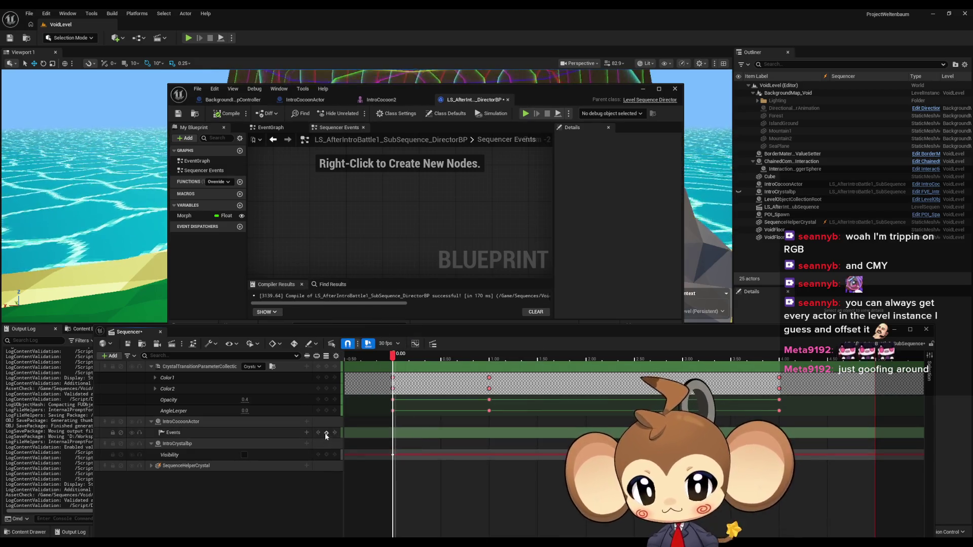
right_click(393, 436)
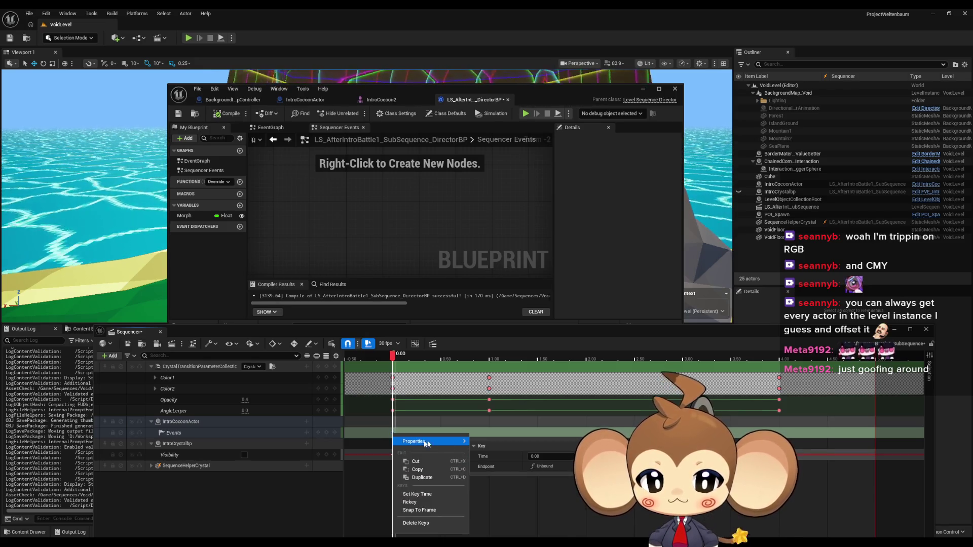
left_click(543, 467)
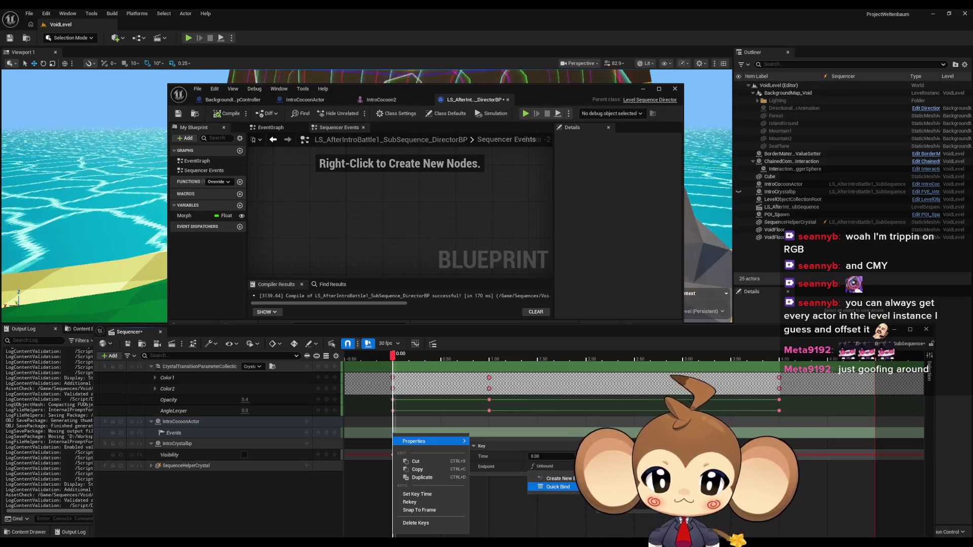
mouse_move(557, 487)
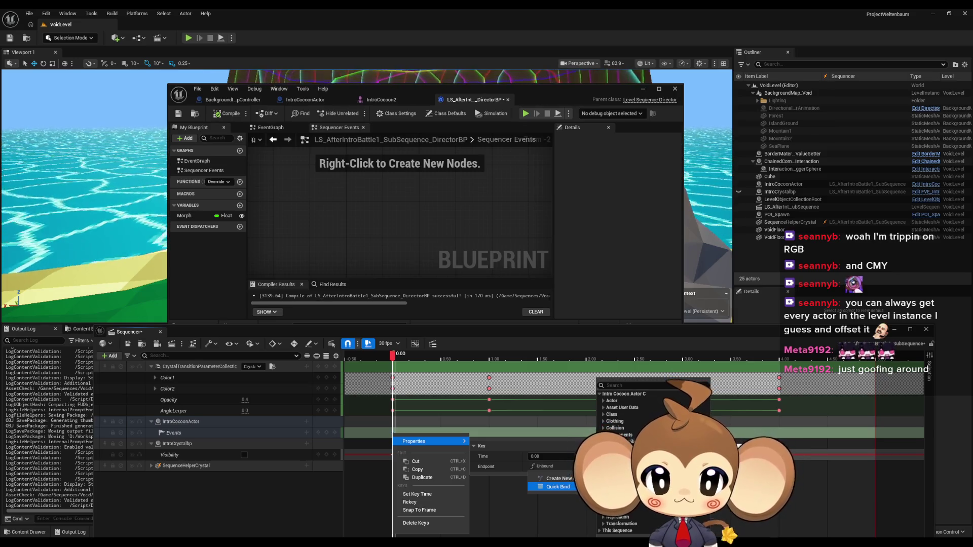
left_click(625, 442)
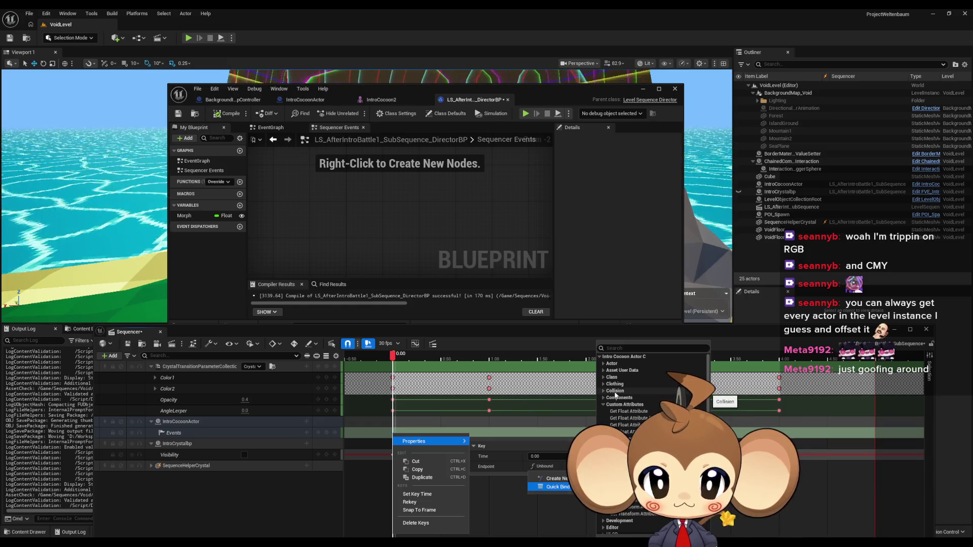
left_click(647, 413)
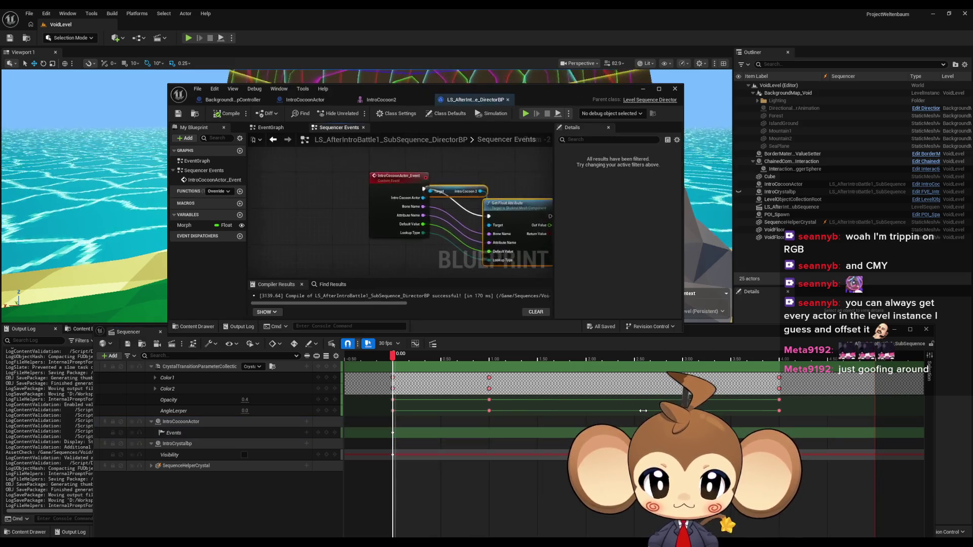
Delete the new IntroCocoonActor_Event and Get Float Attribute nodes, then return to the timeline.
mouse_move(482, 186)
left_mouse_down()
mouse_move(389, 242)
mouse_move(454, 186)
left_mouse_up()
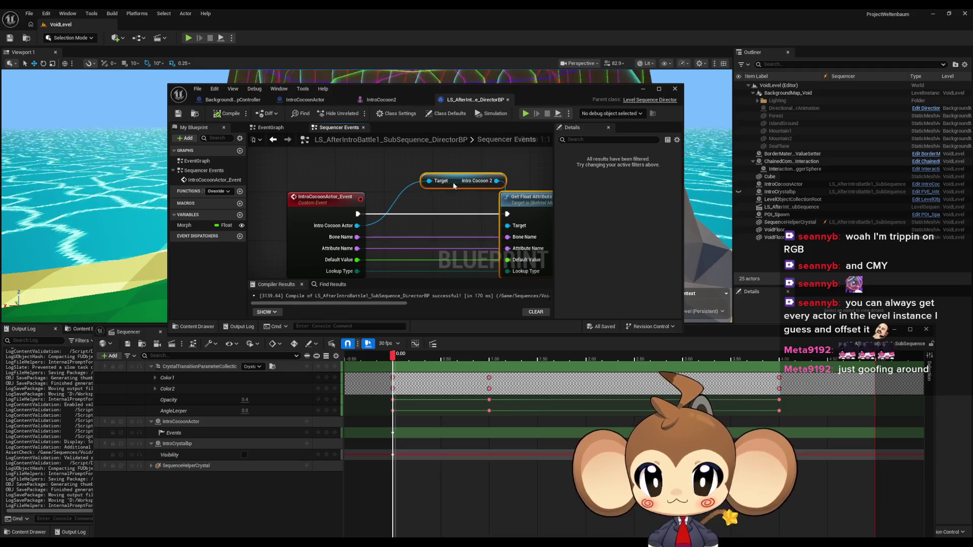
mouse_move(454, 234)
left_mouse_down()
mouse_move(389, 221)
mouse_move(472, 217)
mouse_move(392, 219)
left_mouse_up()
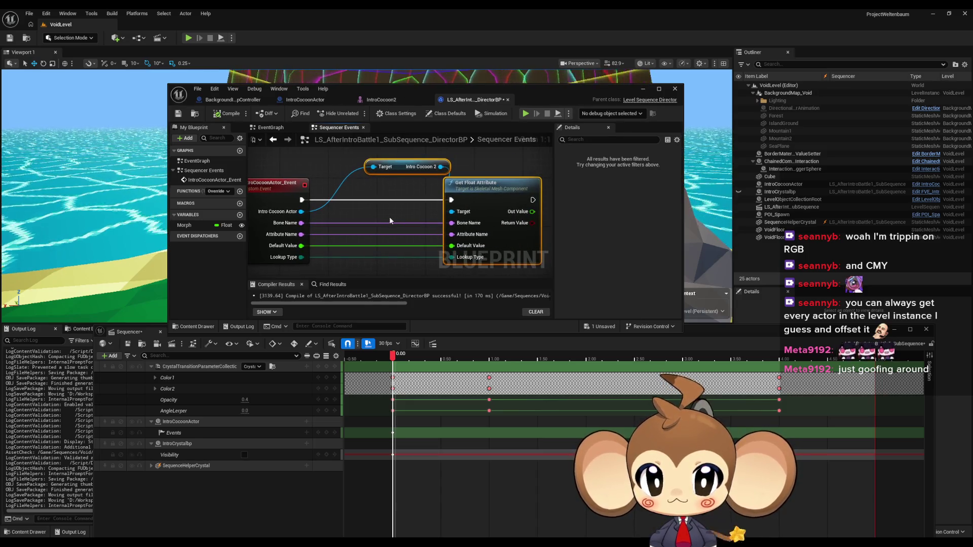
scroll(390, 220, "down", 2)
left_click_drag(292, 169, 568, 276)
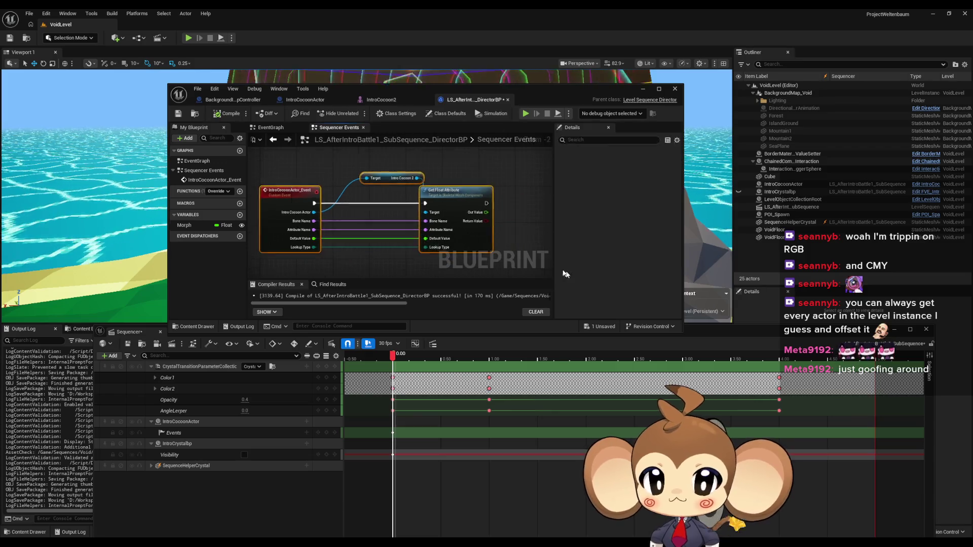
key("Delete")
left_click(187, 436)
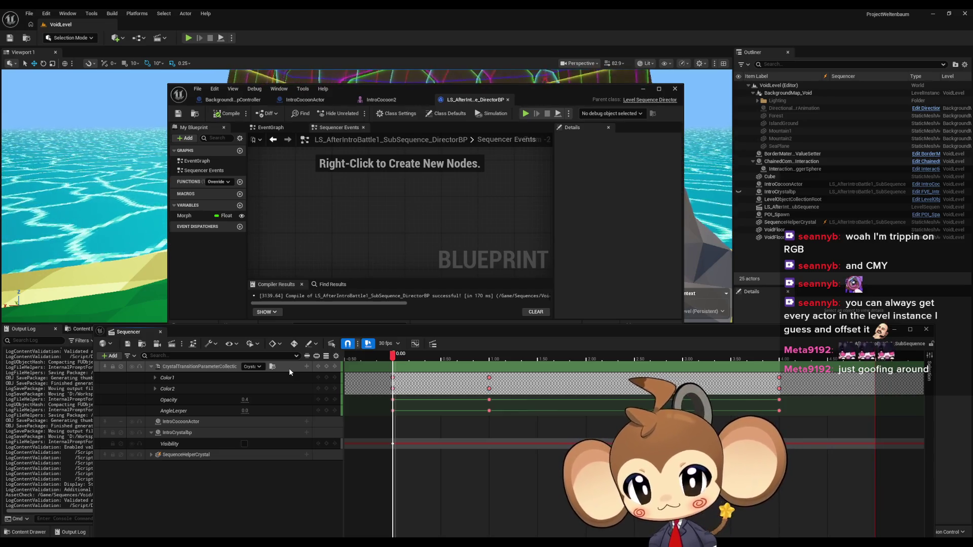
Minimize Sequencer and browse the content browser to /Game > Maps > Intro.
left_click(895, 330)
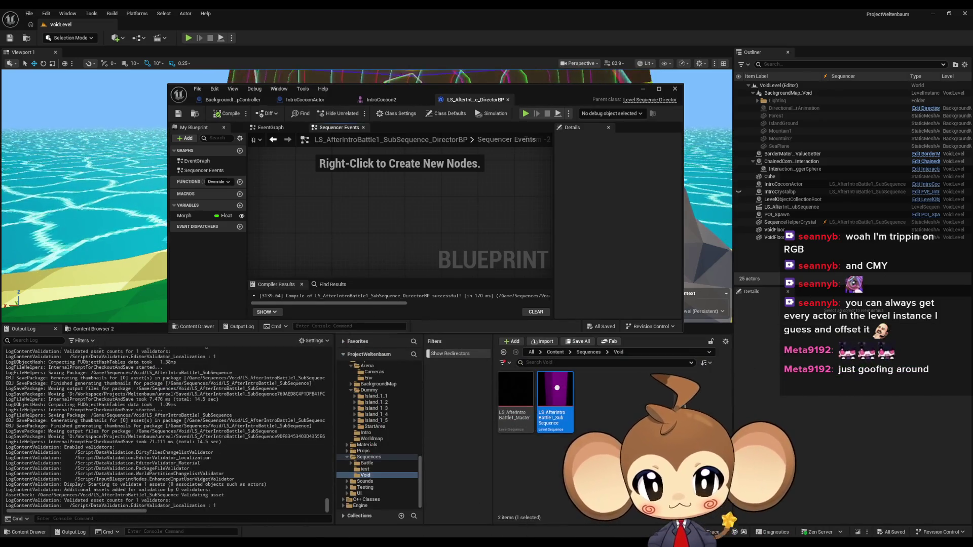
left_click(464, 170)
mouse_move(472, 93)
left_mouse_down()
mouse_move(420, 86)
mouse_move(408, 56)
left_mouse_up()
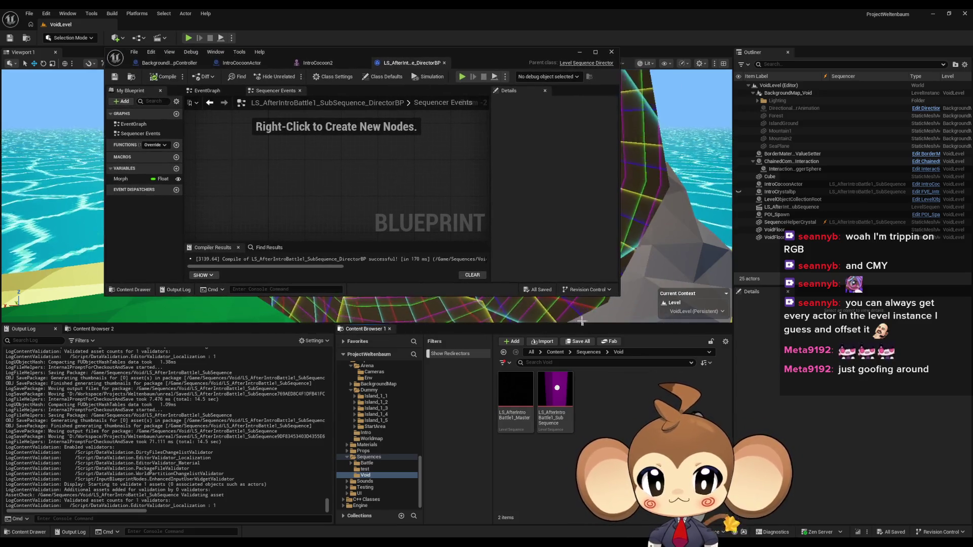
left_click(553, 352)
type("/Game")
key("Return")
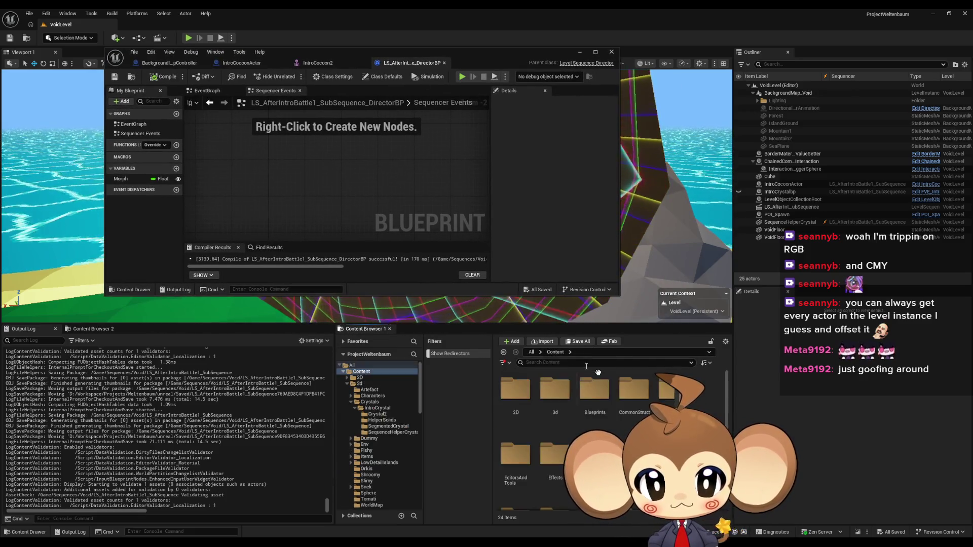
scroll(596, 420, "up", 1)
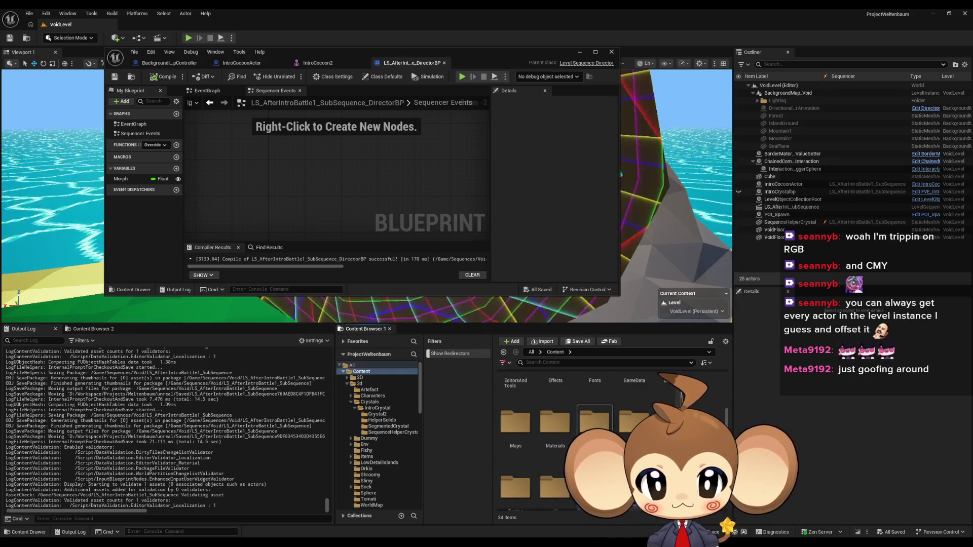
scroll(515, 445, "up", 1)
left_click(515, 444)
double_click(515, 445)
double_click(634, 388)
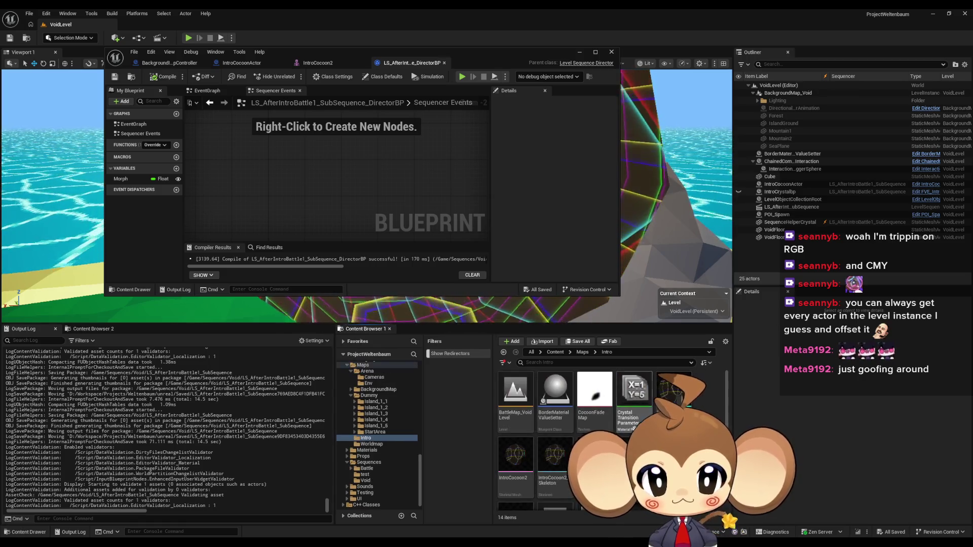
Create an Anim Blueprint named IntroCocoon2_AB from the IntroCocoon2 mesh and open it.
right_click(516, 456)
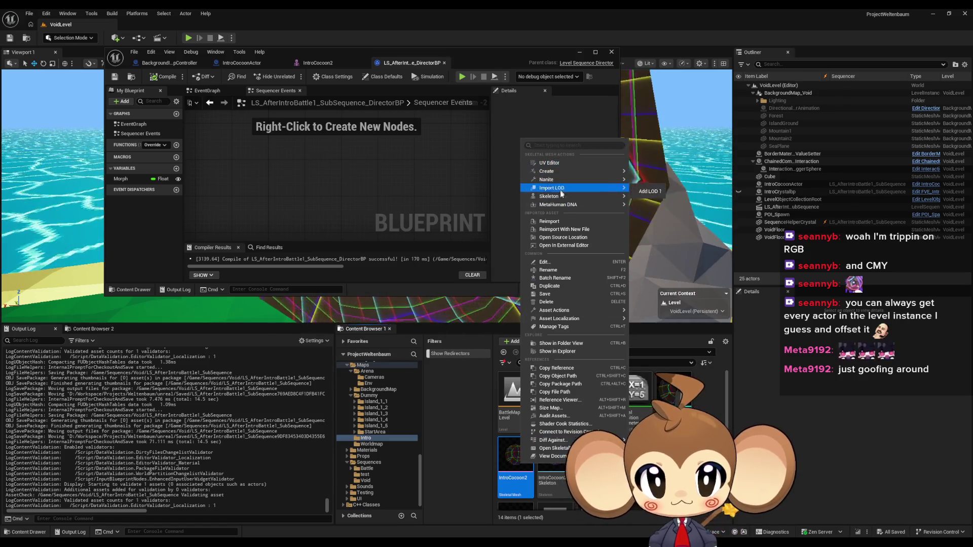
mouse_move(557, 197)
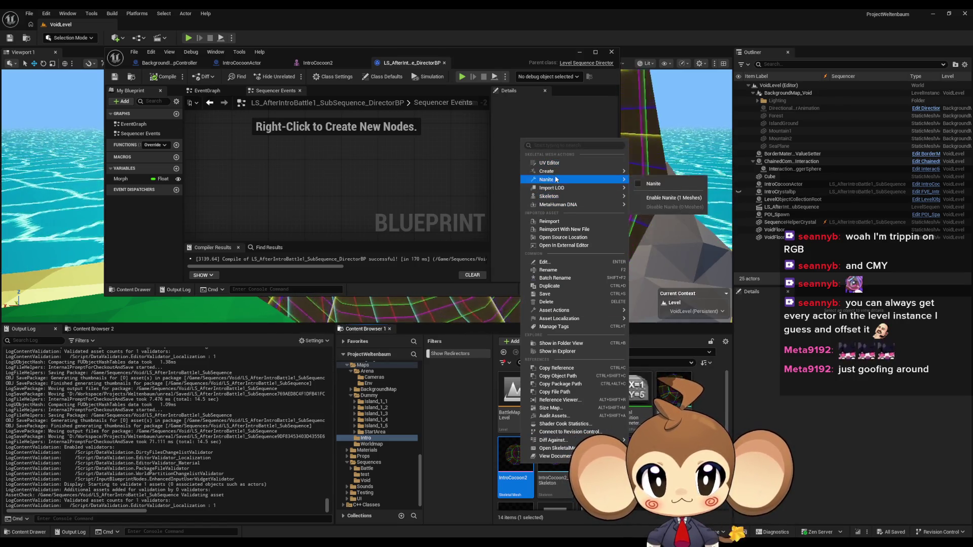
mouse_move(568, 174)
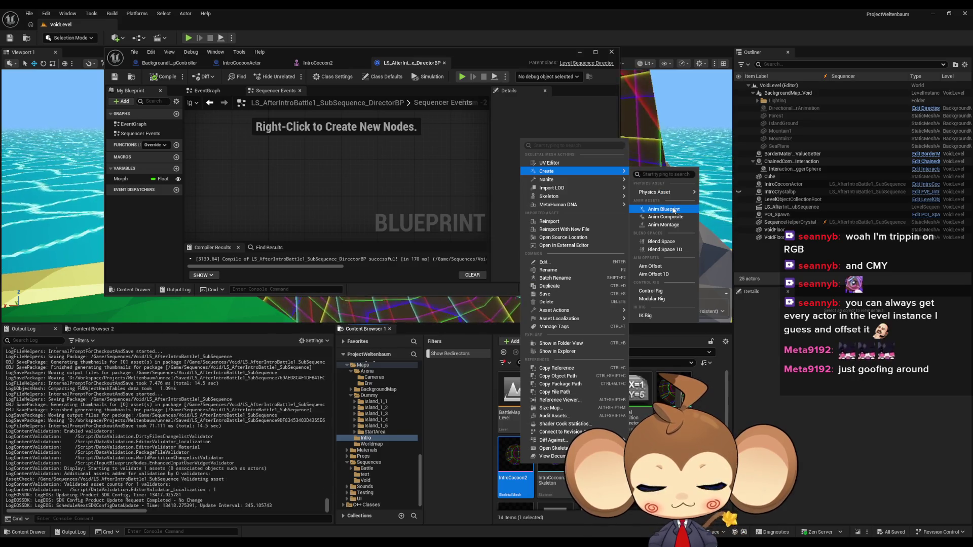
left_click(669, 209)
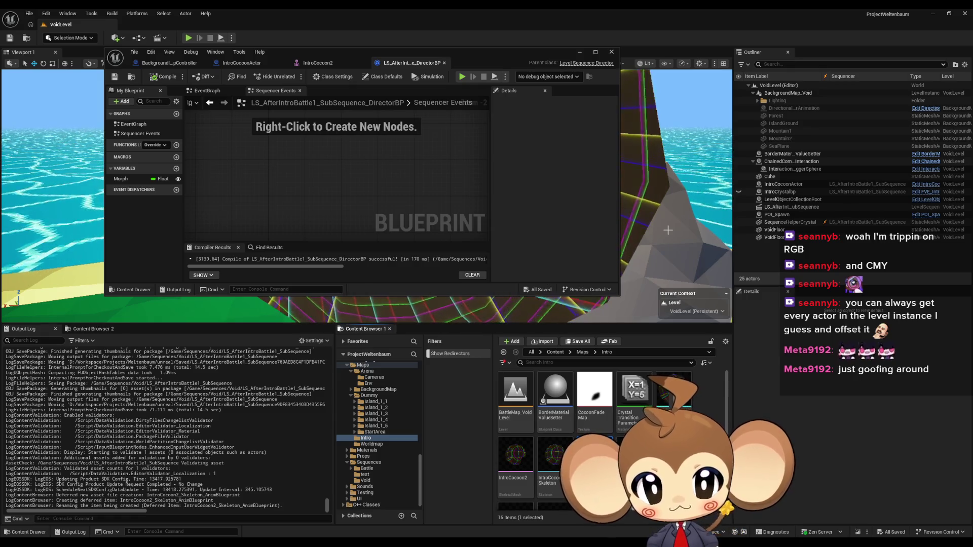
type("IntroCocoon2_AB")
key("Return")
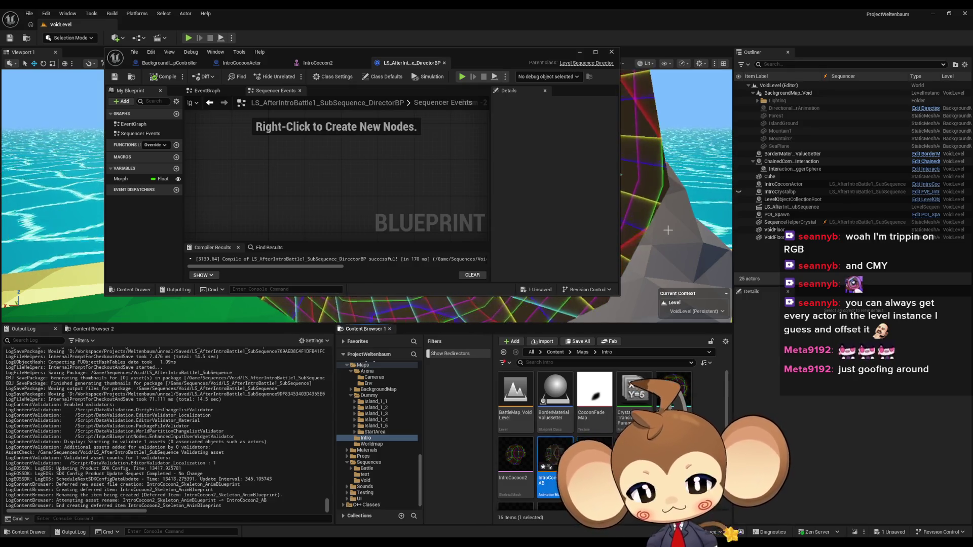
double_click(568, 453)
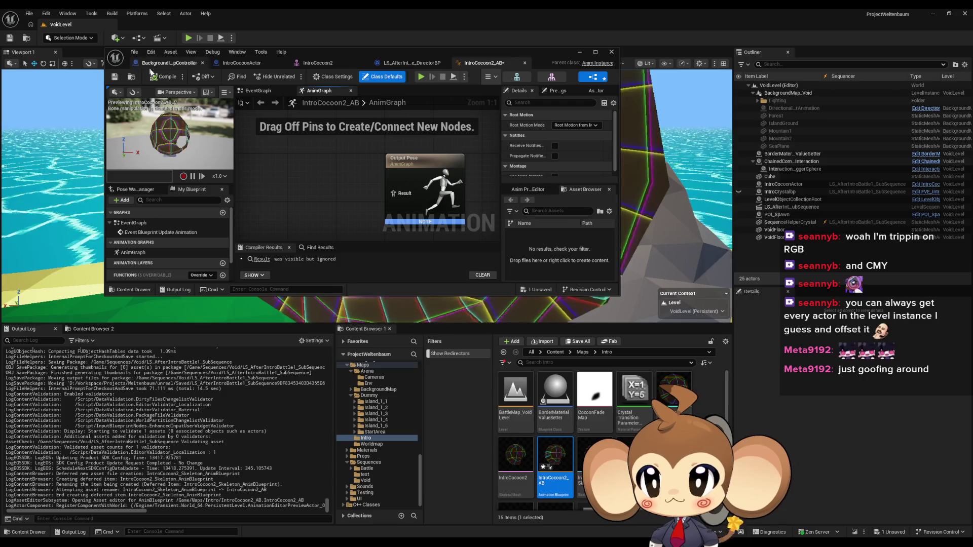
Add a new Float variable named Morph to the IntroCocoon2_AB blueprint.
scroll(171, 229, "down", 2)
left_click(223, 265)
left_click(194, 265)
left_click(191, 268)
left_click(191, 268)
left_click(201, 344)
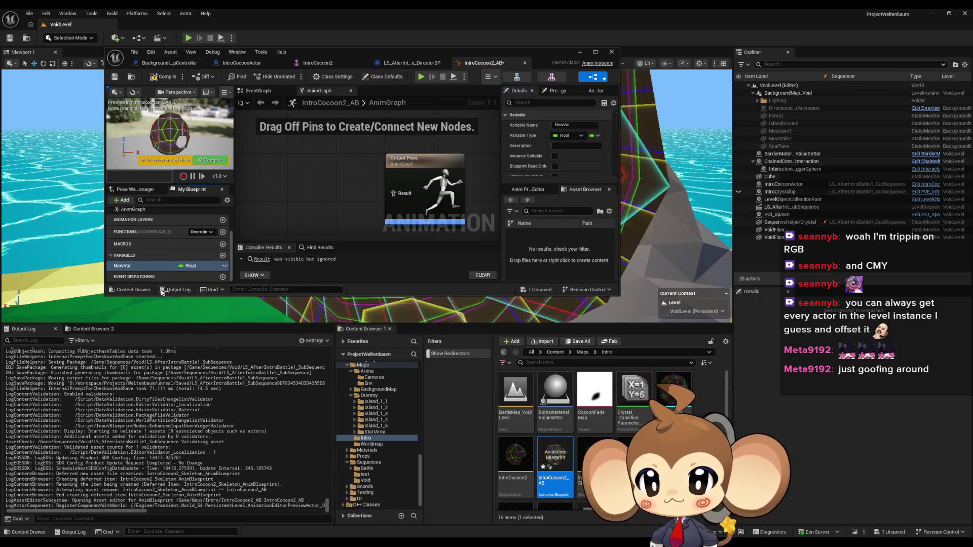
double_click(130, 265)
type("Morph")
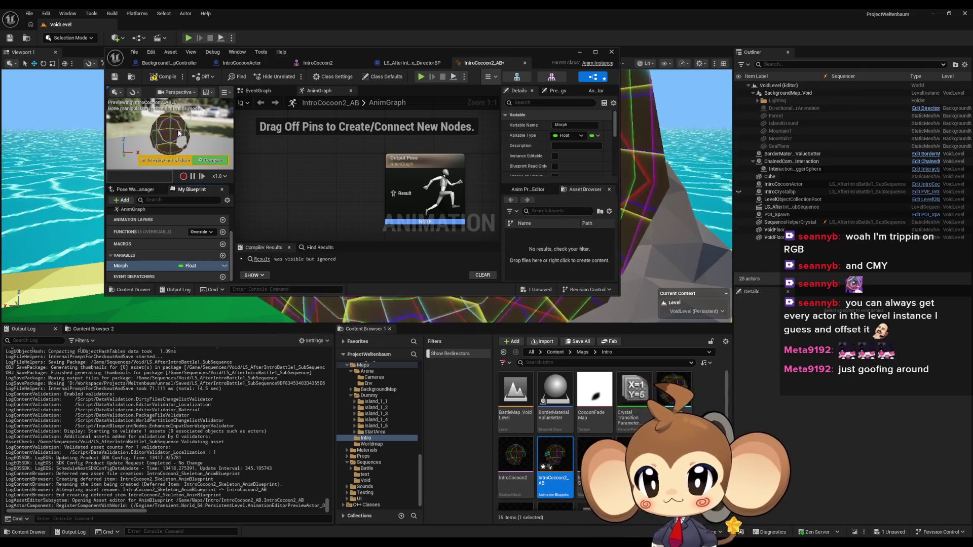
Compile and save the animation blueprint, then bring the Sequencer window forward.
left_click(163, 77)
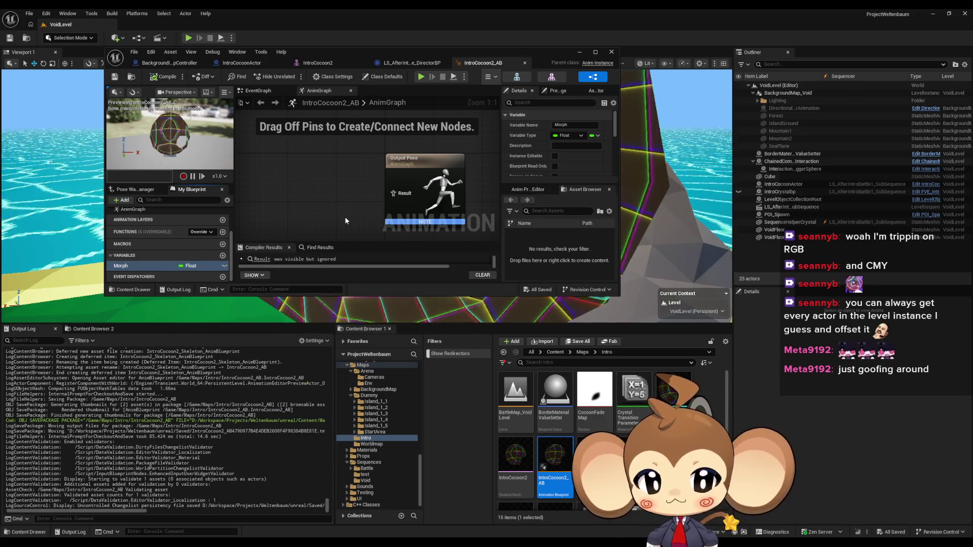
mouse_move(399, 542)
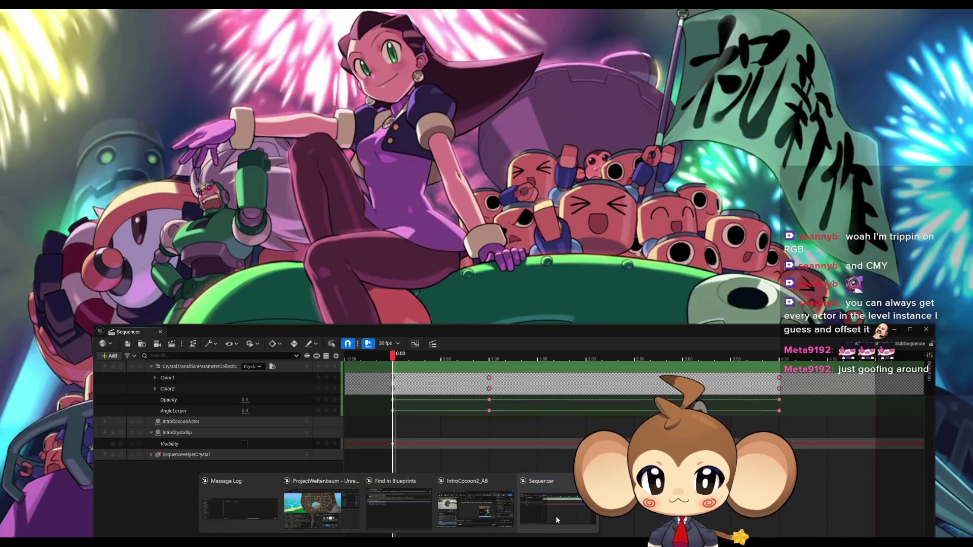
left_click(556, 519)
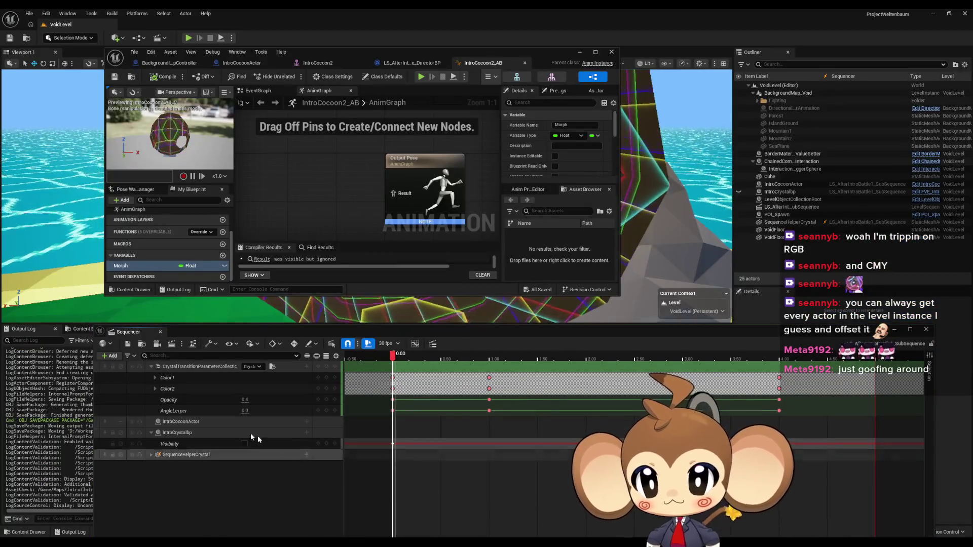
Browse IntroCocoonActor's track list and the sequence's add list without adding anything.
left_click(306, 422)
mouse_move(332, 305)
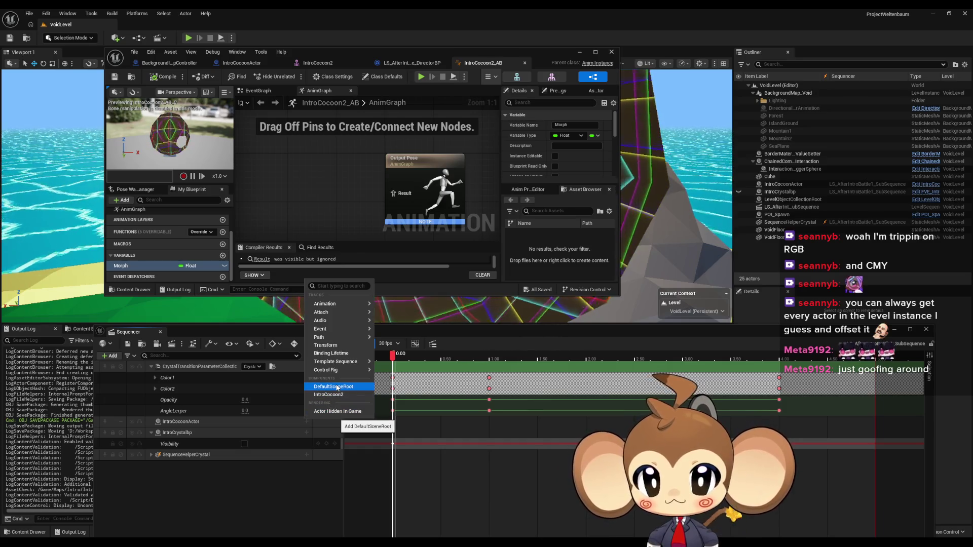
mouse_move(335, 371)
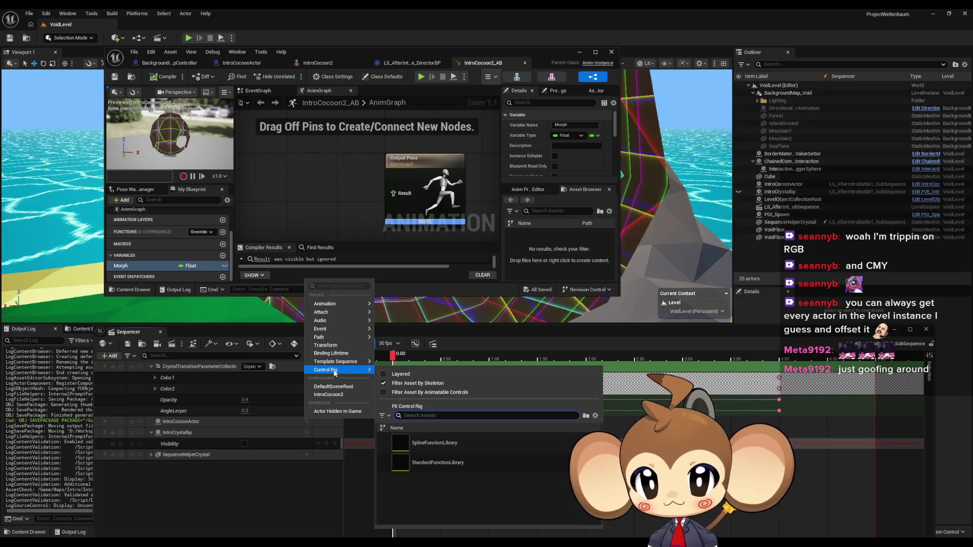
mouse_move(328, 338)
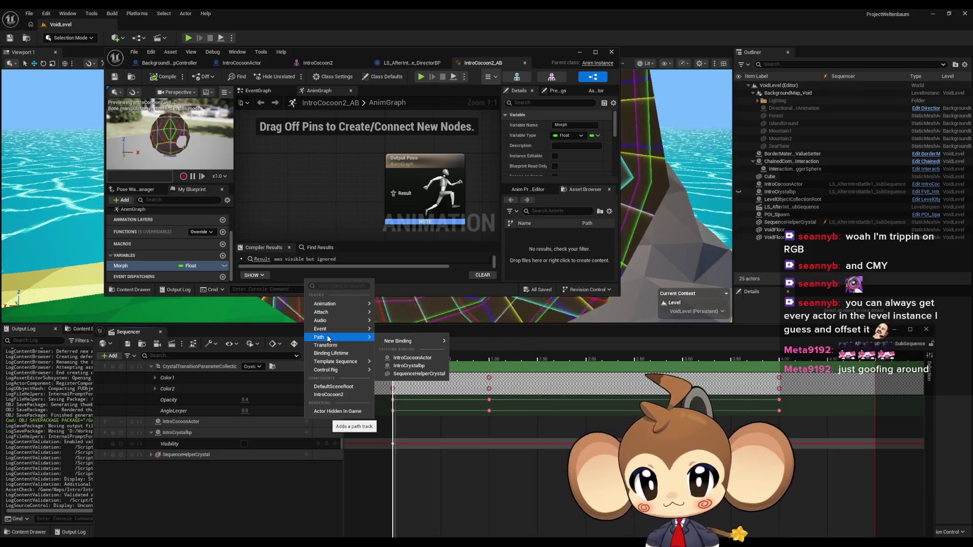
left_click(169, 392)
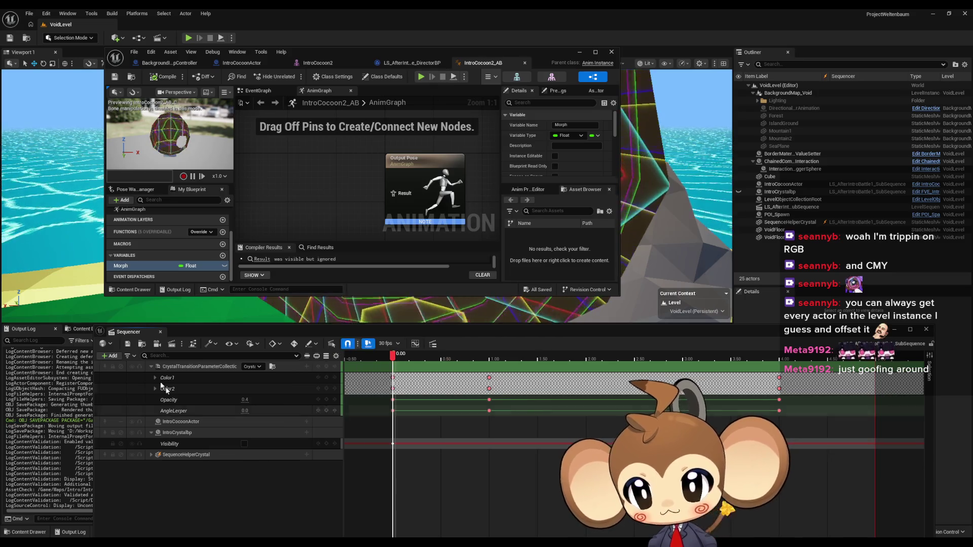
left_click(107, 357)
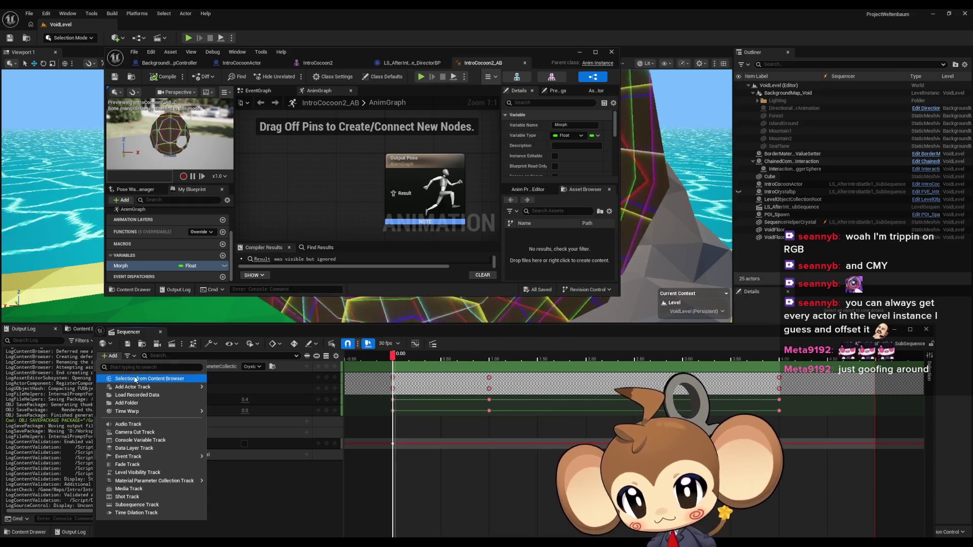
mouse_move(145, 388)
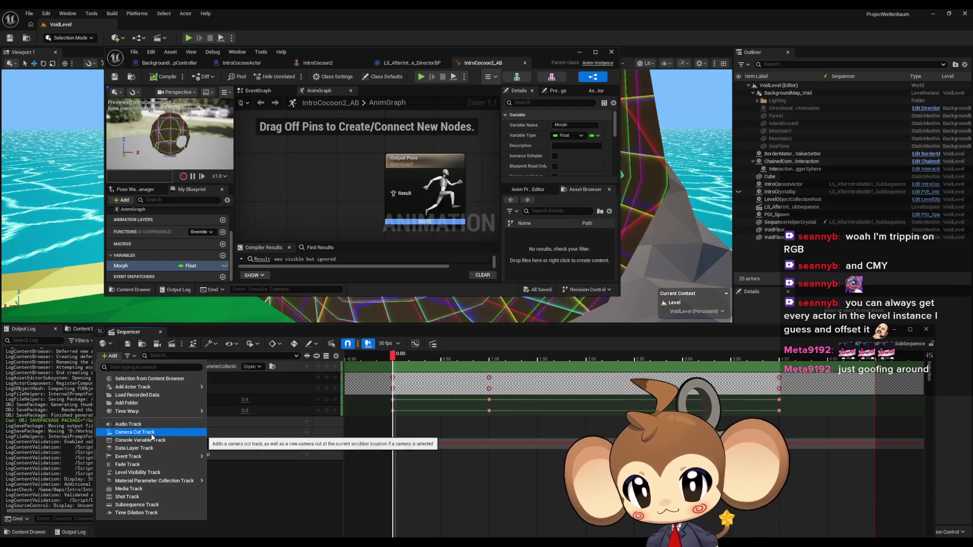
mouse_move(152, 456)
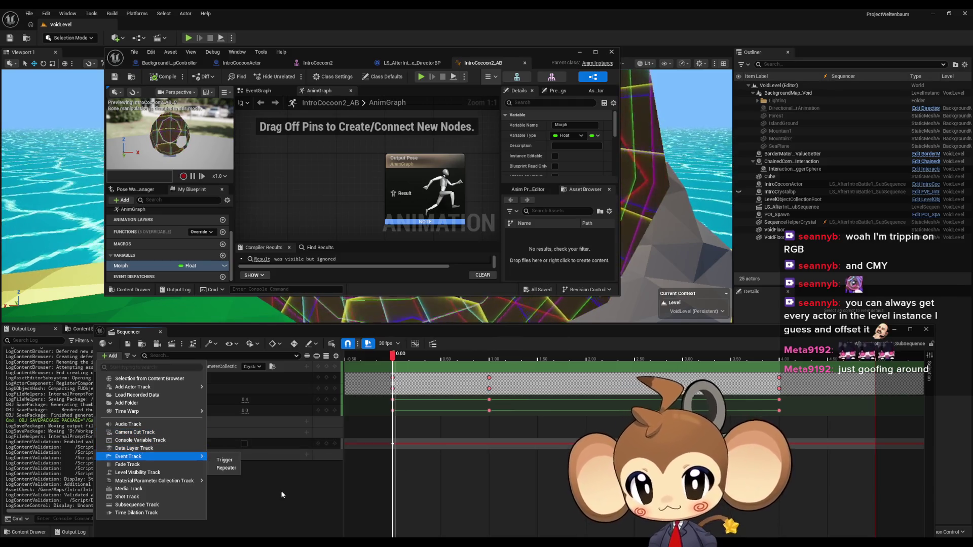
left_click(282, 496)
Bind the IntroCocoon2 component under IntroCocoonActor and open its track list.
left_click(307, 421)
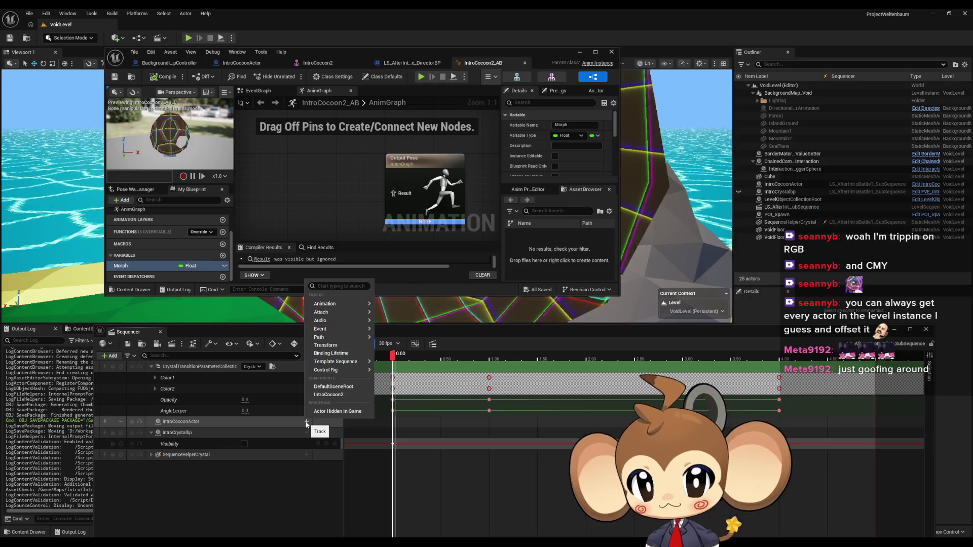
left_click(339, 394)
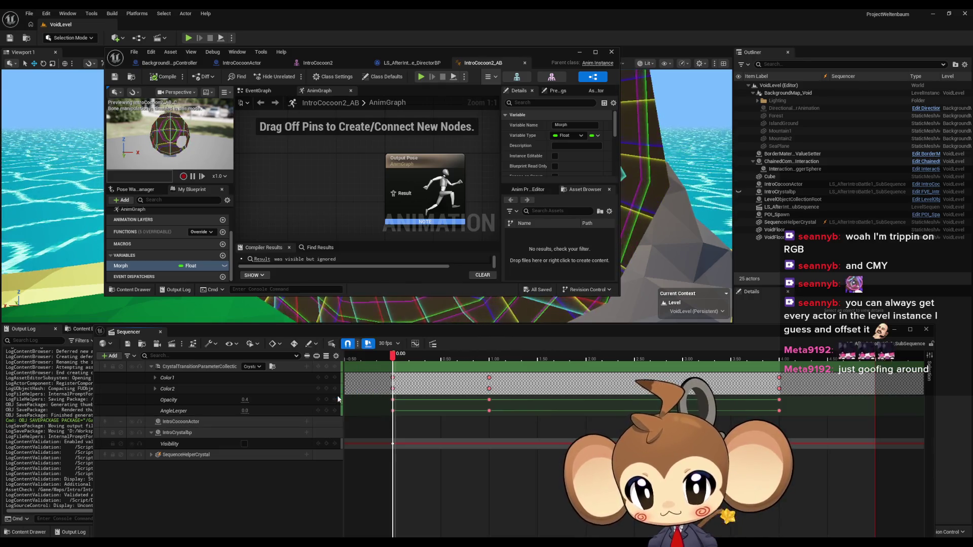
left_click(306, 433)
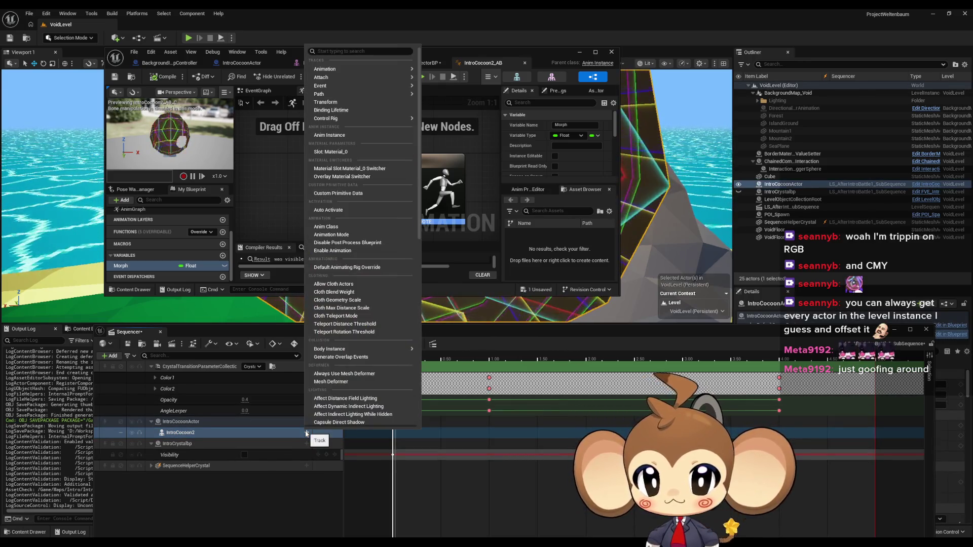
Add an Anim Instance track under the IntroCocoon2 component and check its track options.
mouse_move(349, 72)
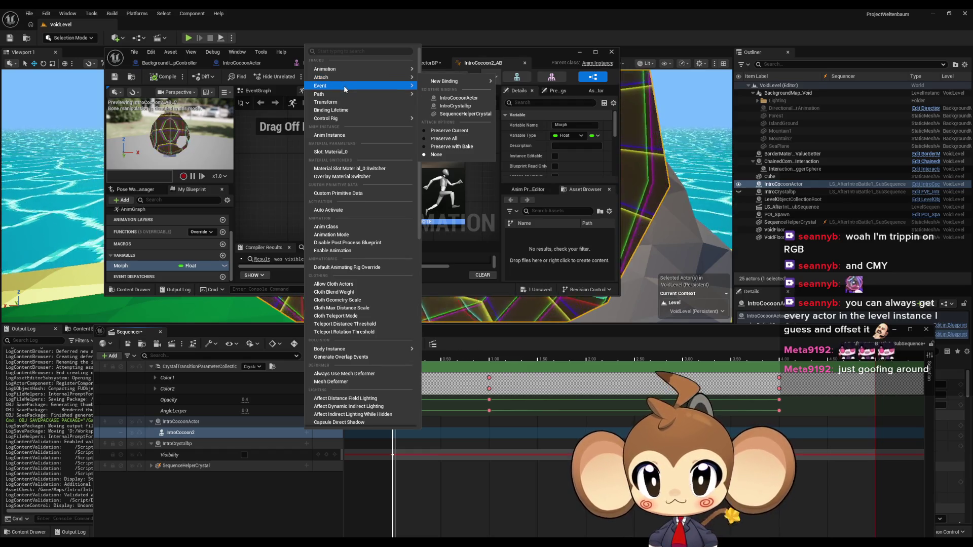
mouse_move(335, 119)
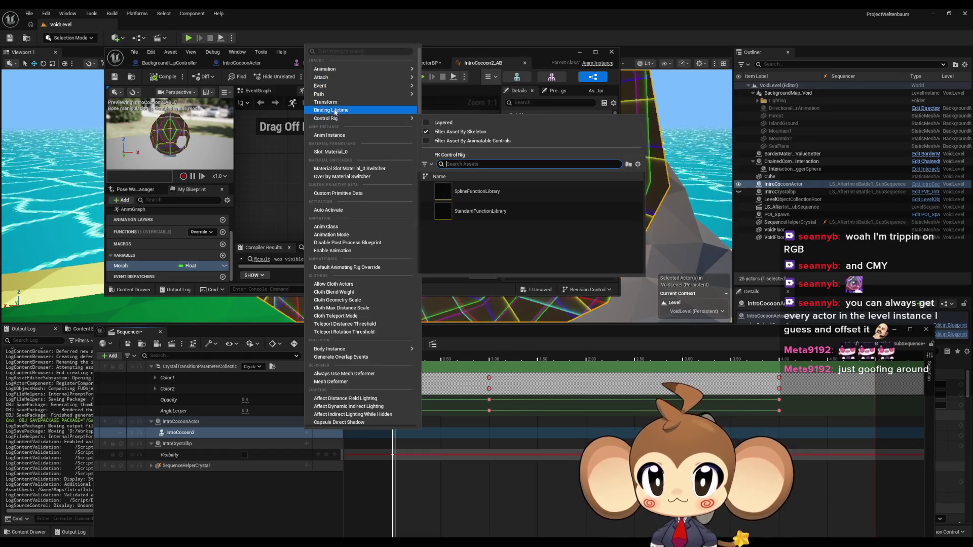
mouse_move(333, 85)
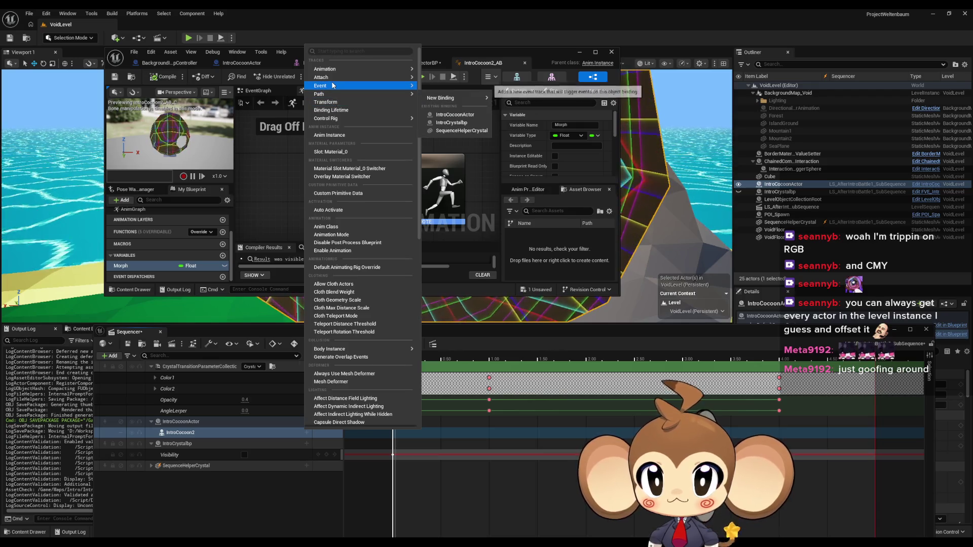
left_click(329, 135)
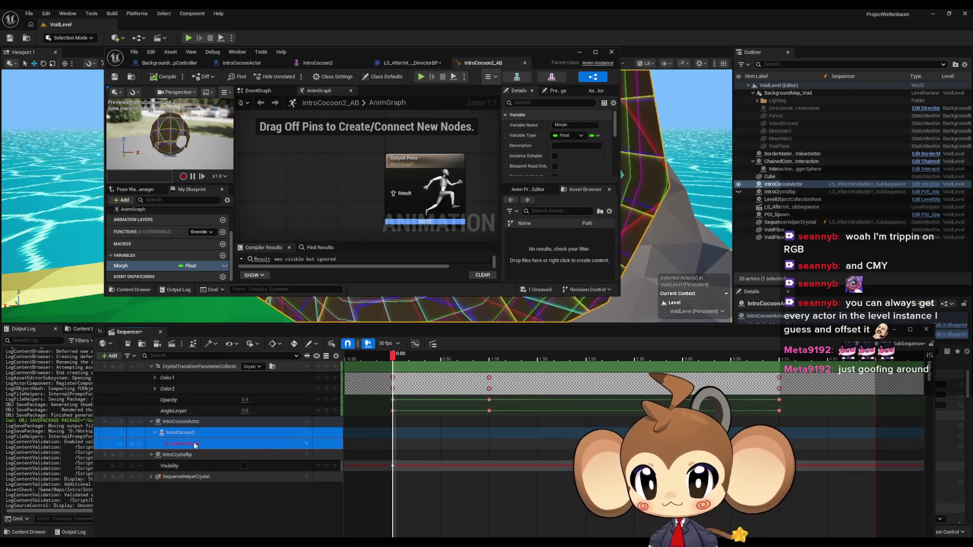
left_click(196, 444)
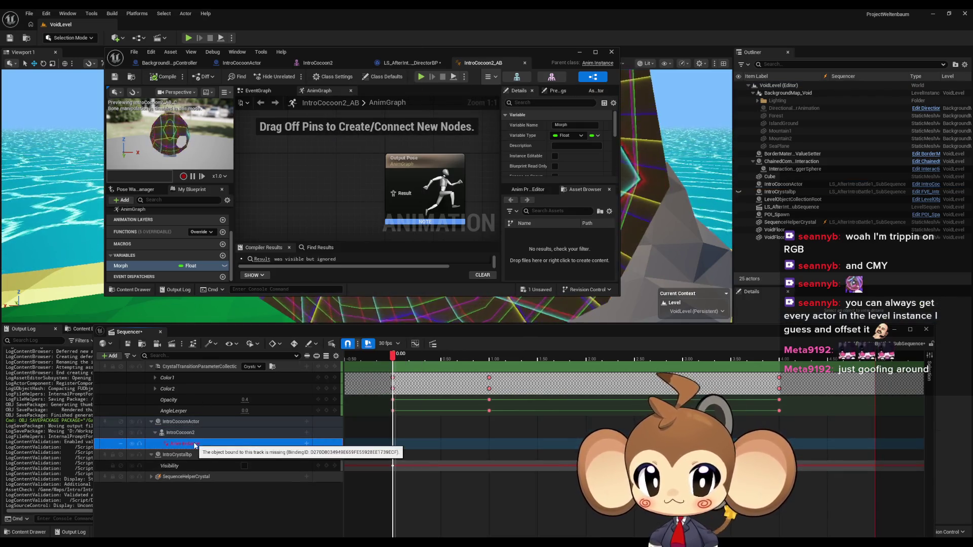
left_click(306, 444)
mouse_move(327, 465)
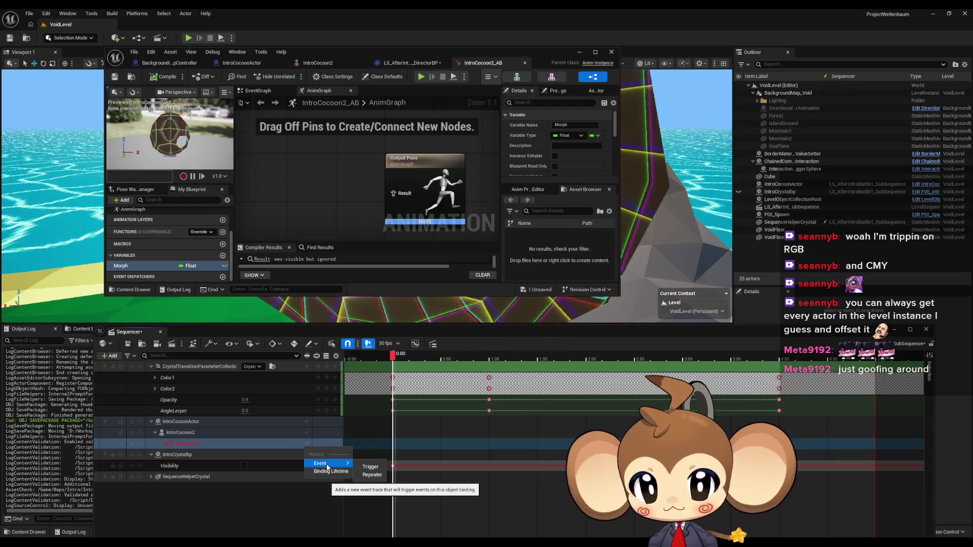
left_click(227, 497)
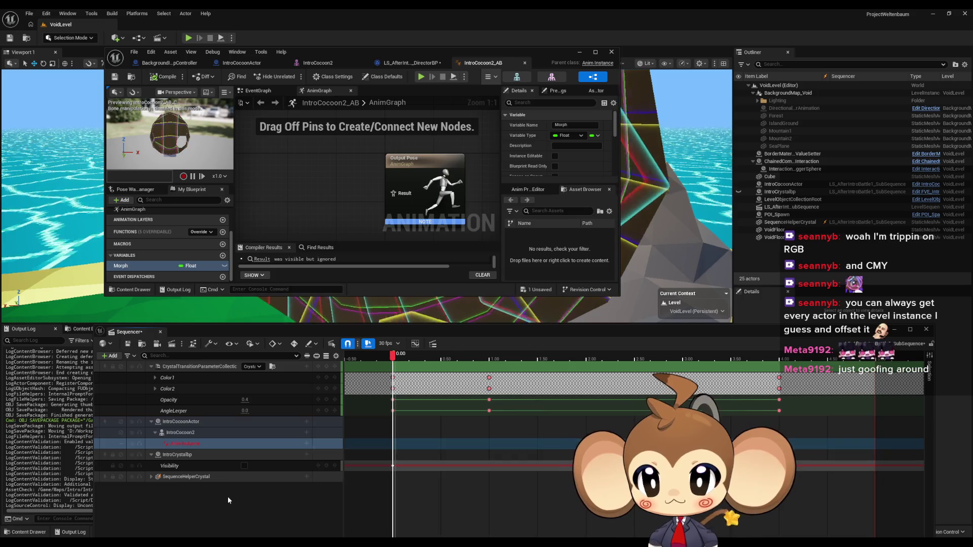
Delete both the Anim Instance track and the IntroCocoon2 component track.
left_click(194, 444)
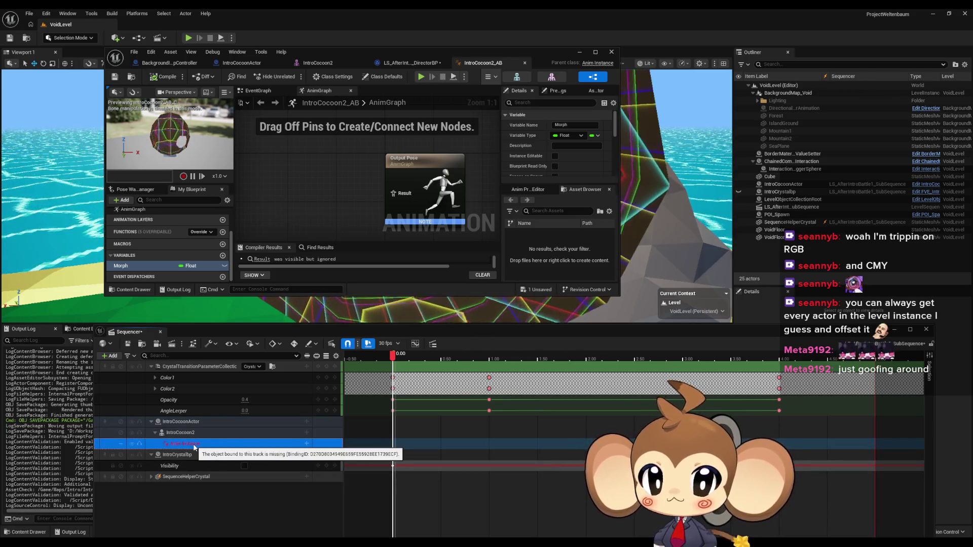
key("Delete")
left_click(181, 433)
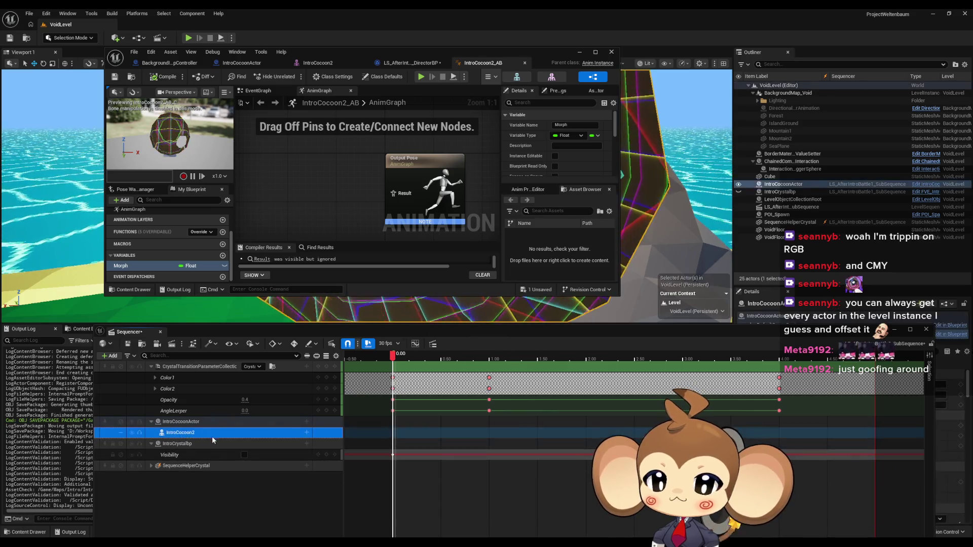
key("Delete")
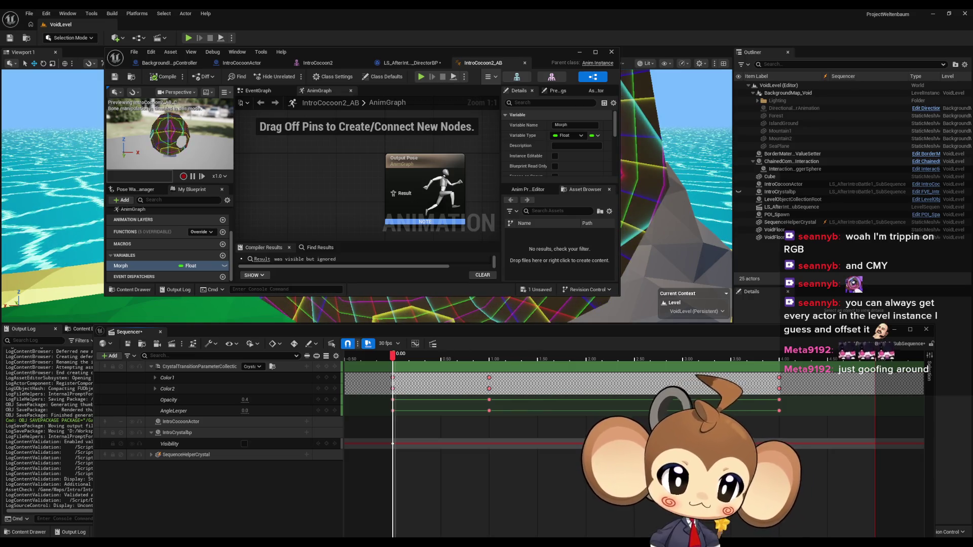
key("alt+Tab")
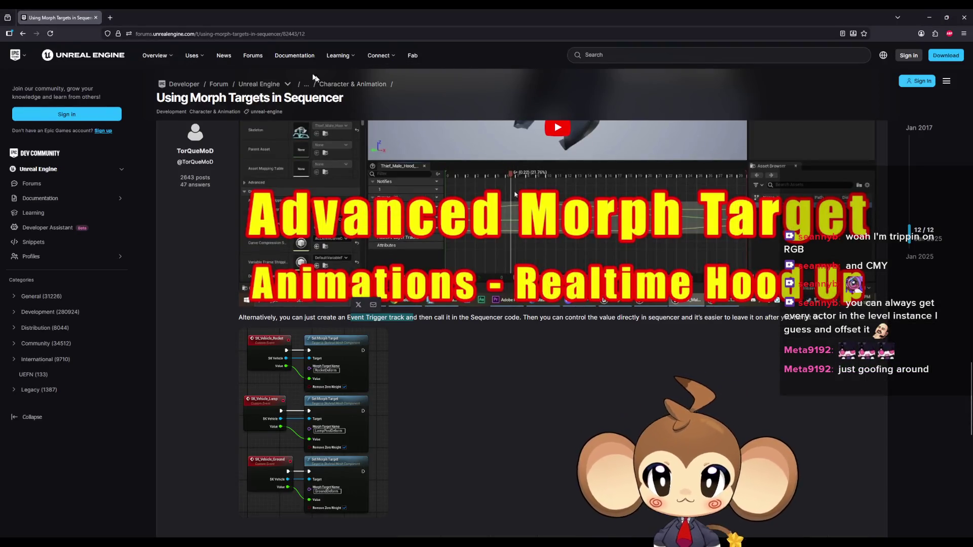
Maximize the morph-target forum thread in the browser and play its embedded video.
mouse_move(289, 19)
left_mouse_down()
mouse_move(369, 81)
mouse_move(386, 201)
left_mouse_up()
key("alt+Tab")
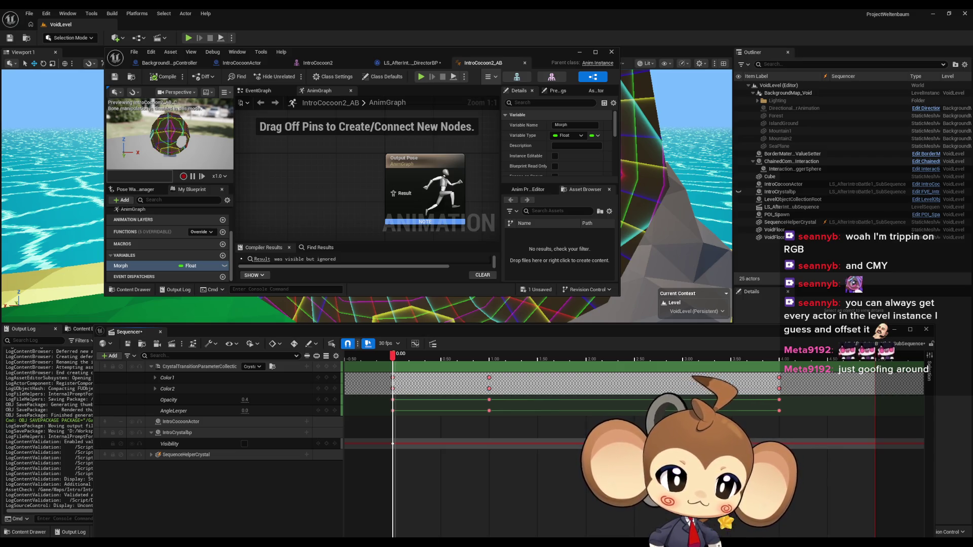
key("alt+Tab")
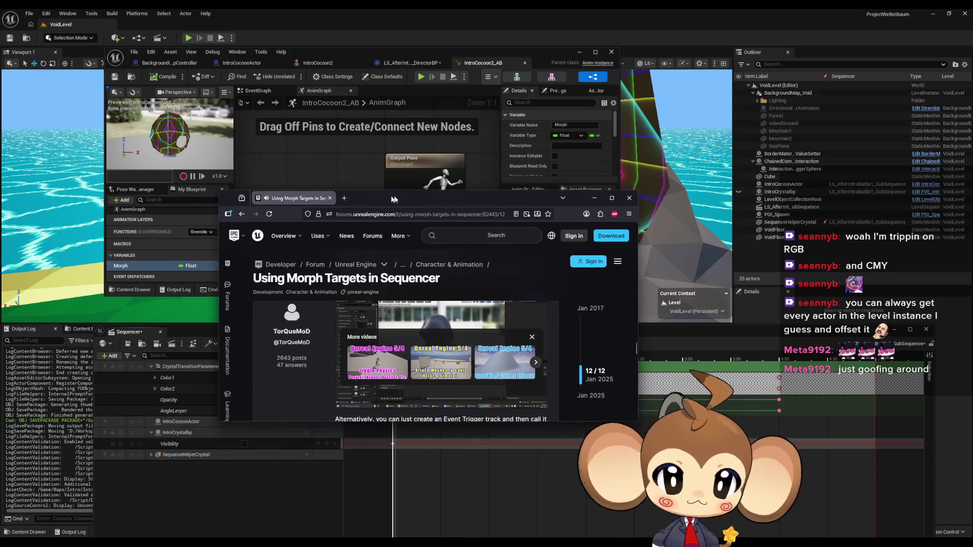
double_click(397, 194)
left_click(459, 315)
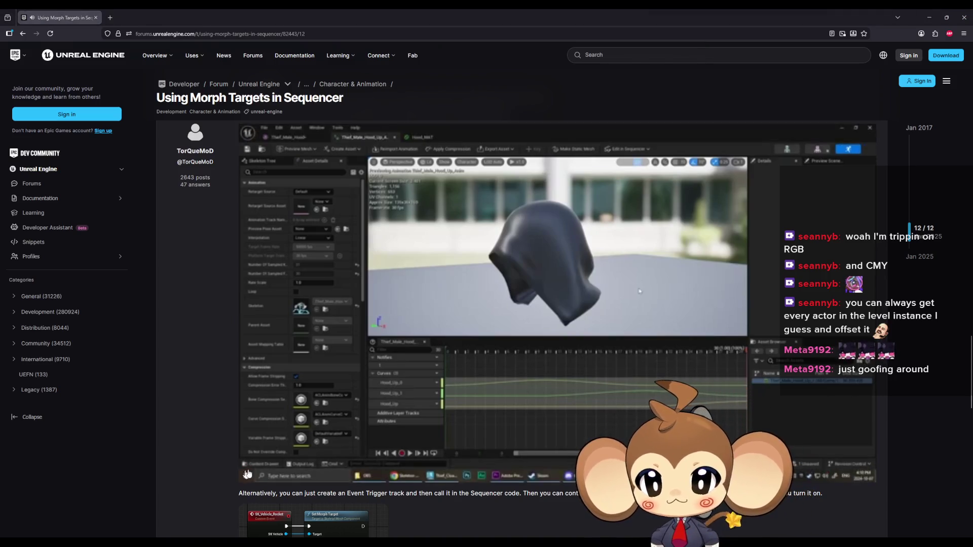
Skim the hood tutorial video from 0:45 through 7:45 and into the curve editor part.
left_click(281, 467)
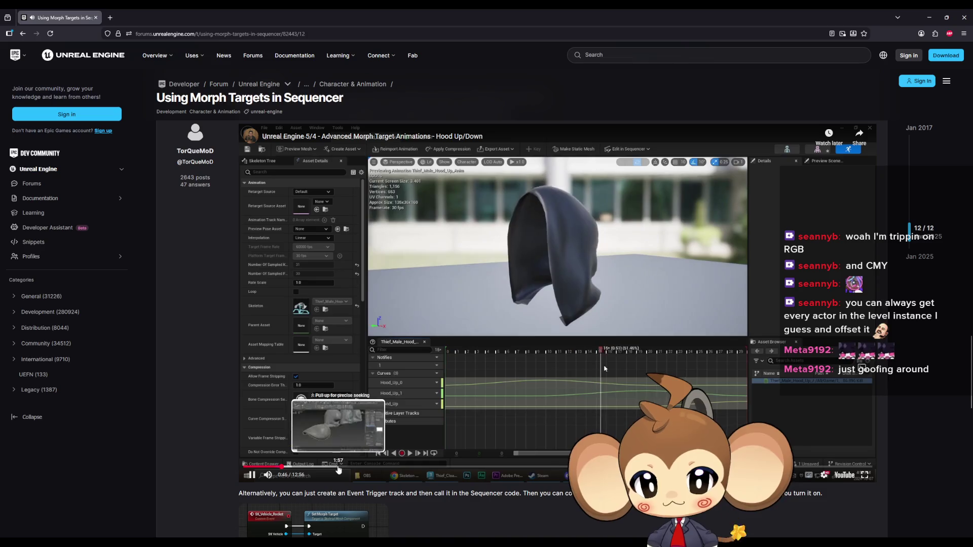
left_click(338, 467)
left_click(384, 467)
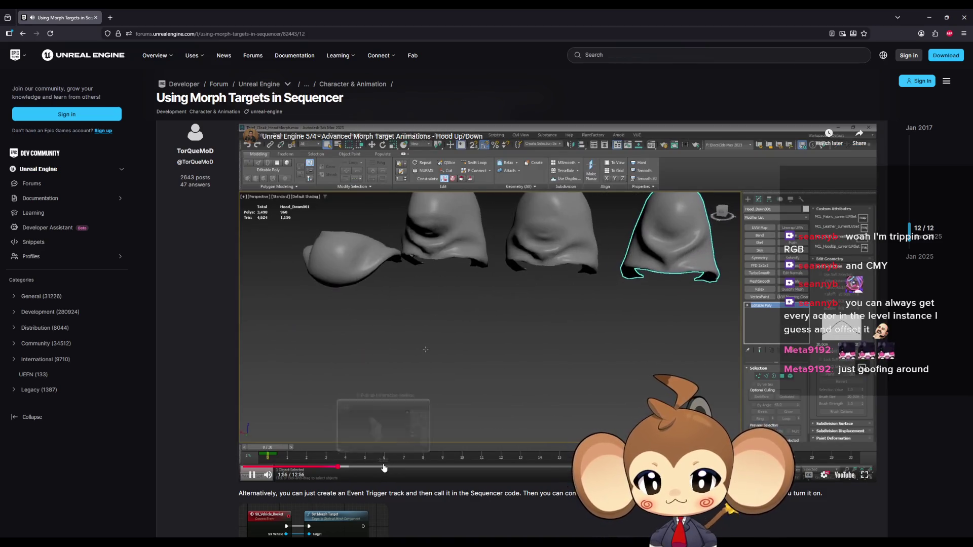
left_click(474, 467)
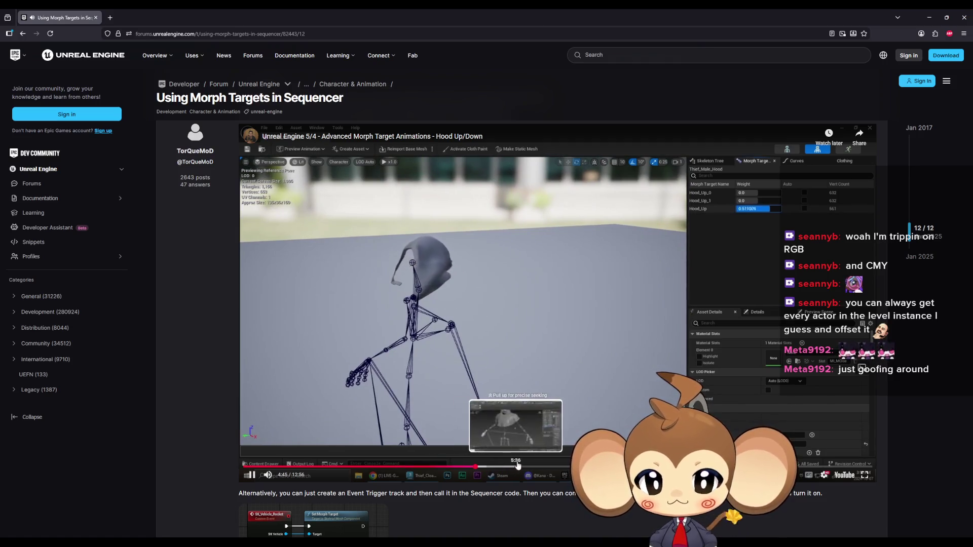
left_click(534, 468)
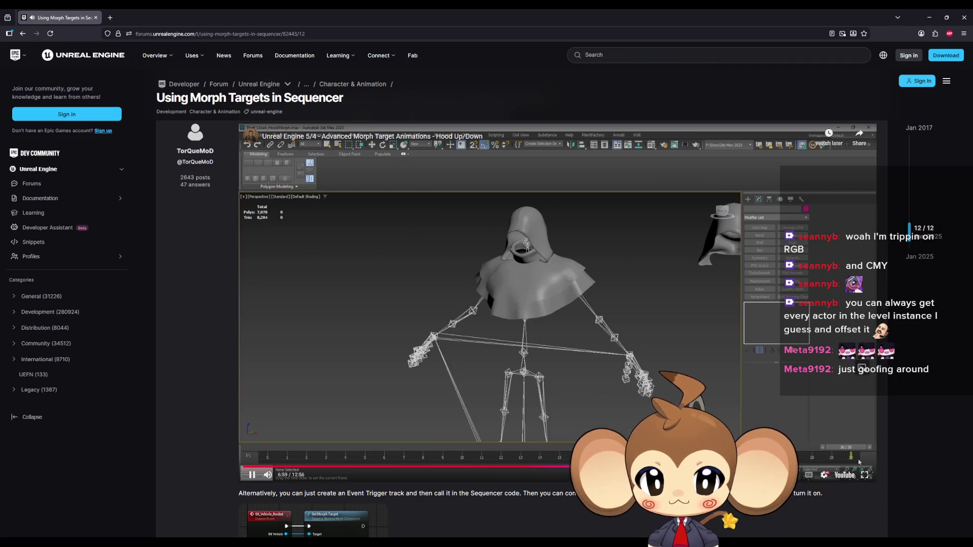
left_click(584, 467)
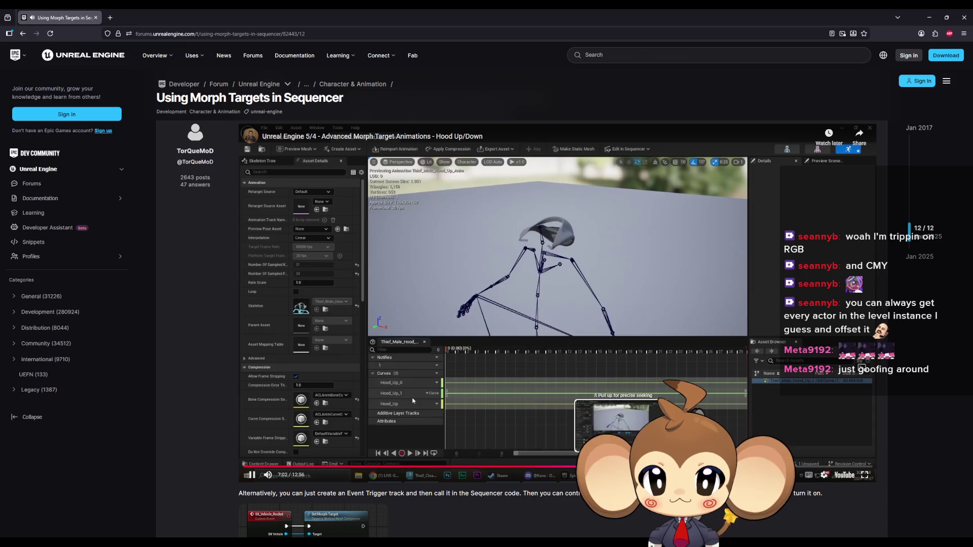
left_click(617, 467)
left_click_drag(653, 467, 688, 467)
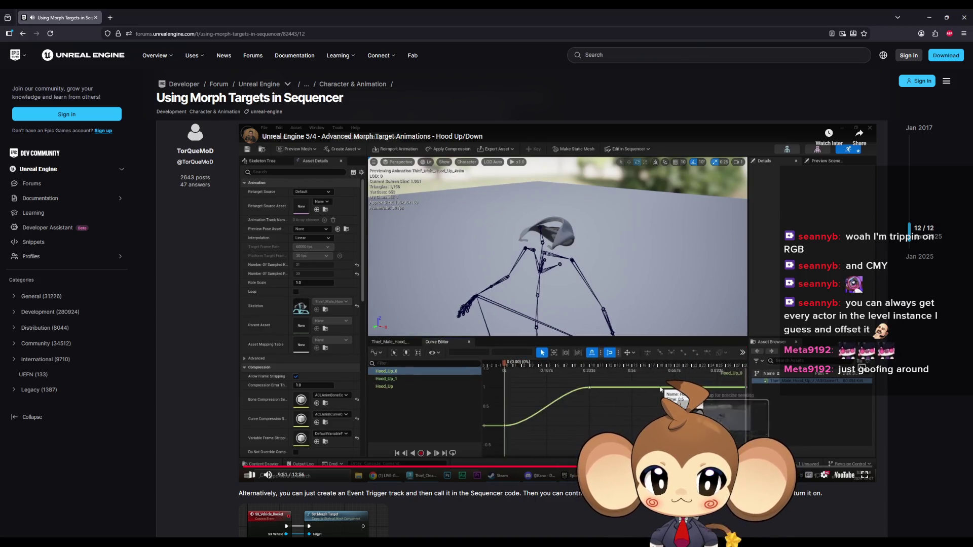
left_click_drag(752, 467, 832, 468)
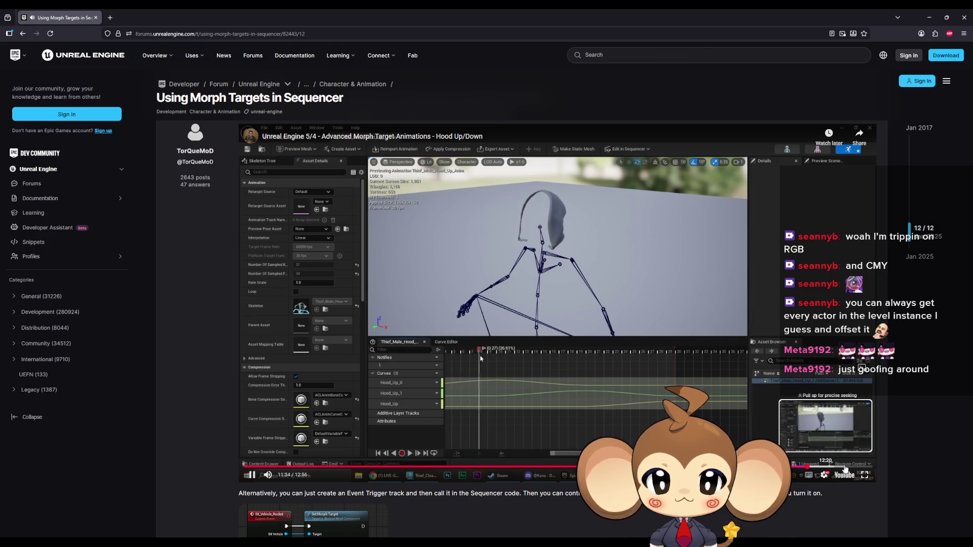
Rewind the tutorial to 0:00, restart it, and skip ahead to the Unreal morph target list.
left_click_drag(819, 469, 237, 469)
left_click(579, 344)
left_click(584, 345)
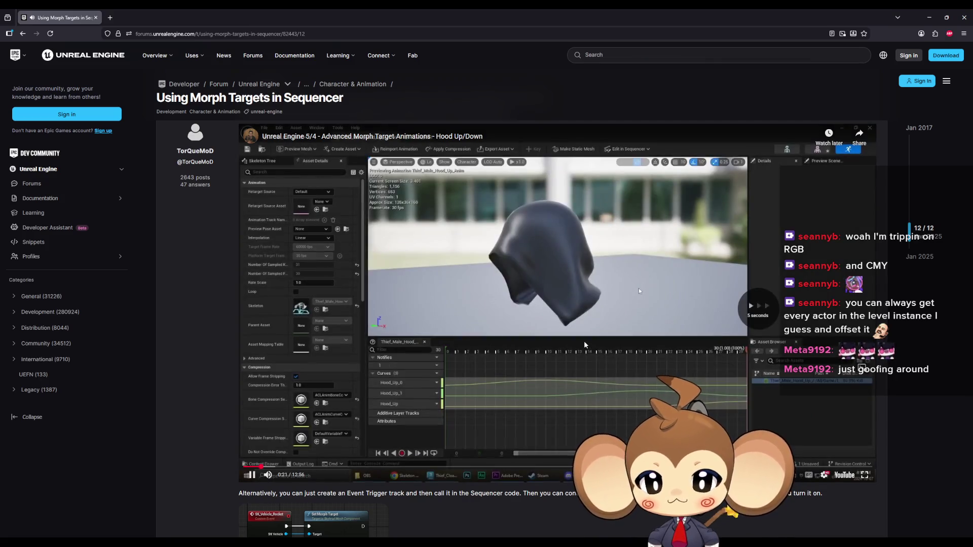
key("Right")
key("Right")
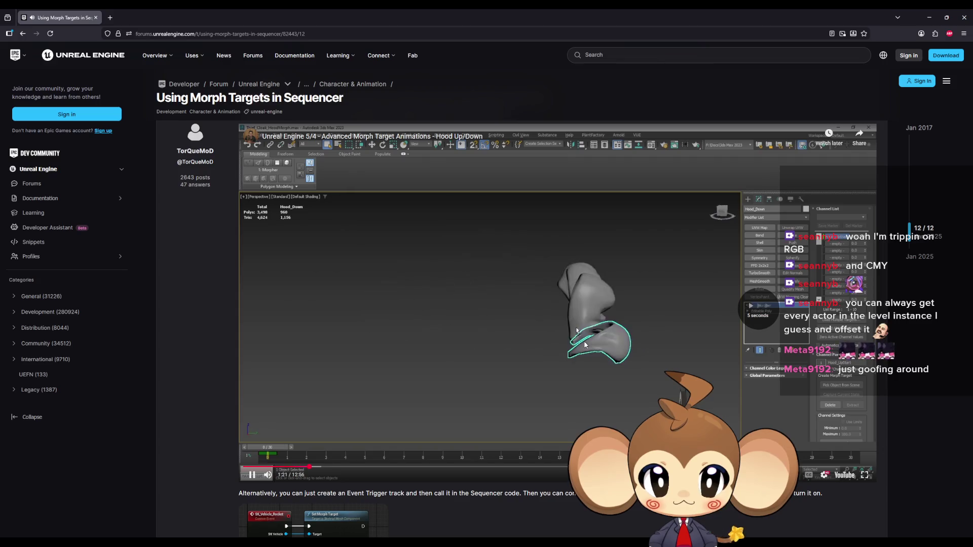
key("Right")
key("Right")
key("Right")
key("Right")
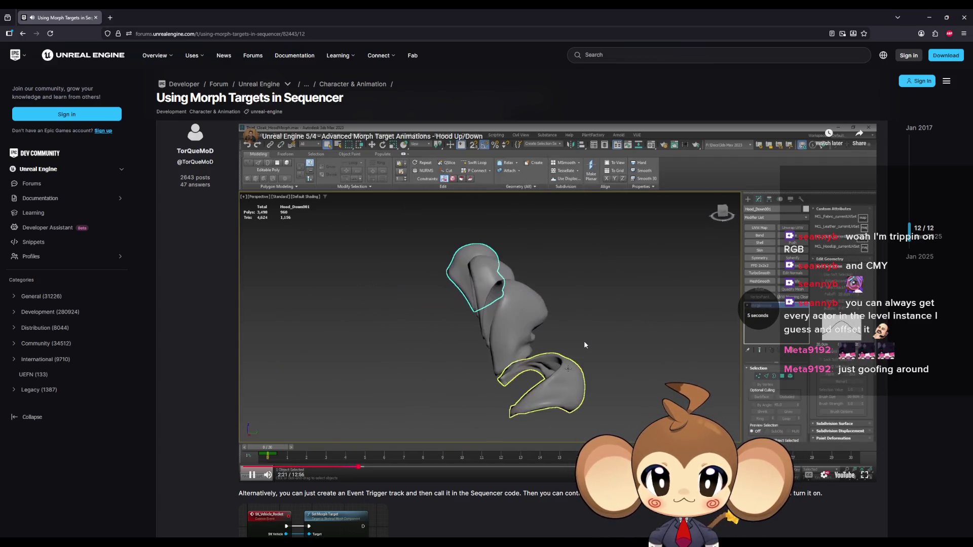
key("Right")
key("Right")
key("Right")
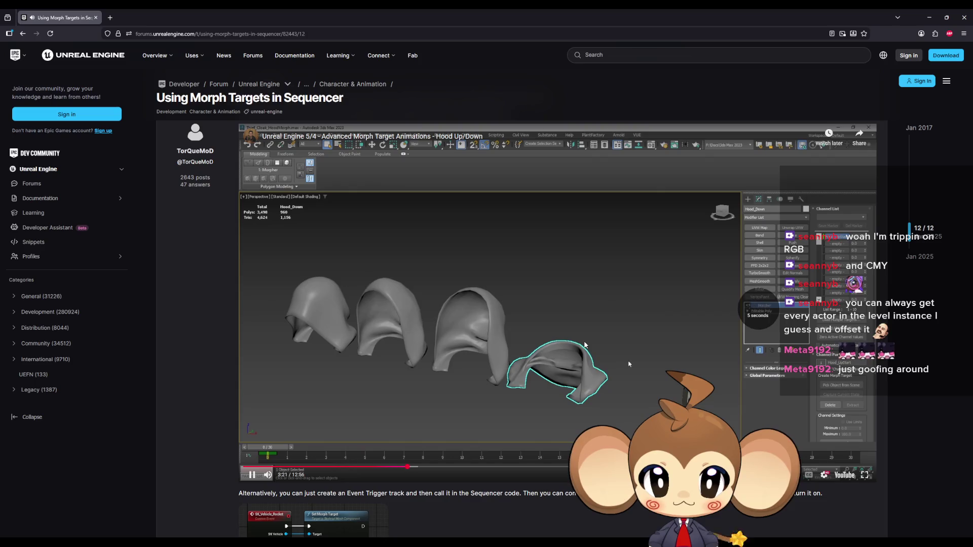
key("Right")
key("Right")
key("Right")
key("Left")
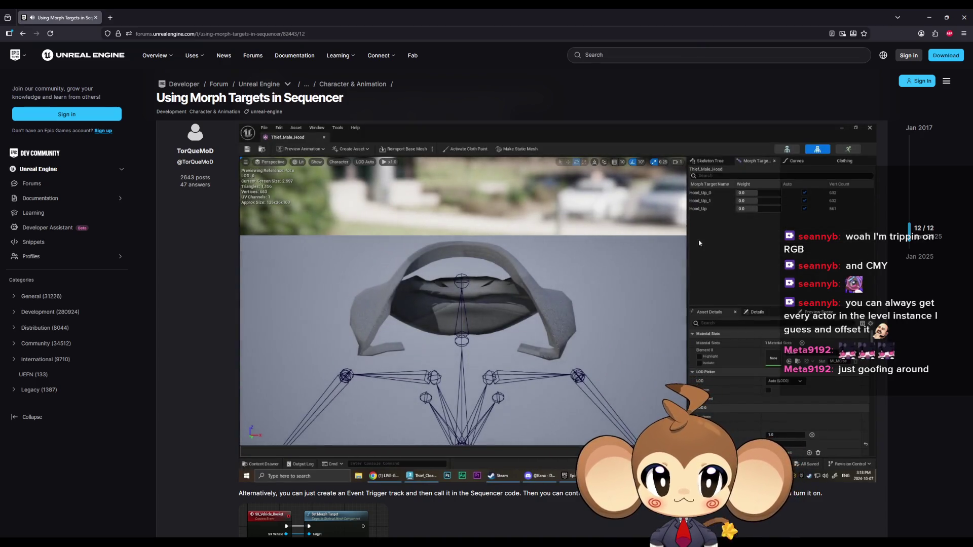
Skip the tutorial to its curve editor section around 9:03, pause it, and return to Unreal.
key("Right")
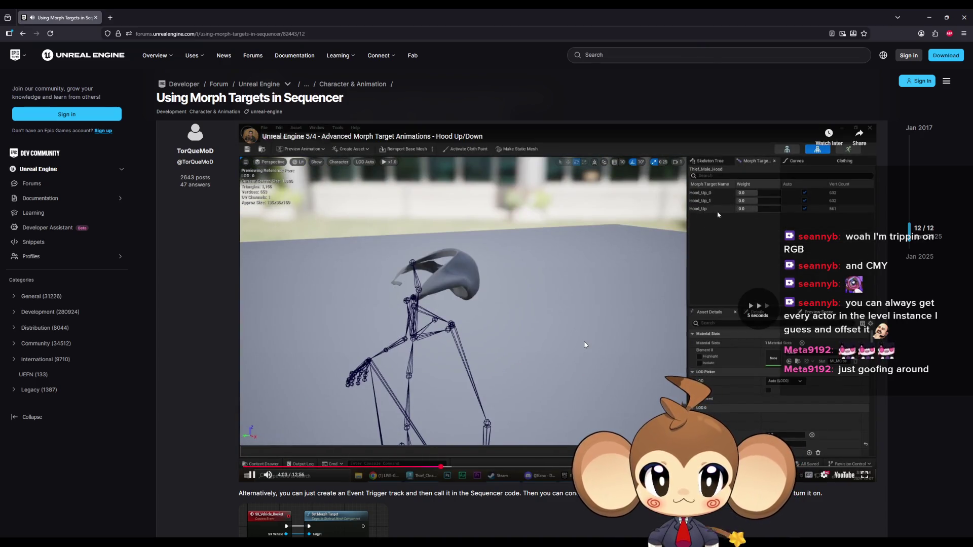
key("Right")
key("Right")
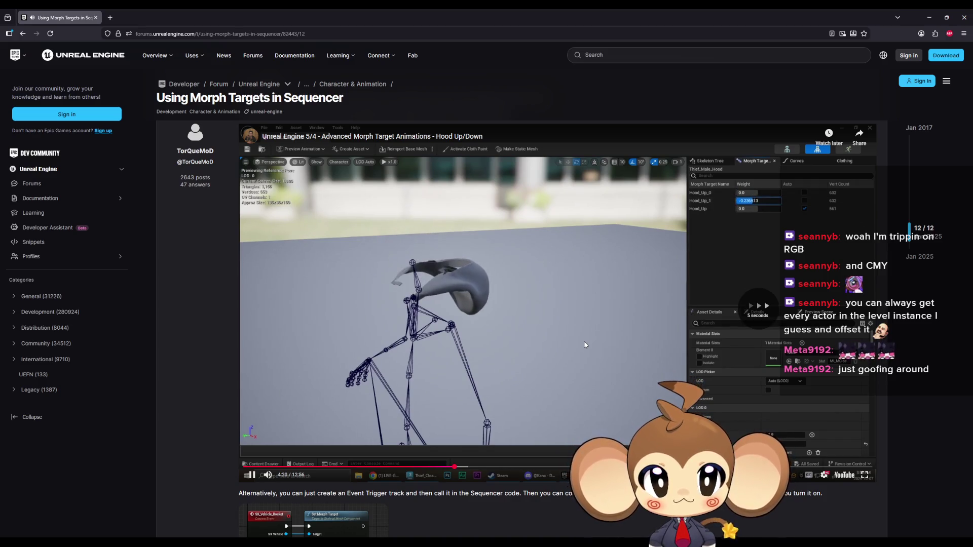
key("Right")
key("Right")
key("Right")
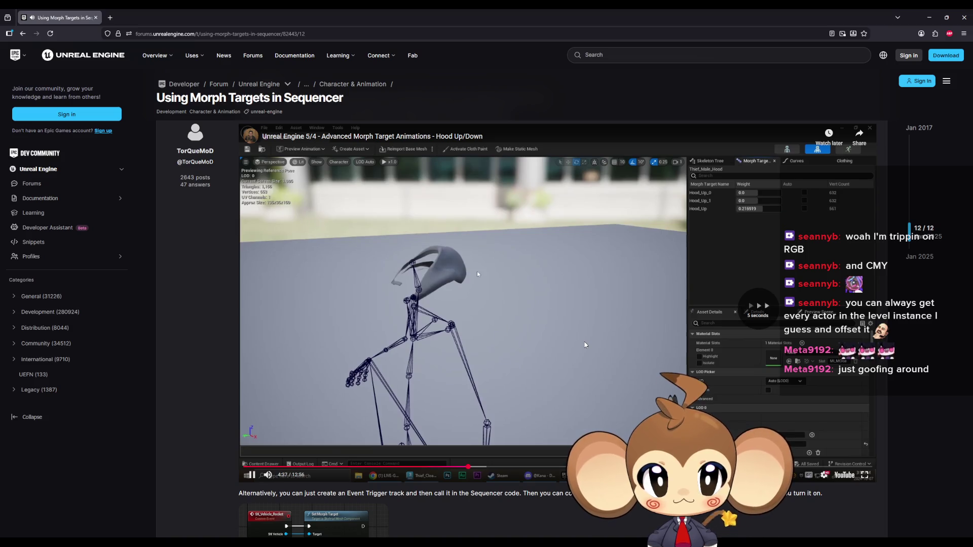
key("Right")
key("Right")
key("Right")
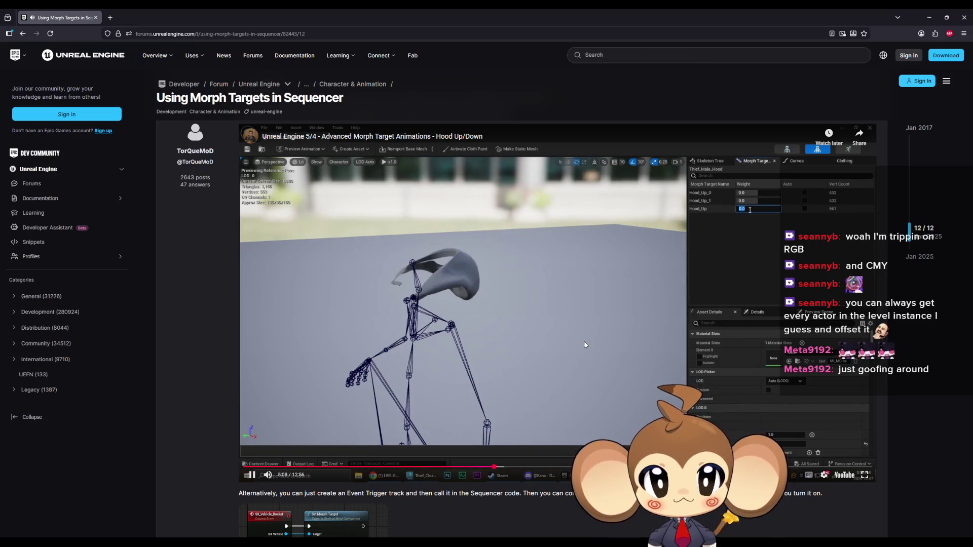
key("Right")
key("Right")
key("Right")
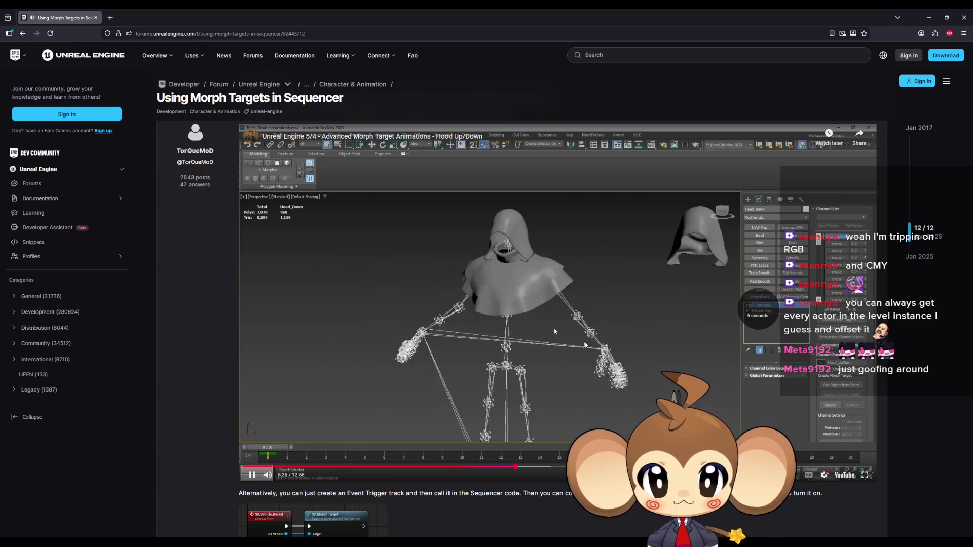
key("Right")
key("Right")
key("Right")
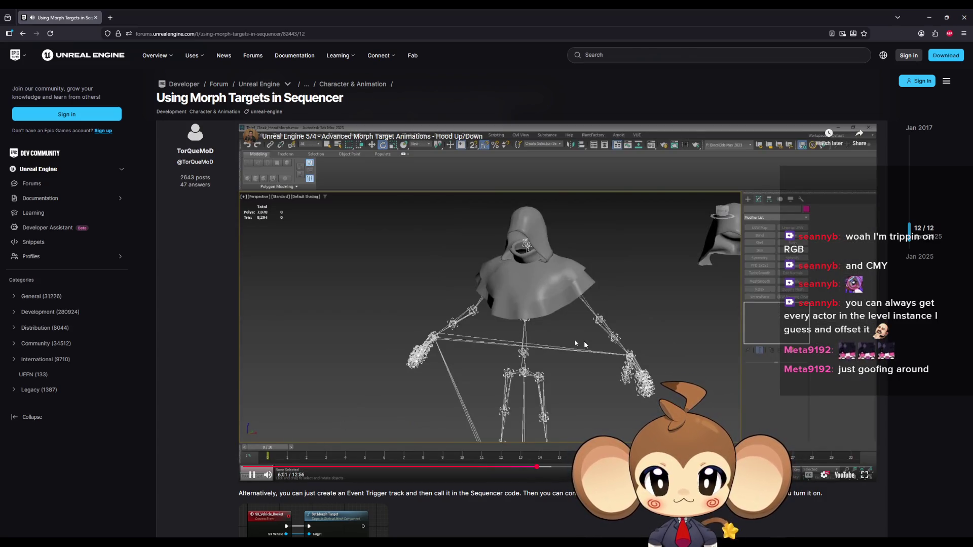
key("Left")
key("Left")
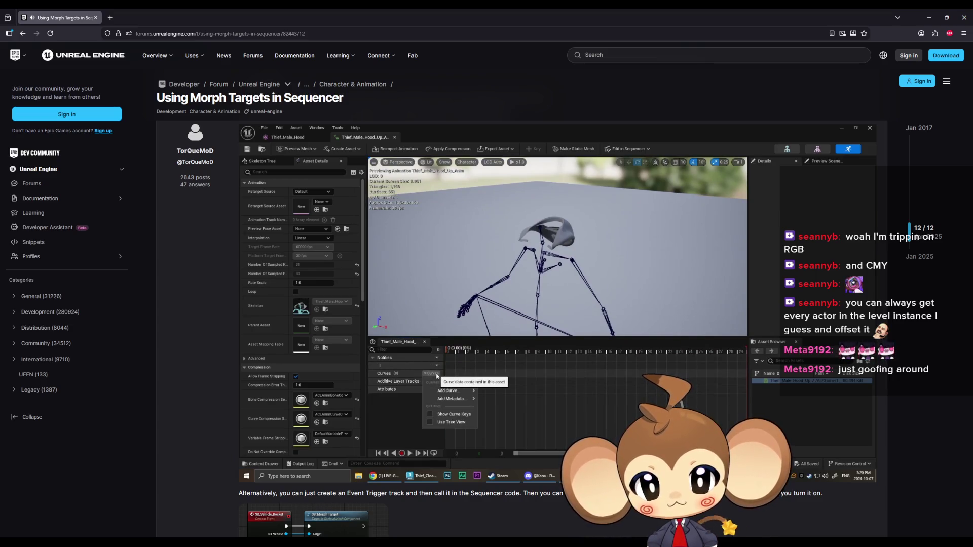
key("Right")
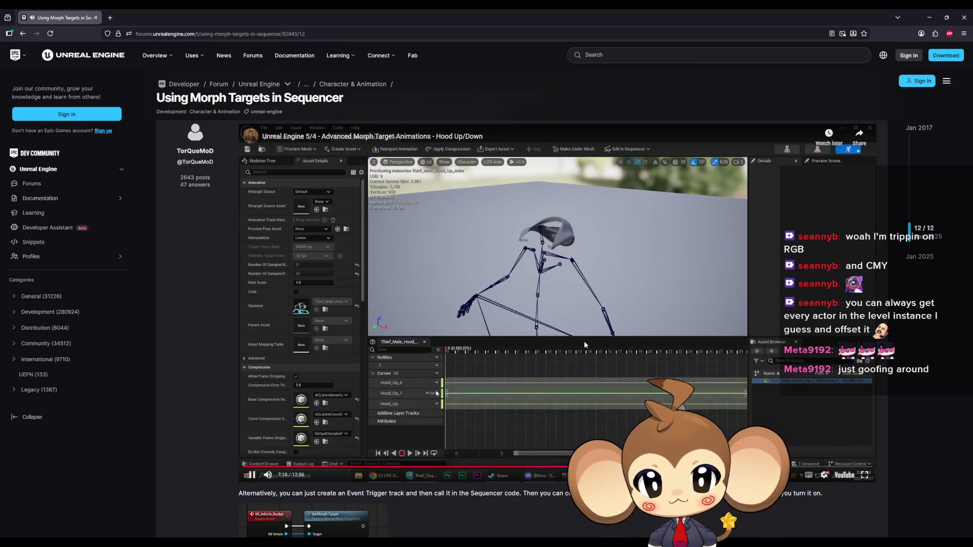
key("Right")
key("Right")
key("Right")
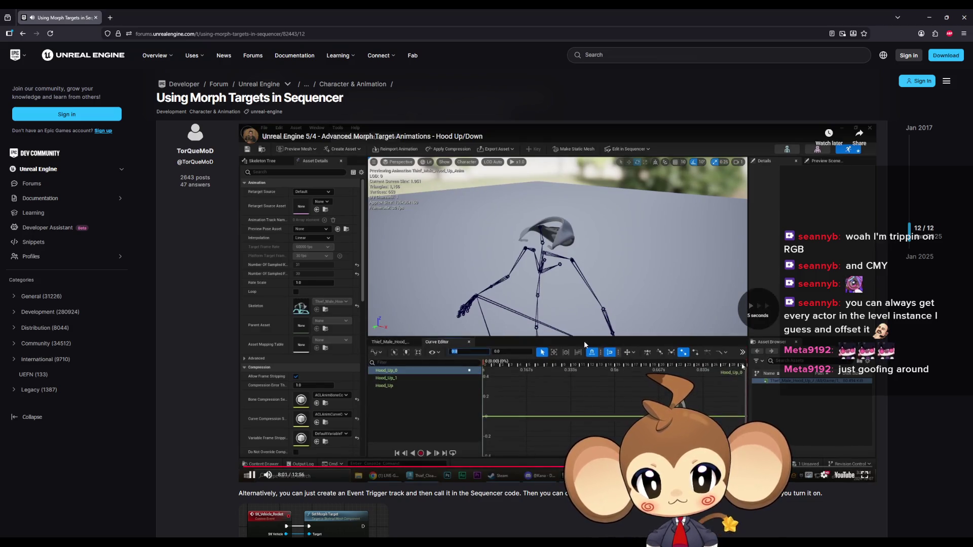
key("Right")
key("Right")
key("Right")
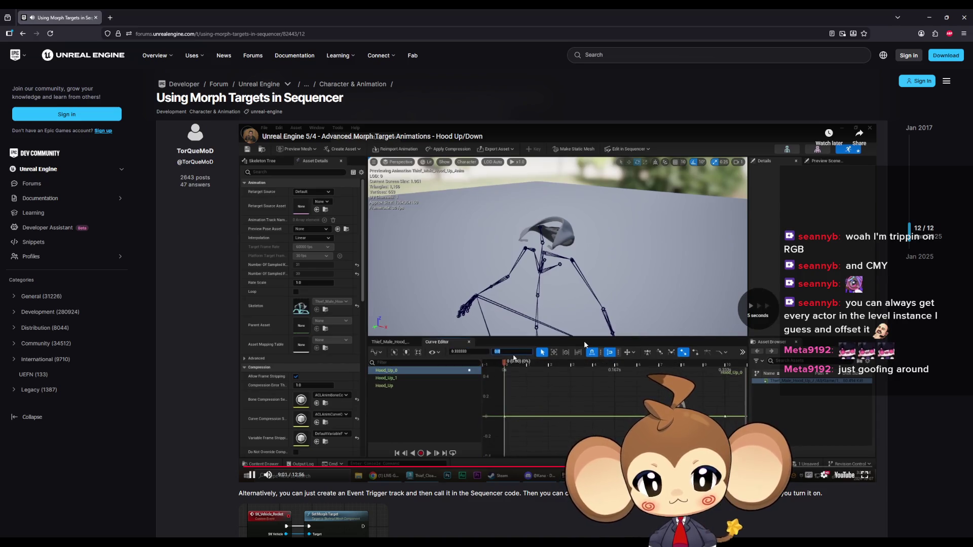
key("space")
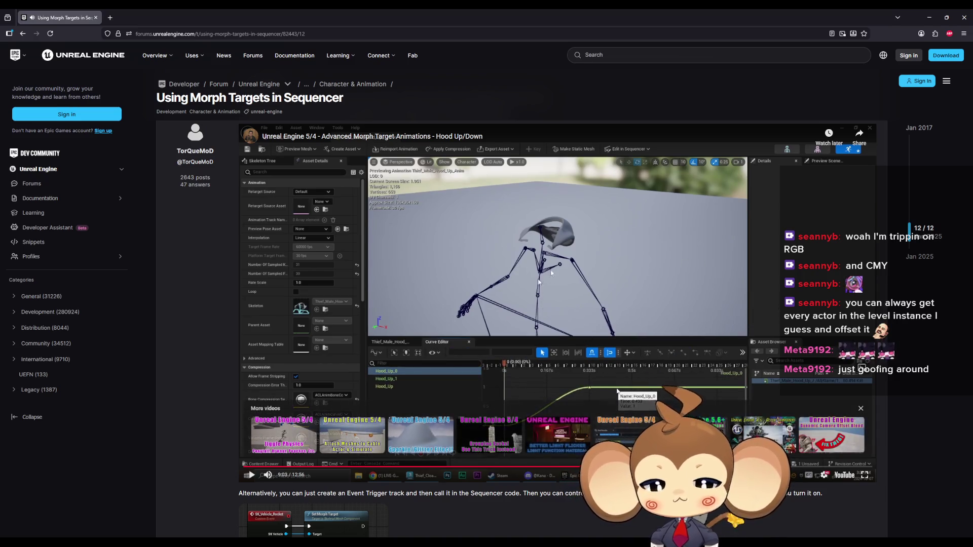
key("alt+Tab")
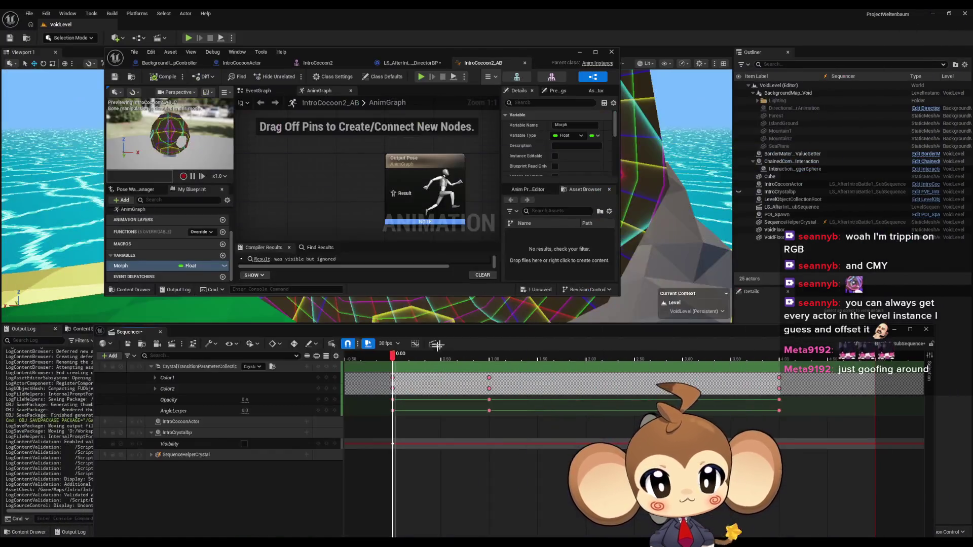
In Blender, turn the left pane into a Dope Sheet Action Editor showing RiftAnim.
left_click(310, 182)
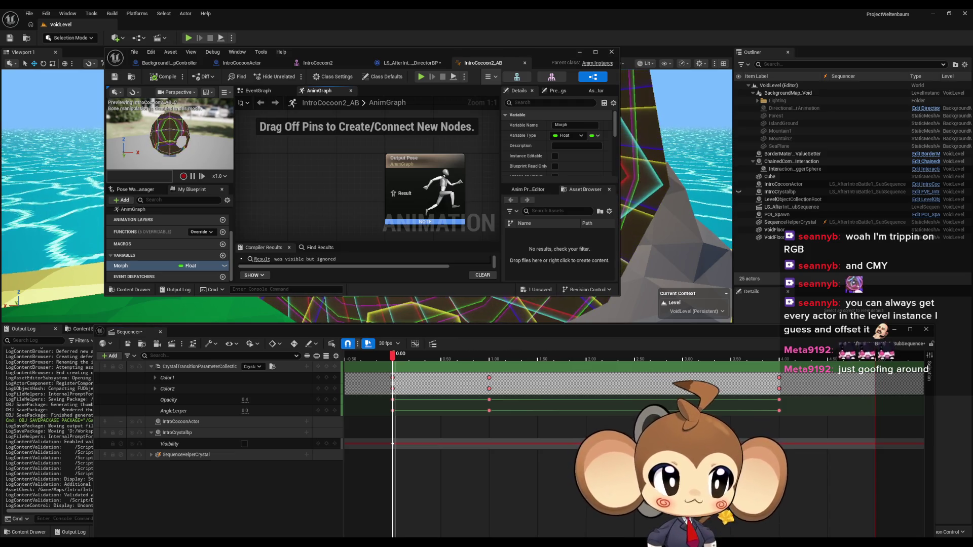
key("alt+Tab")
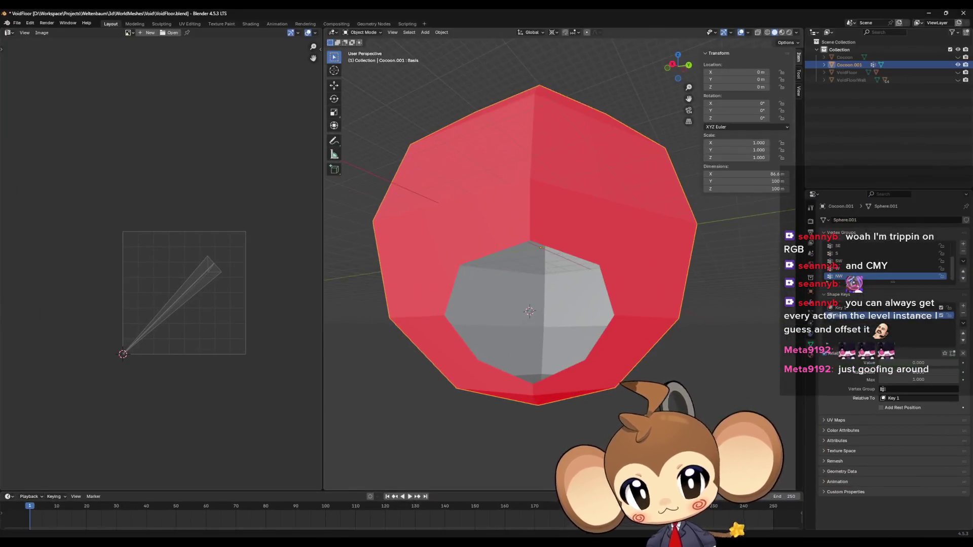
left_click_drag(557, 212, 511, 284)
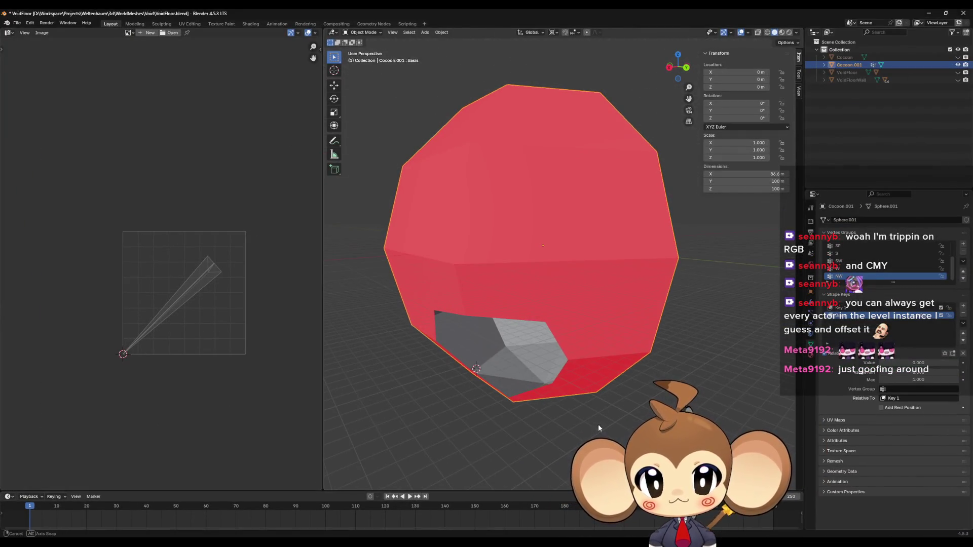
left_click(17, 23)
left_click(19, 25)
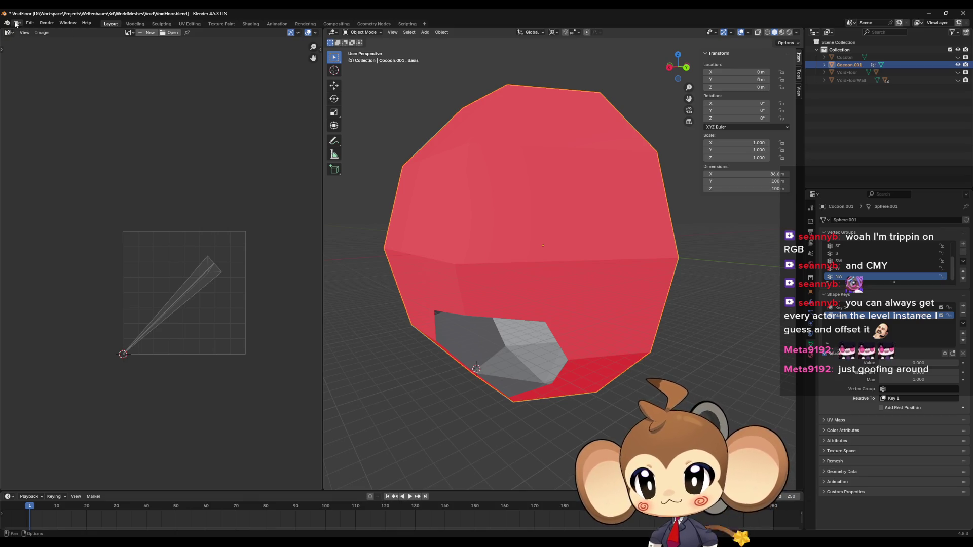
left_click(8, 32)
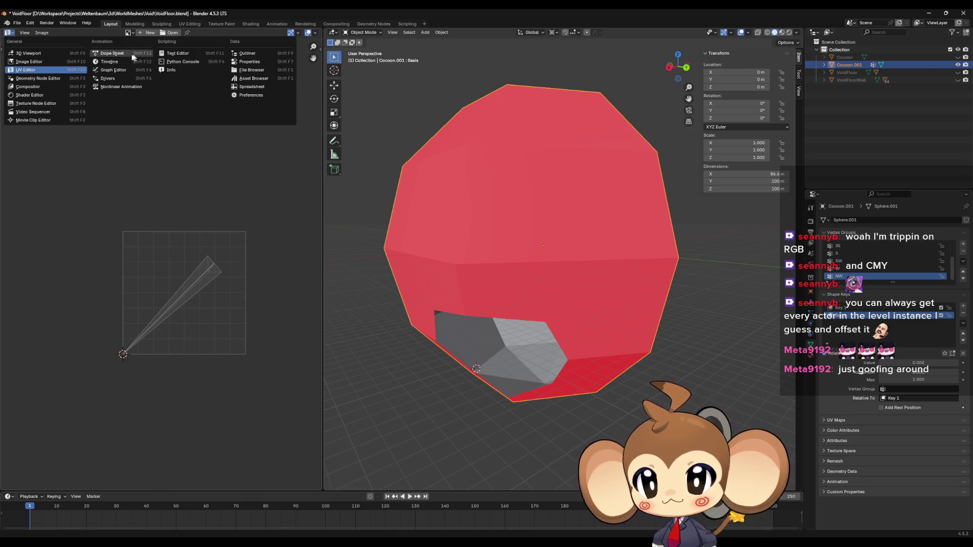
left_click(119, 55)
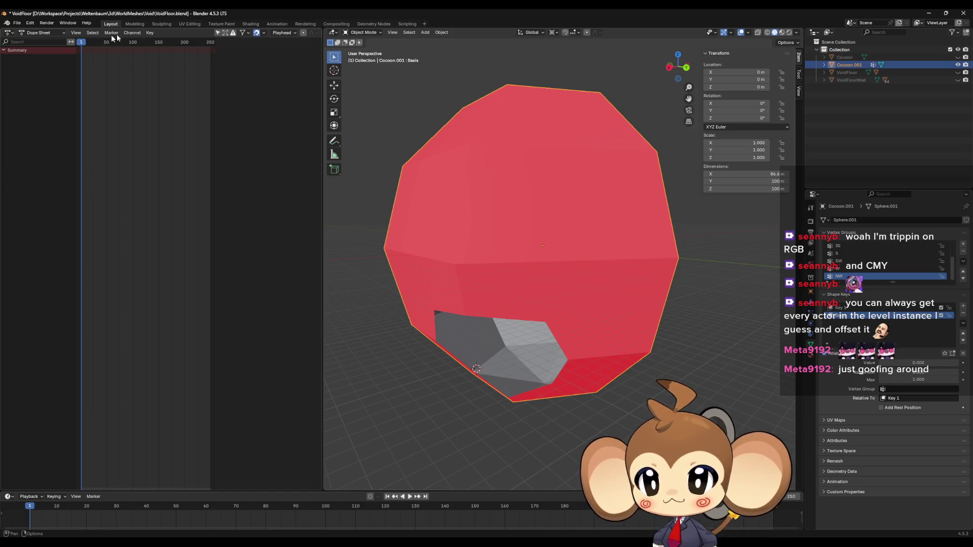
left_click(51, 32)
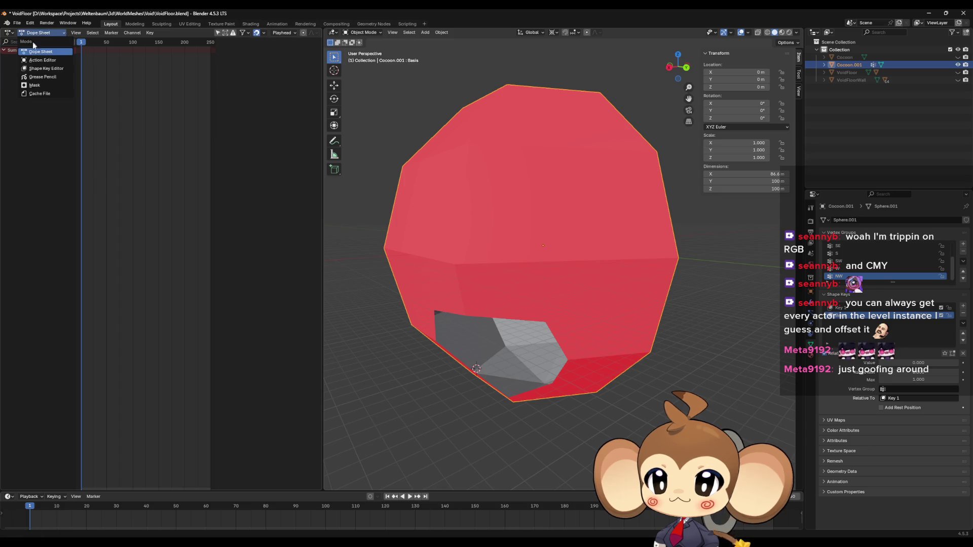
left_click(9, 33)
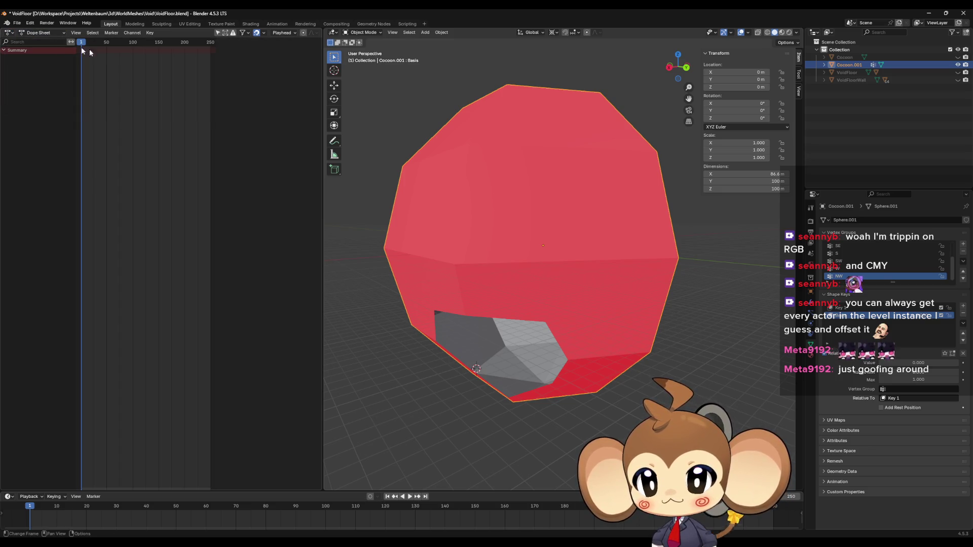
left_click(43, 32)
left_click(42, 60)
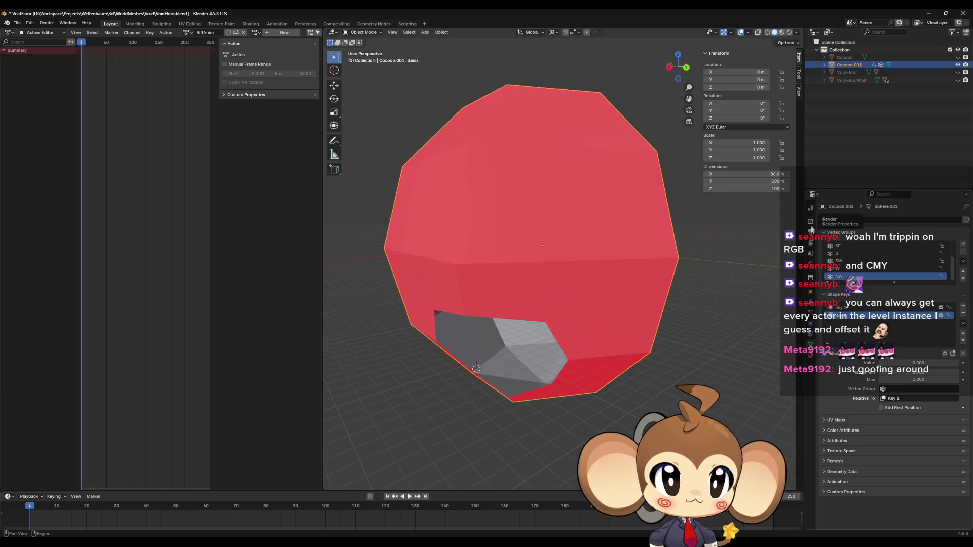
Set the scene's Frame End to 60 in Output Properties.
left_click(811, 232)
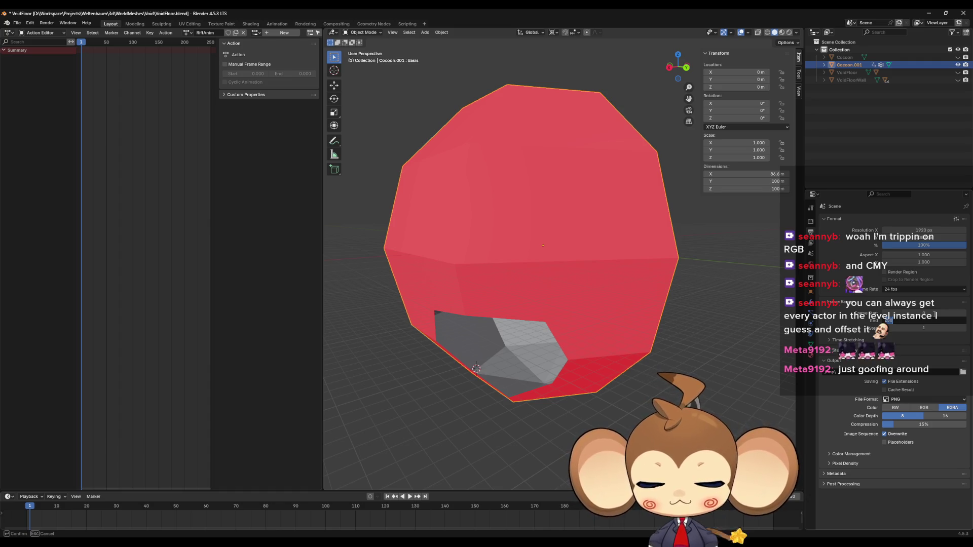
type("60")
key("Return")
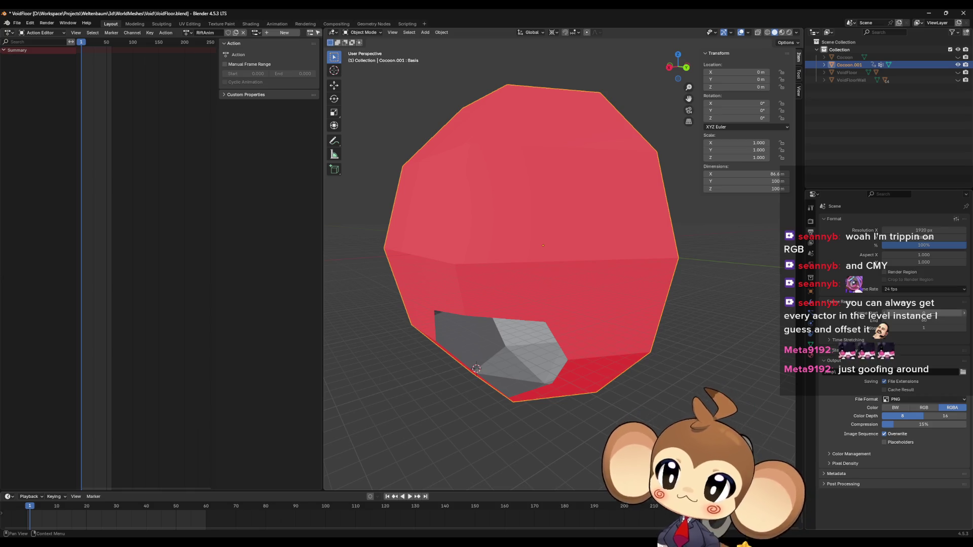
left_click(8, 33)
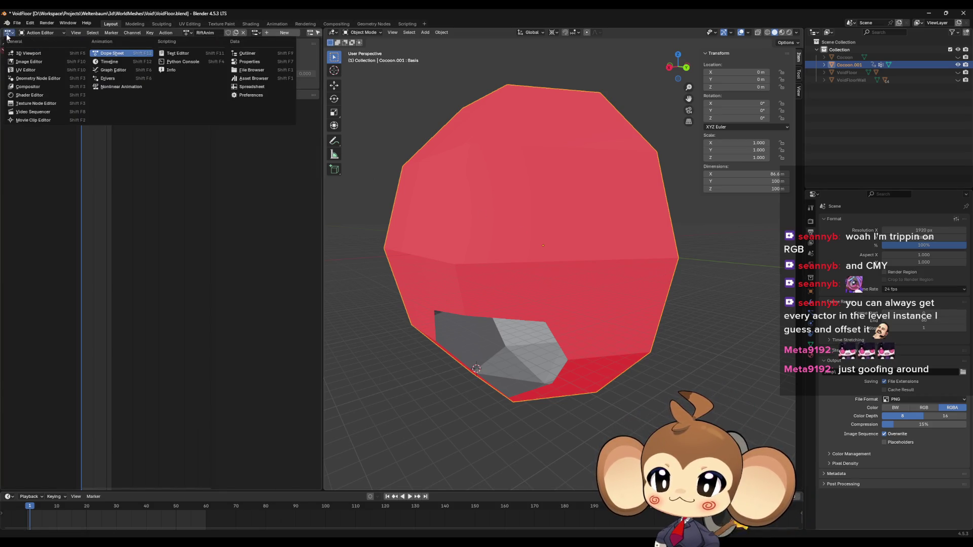
Push RiftAnim into an NLA strip and export the cocoon as IntroCocoon2.fbx.
left_click(98, 87)
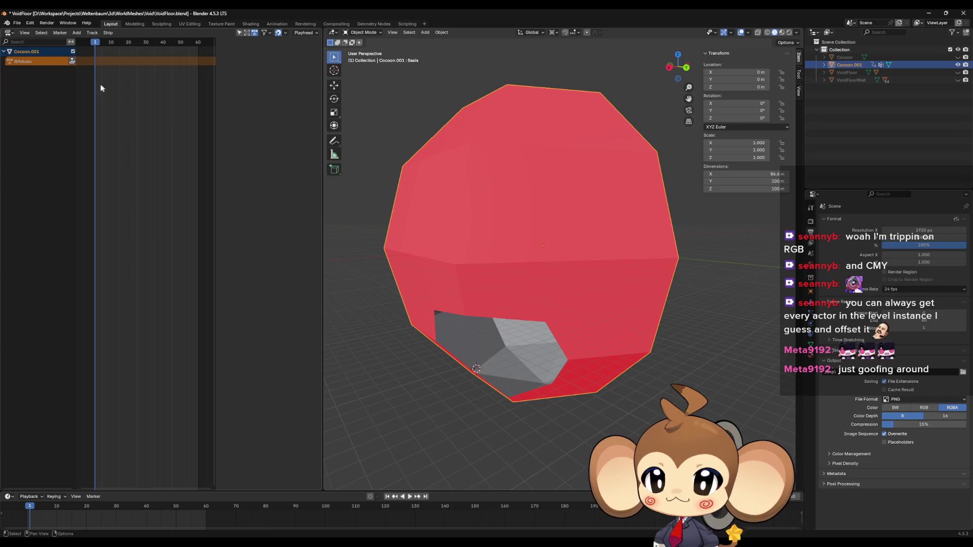
left_click(73, 61)
left_click(18, 25)
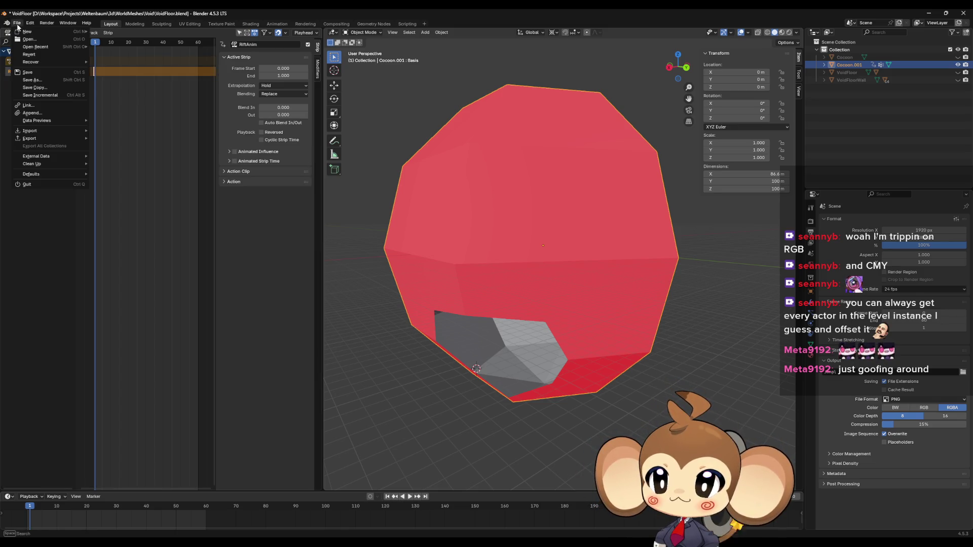
mouse_move(30, 138)
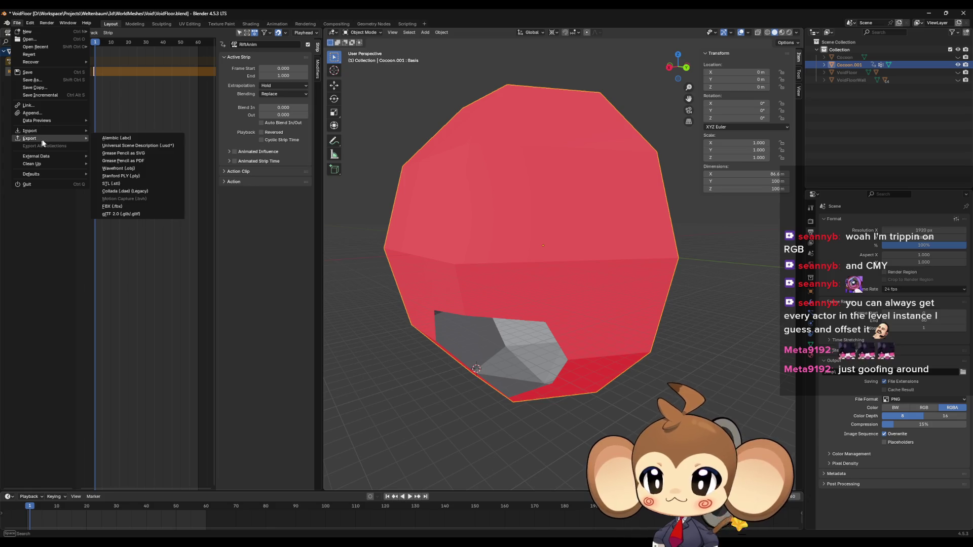
left_click(120, 207)
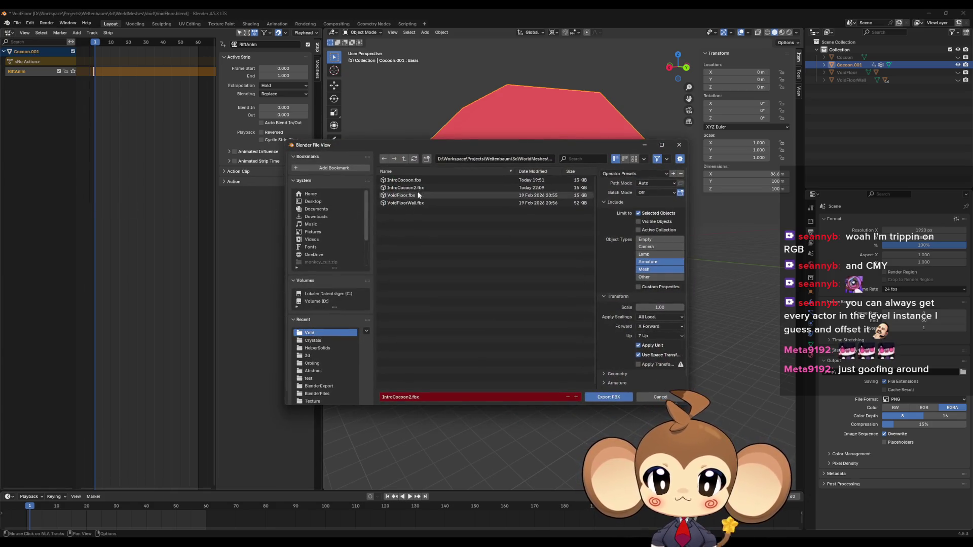
left_click(507, 187)
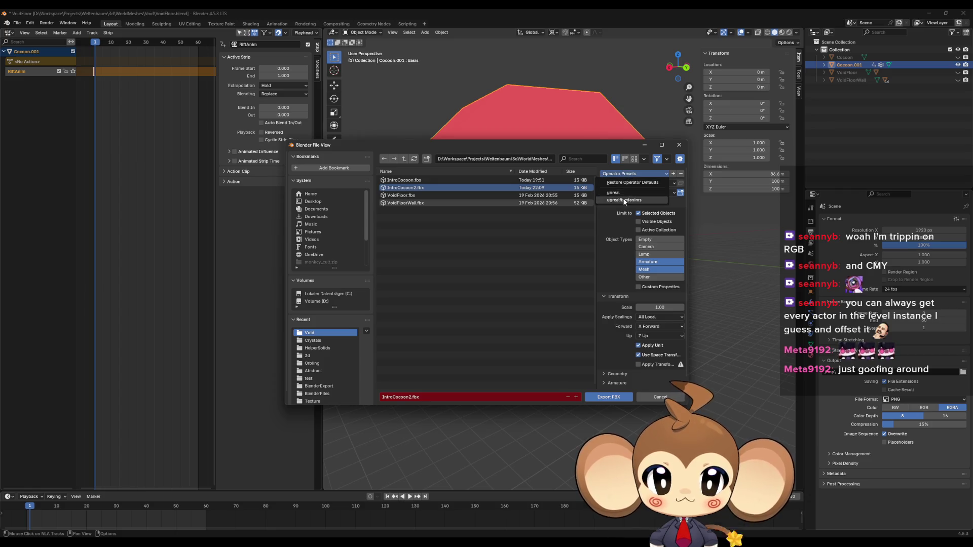
left_click(608, 397)
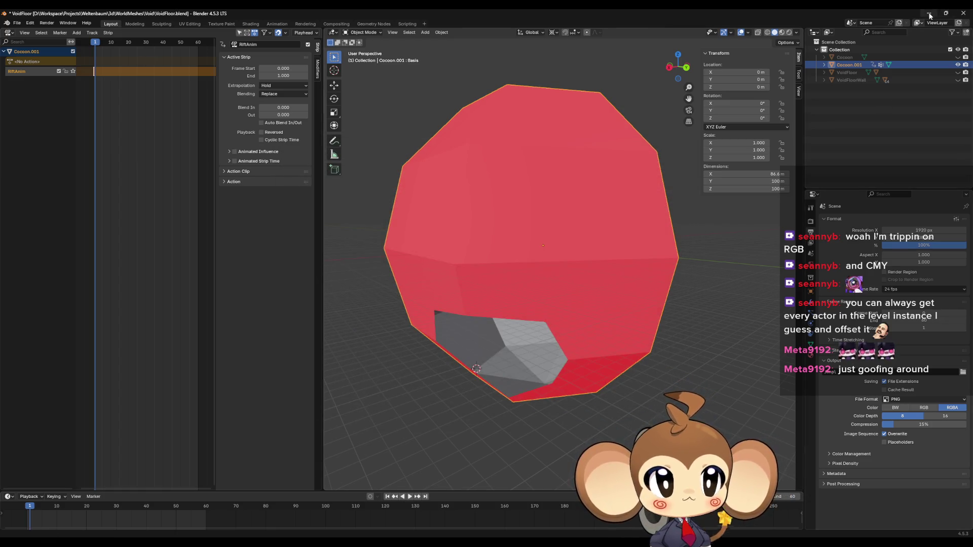
key("alt+Tab")
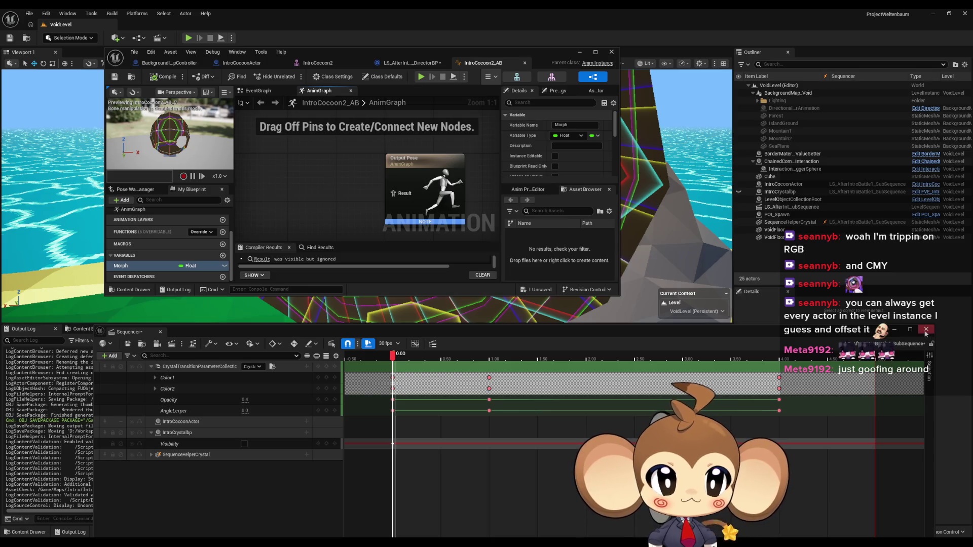
Undock Sequencer into its own window and create a Content Browser folder named test.
left_click(176, 422)
left_click_drag(464, 330, 410, 37)
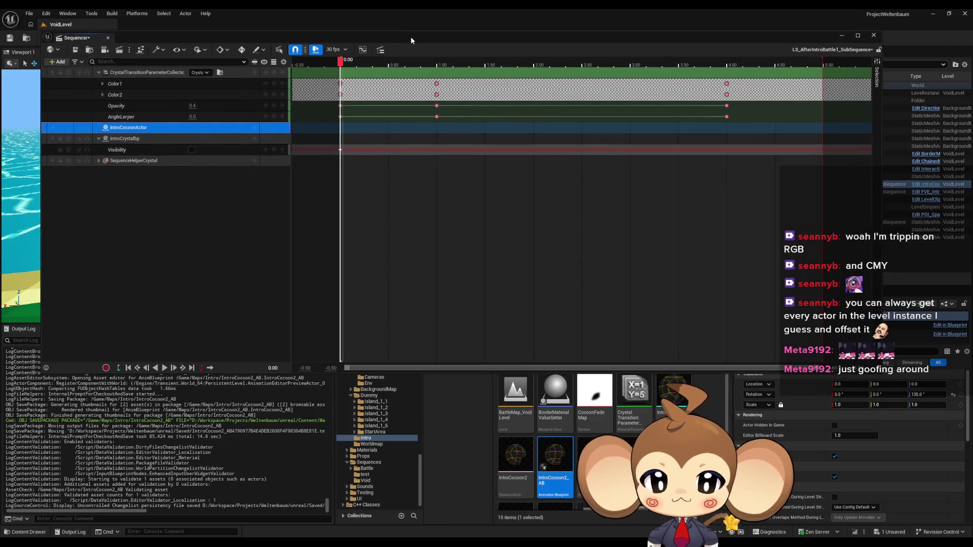
scroll(709, 456, "down", 1)
right_click(704, 456)
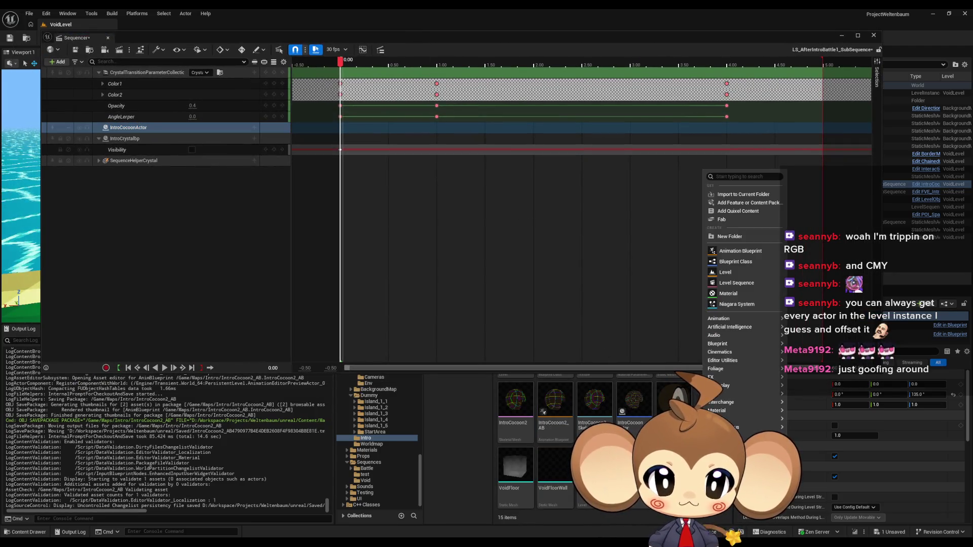
left_click(727, 237)
type("test")
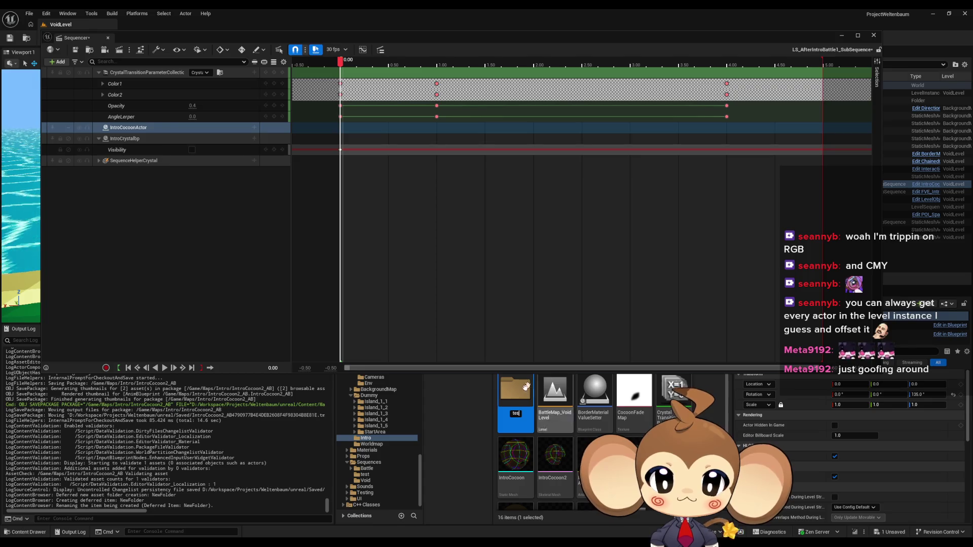
key("Return")
Import IntroCocoon2.fbx into the test folder and open IntroCocoon2_Anim maximized.
double_click(522, 402)
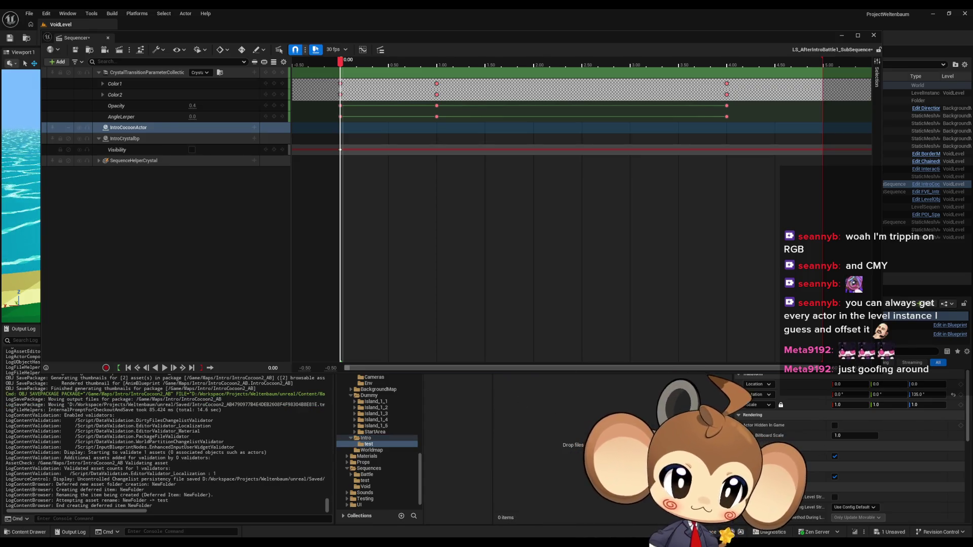
left_click_drag(527, 546, 518, 448)
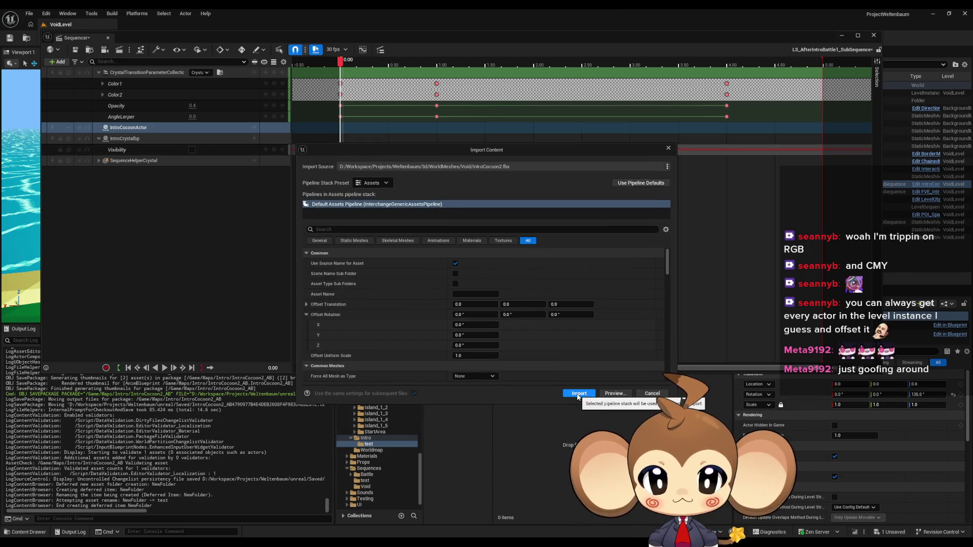
left_click(578, 394)
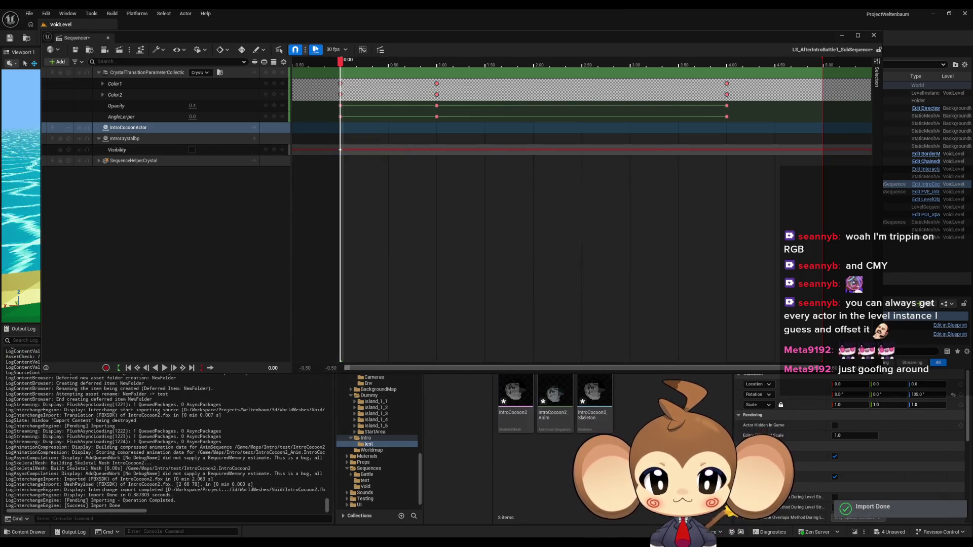
double_click(555, 393)
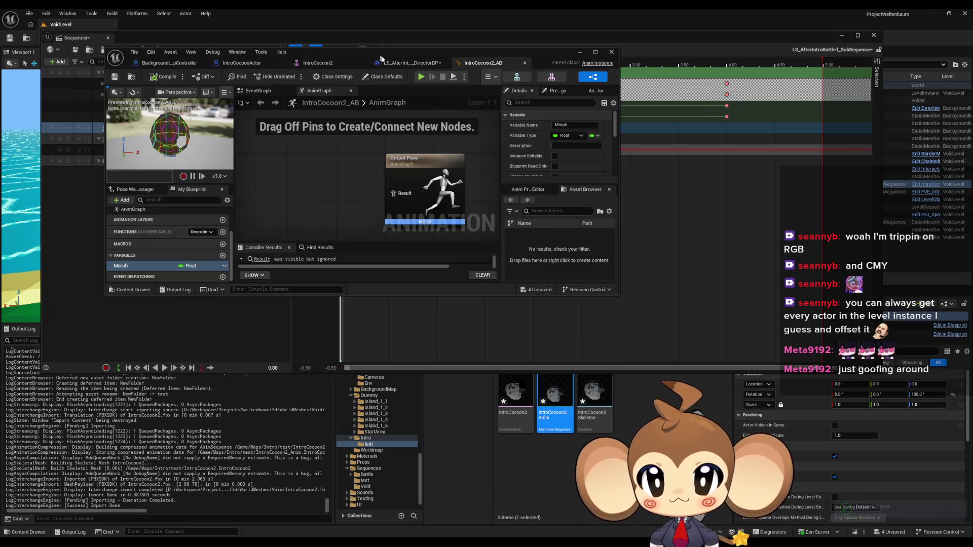
double_click(381, 53)
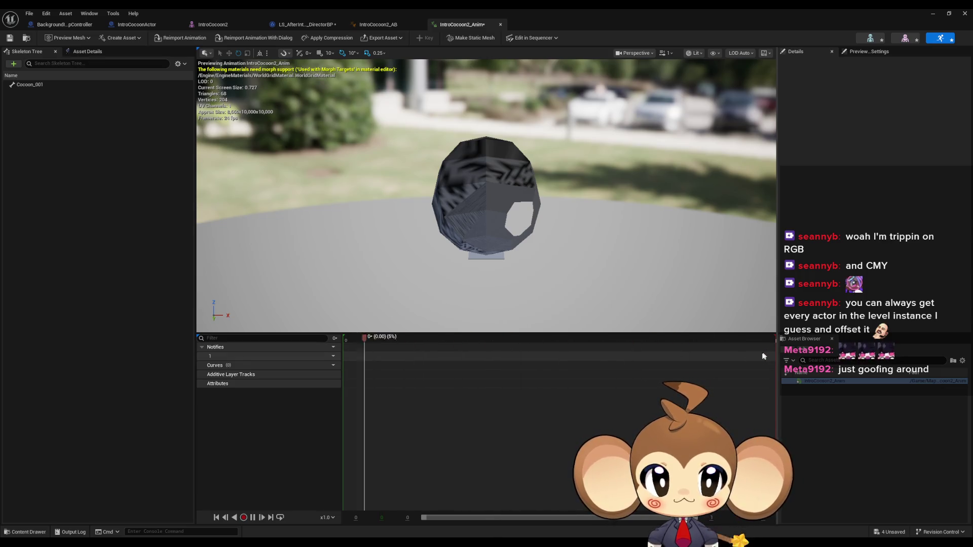
Add a Basis curve to IntroCocoon2_Anim from the Curves dropdown.
left_click(327, 365)
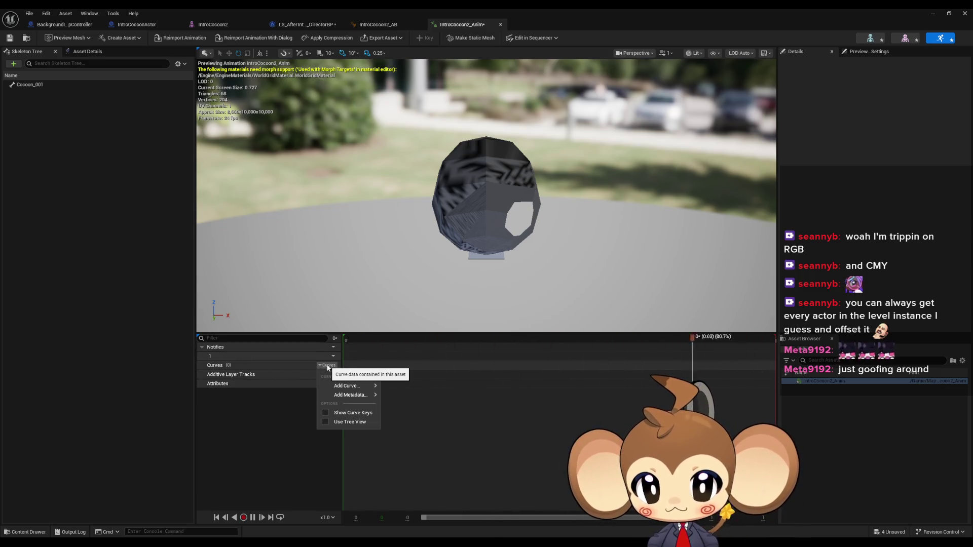
mouse_move(355, 386)
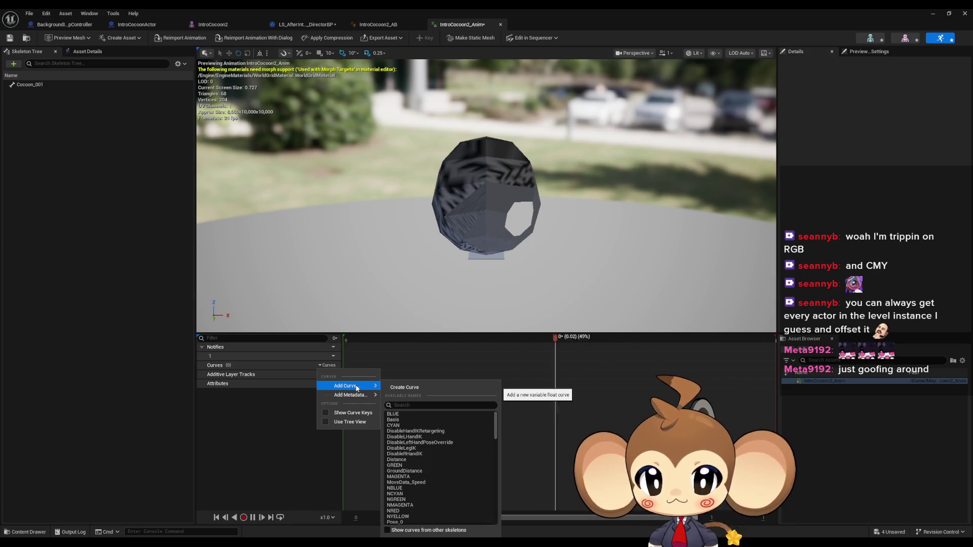
scroll(430, 433, "down", 2)
scroll(433, 426, "down", 5)
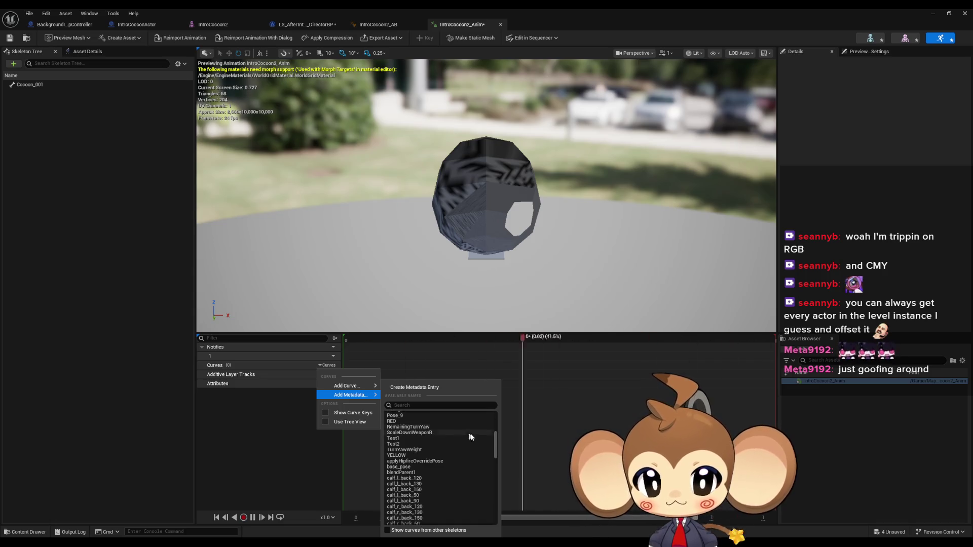
scroll(486, 471, "down", 15)
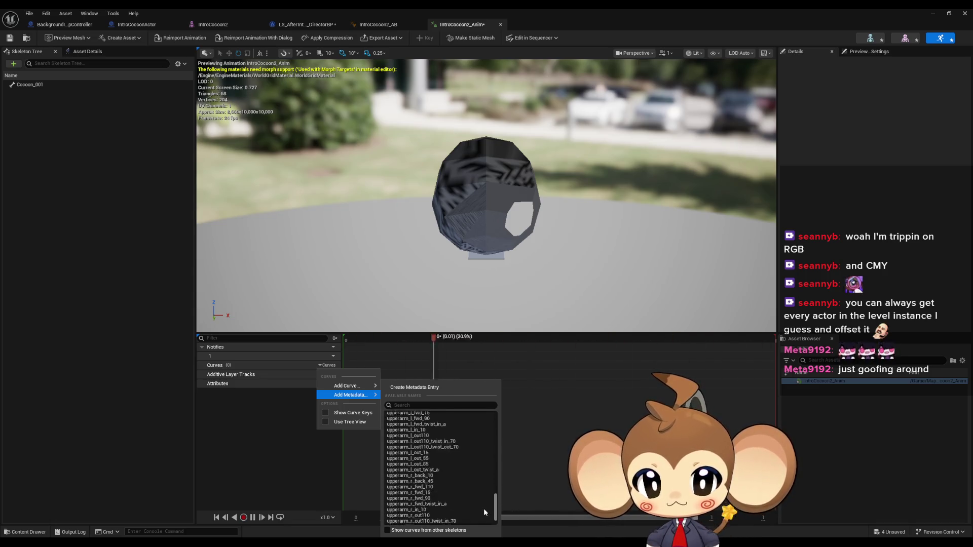
scroll(483, 475, "up", 20)
left_click(412, 419)
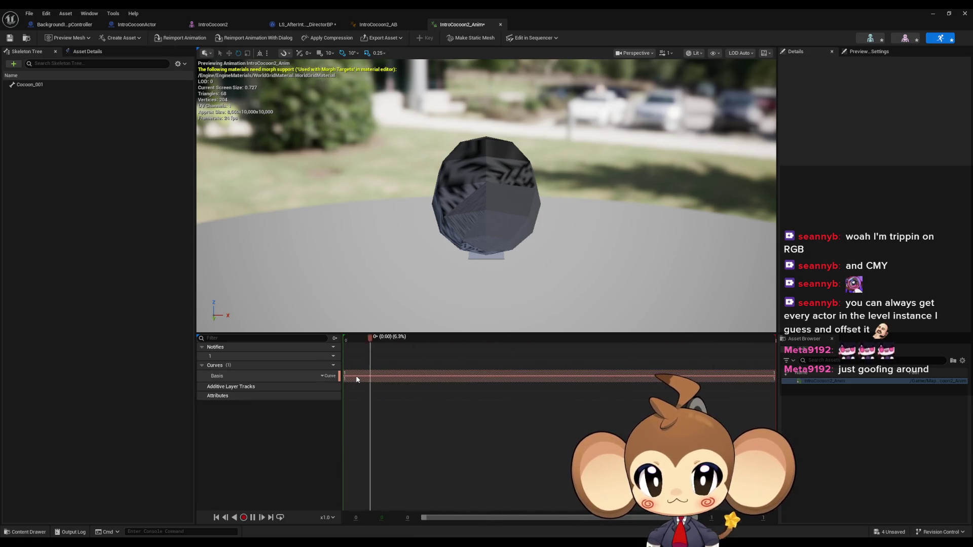
Inspect the Basis curve's right-click options without changing anything, then return to the forum page.
right_click(348, 381)
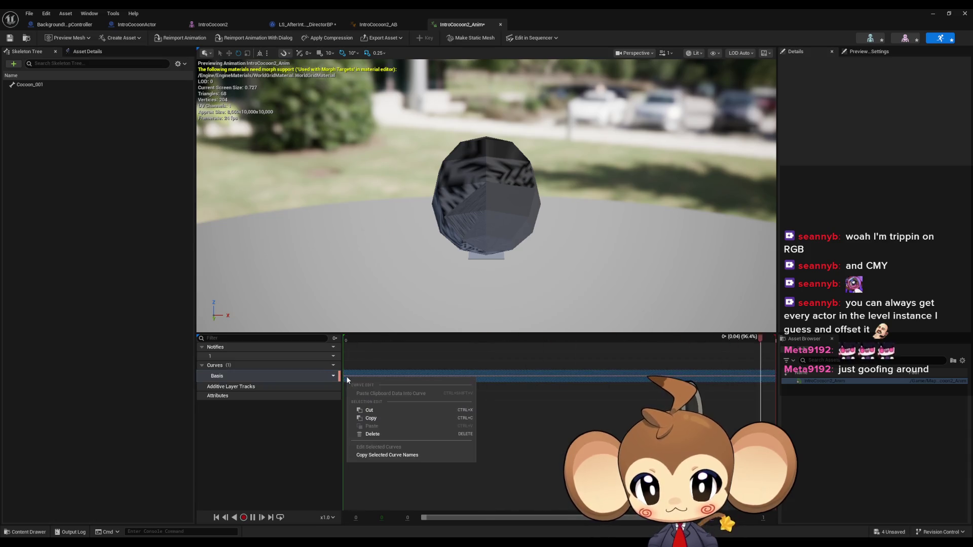
left_click(515, 376)
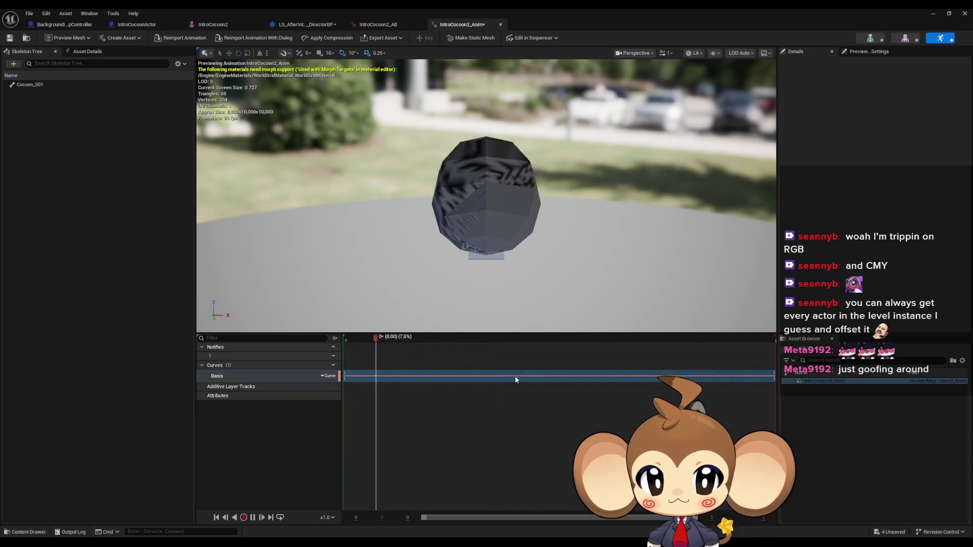
right_click(497, 379)
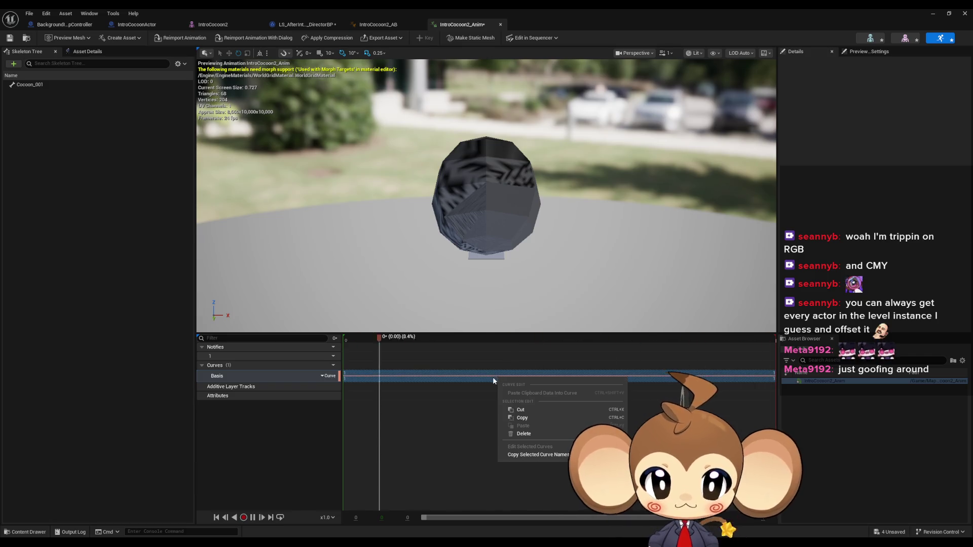
left_click(469, 379)
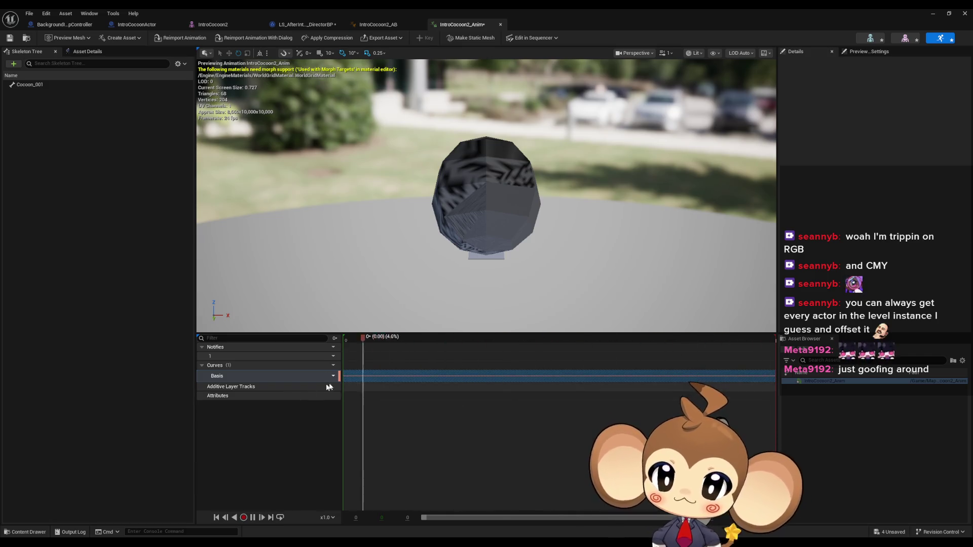
right_click(364, 380)
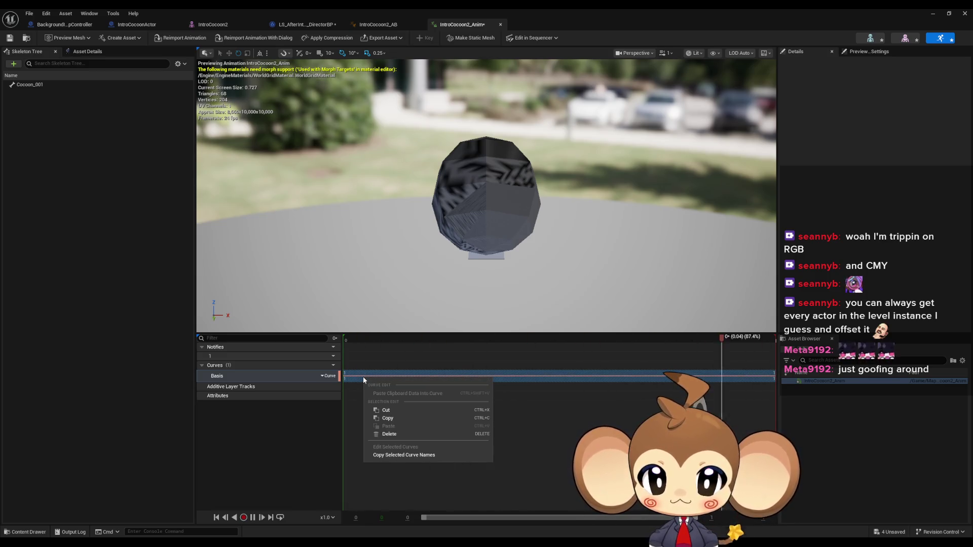
left_click(296, 378)
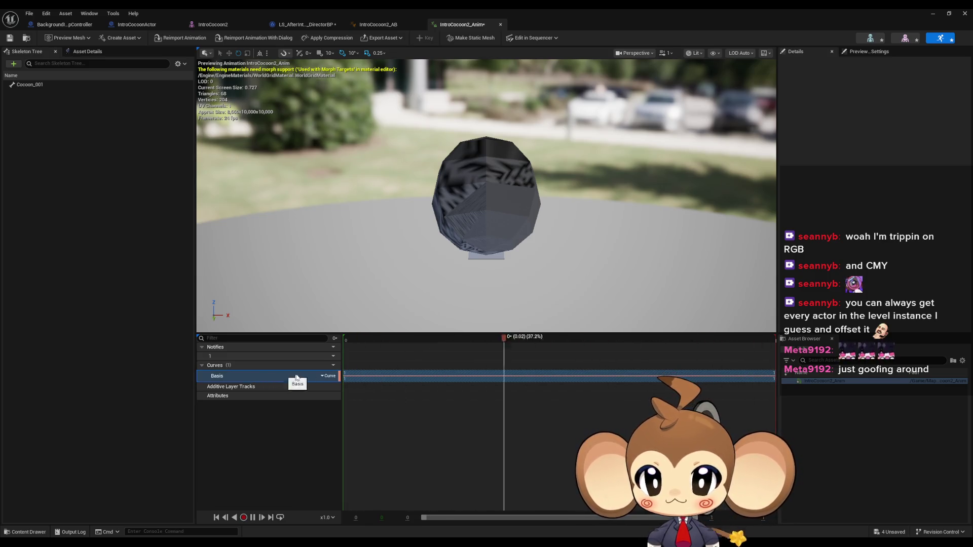
right_click(213, 379)
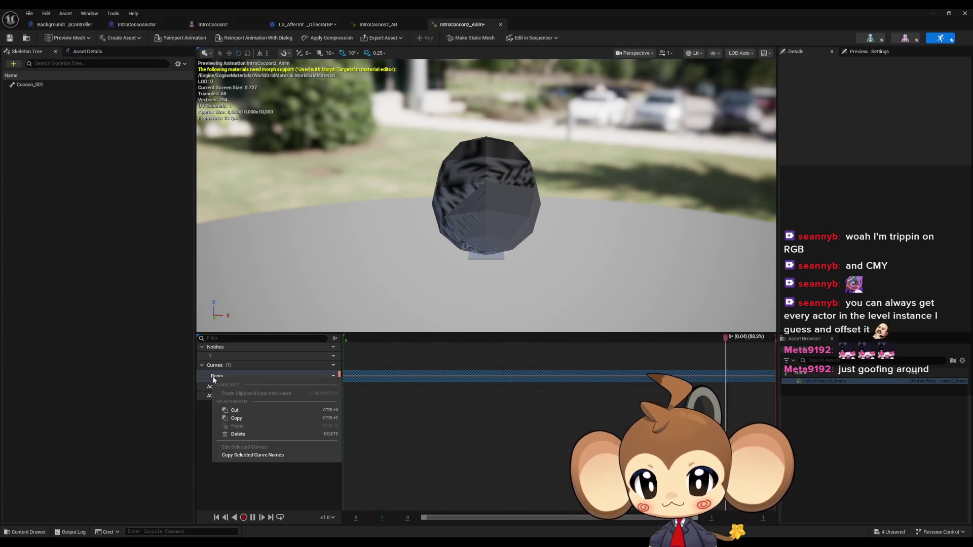
left_click(280, 373)
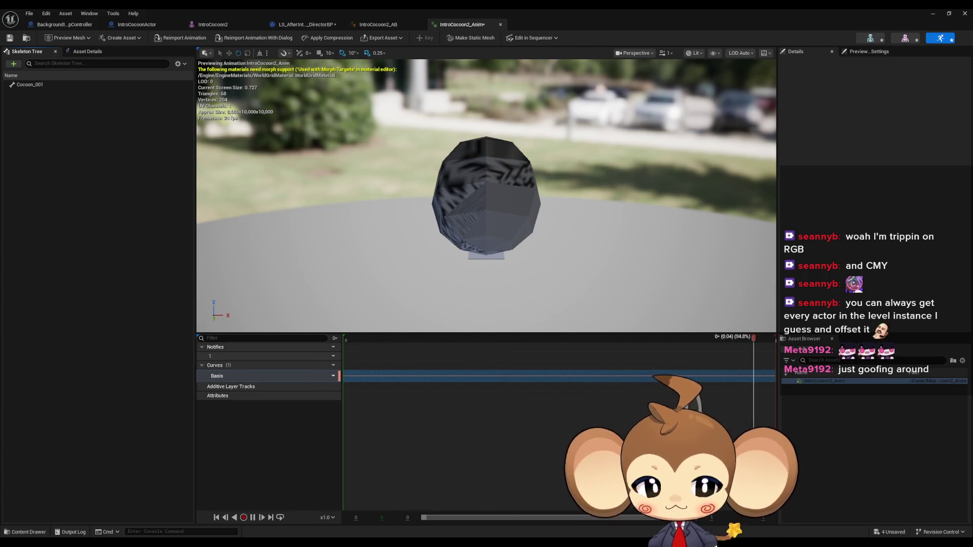
key("alt+Tab")
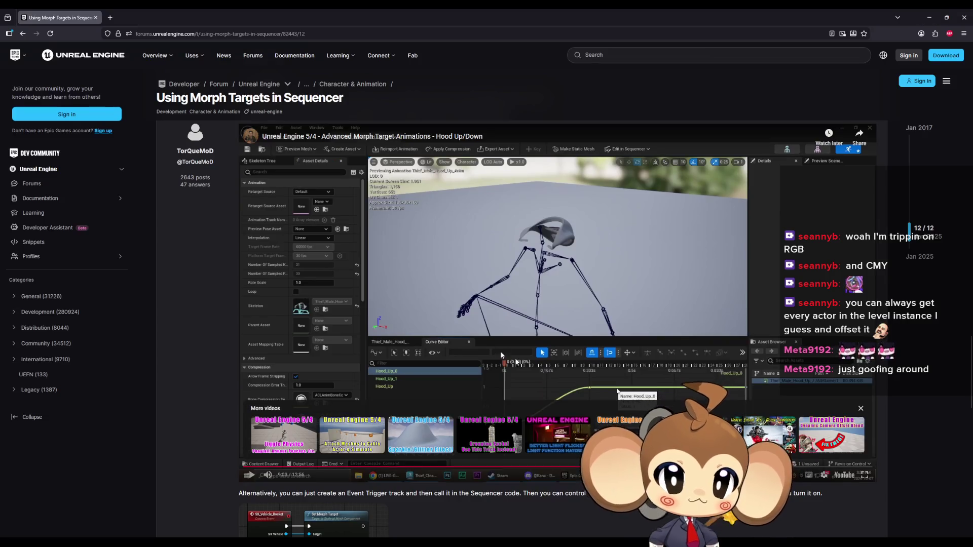
Rewatch the forum tutorial's Hood_Up curve creation section, then return to IntroCocoon2_Anim in Unreal.
key("space")
key("Left")
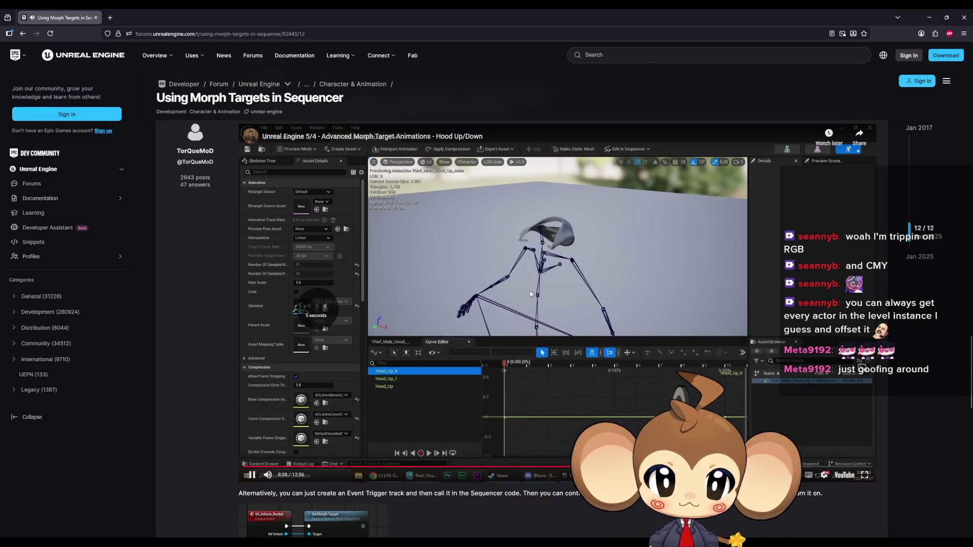
key("Left")
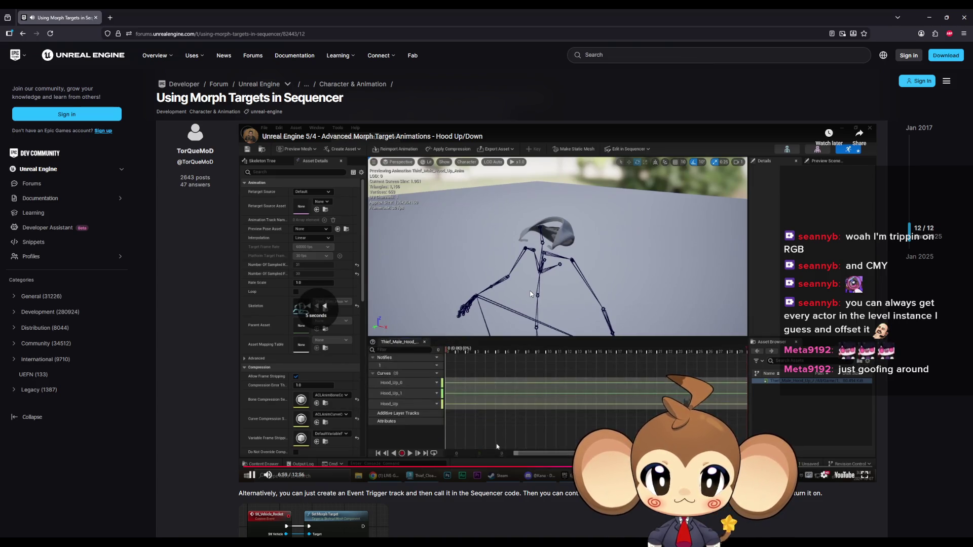
key("Left")
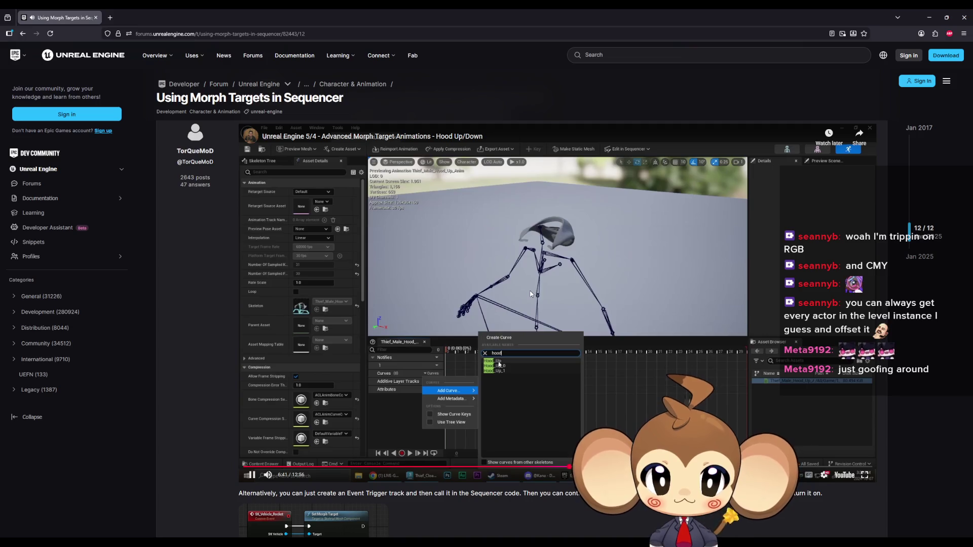
key("Right")
key("Right")
key("Right")
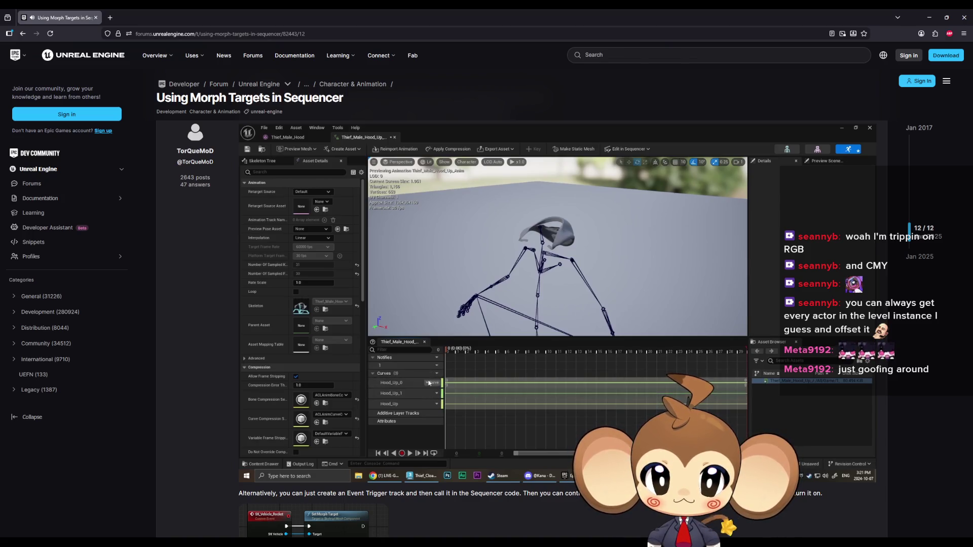
mouse_move(656, 290)
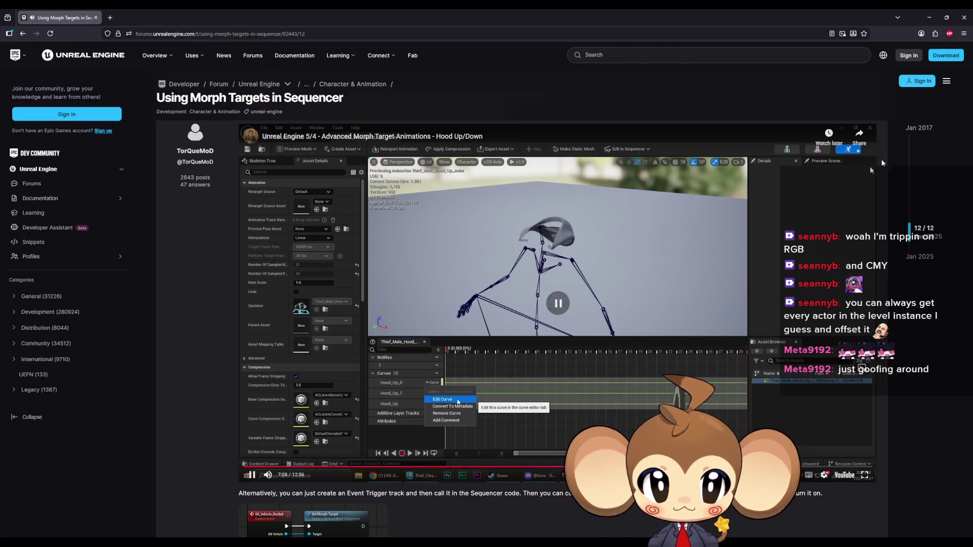
key("alt+Tab")
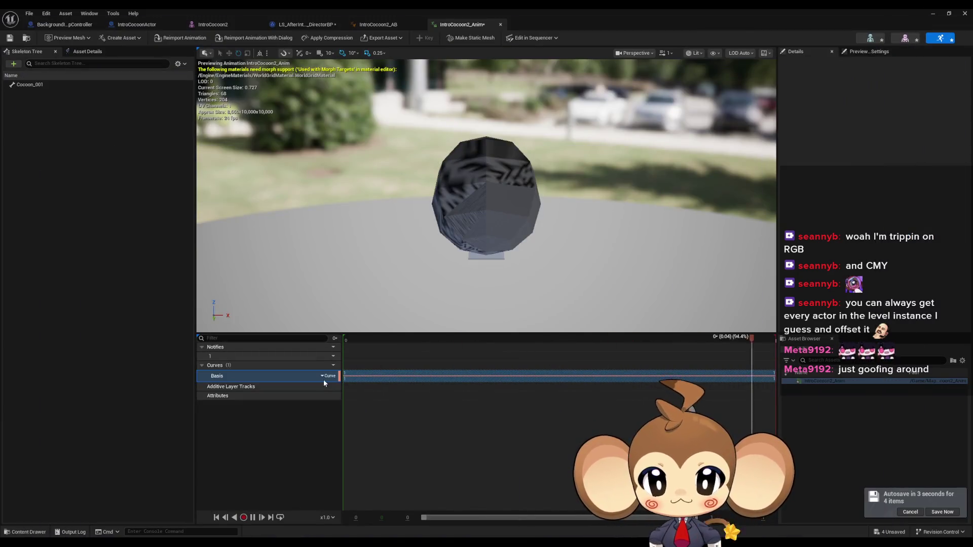